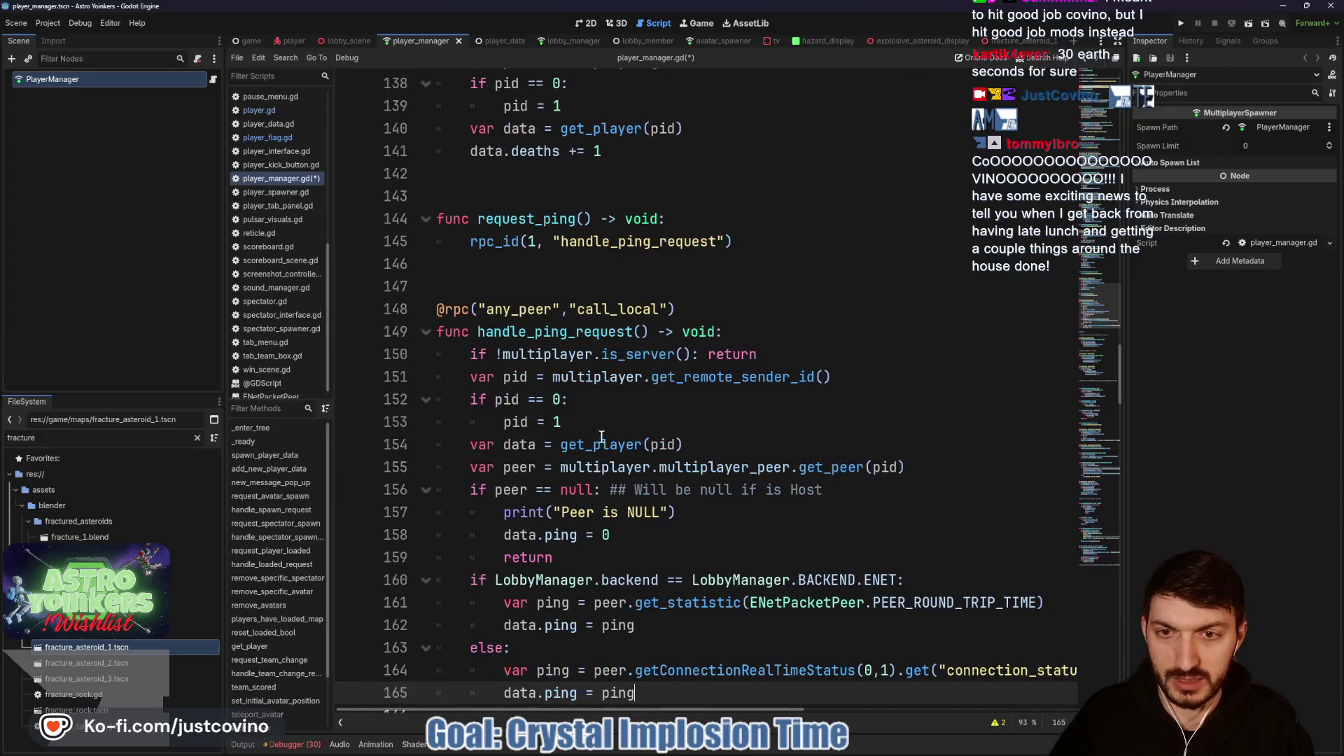
Select request_team_change and handle_team_change_request and cut them from their original spot.
scroll(609, 420, up, 4)
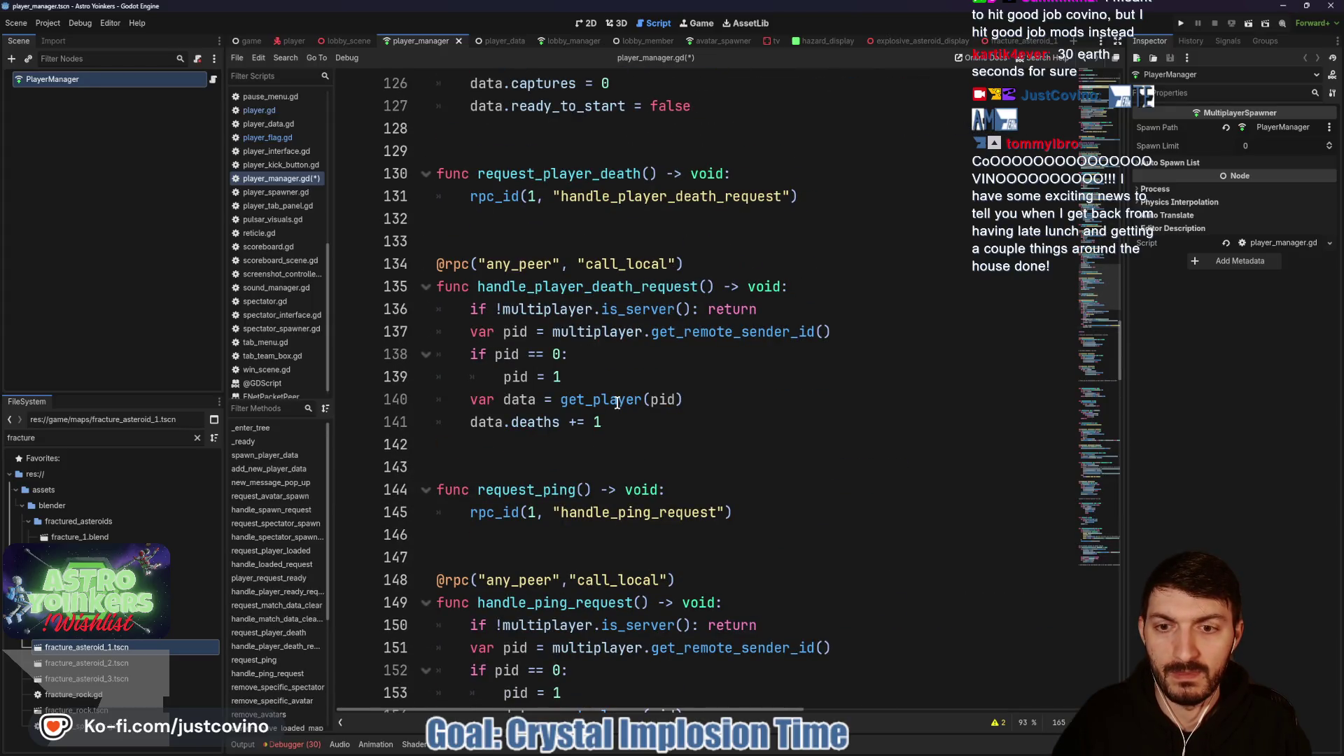
scroll(616, 402, down, 15)
key(ctrl+s)
scroll(616, 392, down, 11)
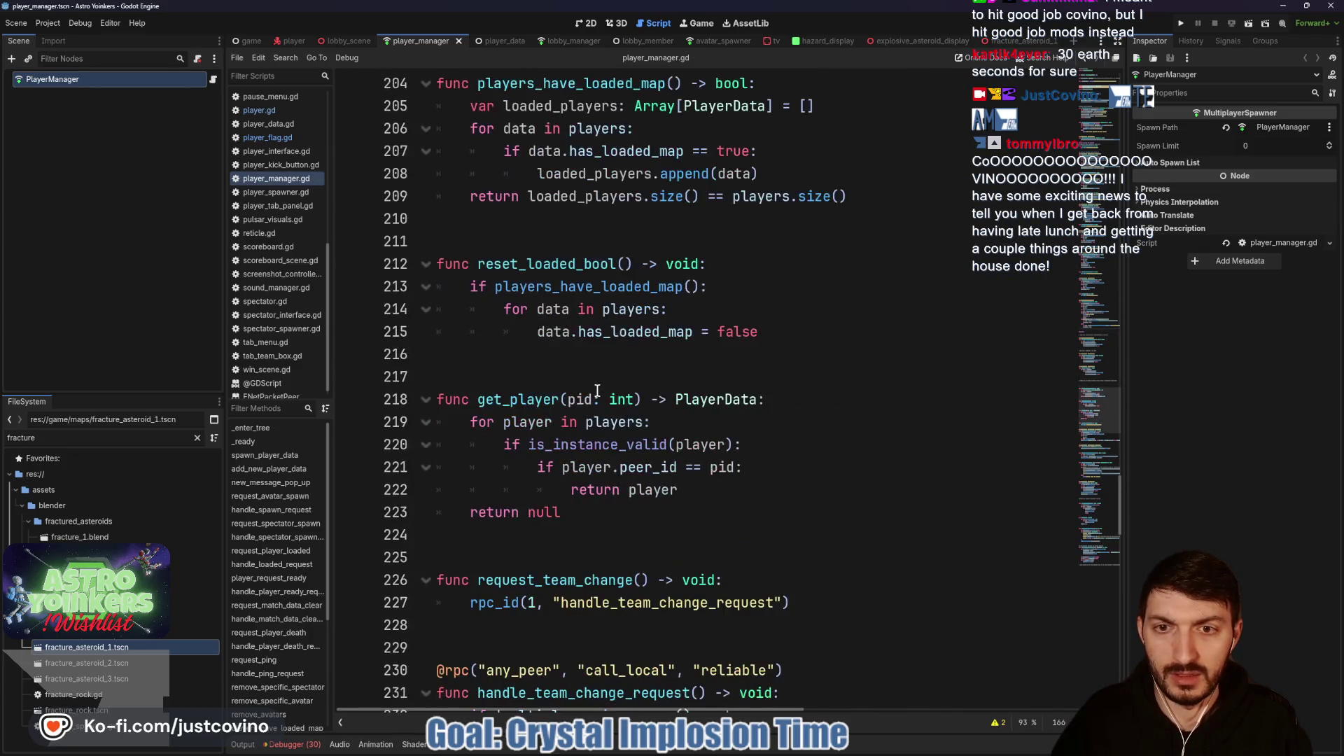
scroll(597, 390, down, 3)
scroll(593, 391, up, 6)
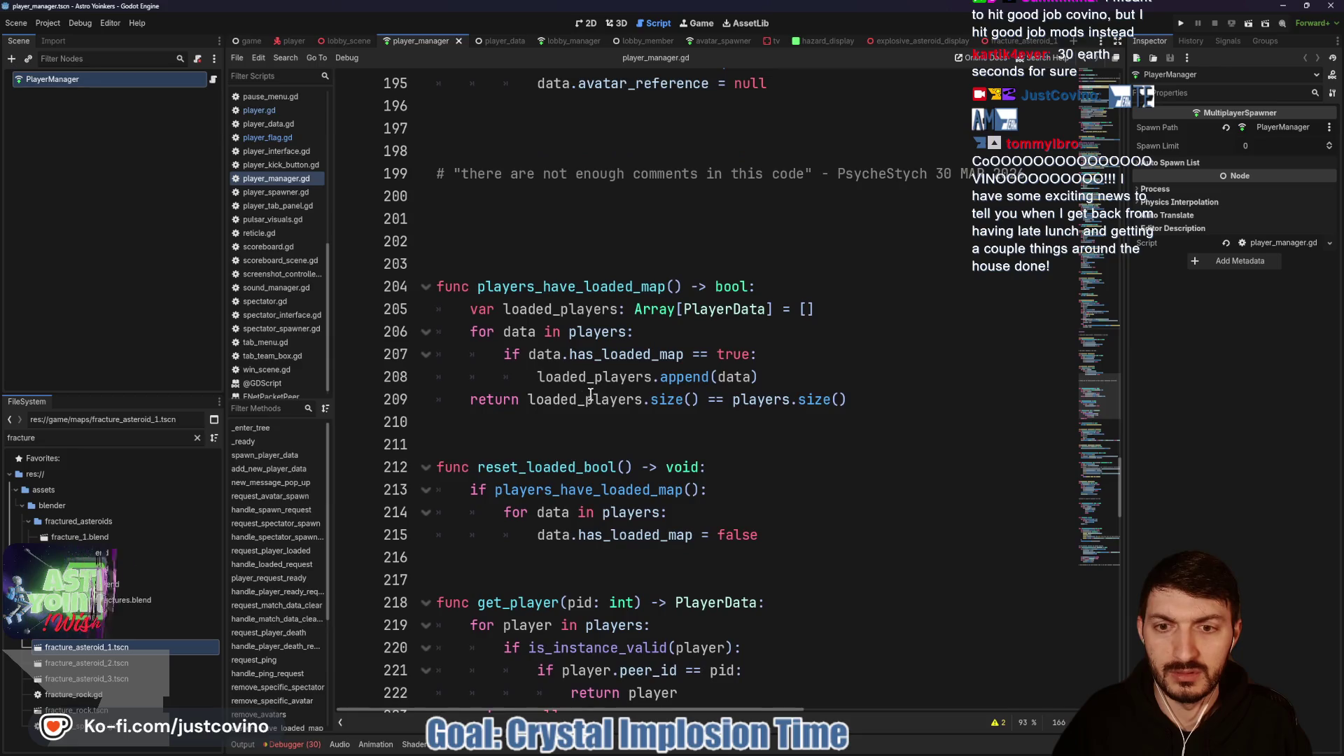
scroll(588, 395, down, 6)
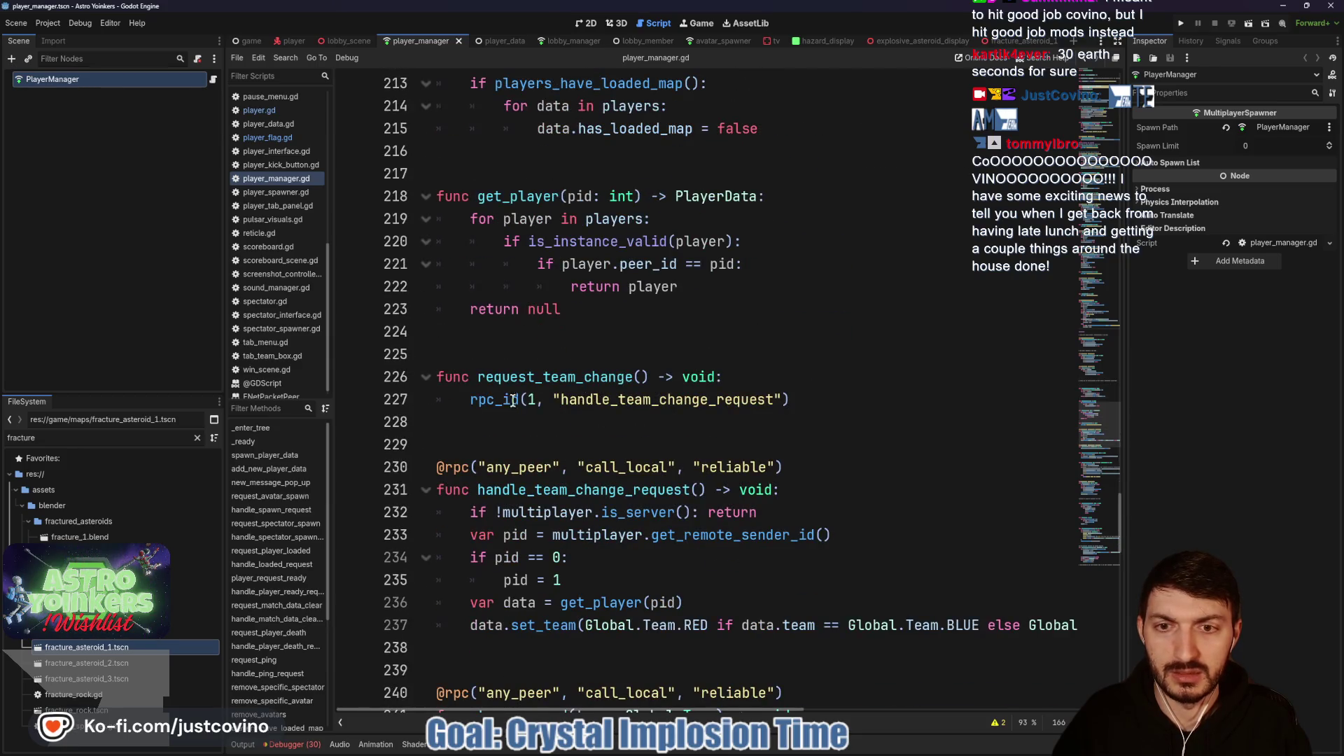
drag(438, 377, 723, 447)
key(ctrl+c)
scroll(699, 434, down, 2)
scroll(703, 432, down, 1)
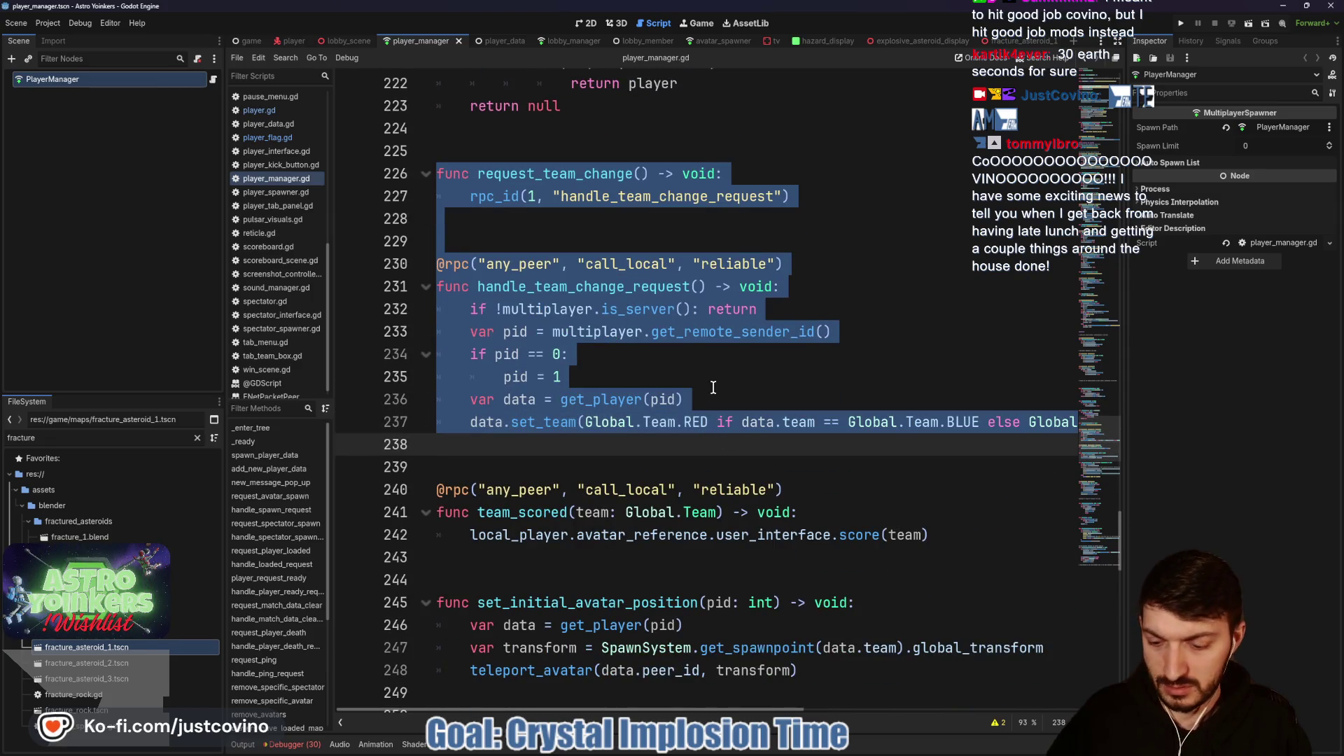
key(Delete)
Paste the two team-change functions right after handle_ping_request.
scroll(707, 389, up, 15)
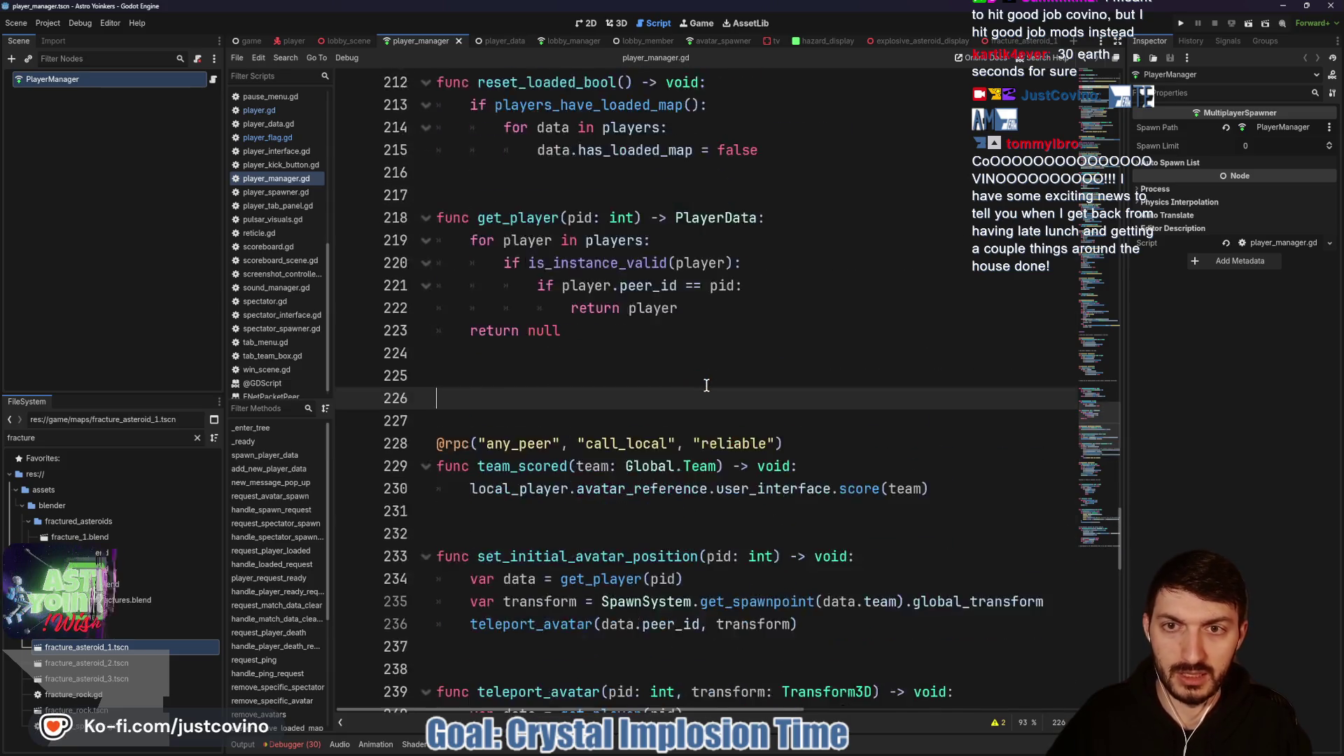
scroll(694, 389, up, 9)
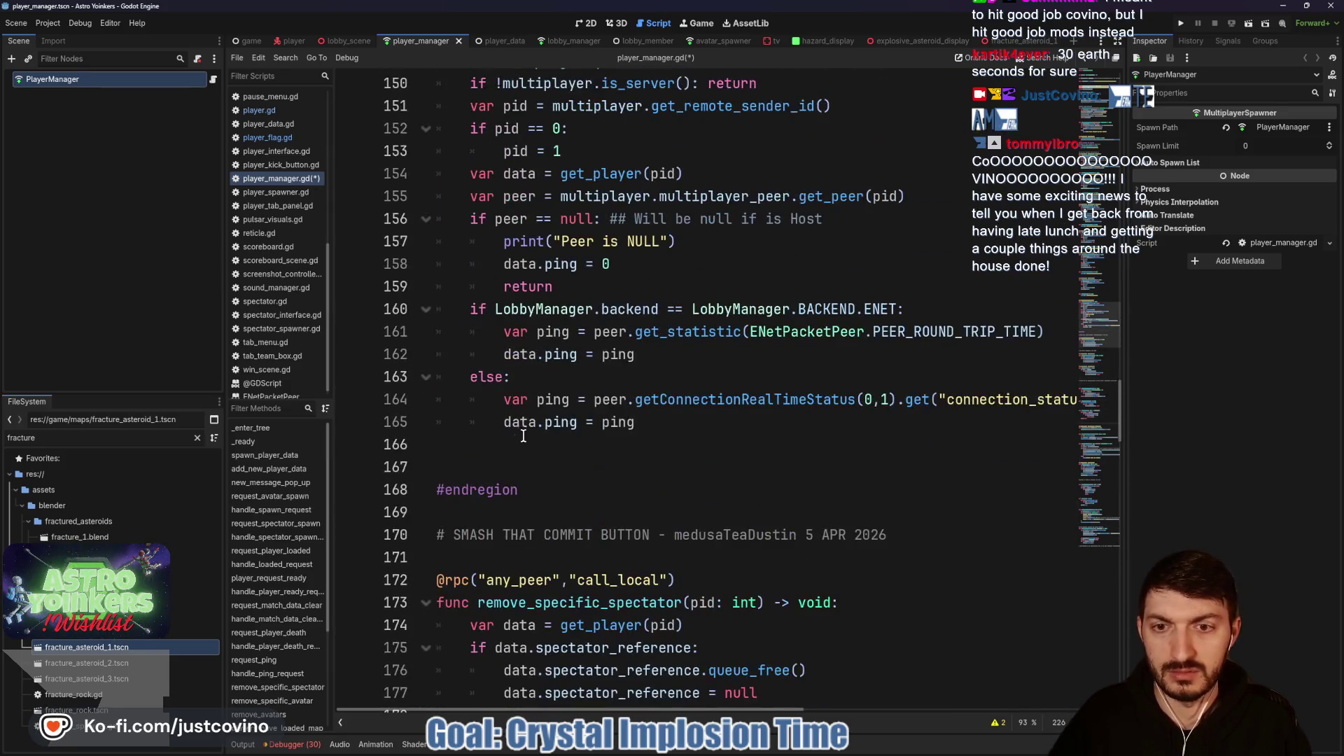
click(520, 454)
key(ctrl+v)
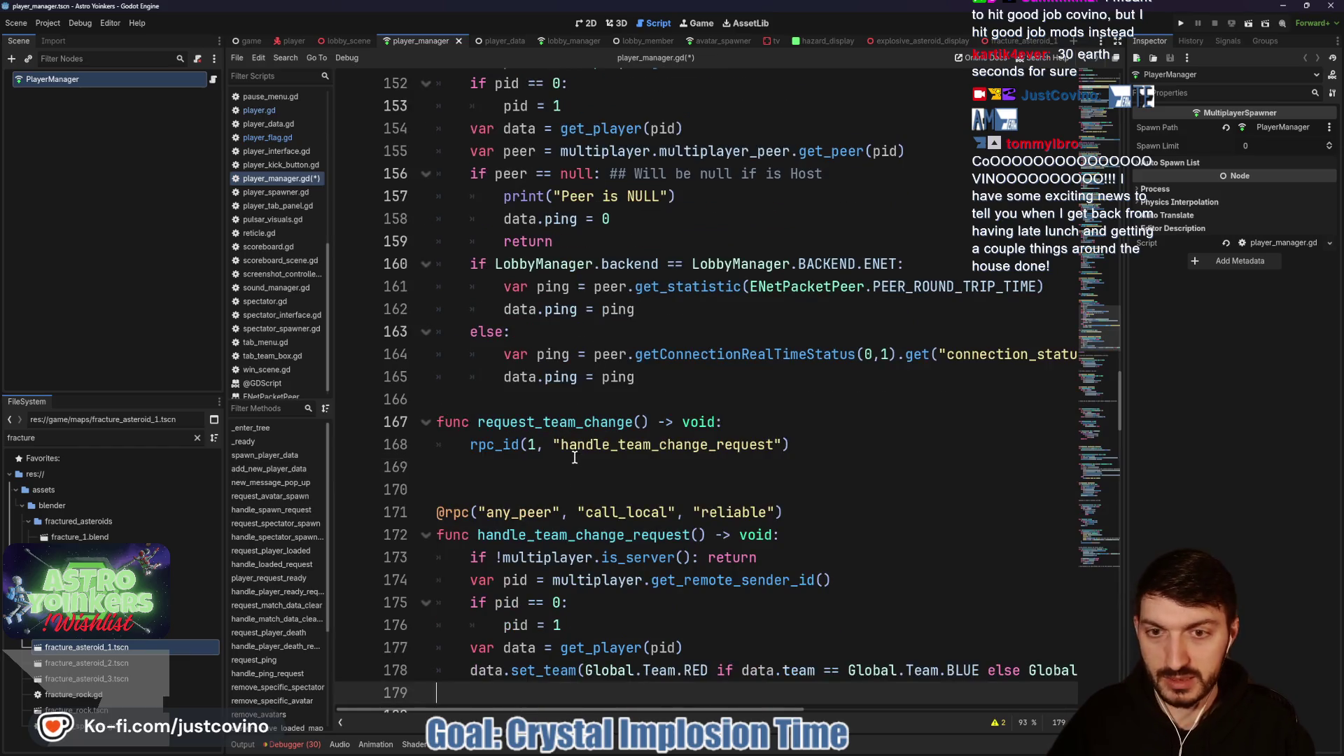
Tidy the blank lines around the moved functions and before #endregion, and save.
click(499, 399)
key(Return)
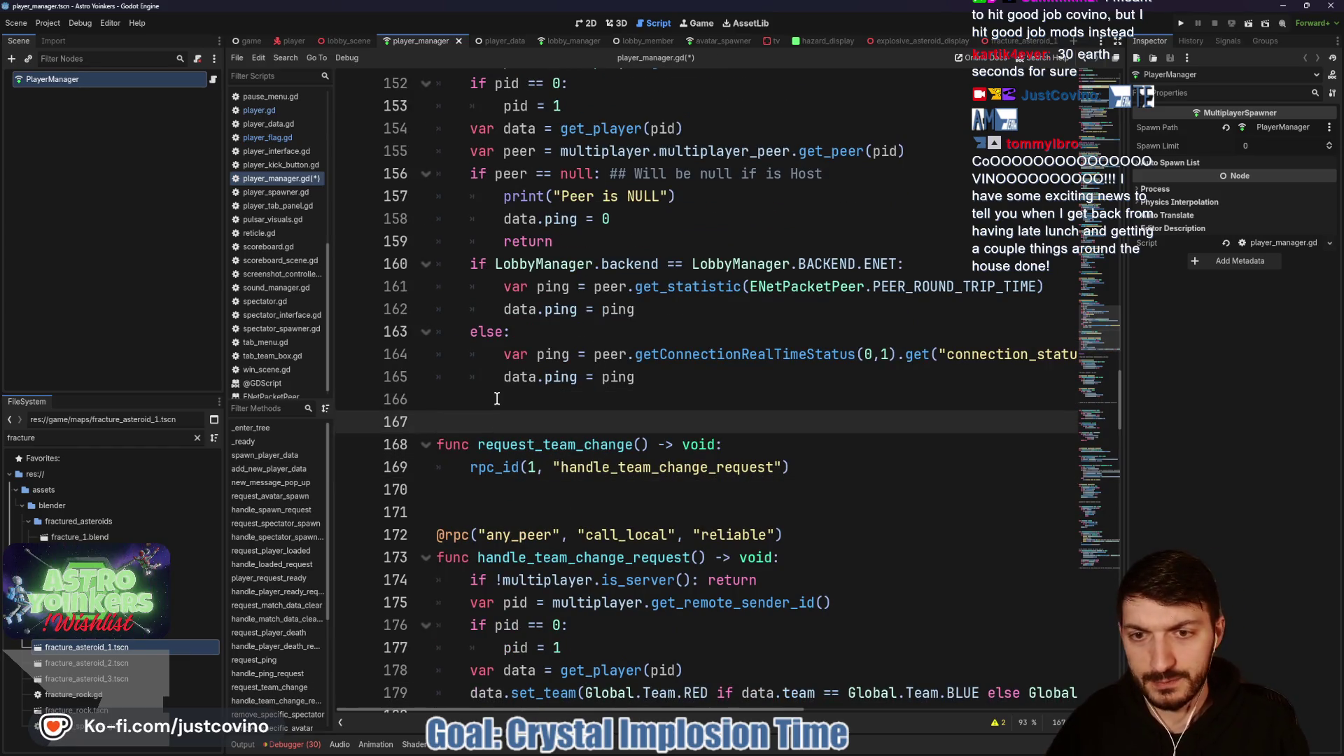
scroll(498, 400, down, 2)
click(459, 376)
click(509, 289)
key(ctrl+s)
click(496, 606)
key(BackSpace)
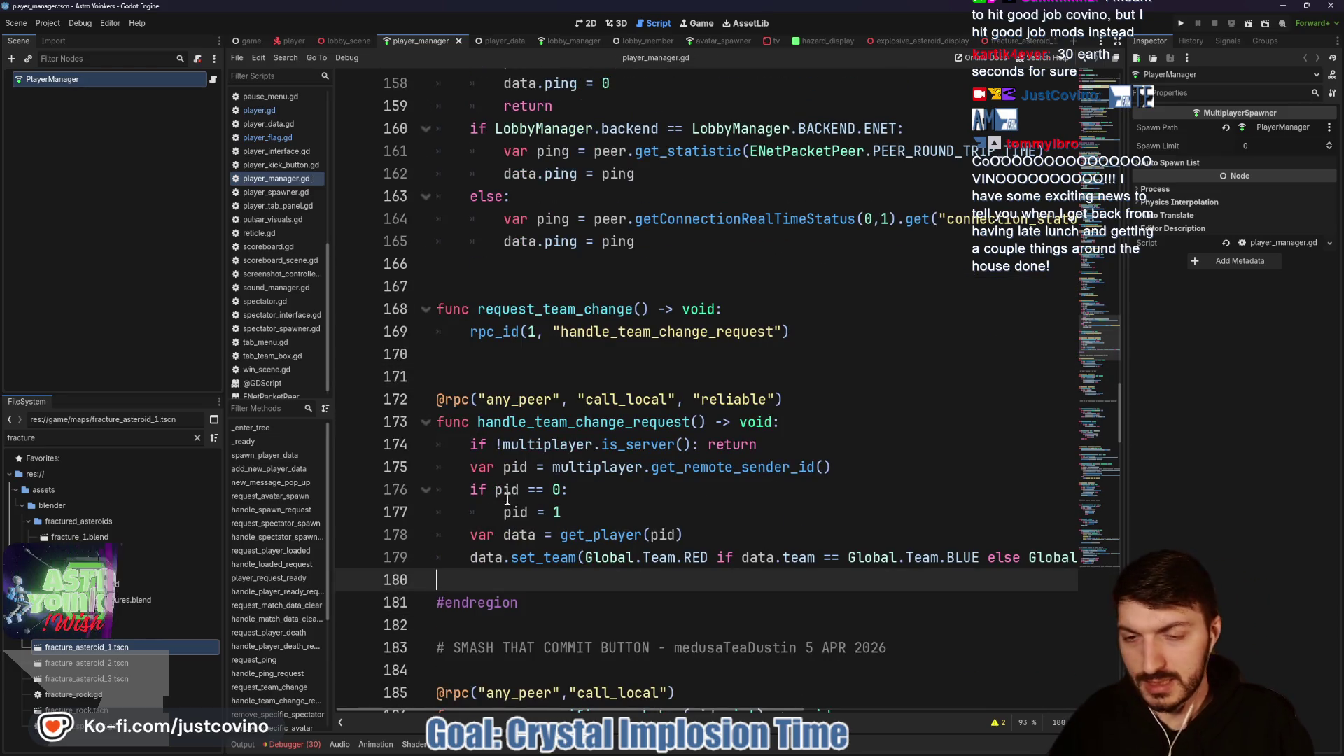
scroll(578, 463, down, 3)
scroll(577, 464, down, 4)
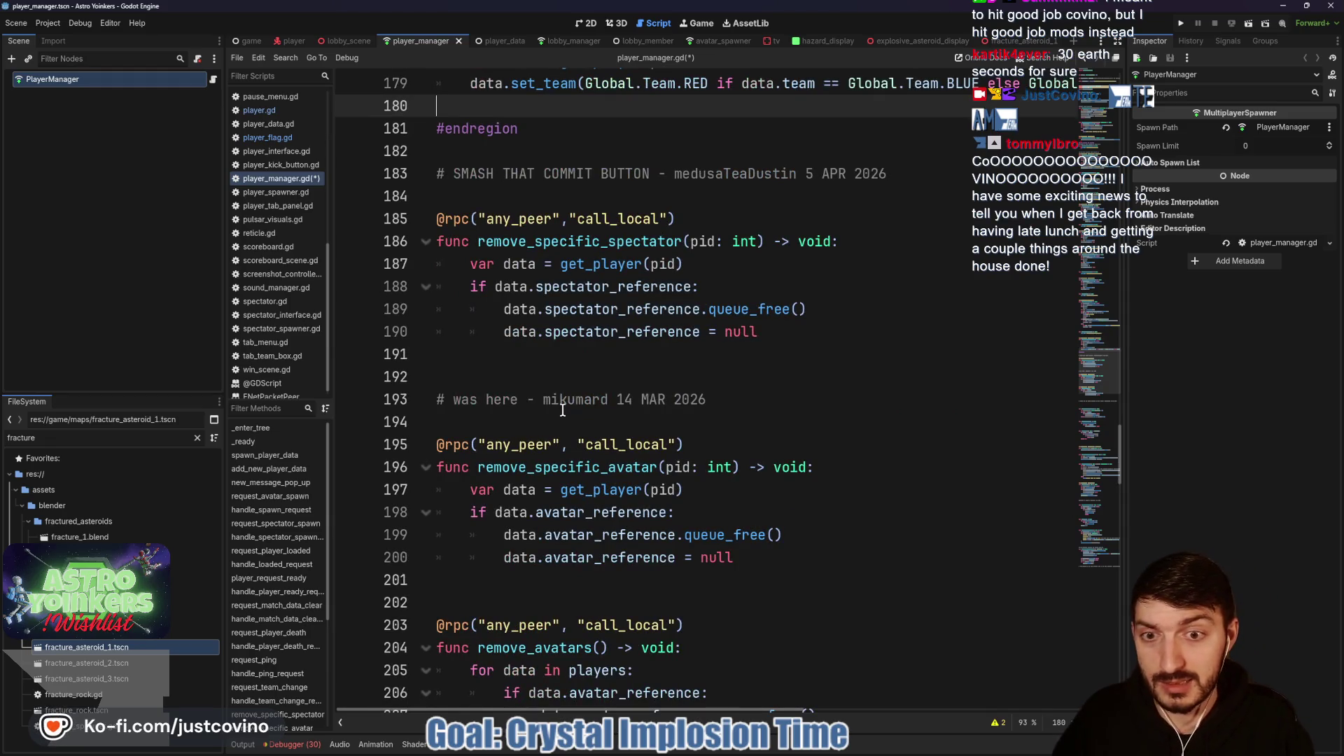
Review player_manager.gd, save it with no pending changes, and switch to the player script.
scroll(555, 394, down, 2)
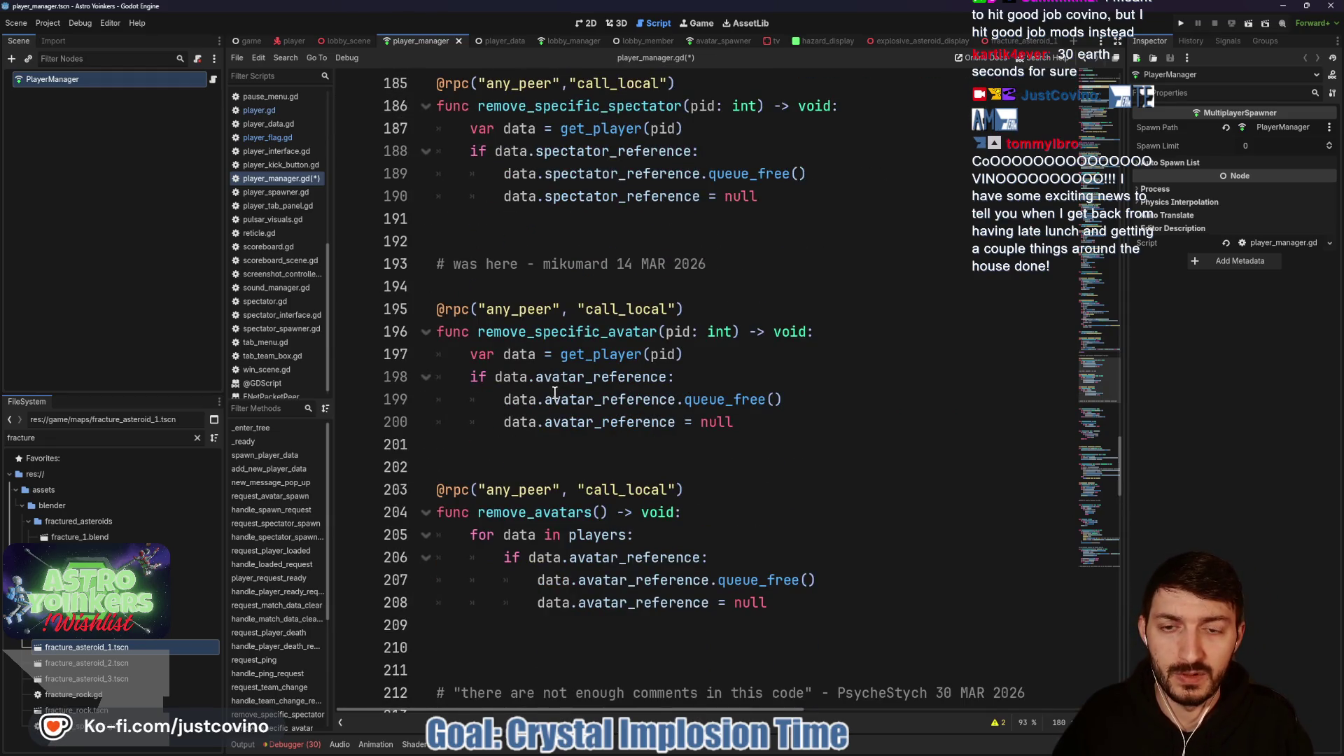
click(487, 241)
scroll(522, 339, down, 3)
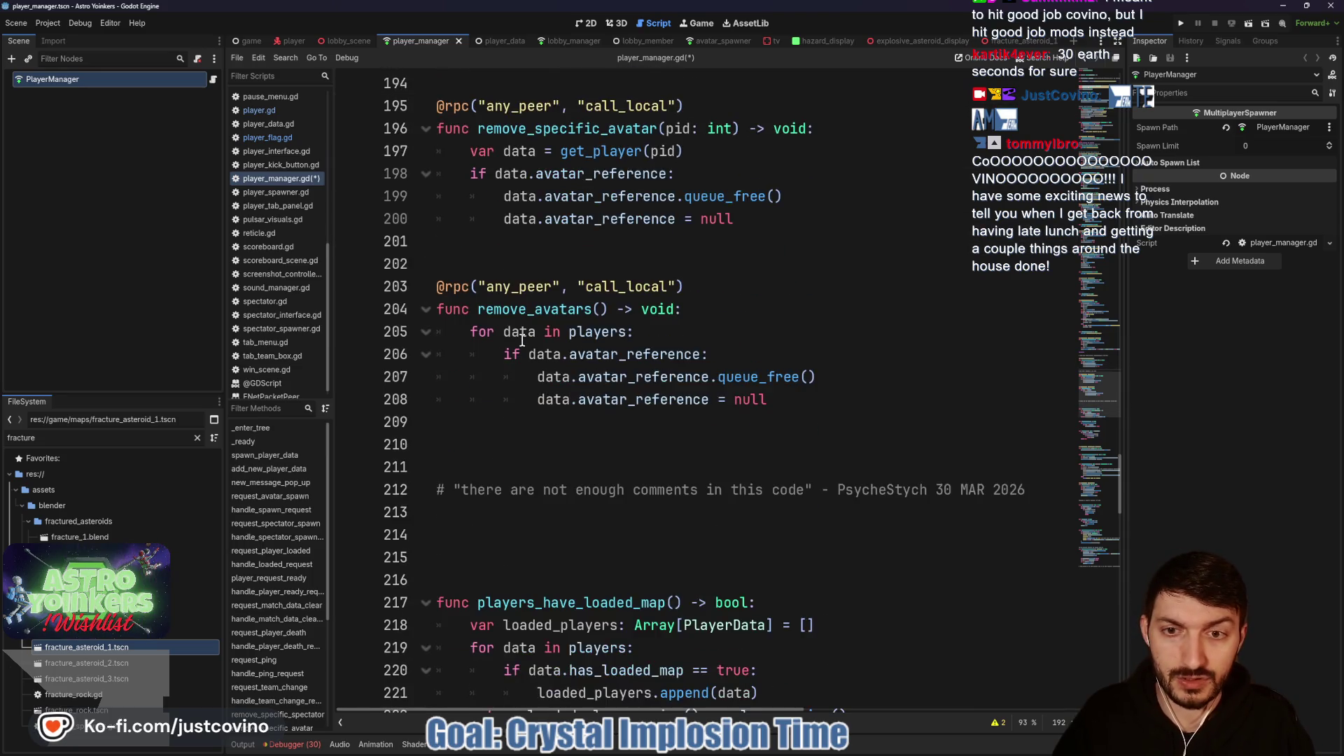
scroll(521, 339, down, 4)
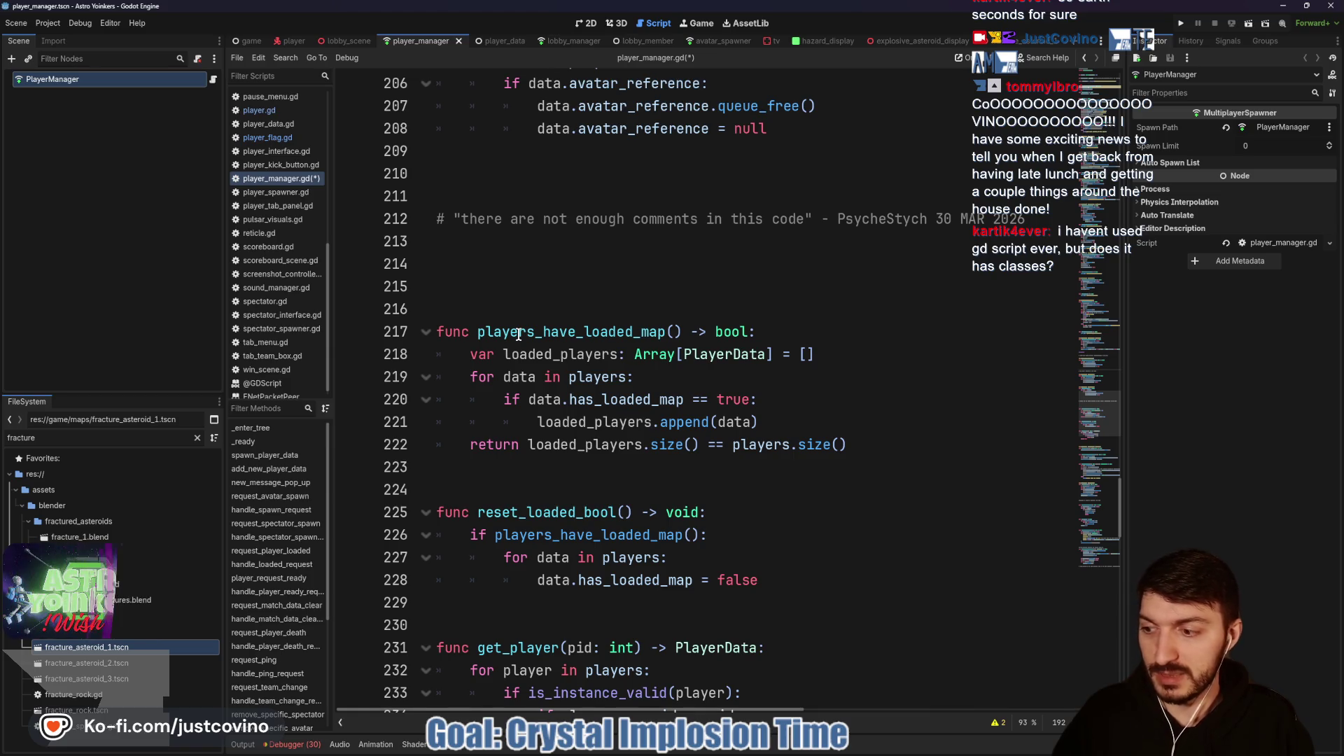
scroll(572, 386, up, 20)
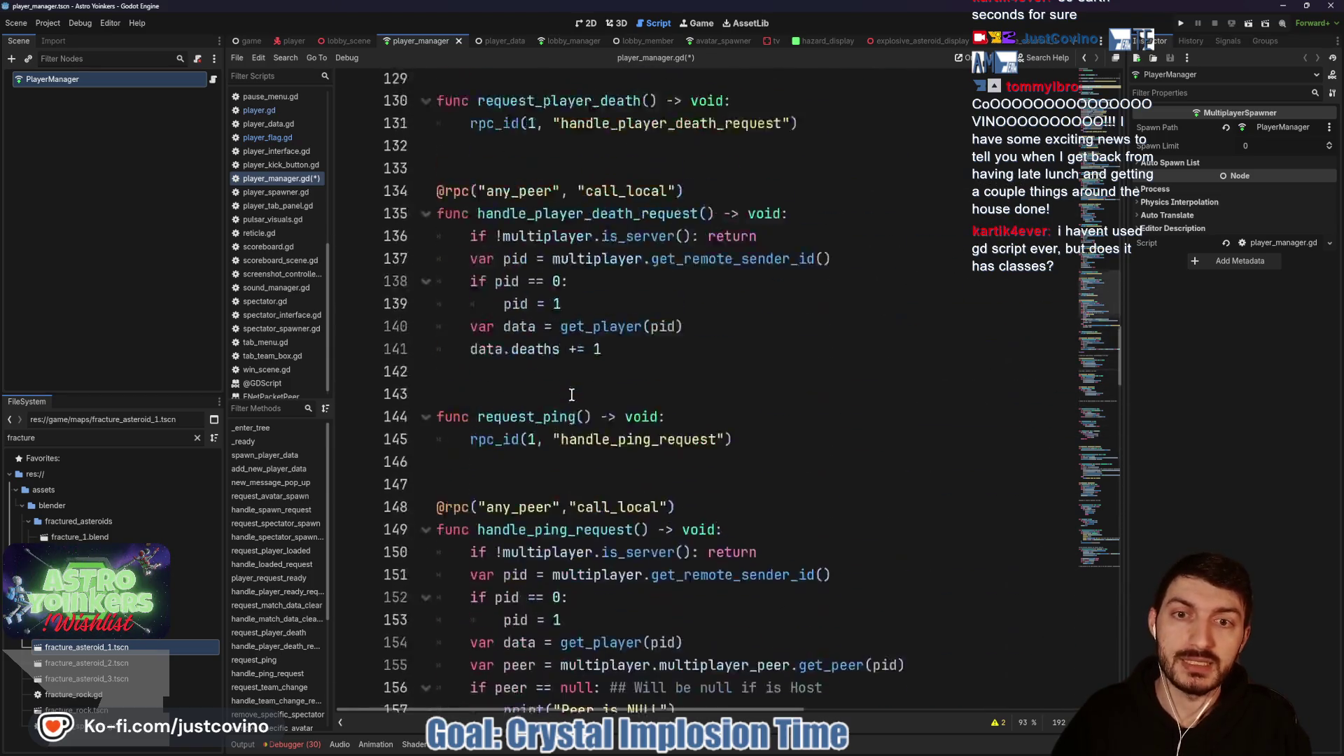
scroll(567, 406, up, 17)
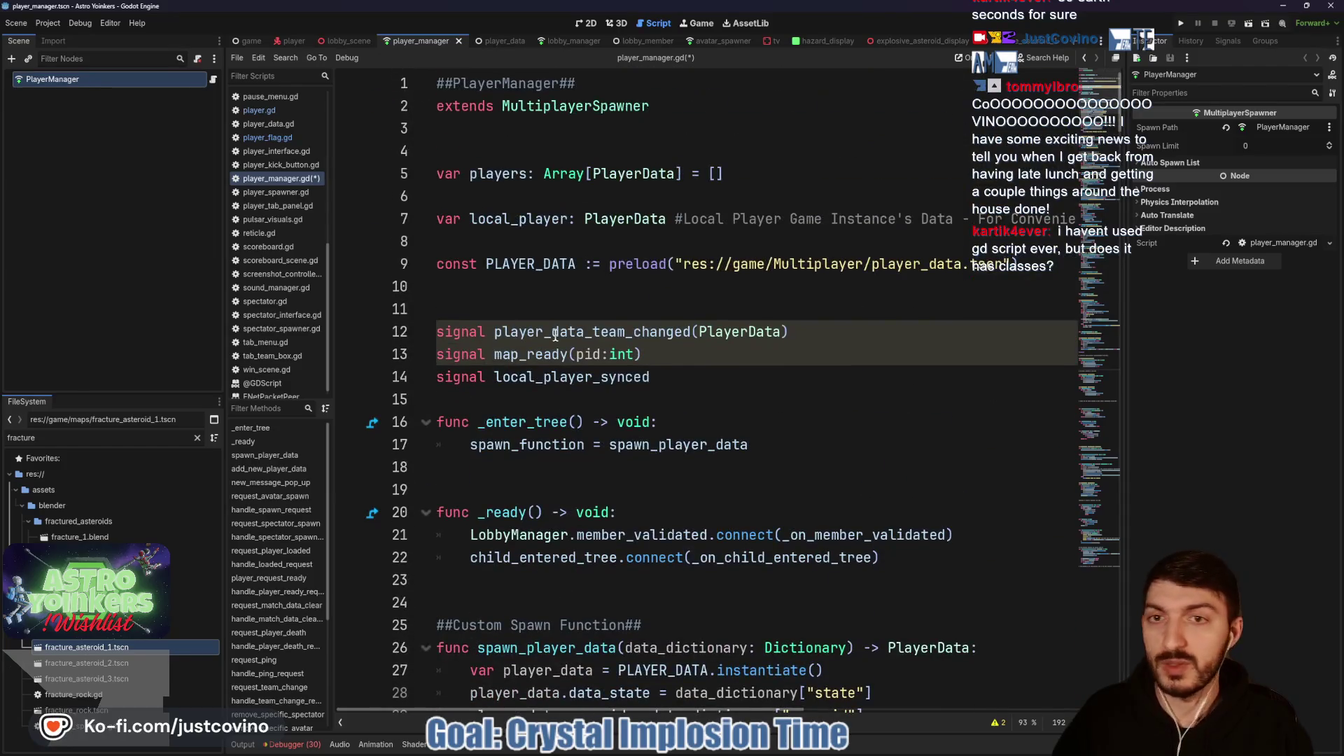
click(486, 156)
key(ctrl+s)
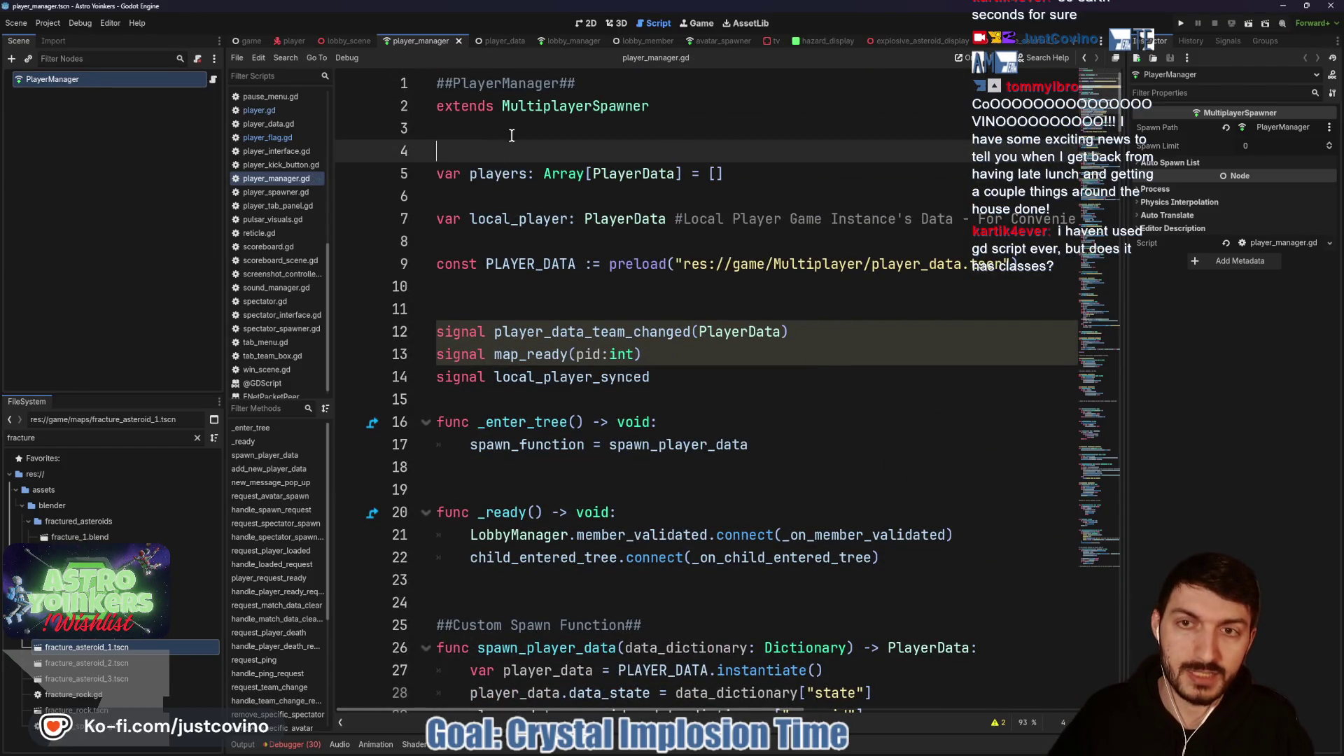
triple_click(620, 89)
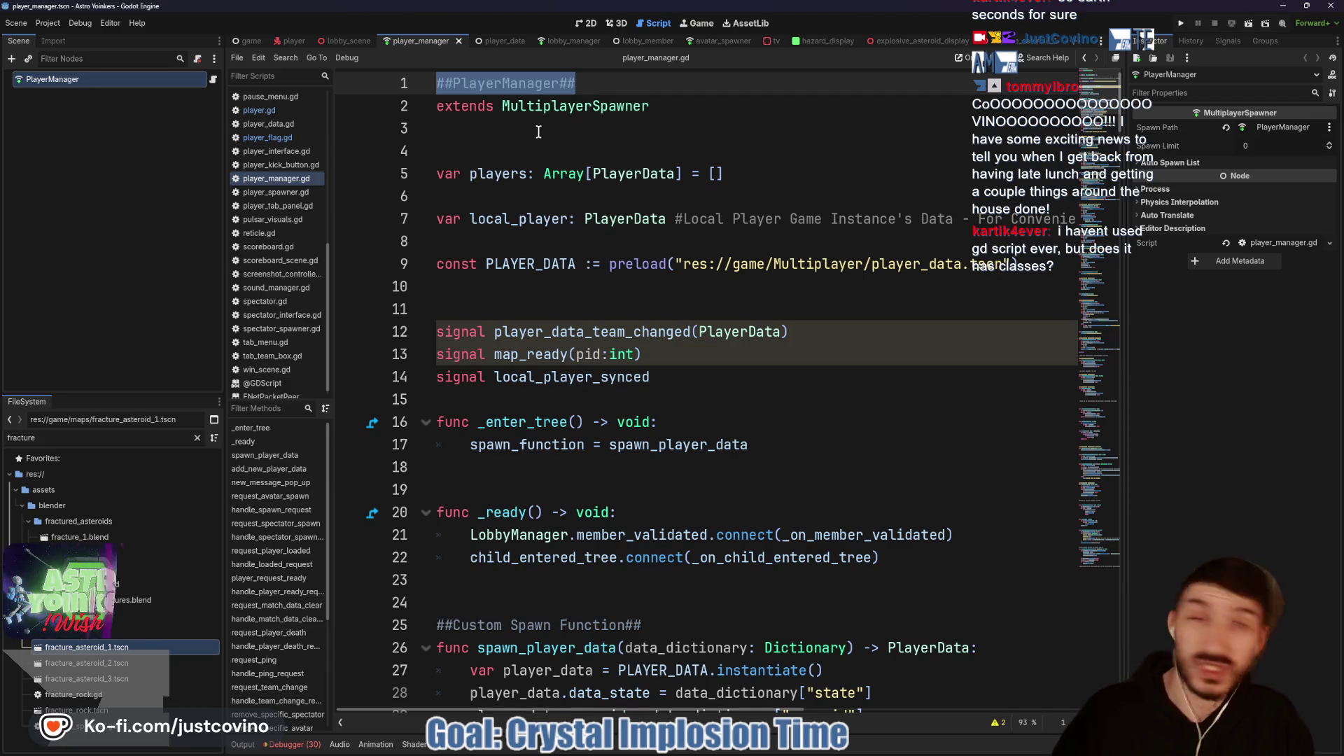
click(293, 41)
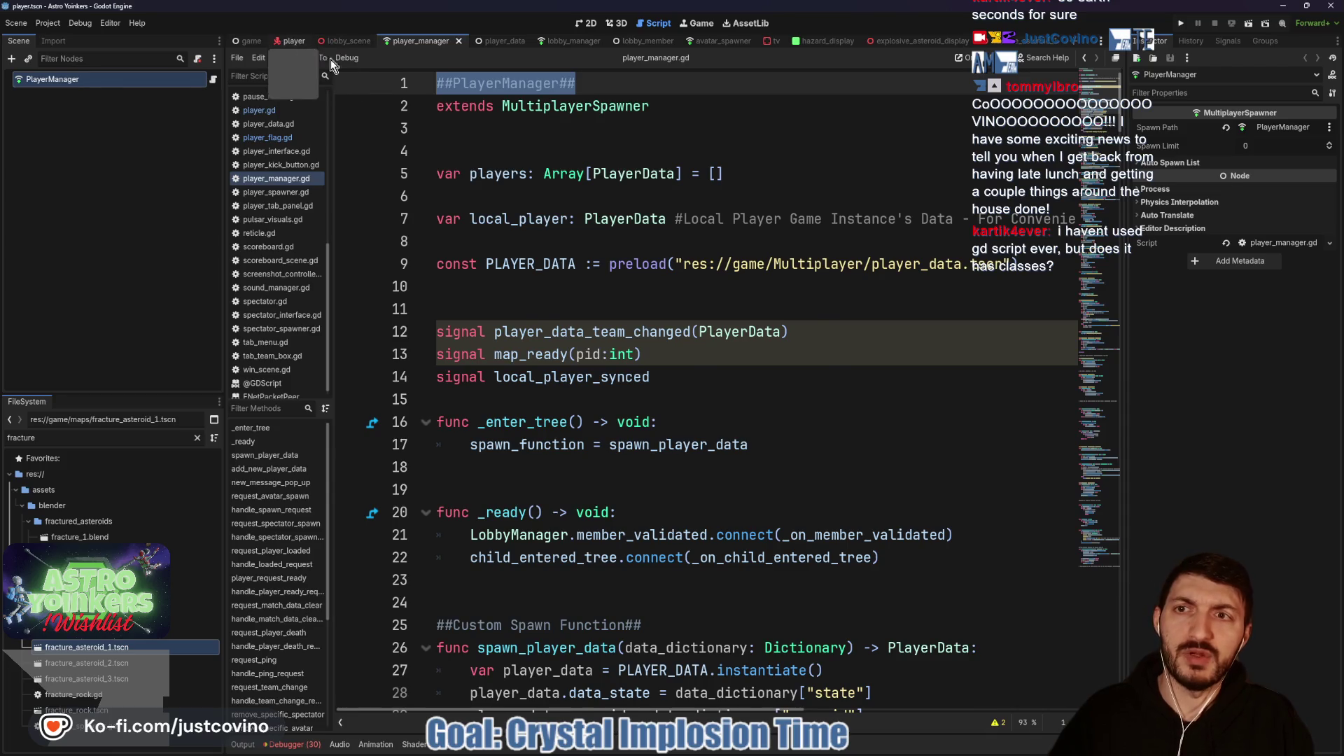
Select 'class_name Player' on line 1 of player.gd, then go back to player_manager.gd.
scroll(604, 238, up, 10)
scroll(603, 238, up, 20)
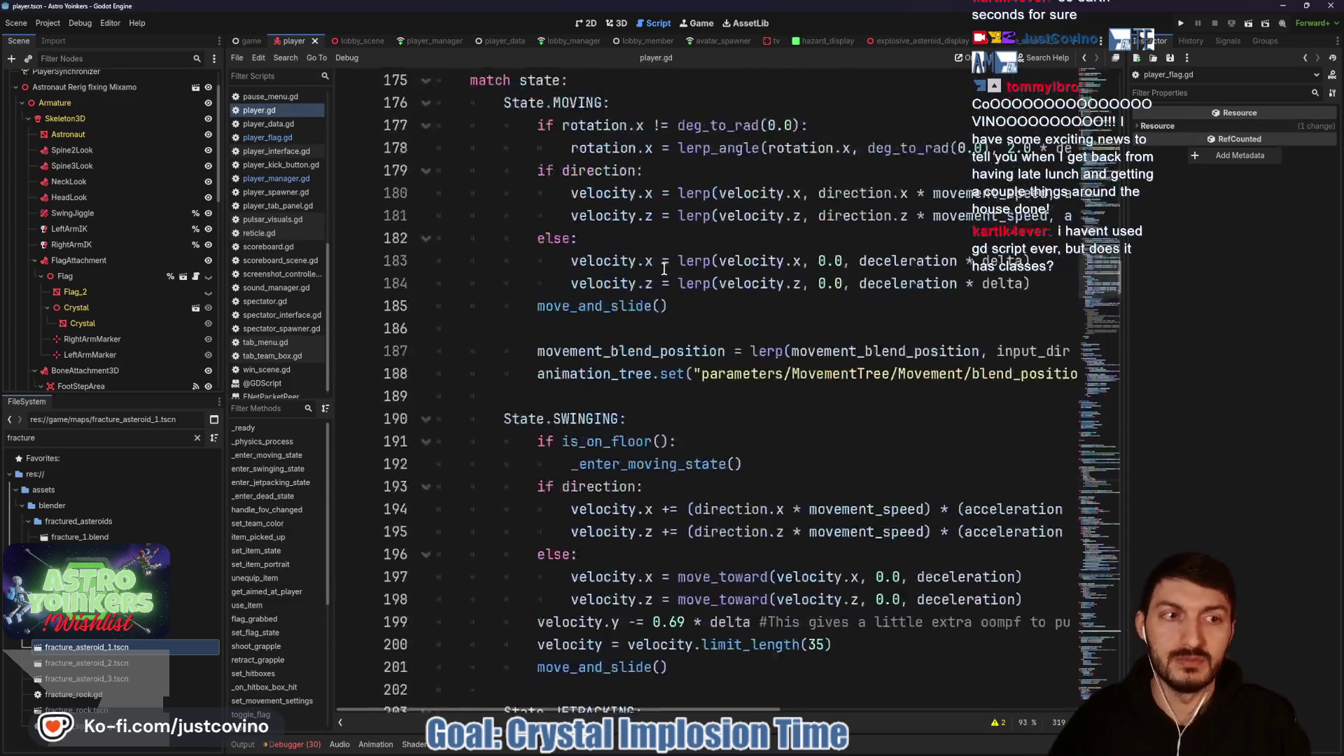
scroll(665, 301, up, 18)
right_click(666, 308)
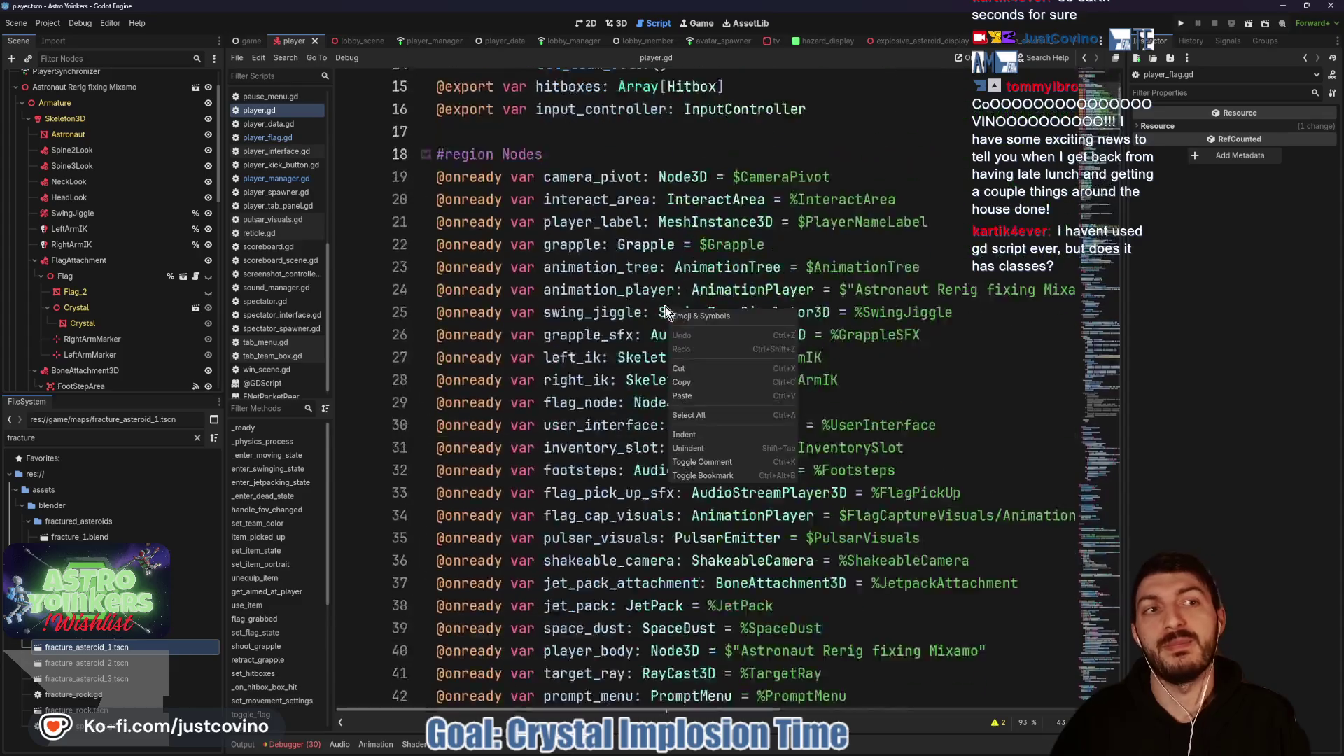
click(541, 123)
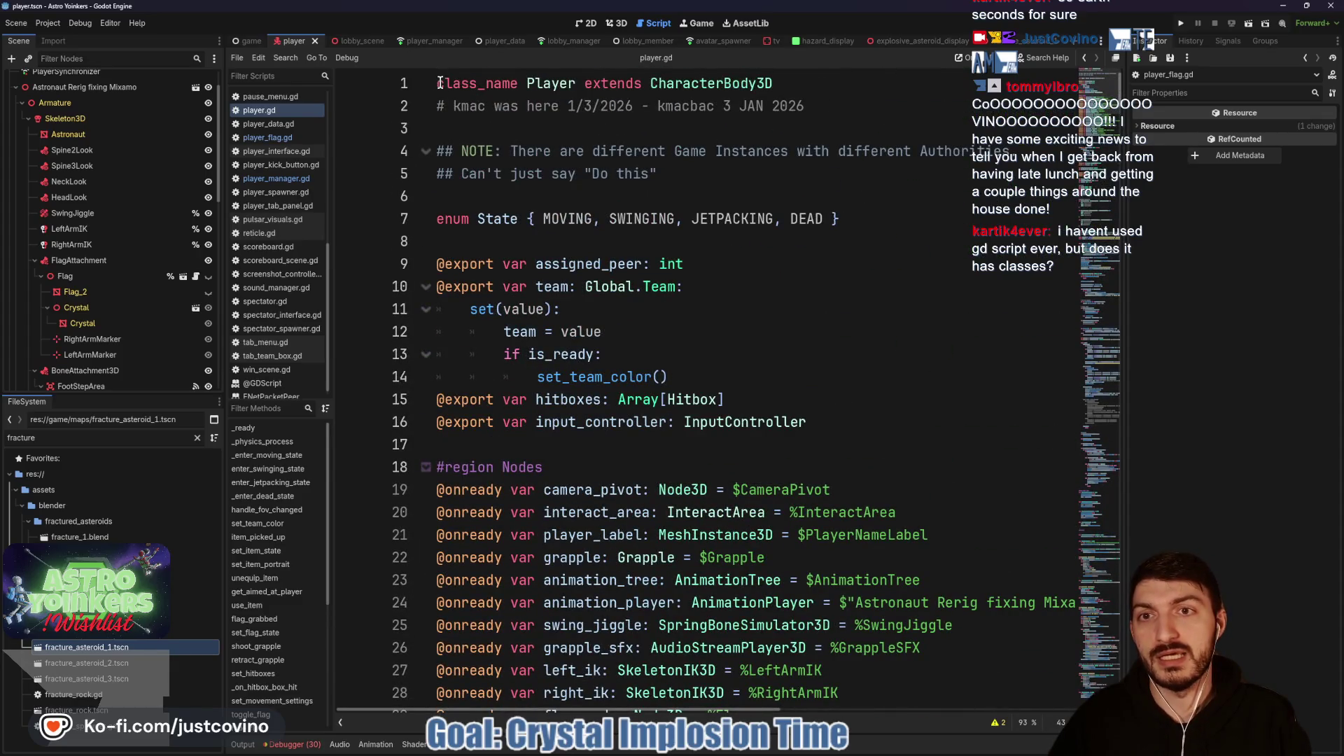
drag(577, 82, 436, 84)
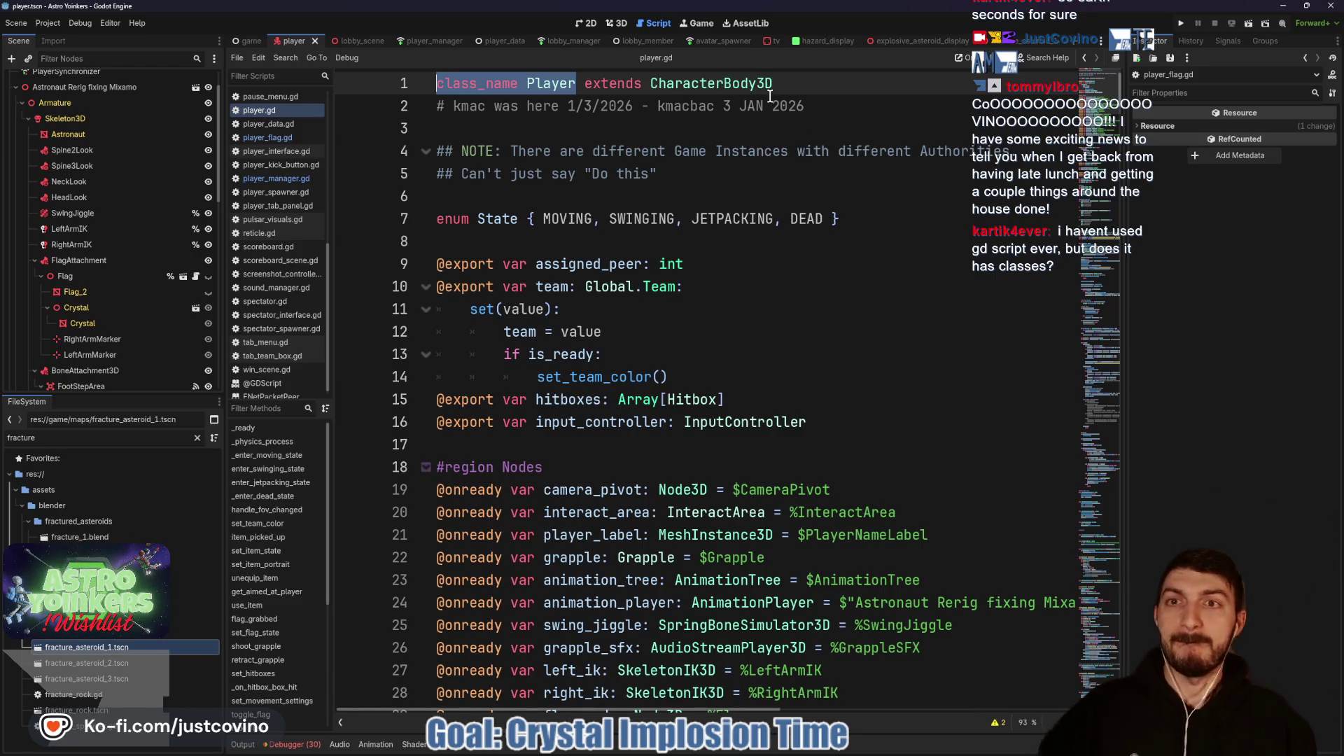
click(423, 42)
Add a blank line under the region header and a comment above request_spectator_spawn, then save.
scroll(548, 348, down, 5)
scroll(548, 348, up, 5)
scroll(548, 348, down, 10)
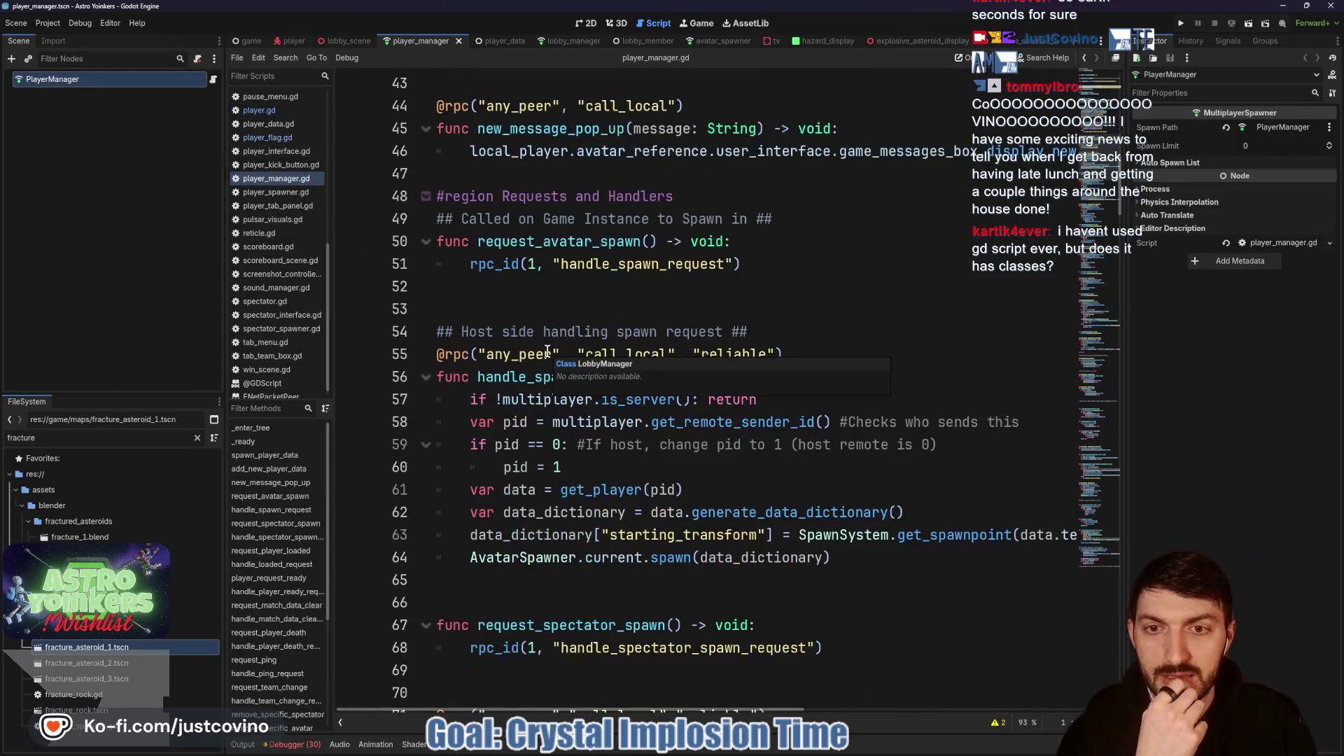
click(692, 196)
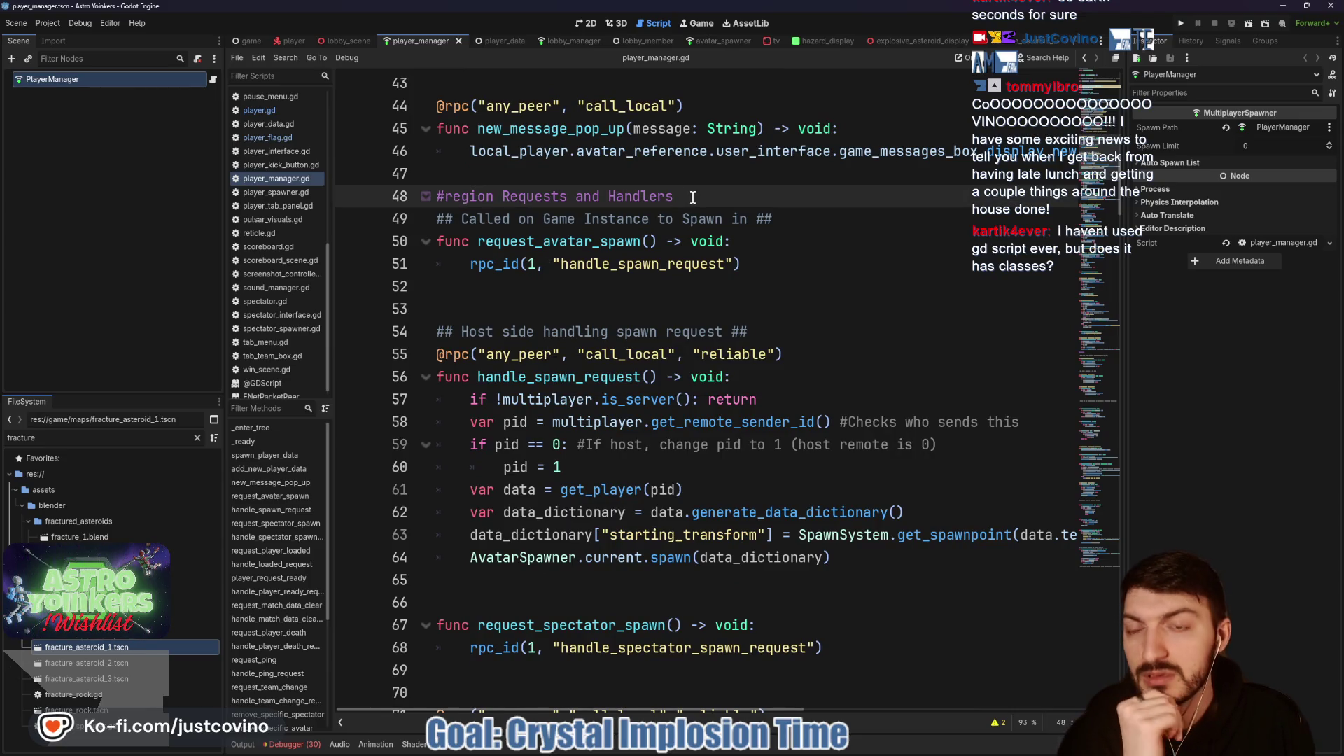
key(Return)
scroll(693, 203, down, 5)
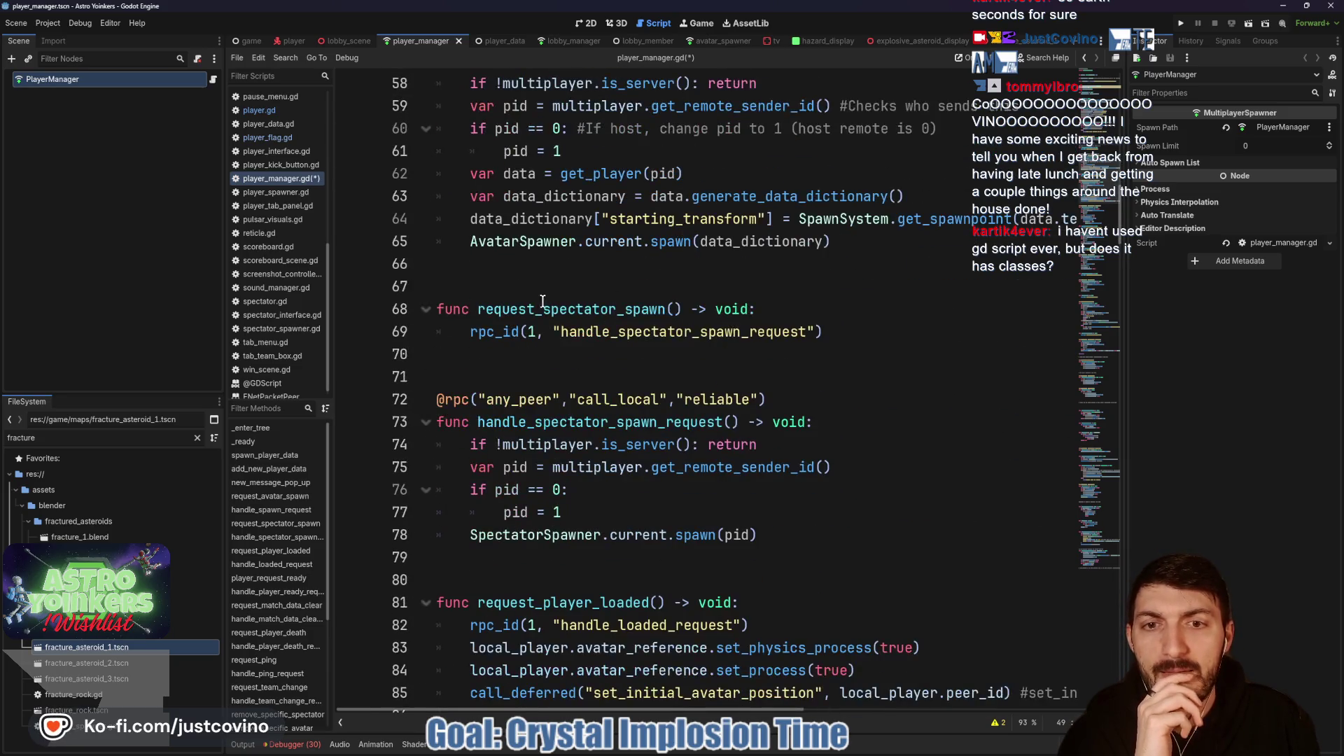
click(588, 286)
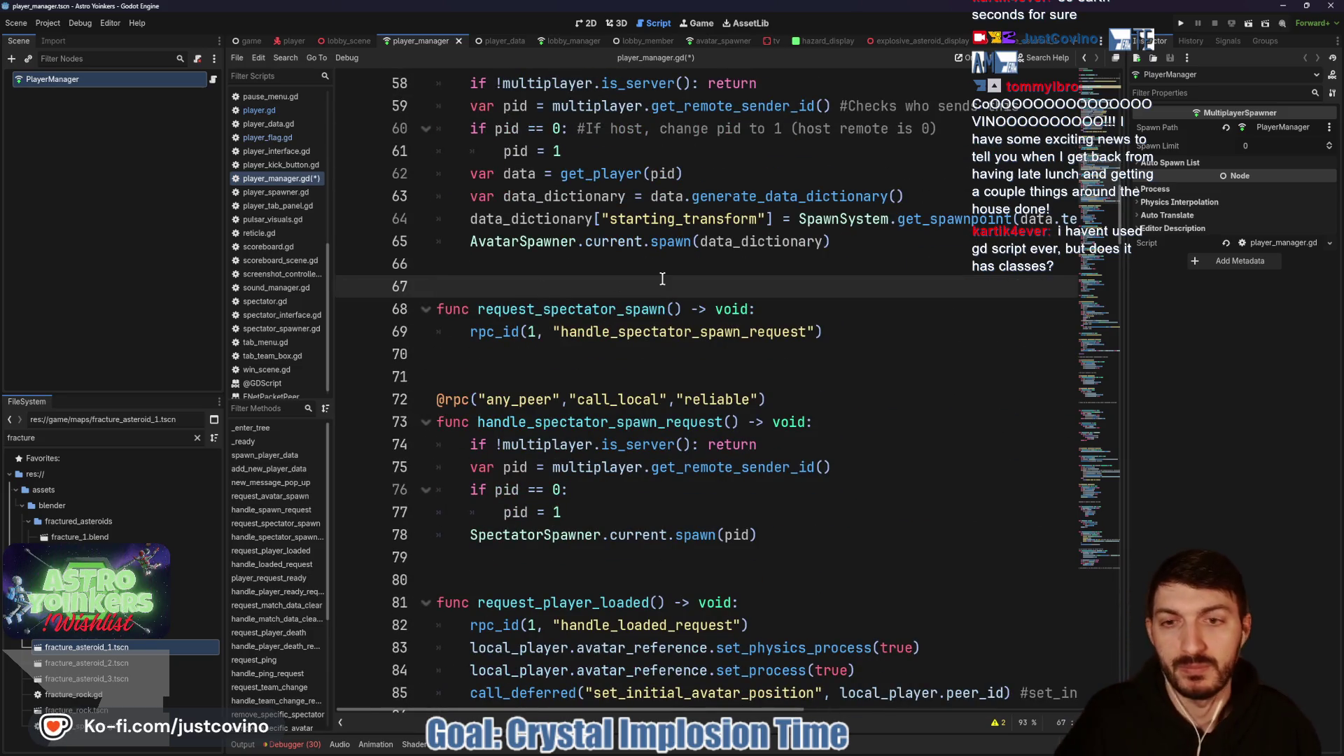
key(Return)
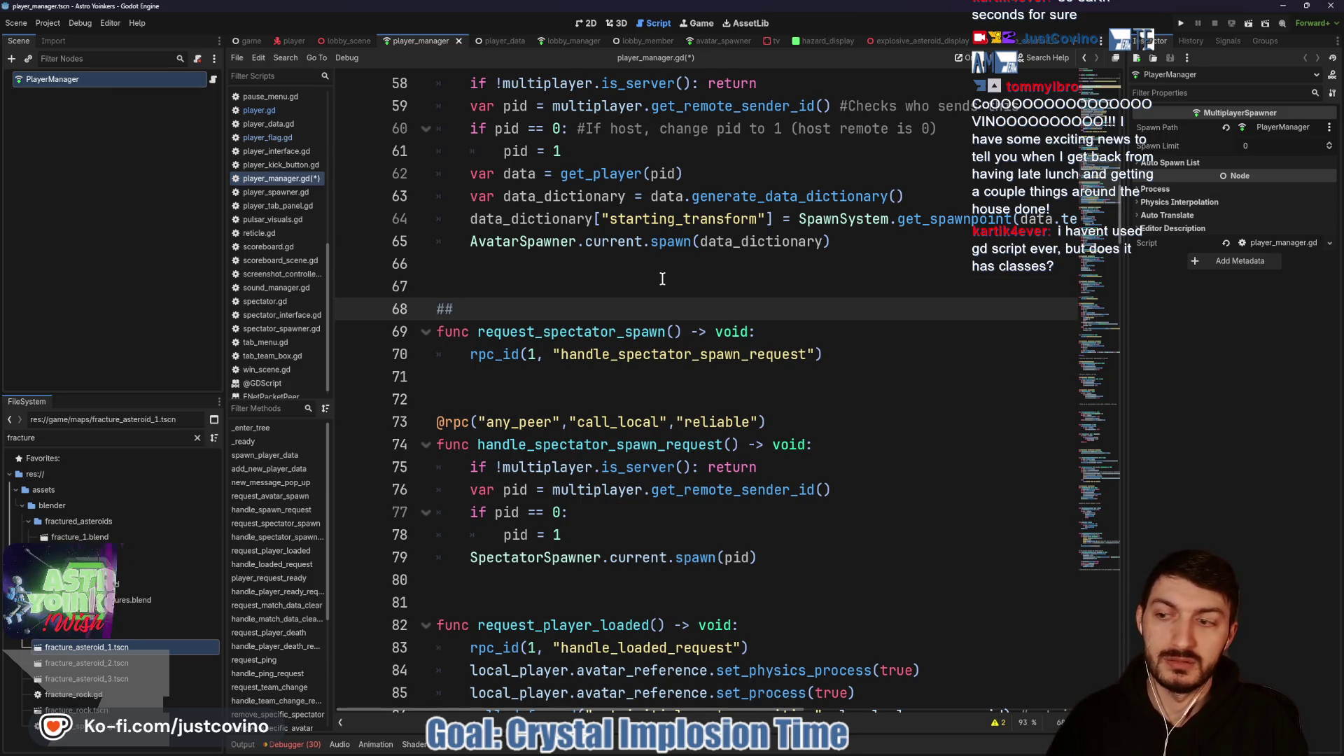
text(Switches Avatar)
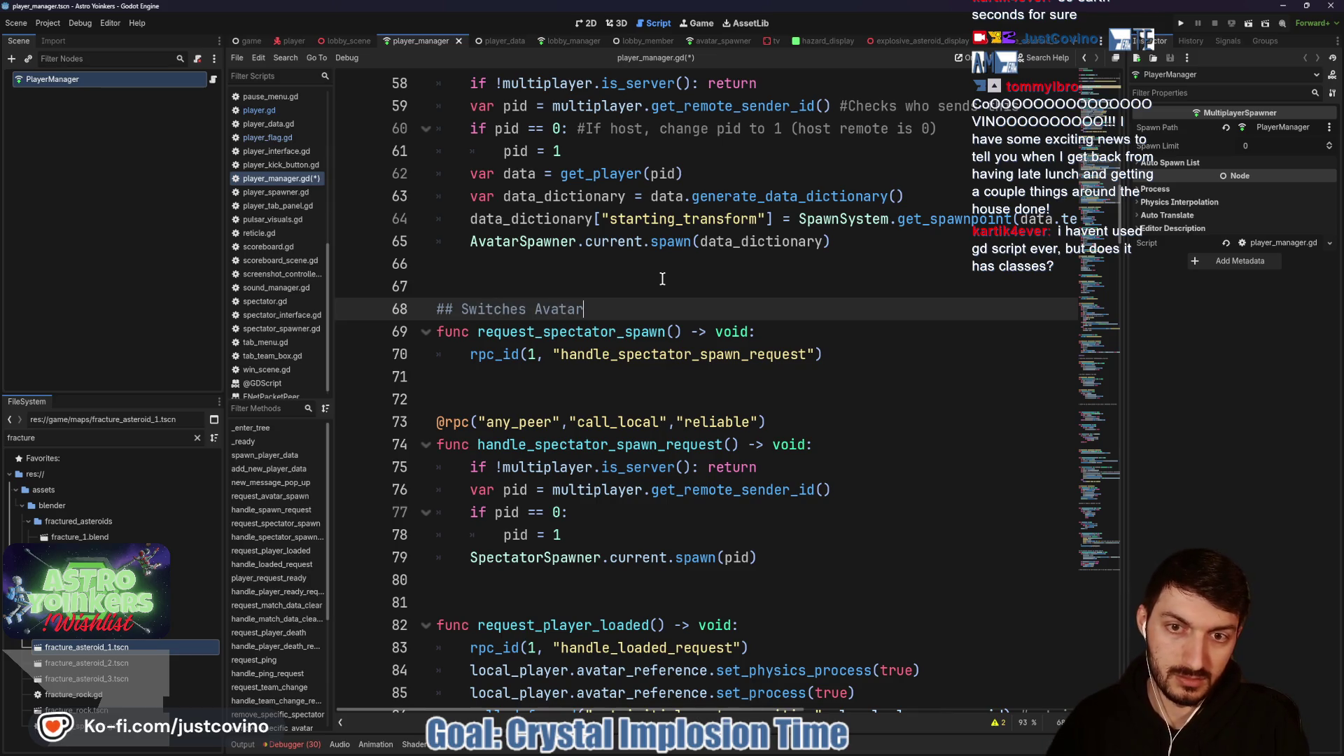
text( with Spe)
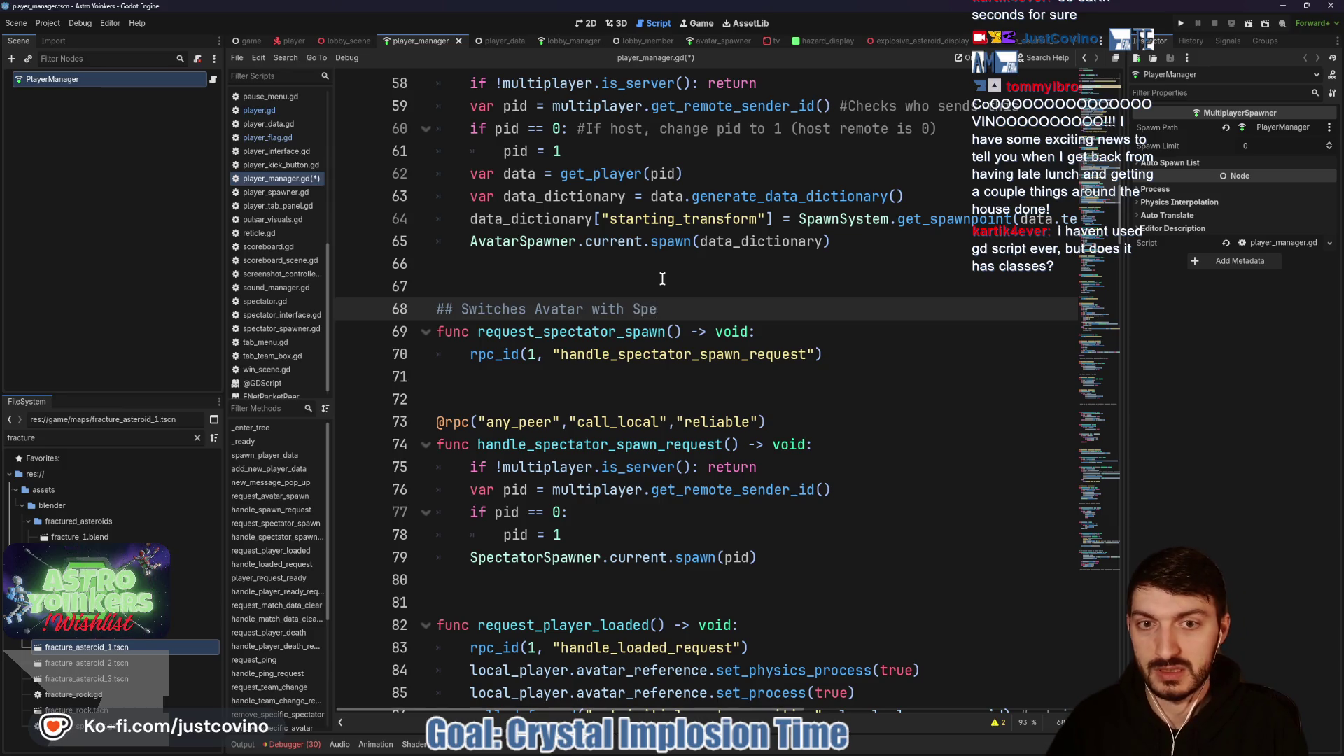
key(ctrl+s)
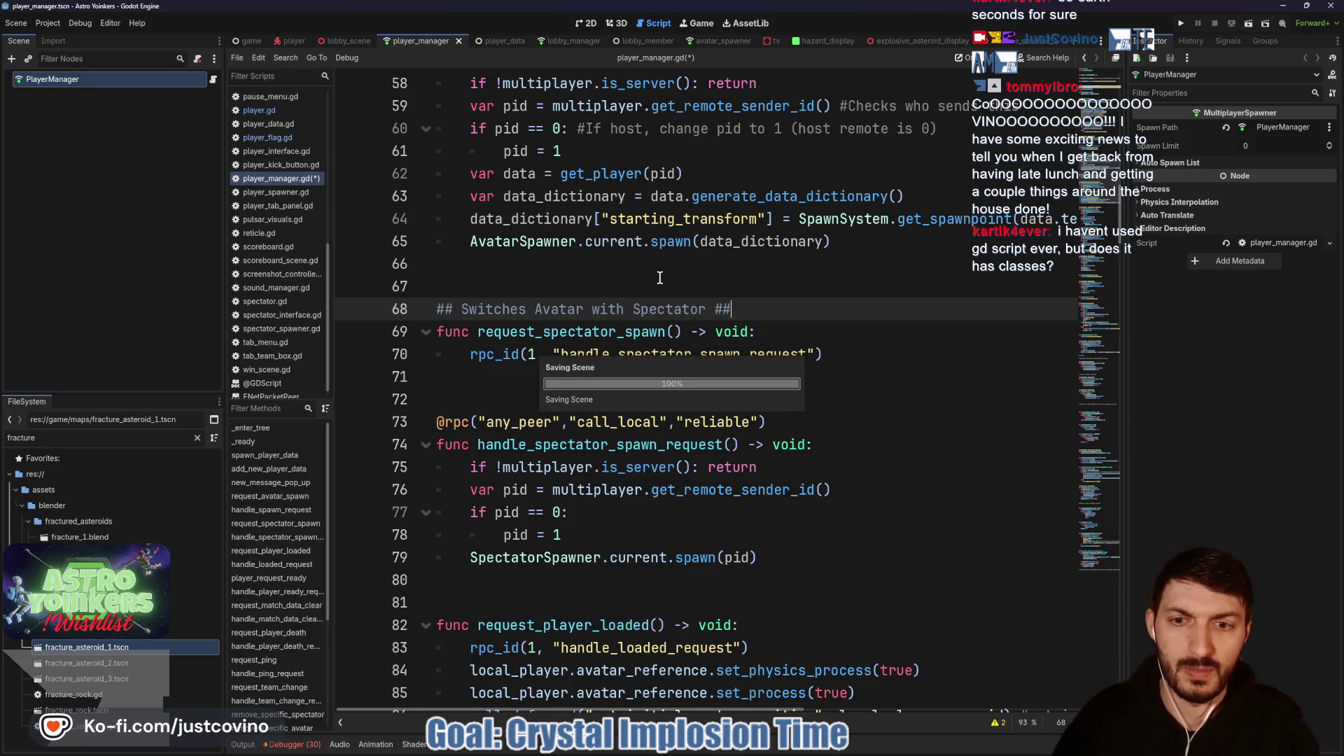
Add a '## When Player Loads Map ##' header above request_player_loaded and save.
scroll(658, 278, down, 4)
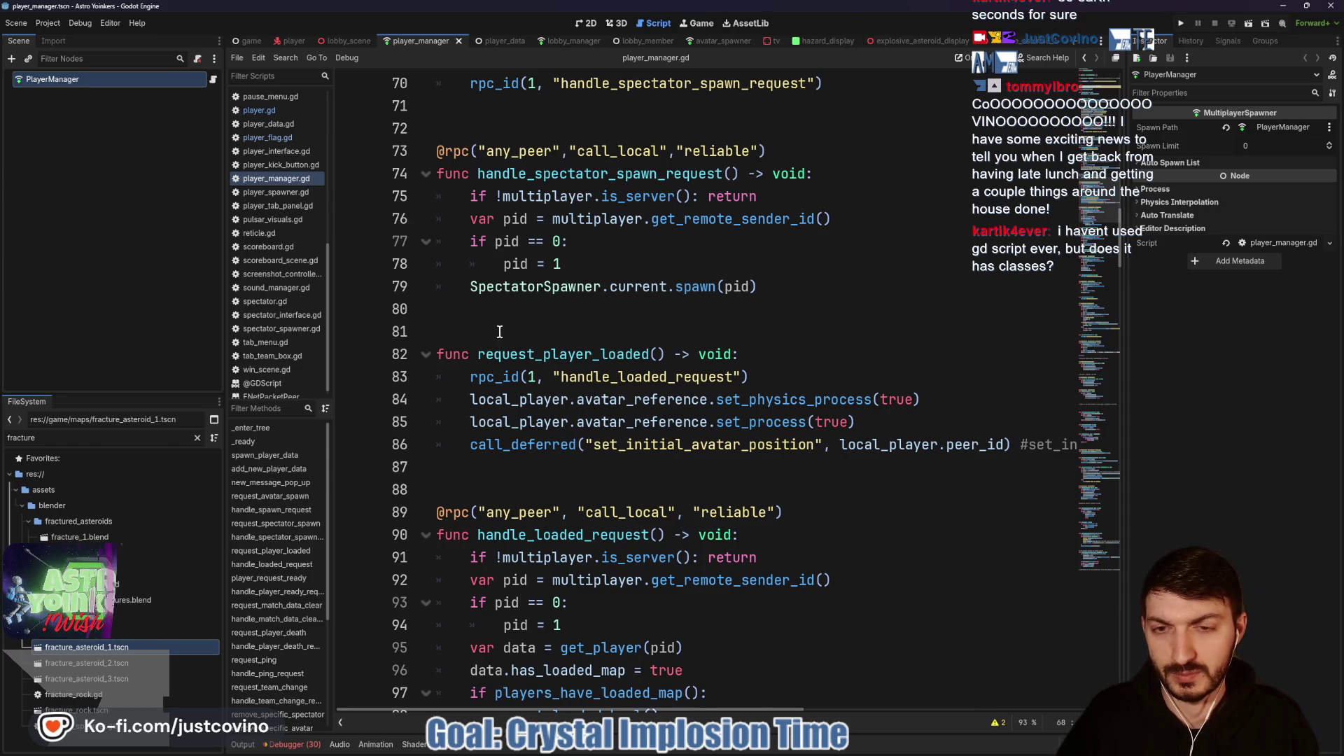
click(511, 332)
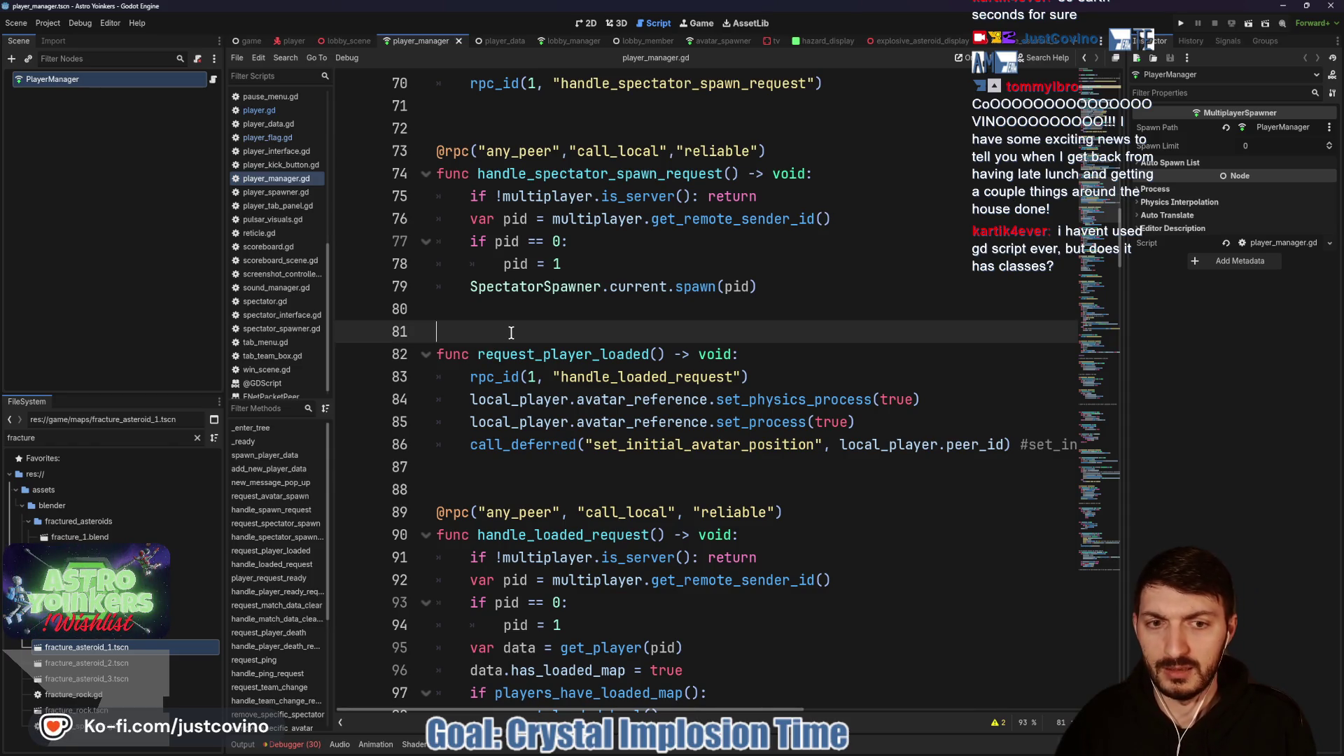
key(Return)
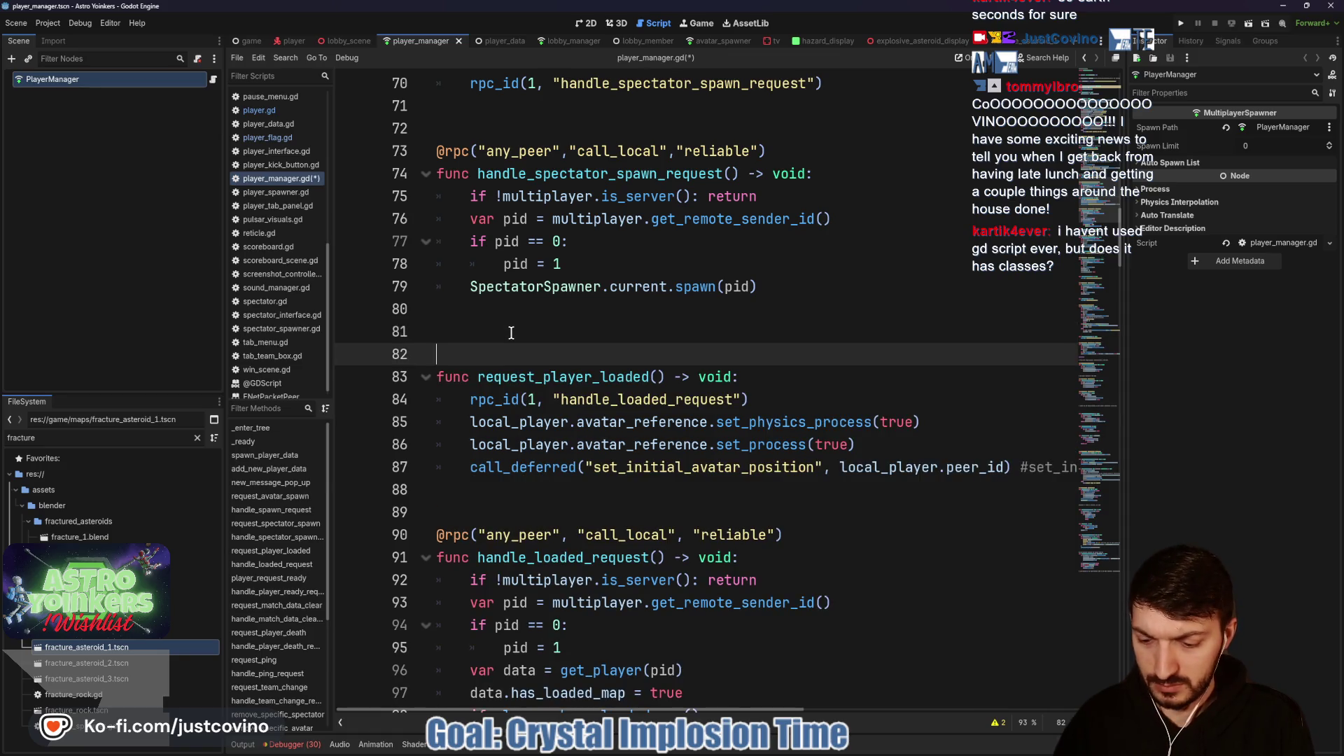
text(## When Player Loads Map #)
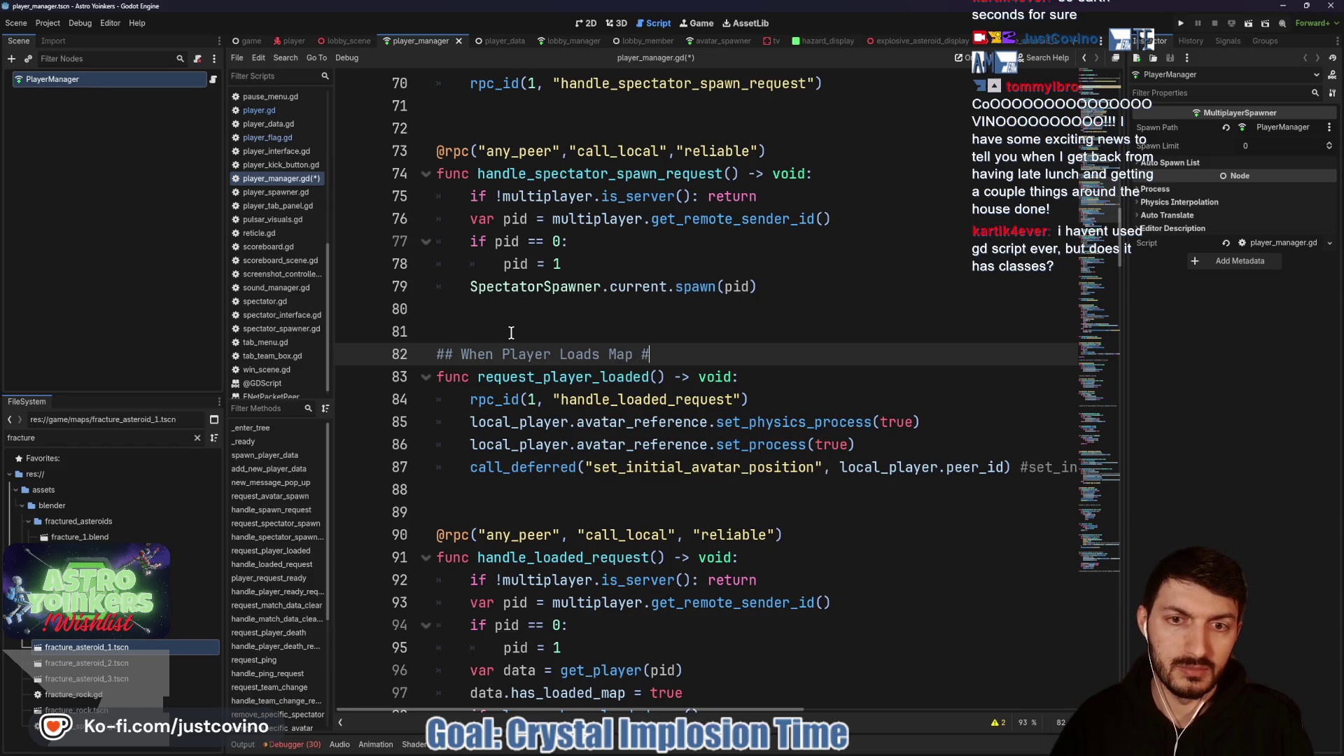
key(ctrl+s)
Add a ready-to-start match header comment above player_request_ready and save.
scroll(509, 378, down, 6)
scroll(504, 417, down, 1)
click(491, 402)
key(Return)
key(Return)
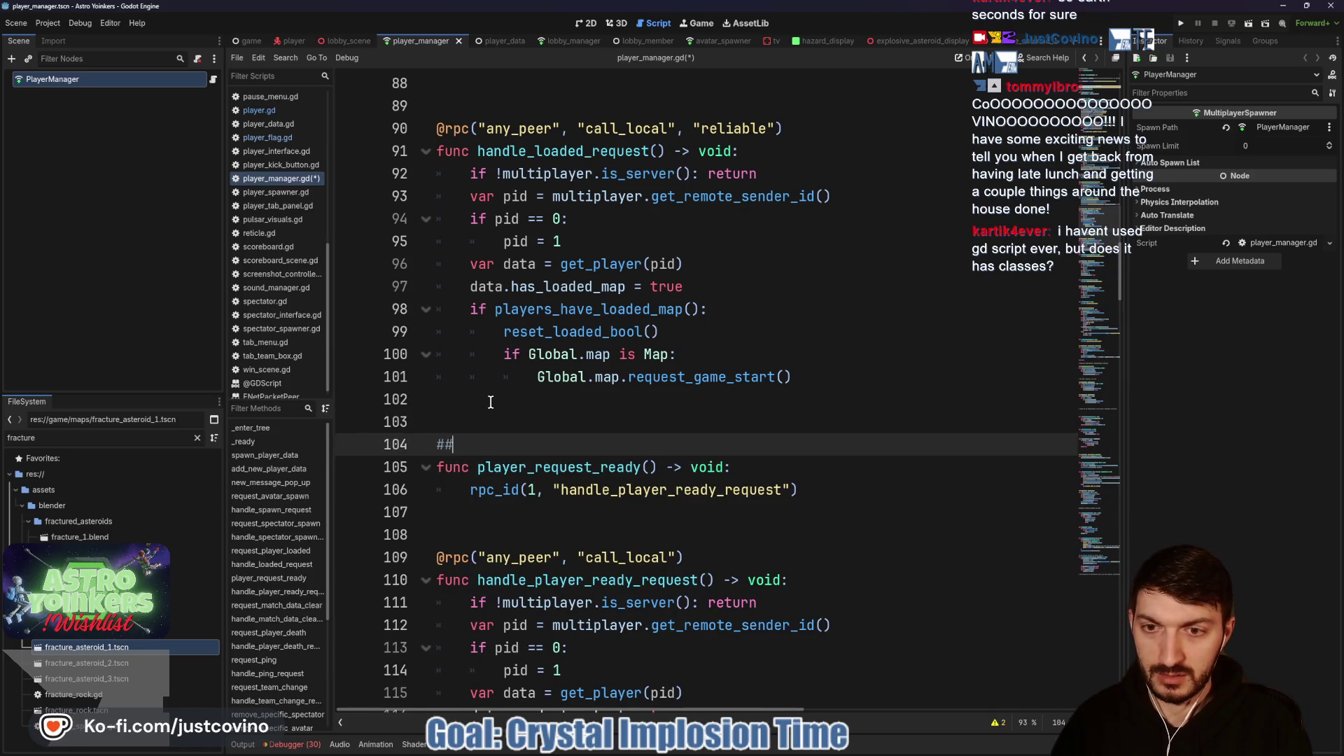
text(When Player is Ready to Sta)
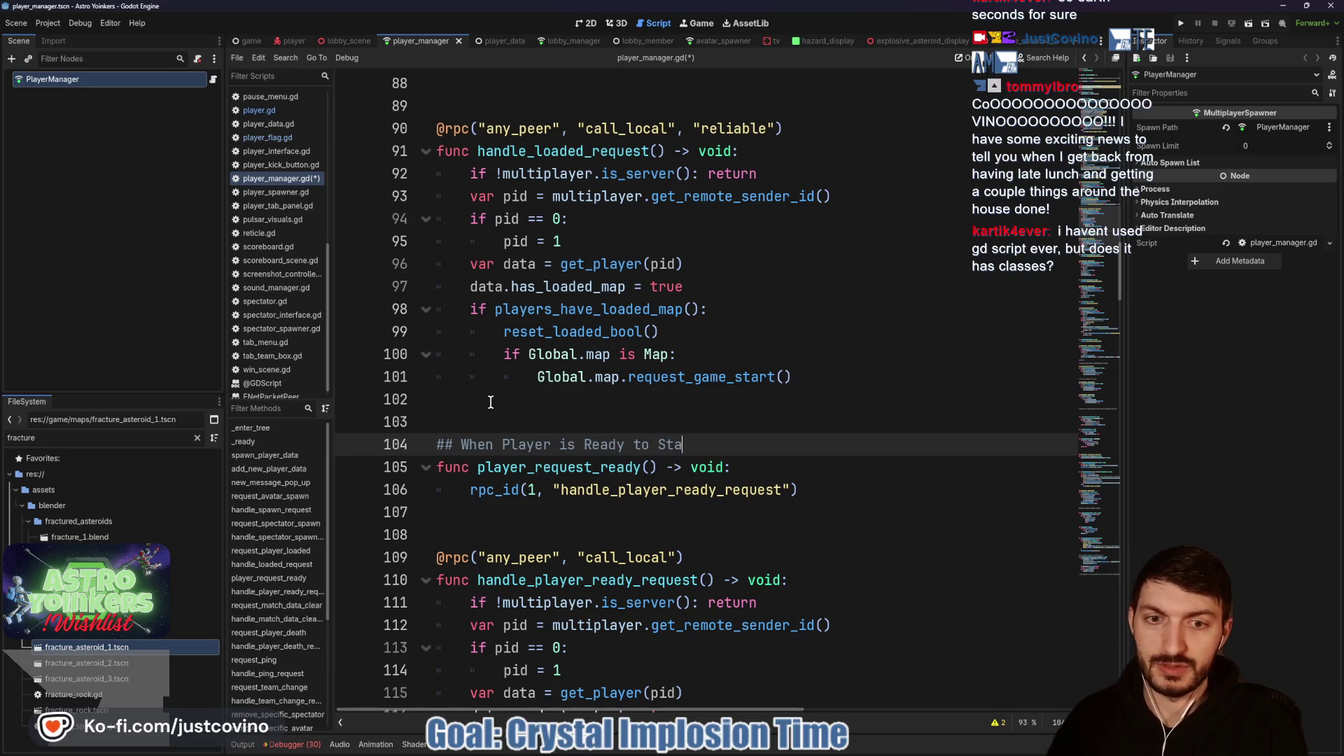
text(Match ##)
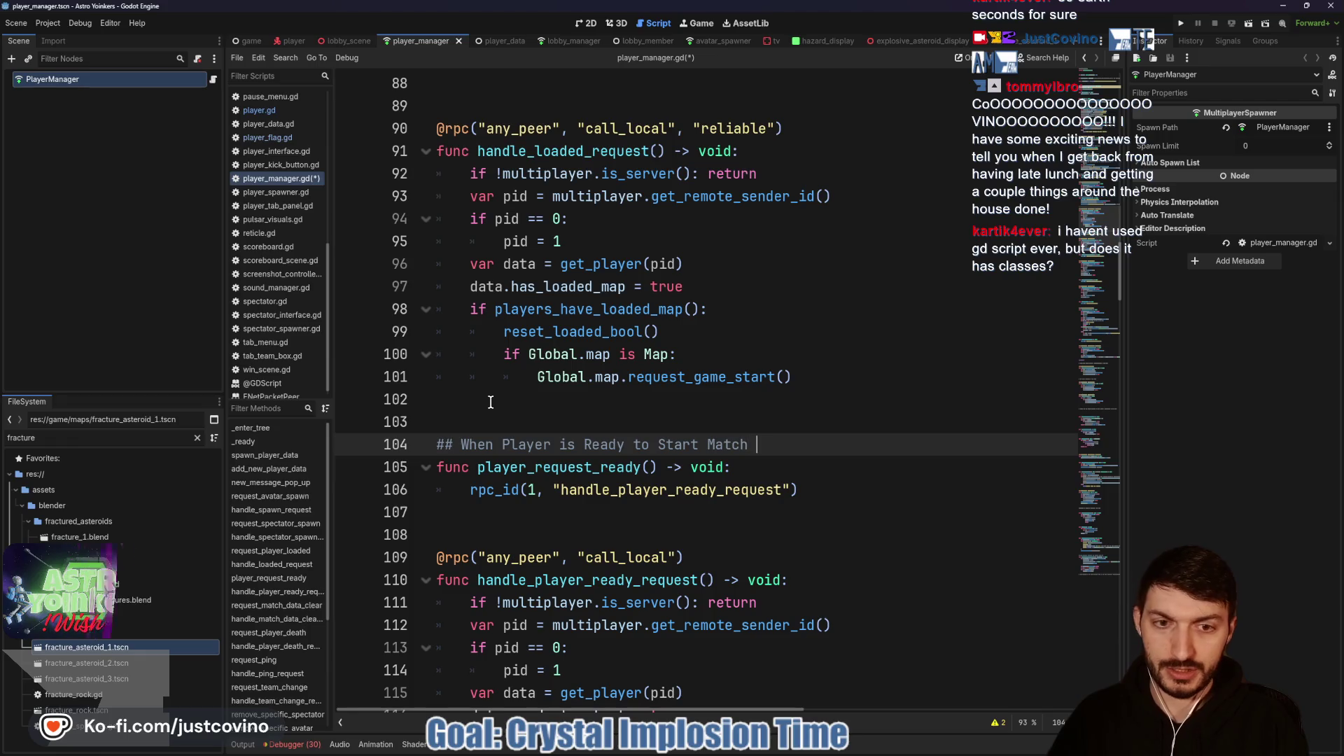
key(ctrl+s)
Add an 'At End of Match, clear data' comment above request_match_data_clear and fix its spacing.
scroll(483, 413, down, 5)
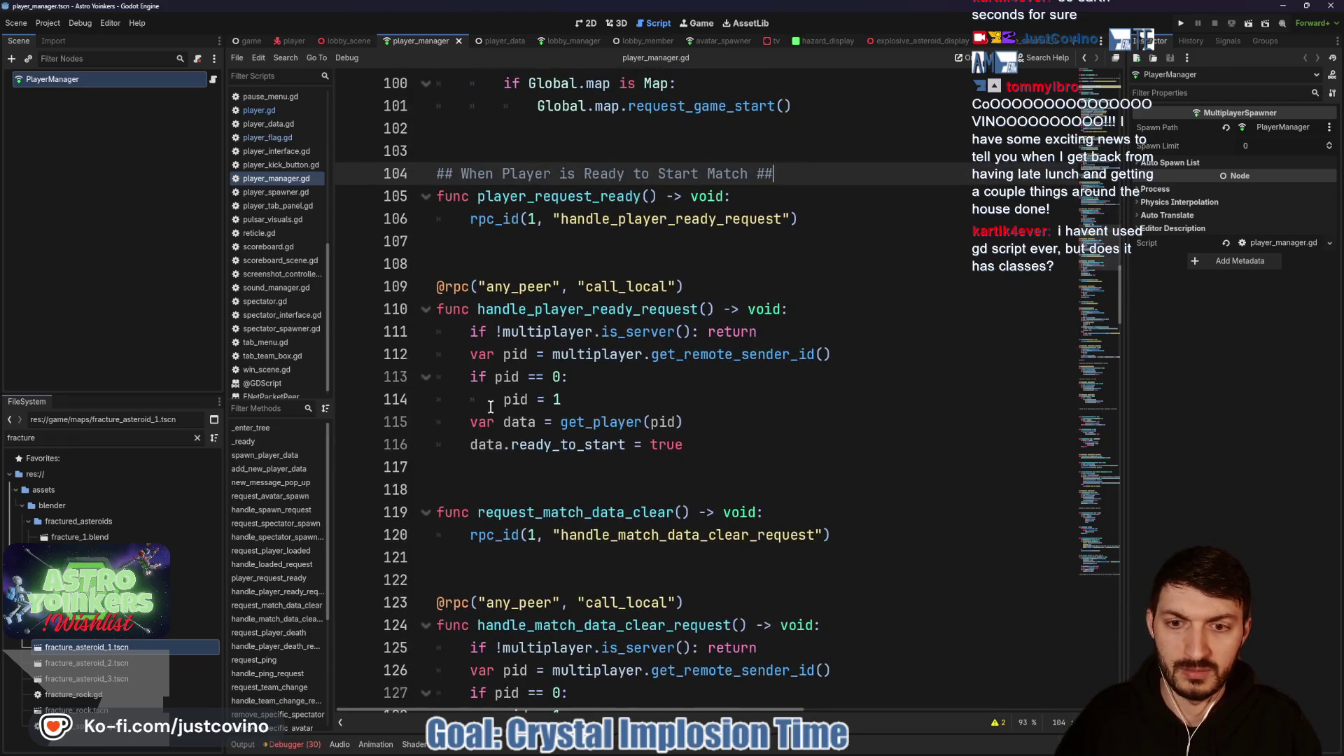
click(463, 426)
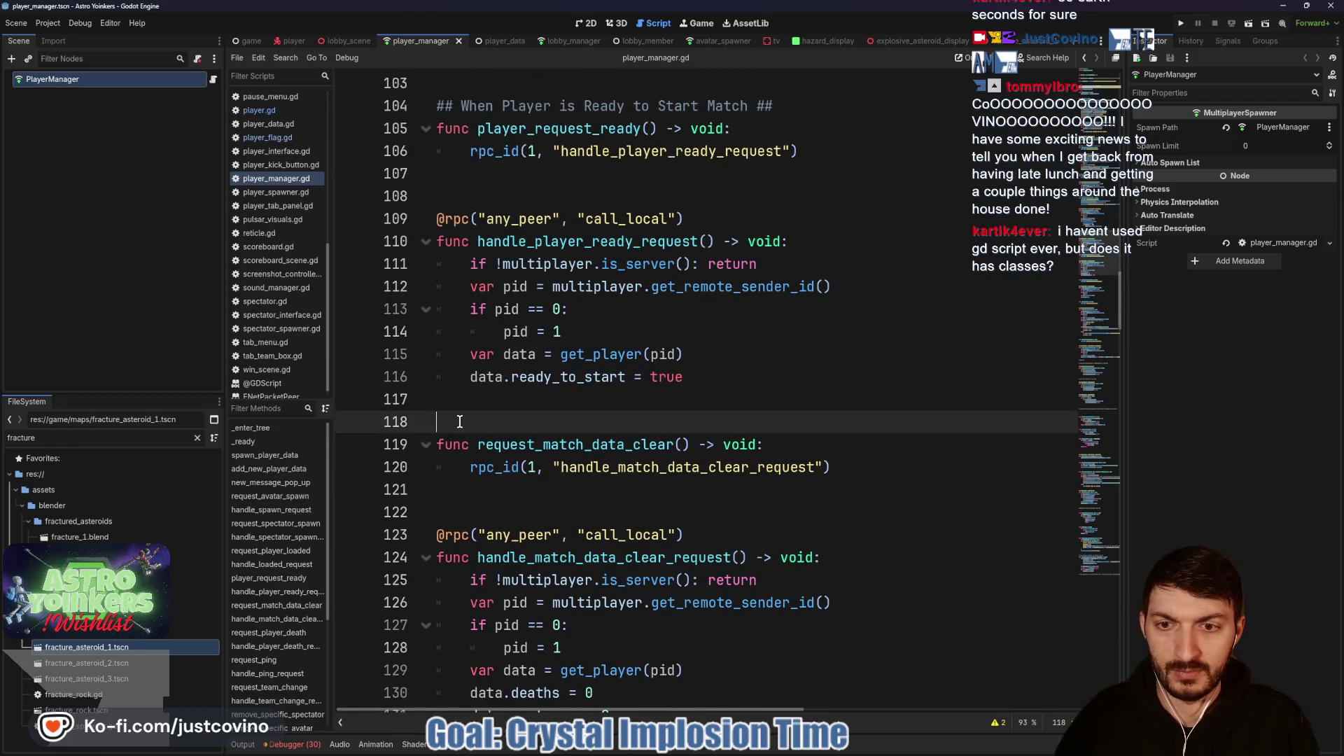
key(Return)
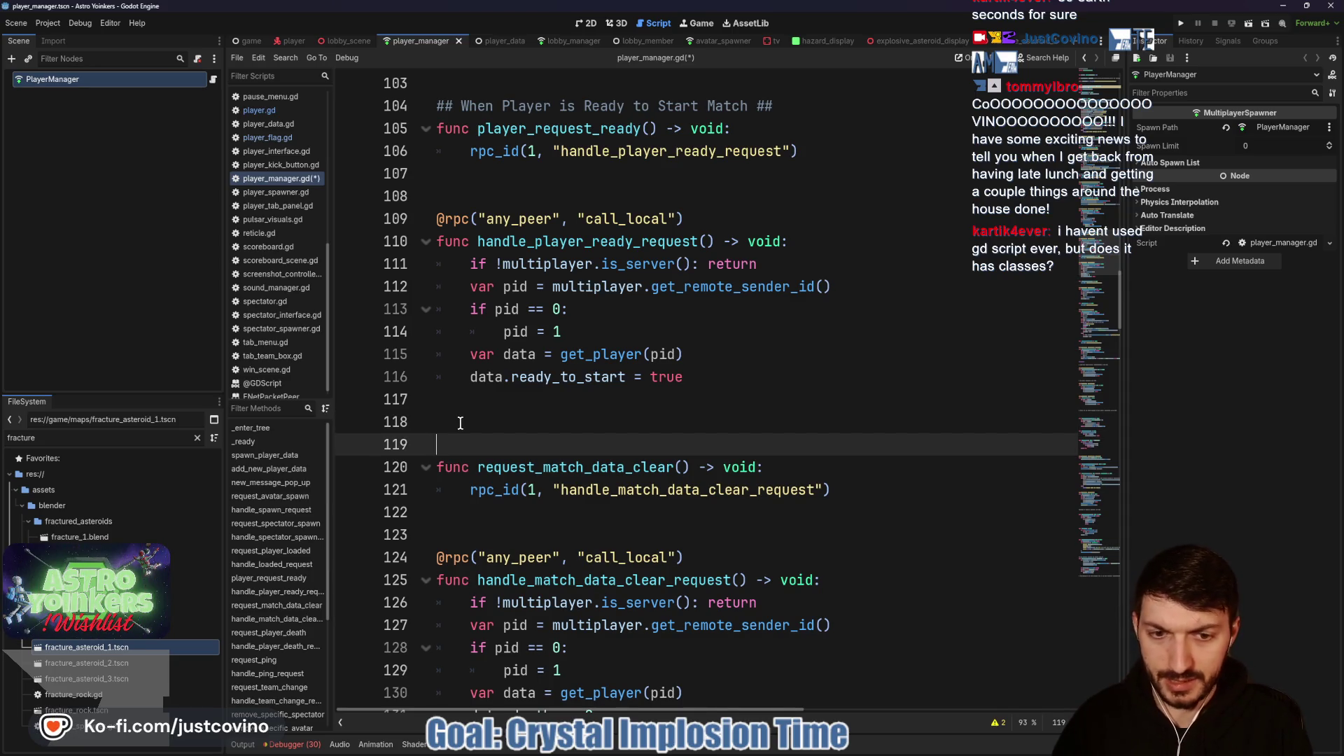
text(At End of Match,)
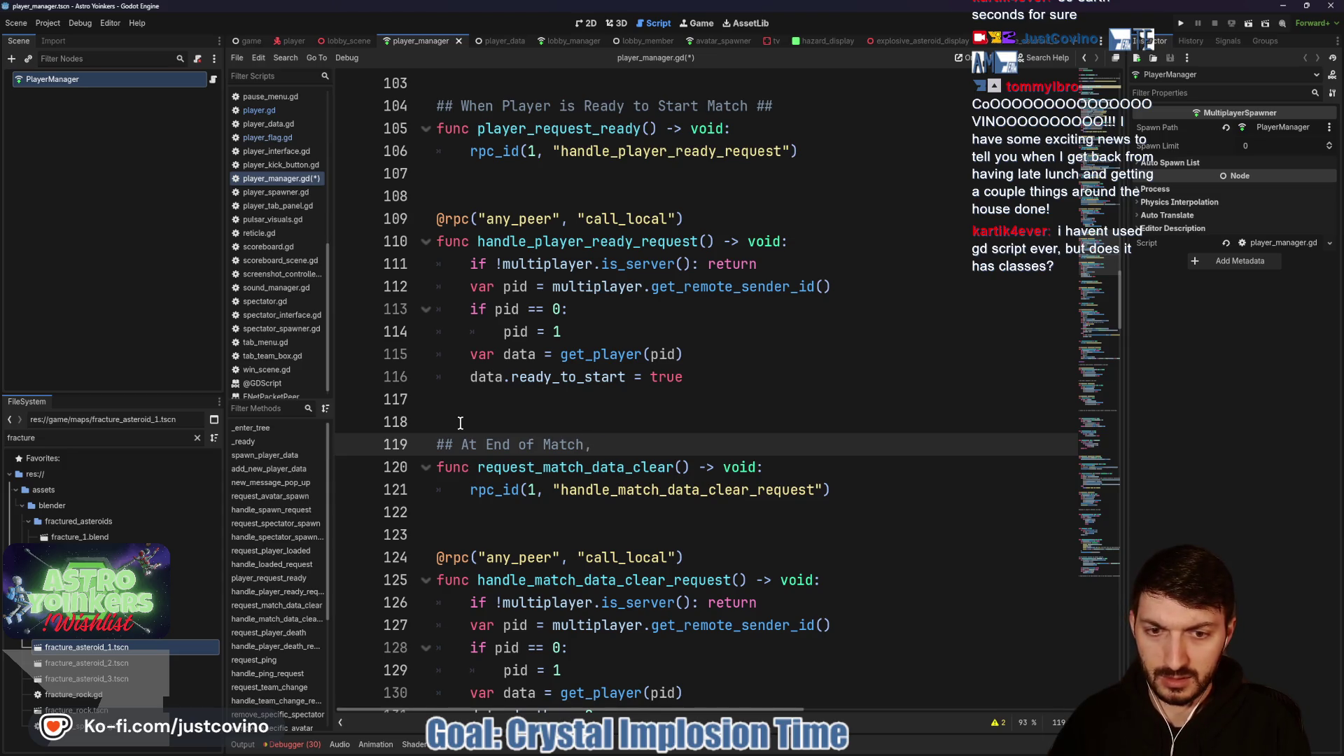
text( clear data)
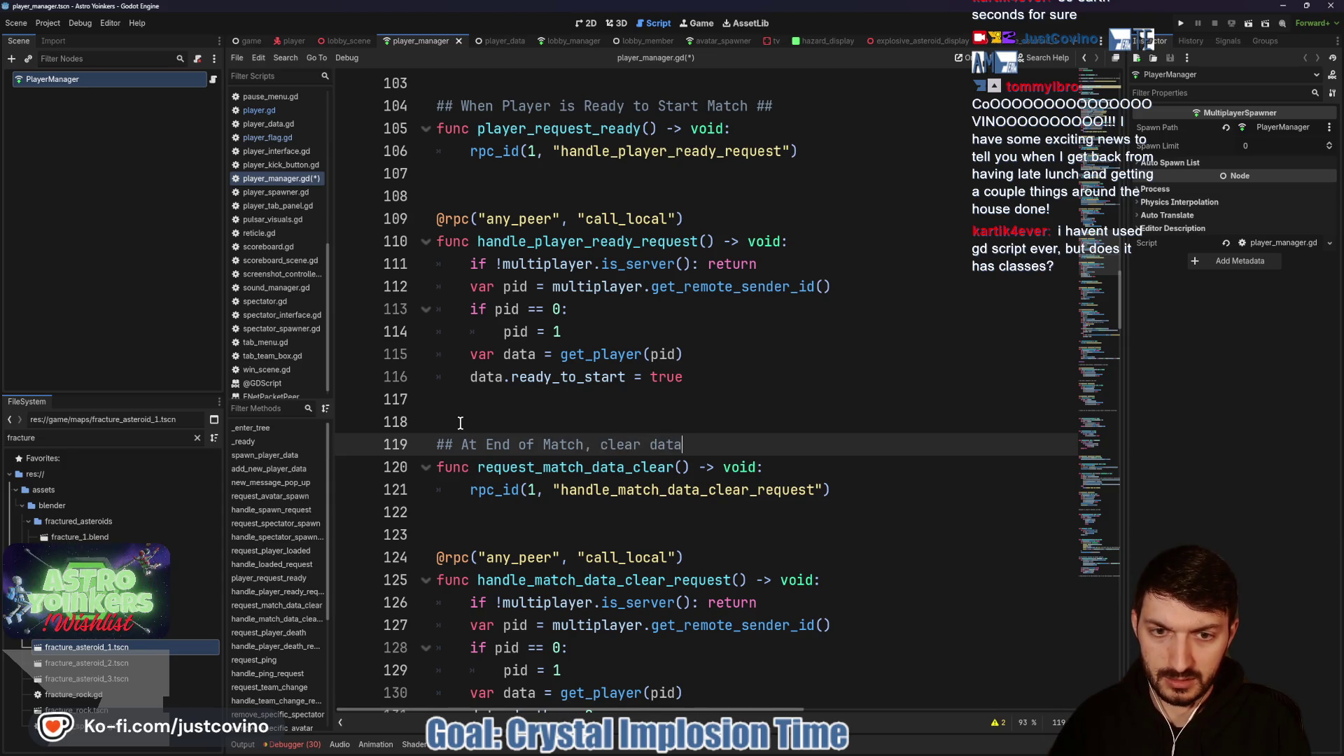
key(ctrl+s)
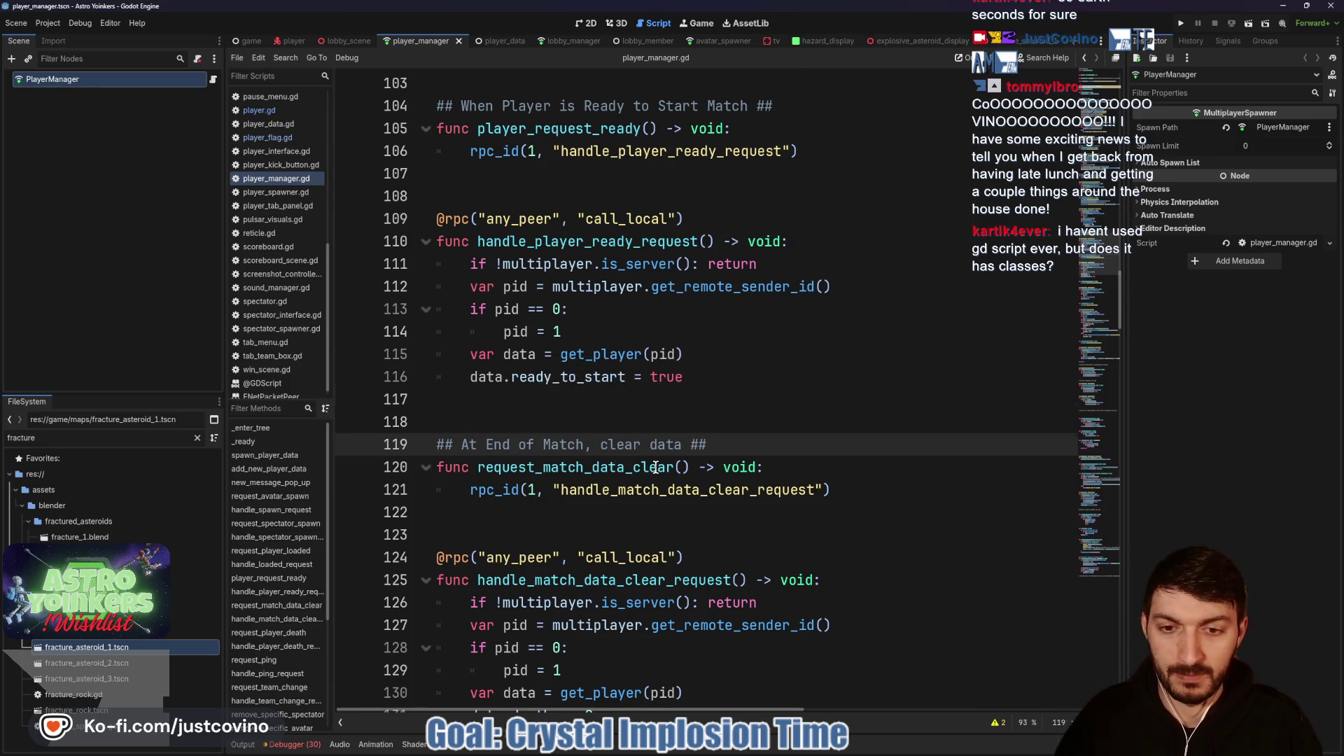
scroll(620, 485, down, 1)
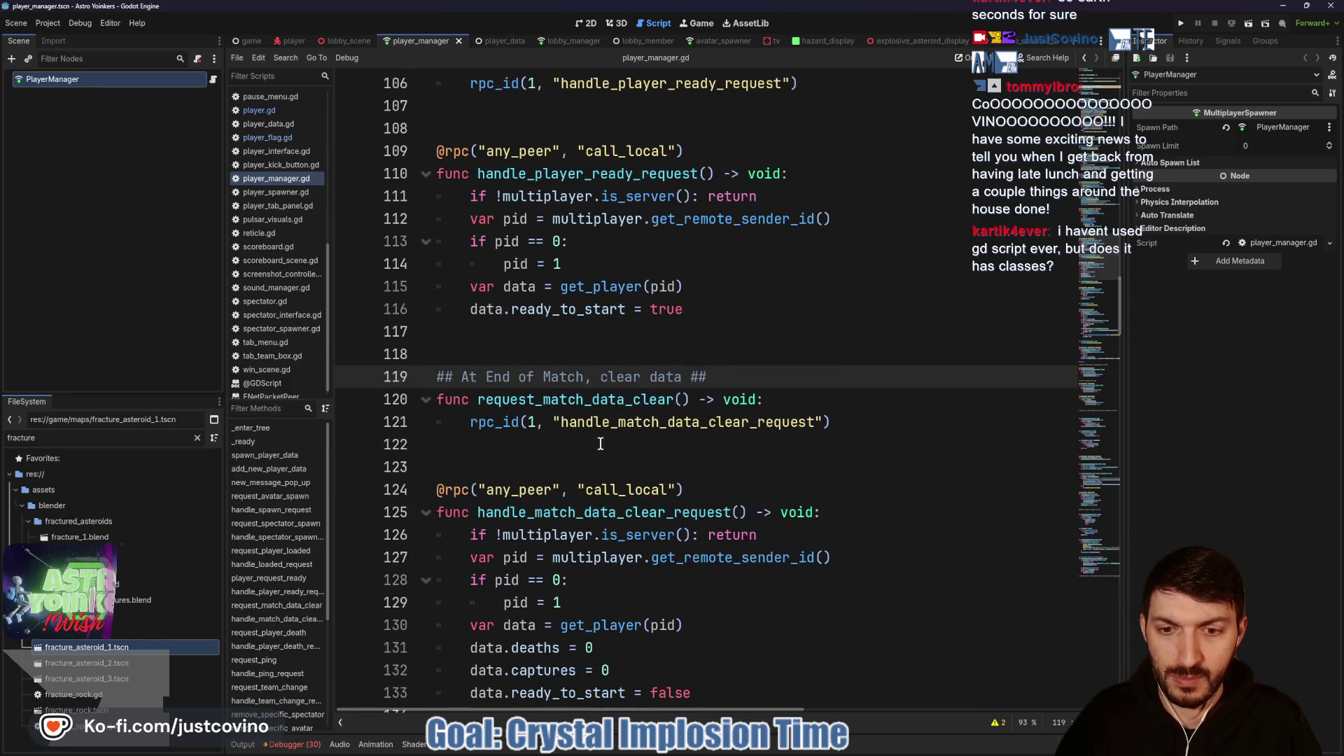
click(643, 377)
text(tab)
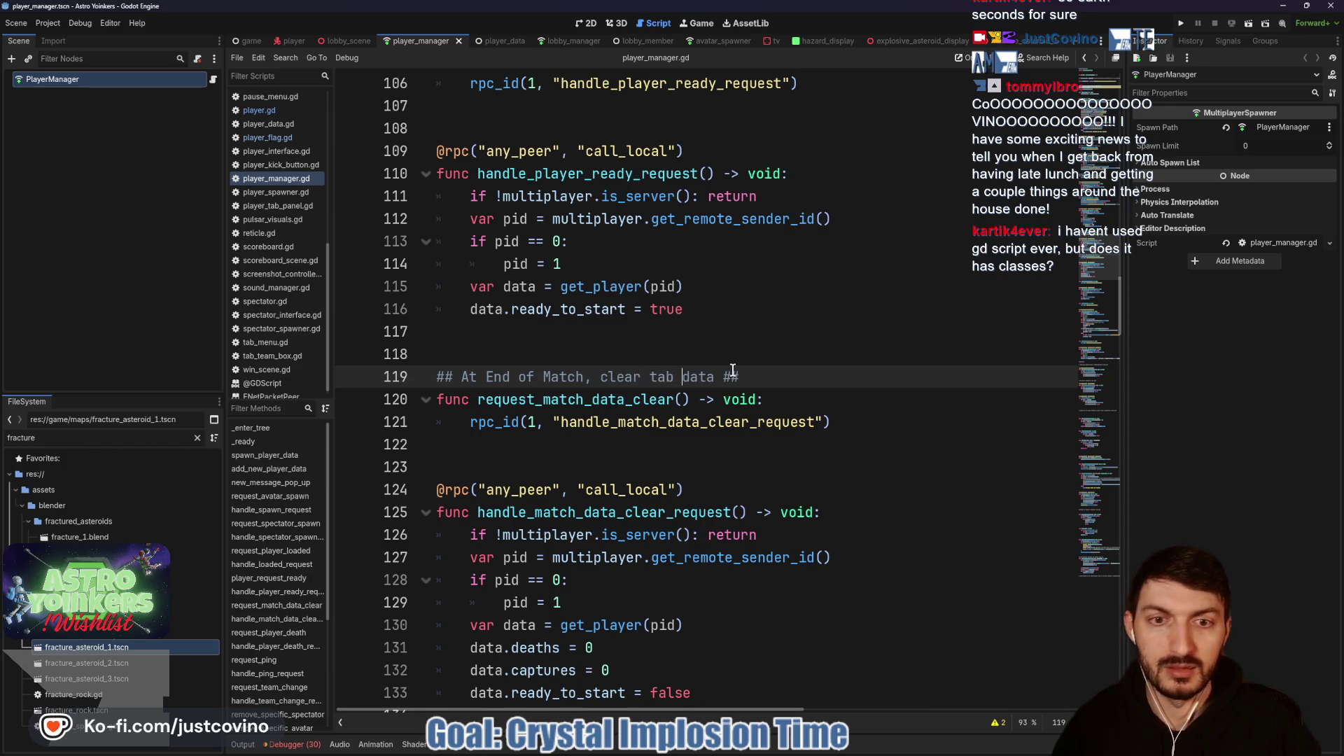
click(608, 447)
Add a header comment above request_player_death and save.
scroll(608, 451, down, 3)
scroll(608, 450, down, 3)
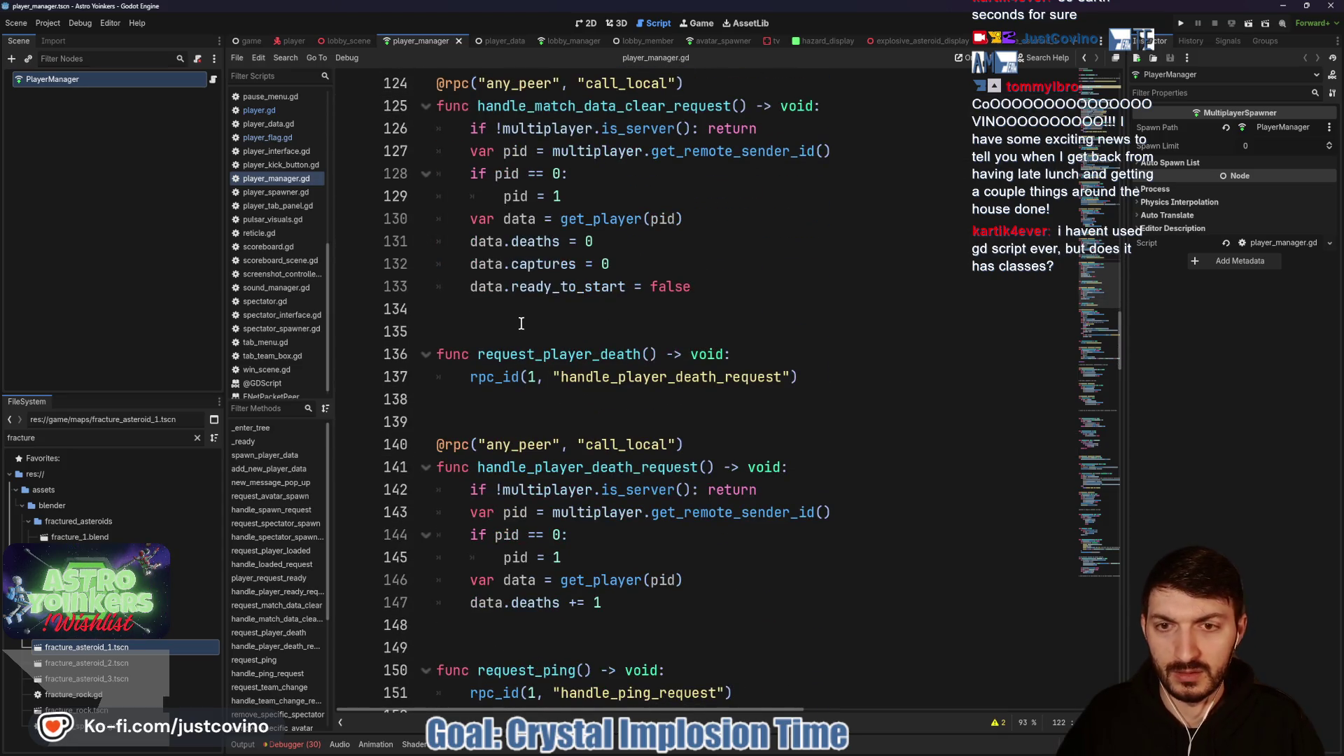
click(521, 328)
key(Return)
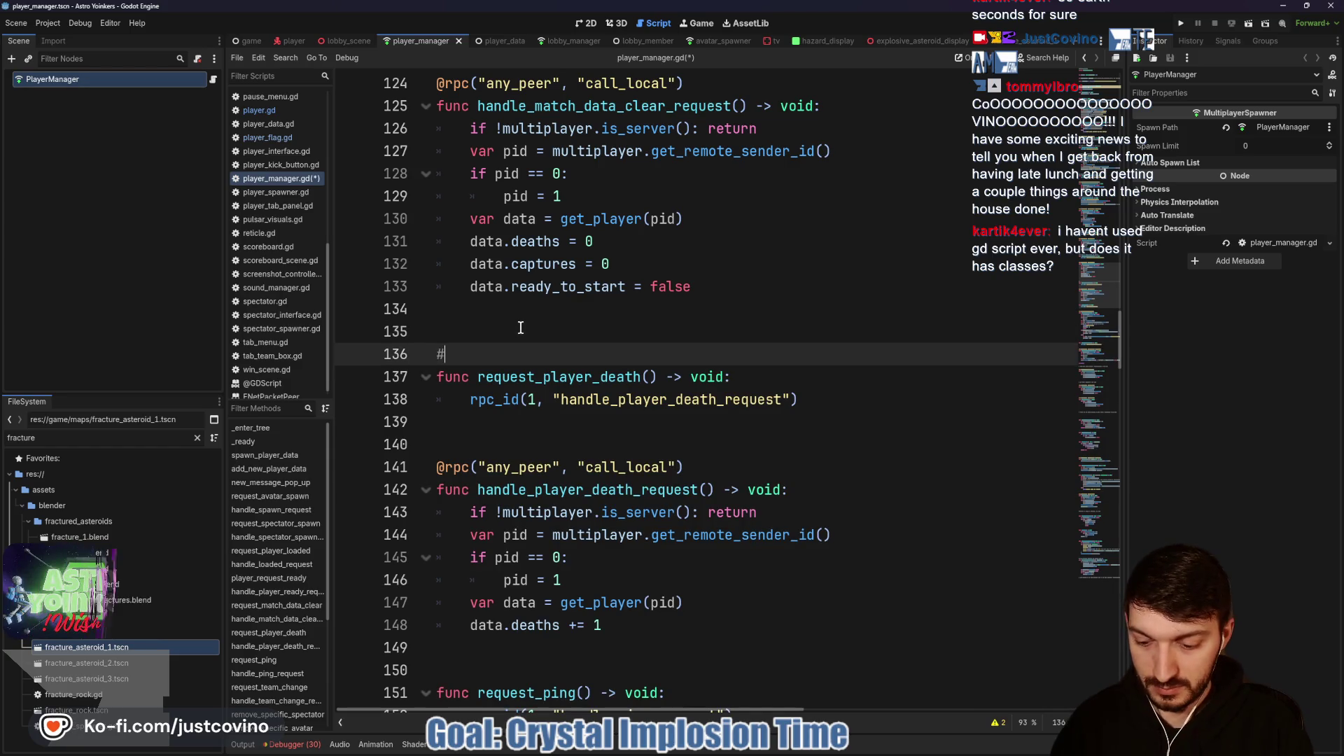
text(## Add to Tab Data Death)
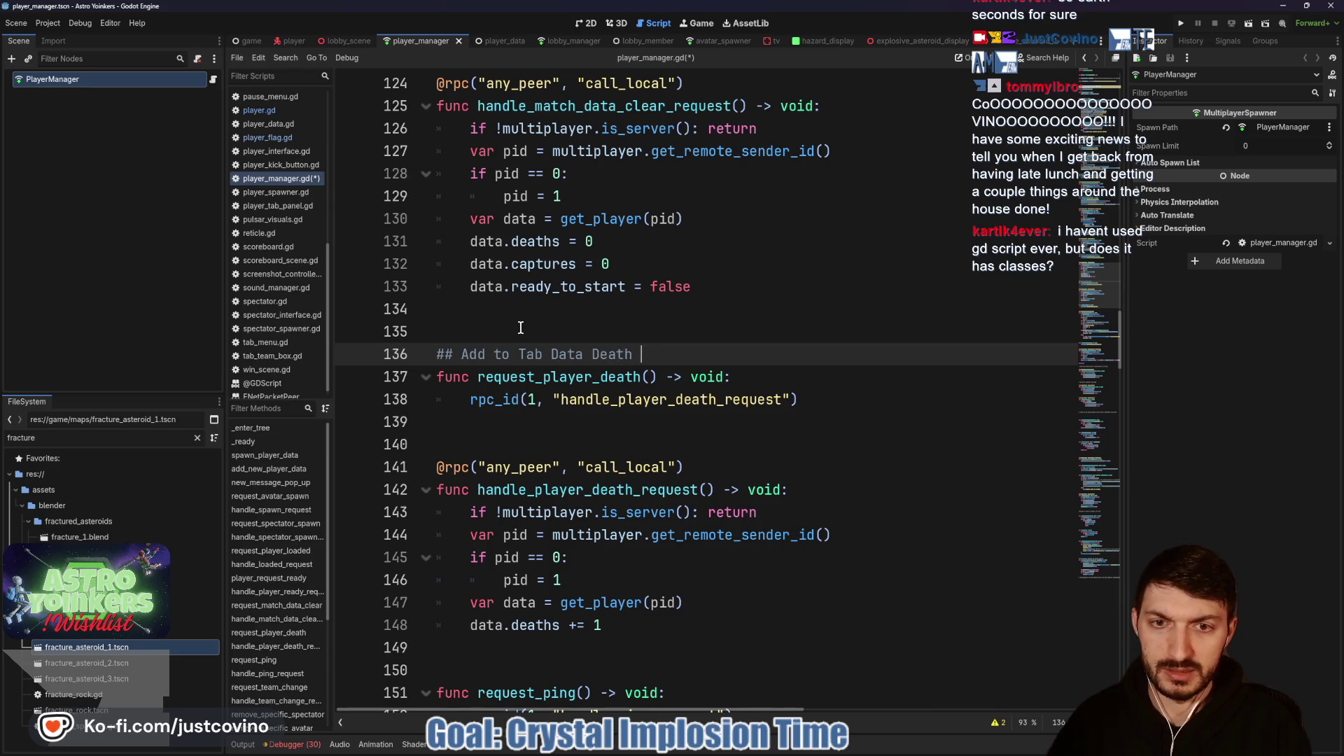
text(cou)
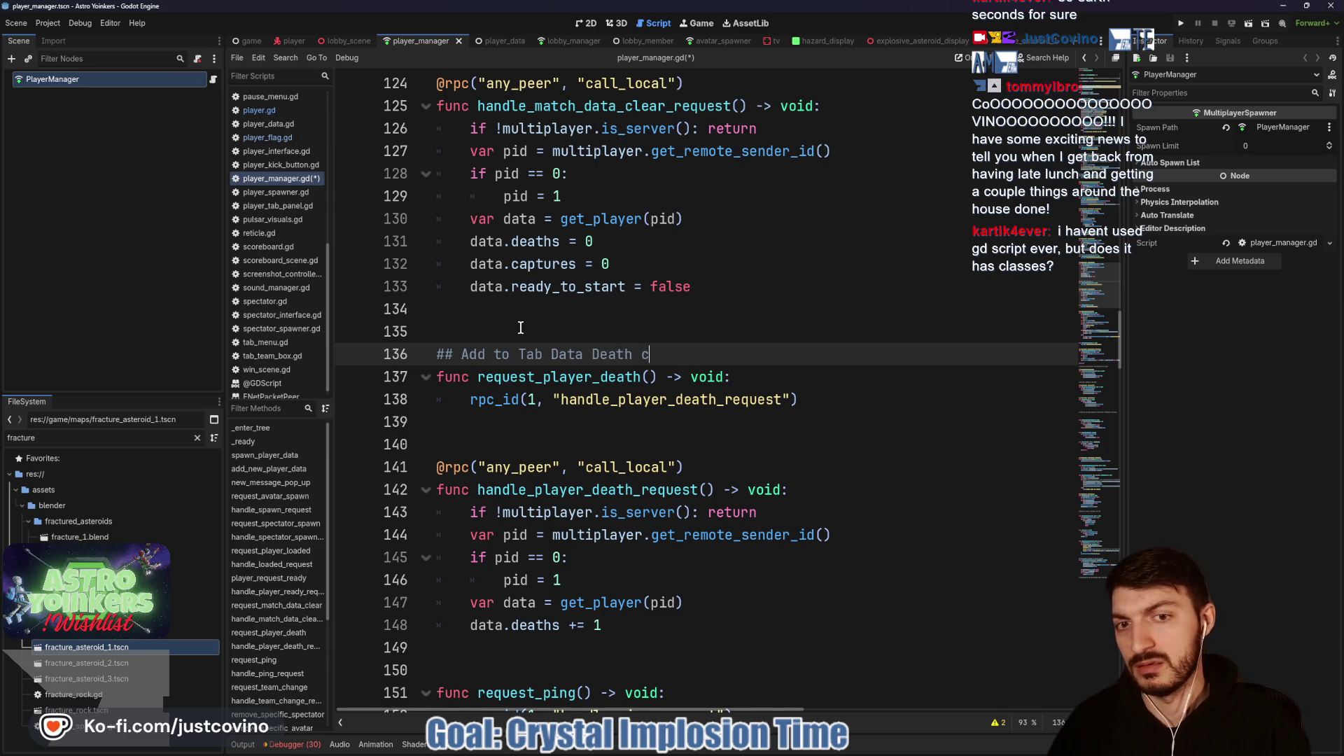
text(#)
key(ctrl+s)
Add a '## Get Ping ##' header above request_ping and save.
scroll(514, 357, down, 5)
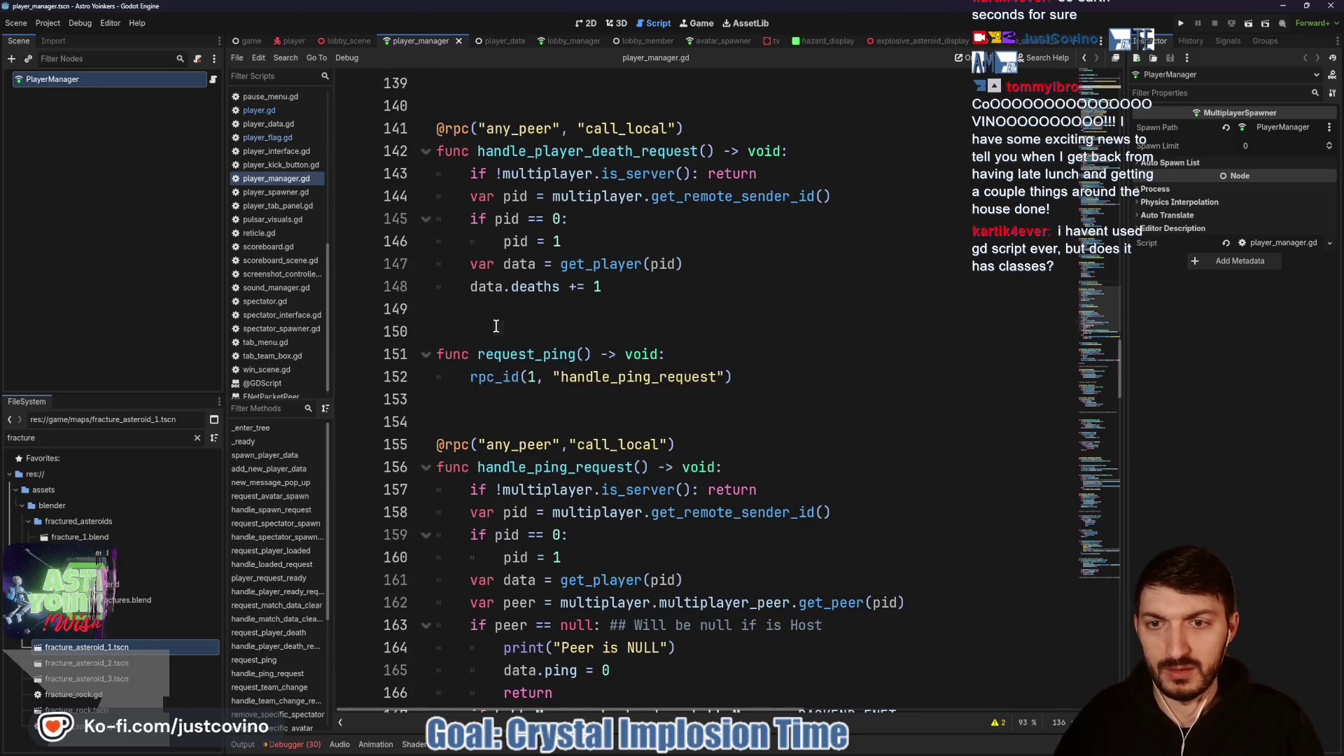
click(495, 326)
key(Return)
text(## Get Ping)
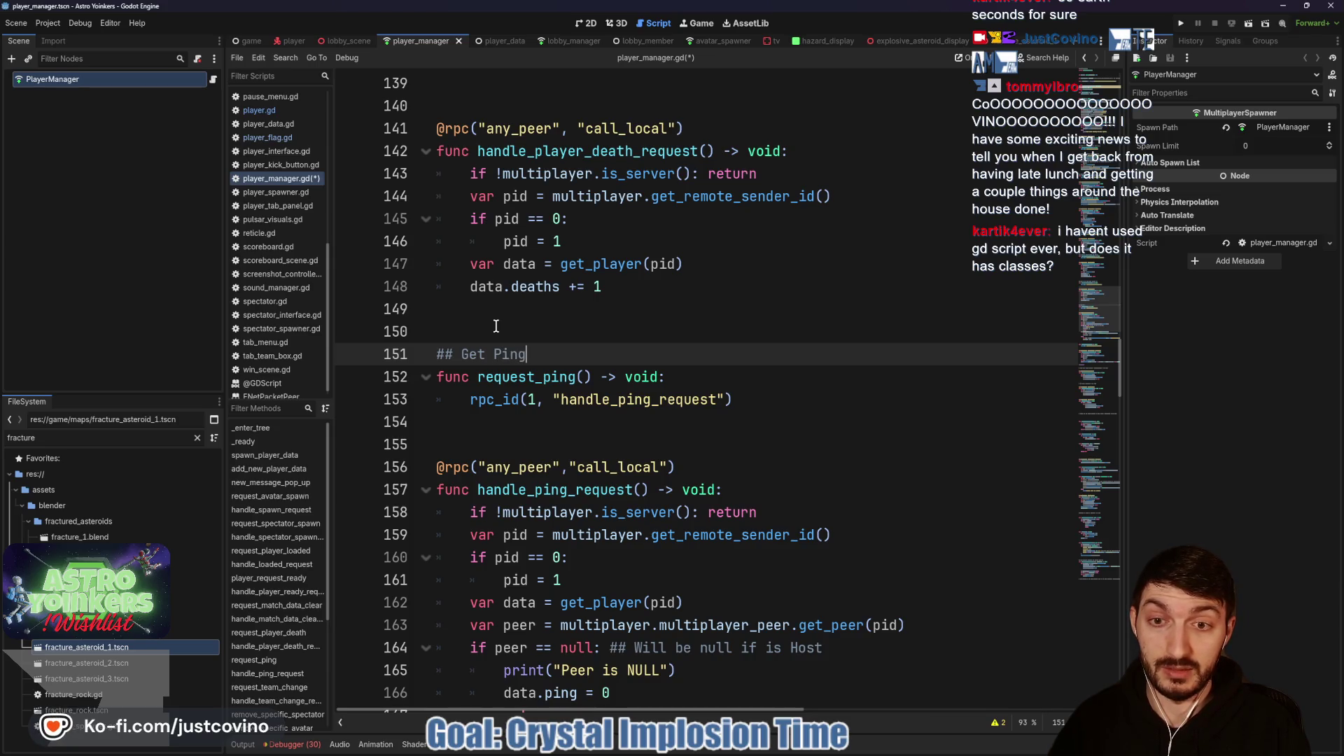
text(  ##)
key(ctrl+s)
Add a '## Team Changing ##' header above request_team_change.
scroll(493, 422, down, 3)
scroll(493, 422, down, 4)
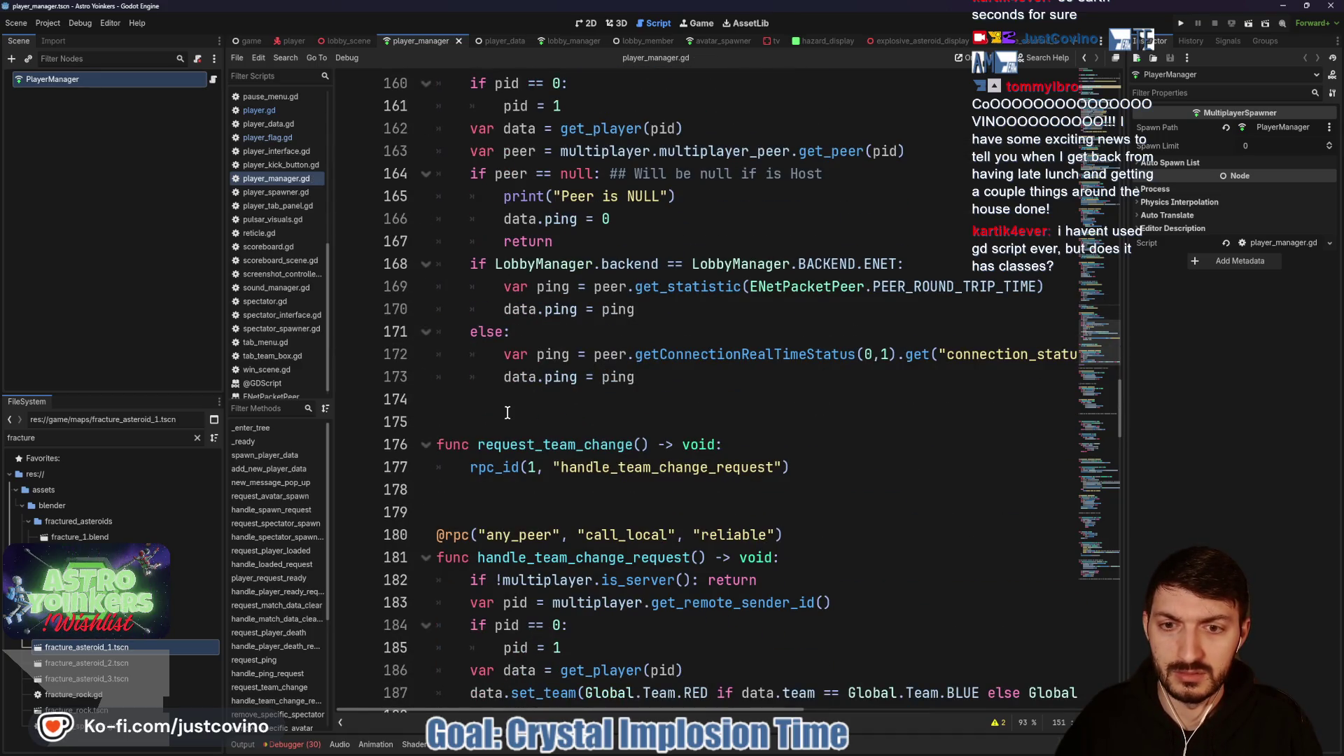
click(497, 422)
key(Return)
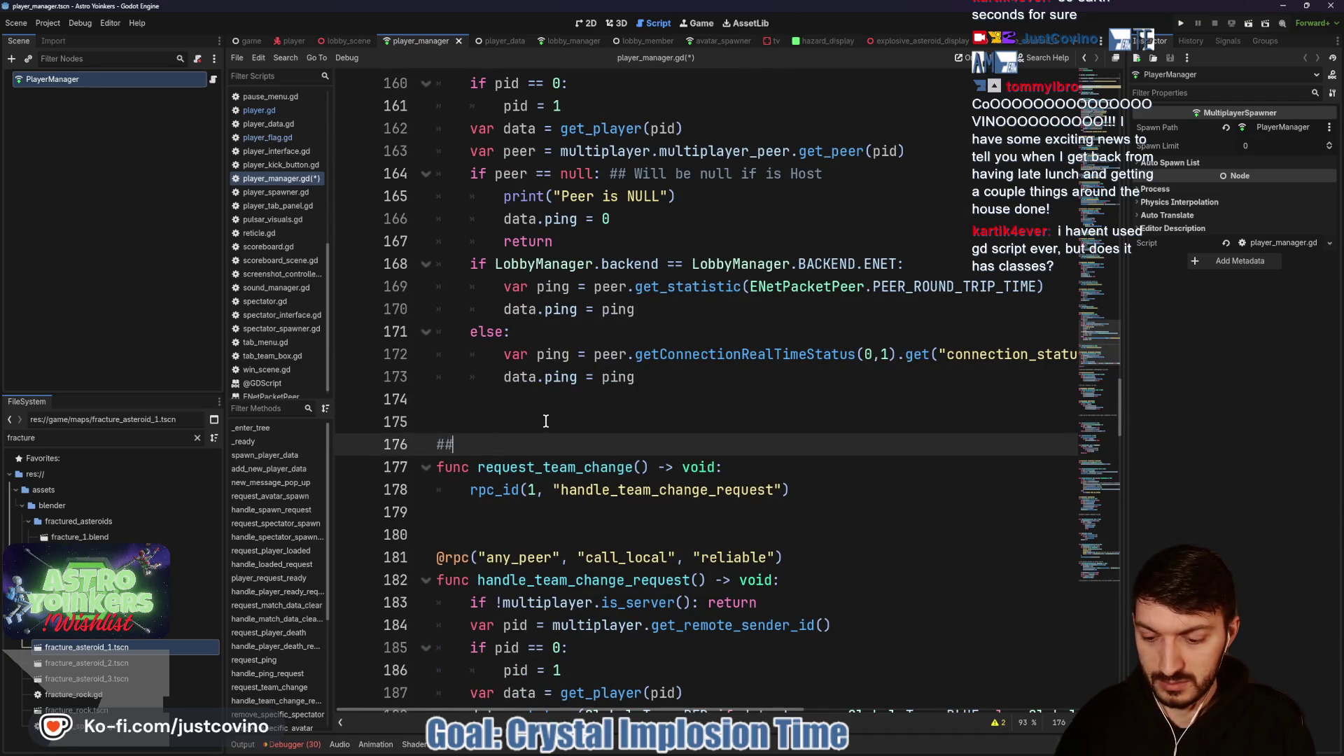
text(Team Changing )
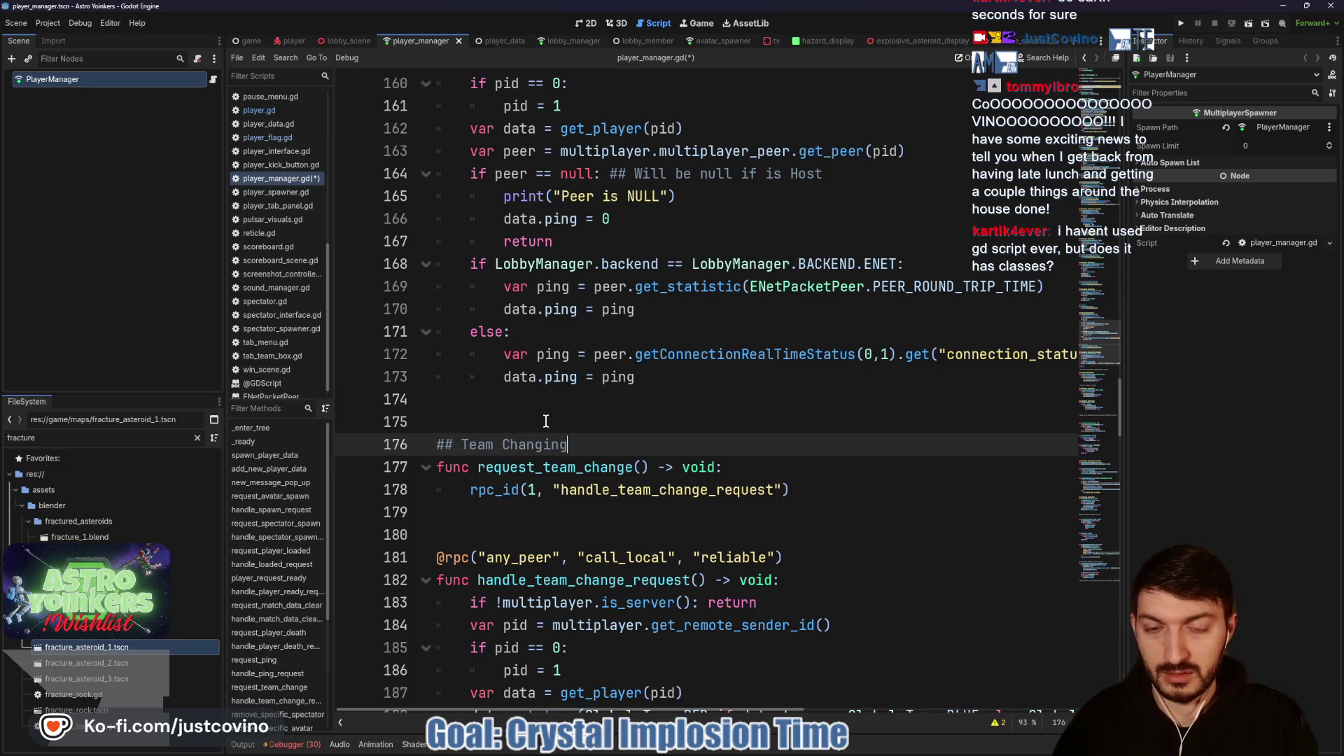
text(##)
scroll(532, 413, down, 5)
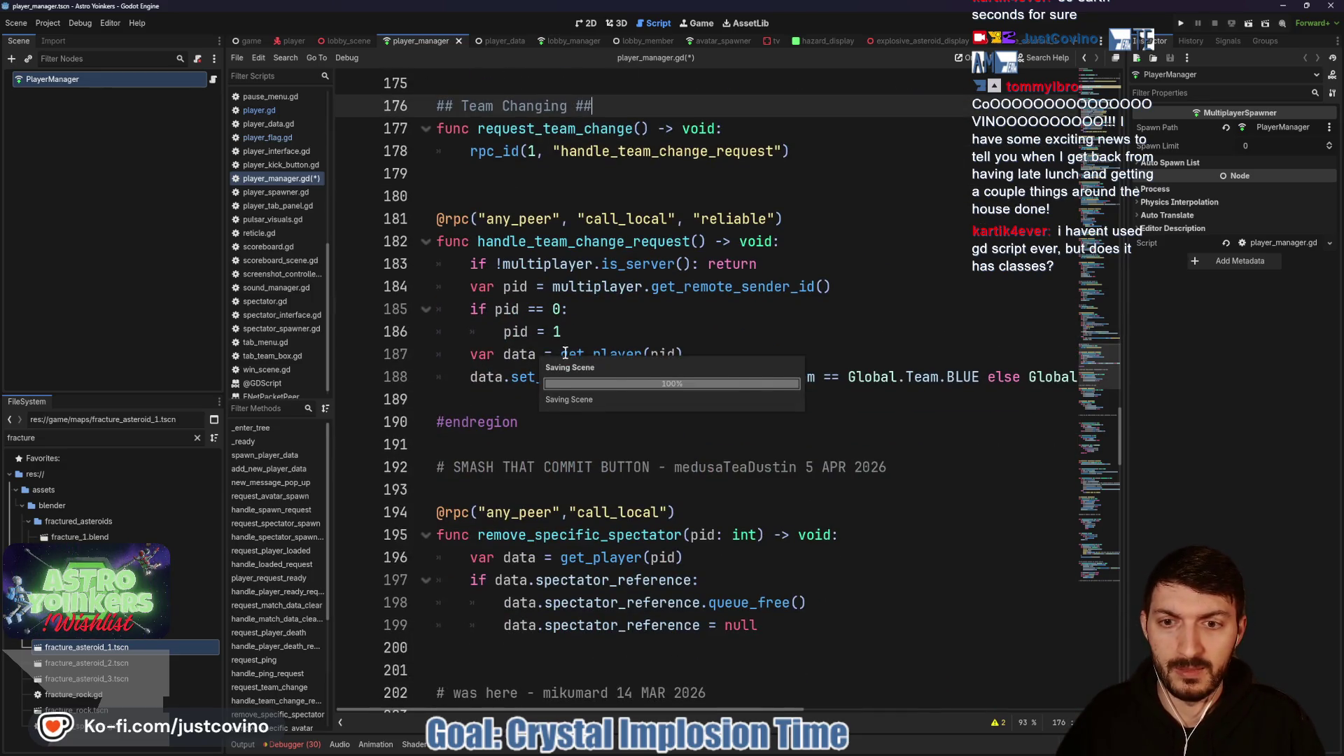
scroll(518, 407, down, 11)
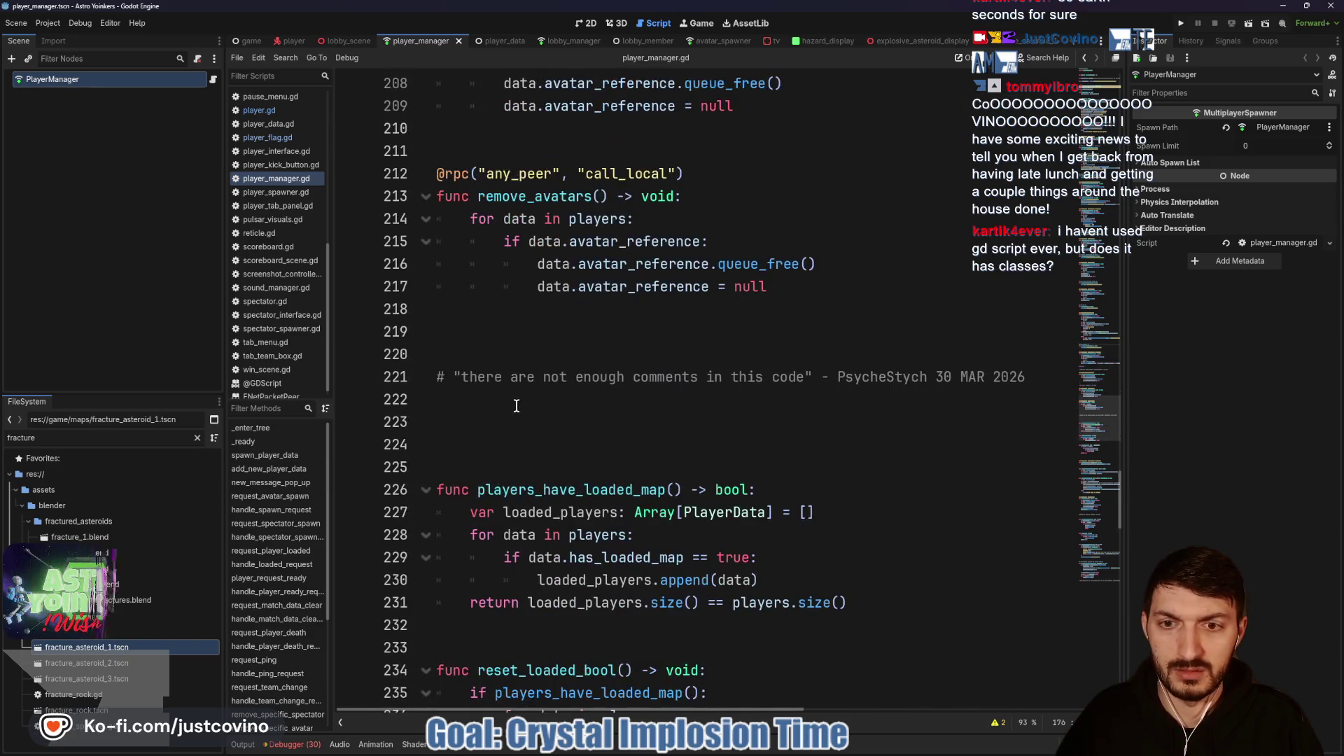
Remove the extra blank lines, including empty lines 245–246, and save the script.
click(471, 428)
key(Delete)
key(BackSpace)
key(ctrl+s)
scroll(578, 420, down, 3)
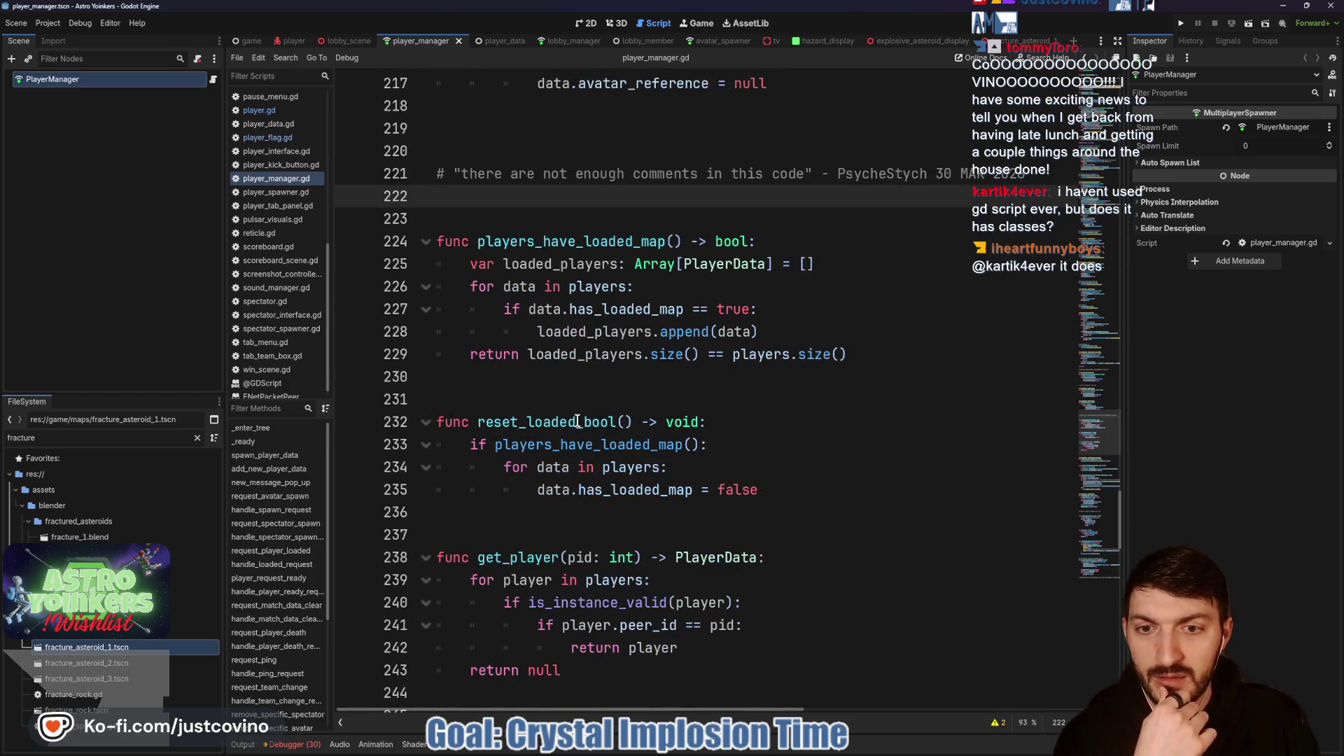
scroll(577, 420, down, 7)
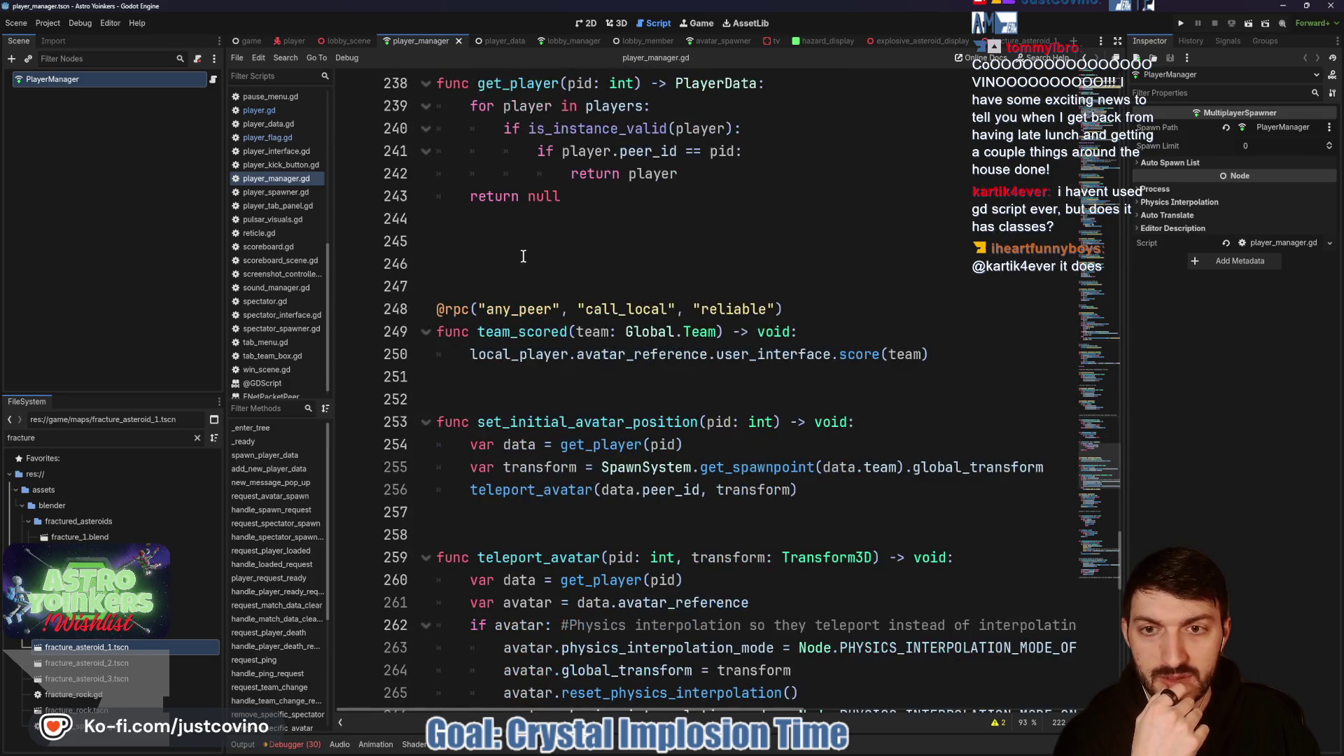
drag(523, 256, 445, 247)
key(BackSpace)
Fold the Requests and Handlers region closed.
scroll(523, 299, down, 2)
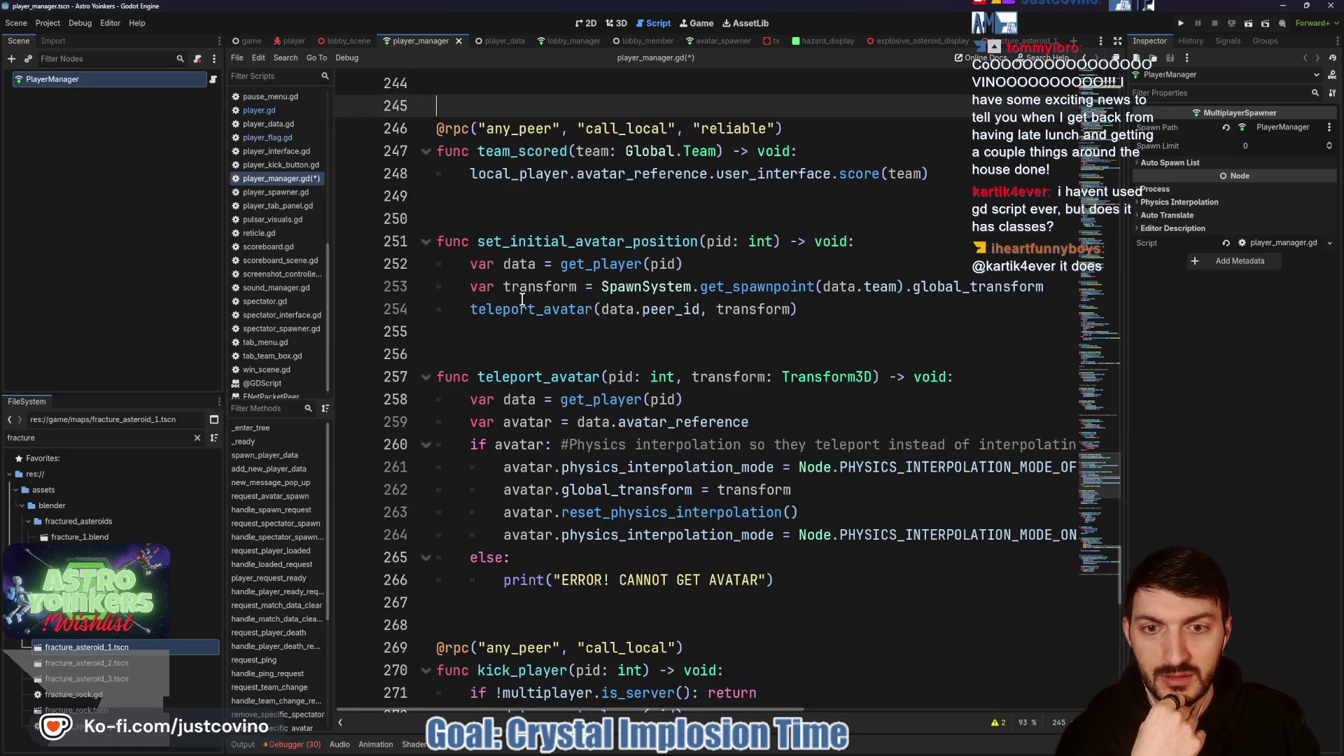
scroll(523, 300, down, 2)
scroll(522, 301, down, 6)
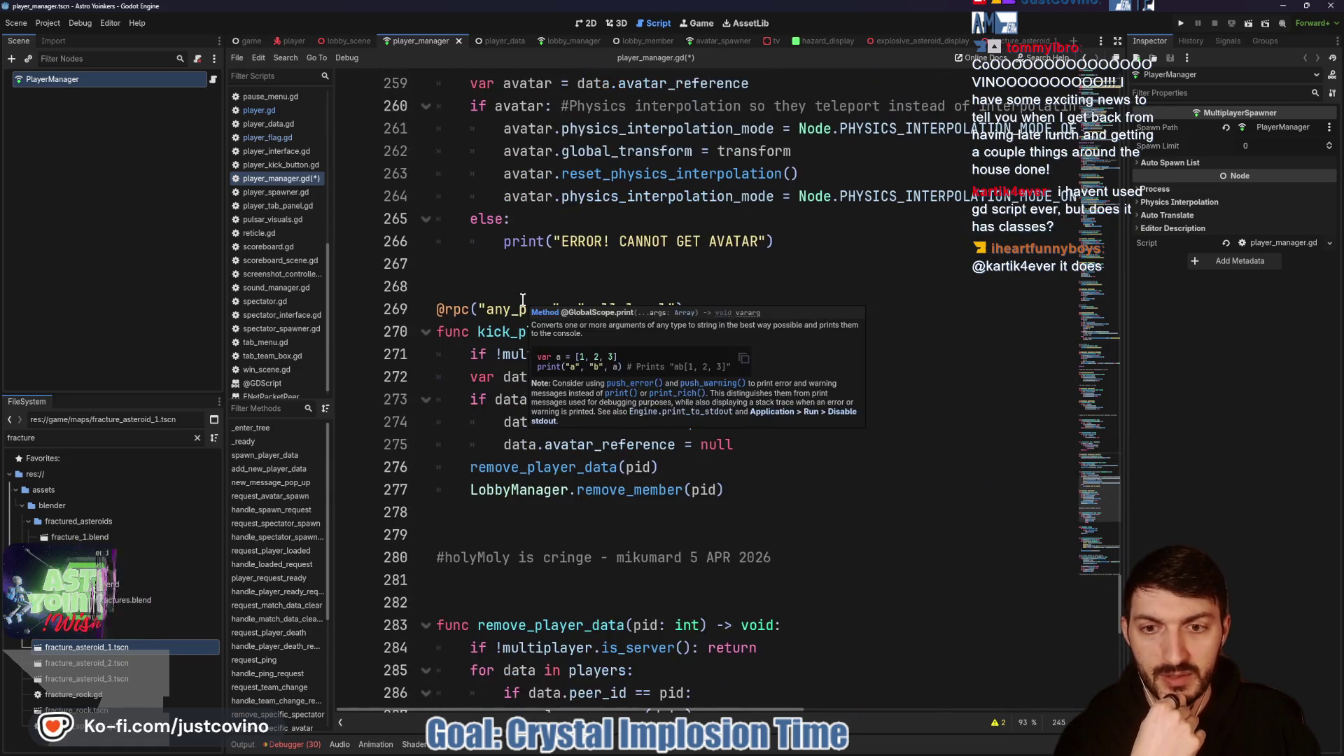
scroll(522, 304, down, 9)
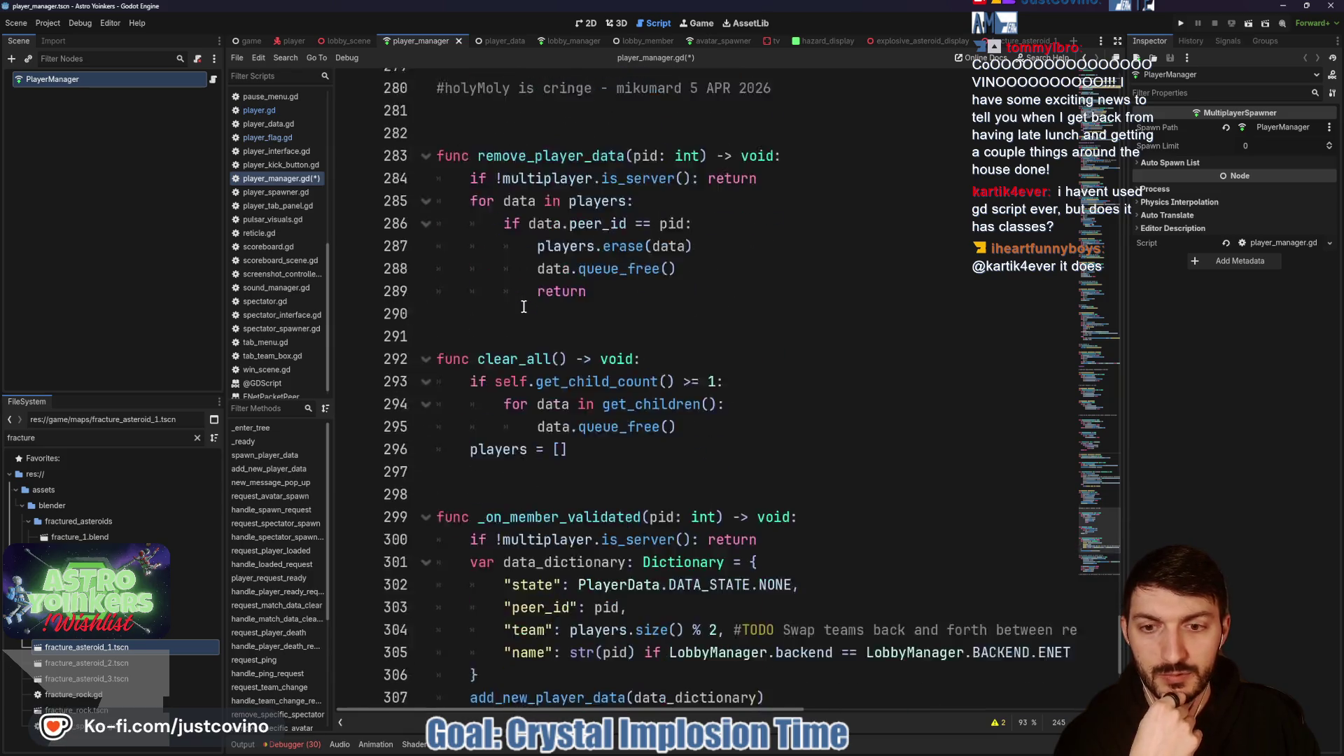
scroll(523, 307, up, 20)
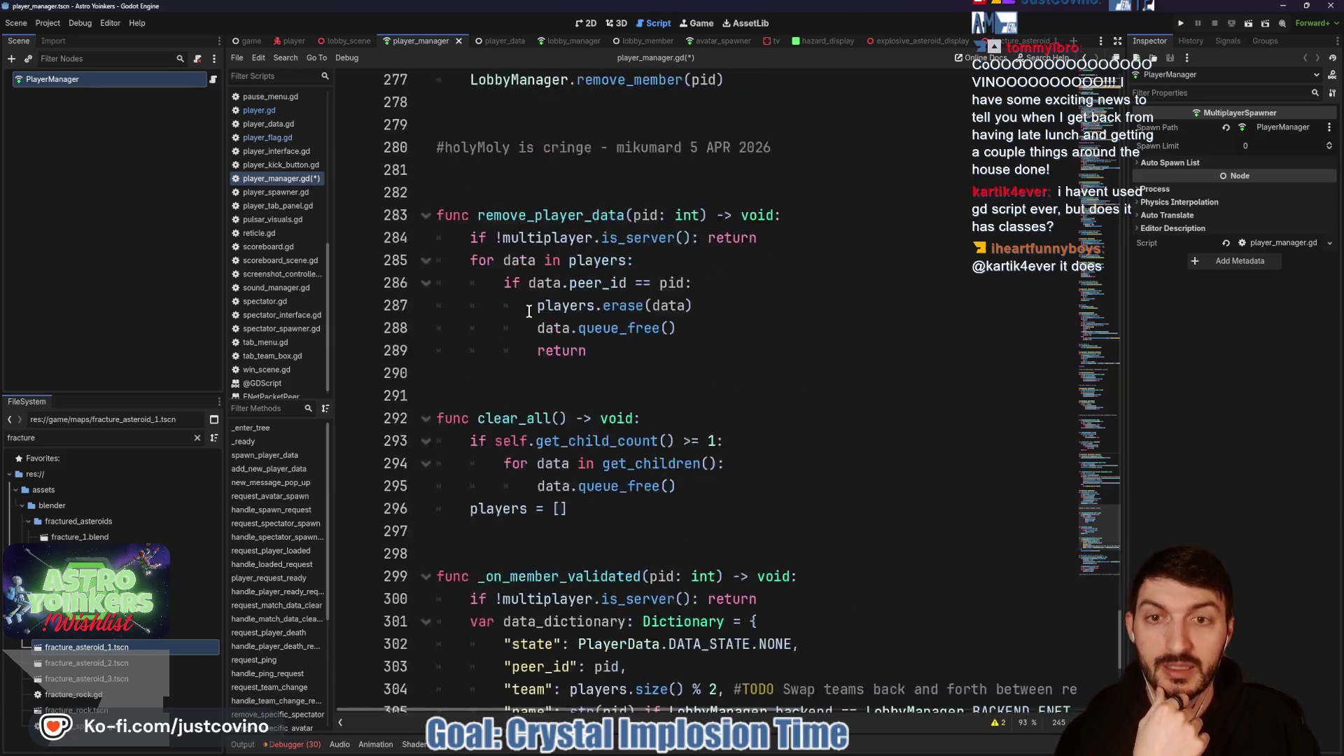
scroll(534, 342, up, 20)
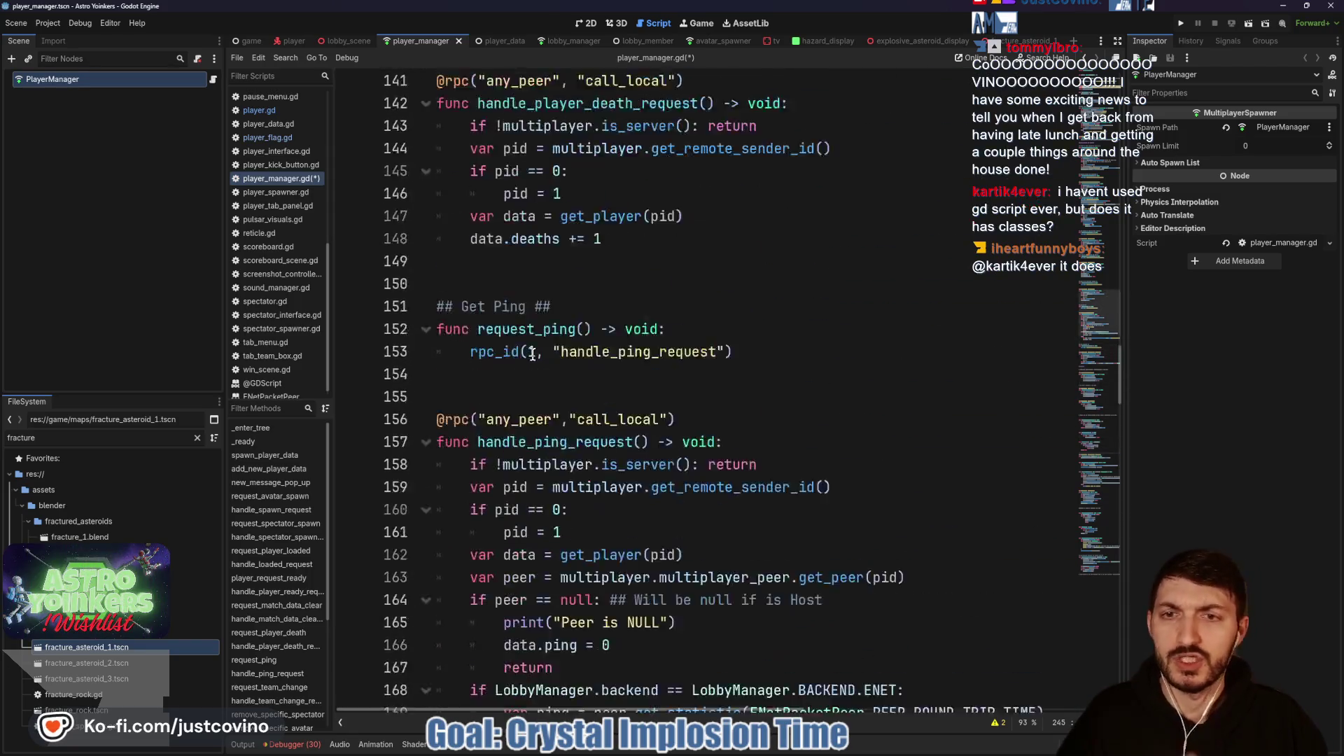
scroll(532, 358, up, 8)
scroll(521, 358, down, 10)
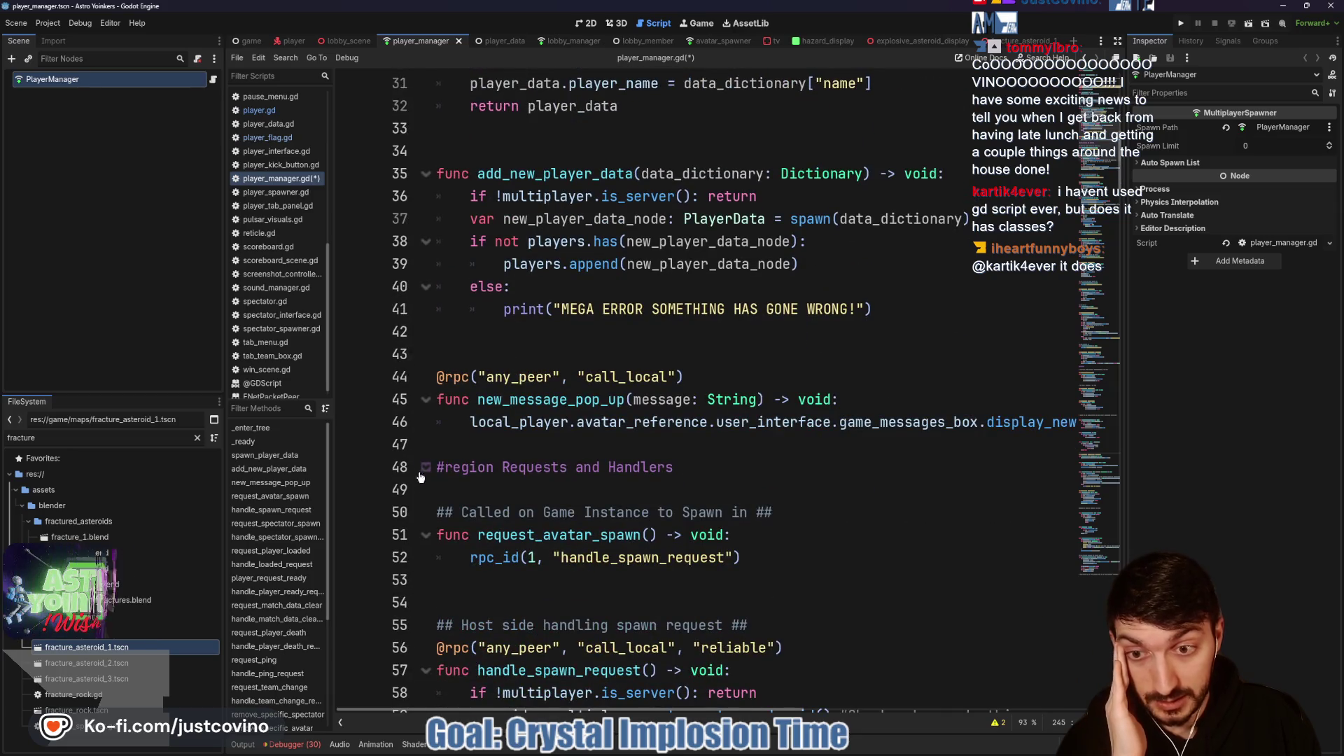
click(426, 467)
Scroll through the remaining player functions below the collapsed region.
scroll(689, 413, down, 4)
scroll(674, 406, down, 20)
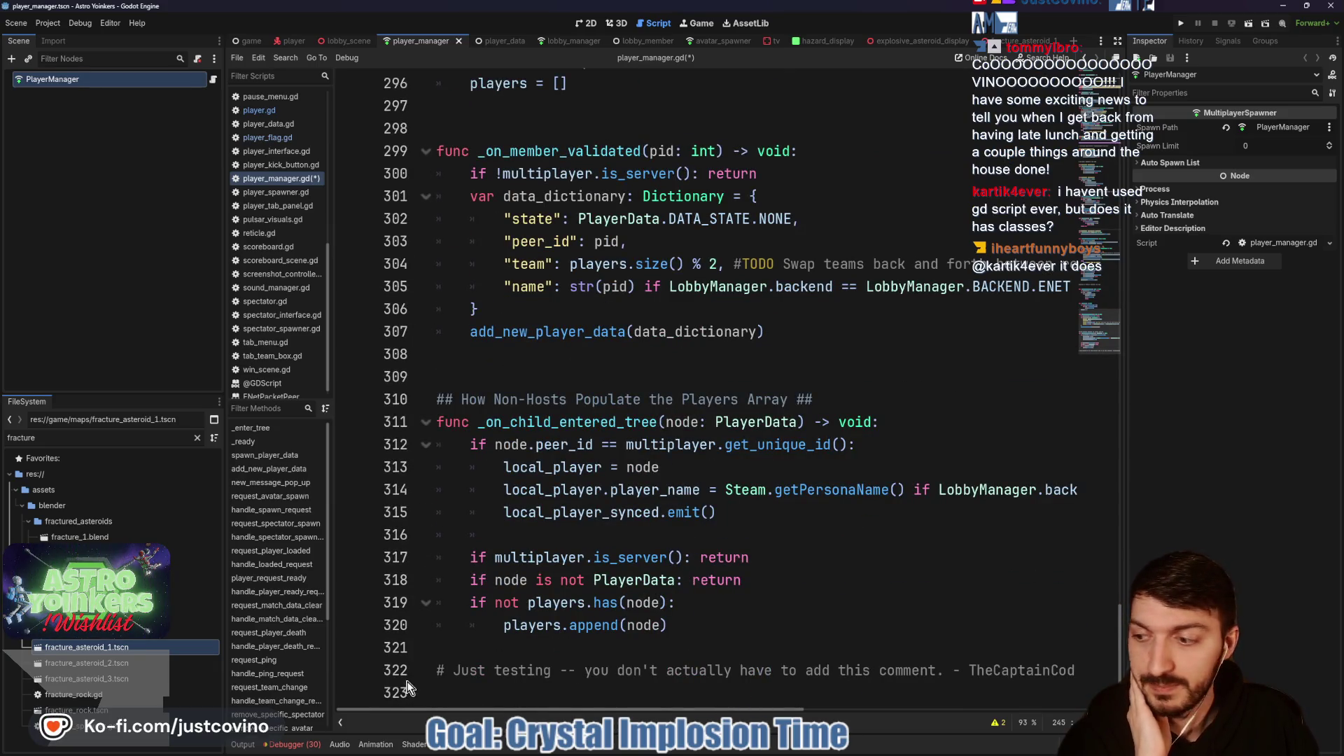
scroll(732, 548, up, 12)
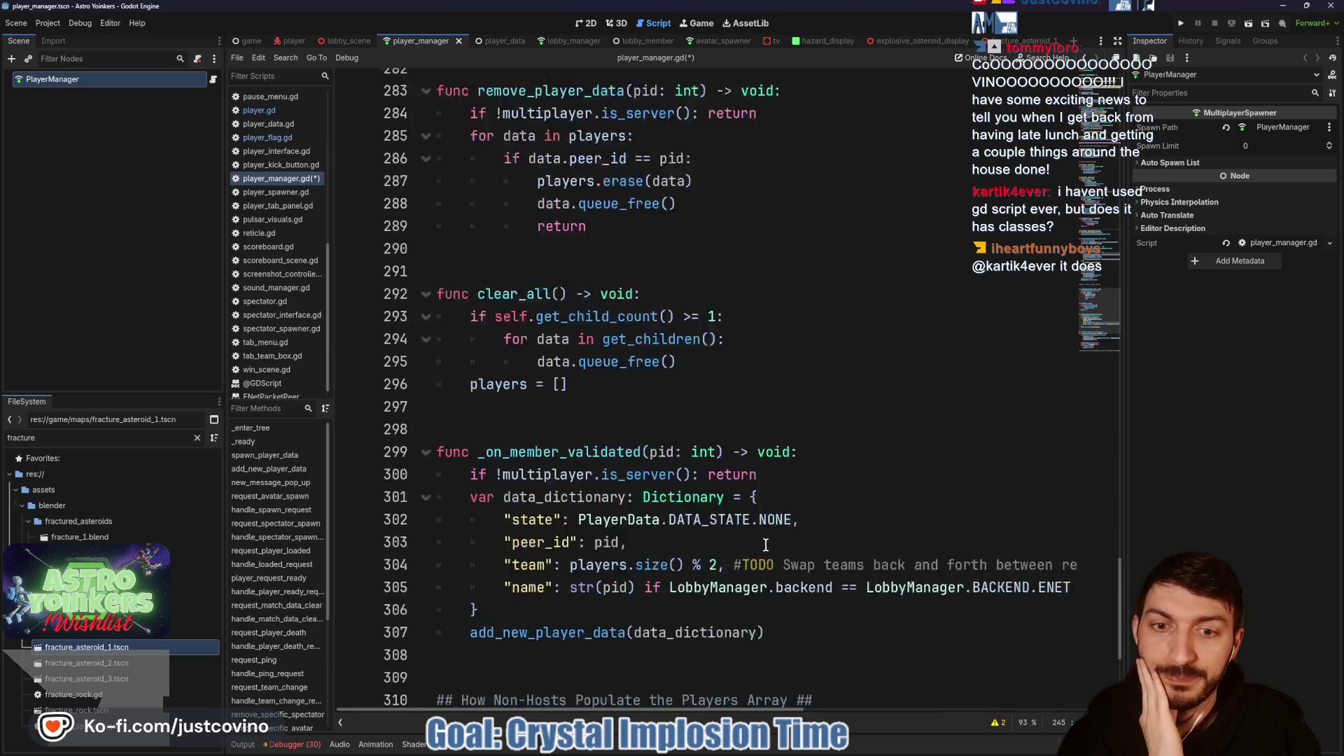
scroll(756, 541, down, 3)
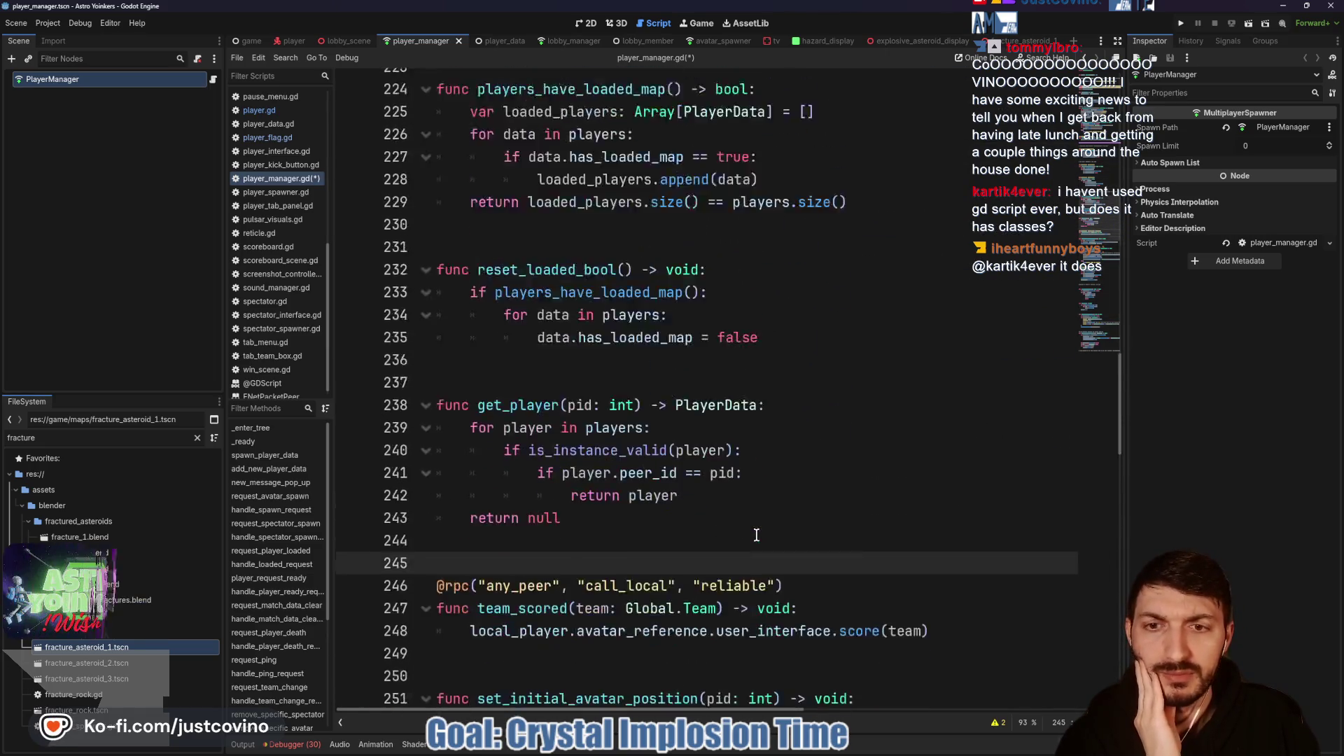
scroll(752, 539, up, 7)
scroll(740, 514, down, 7)
scroll(734, 511, up, 9)
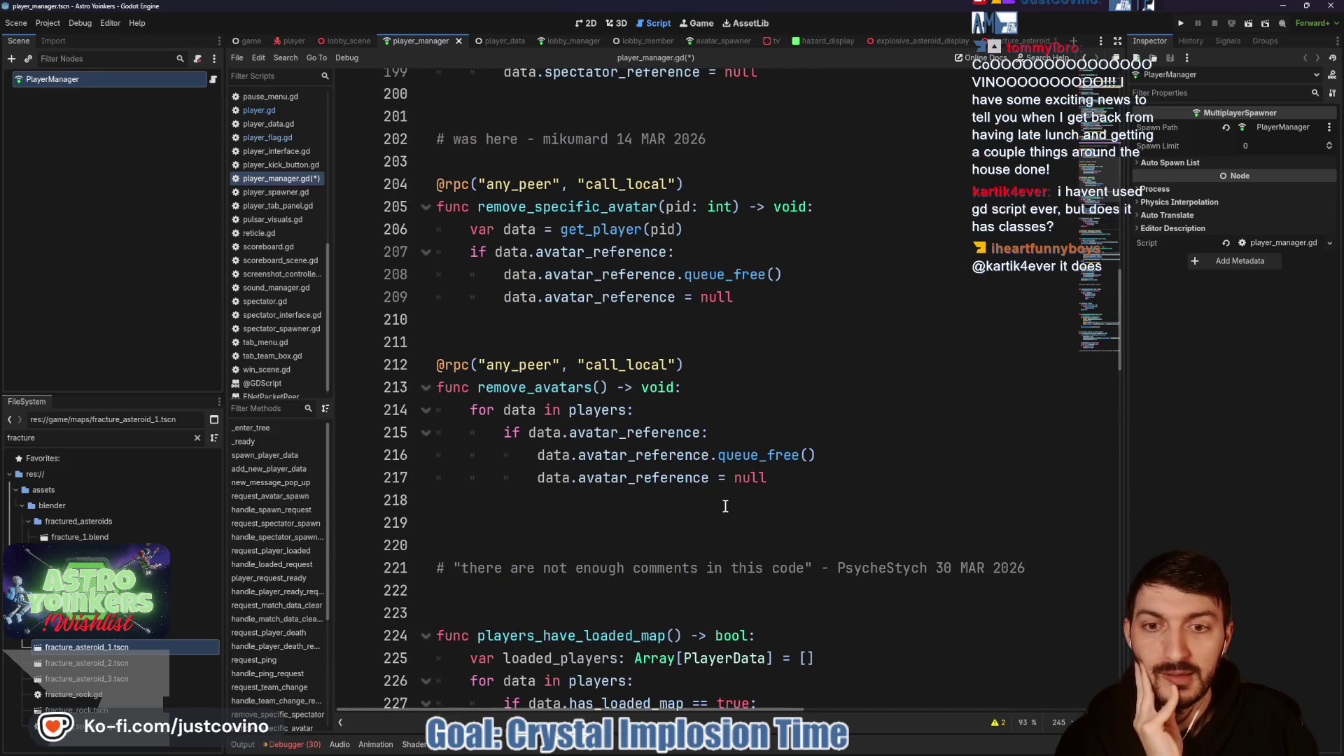
scroll(725, 506, down, 4)
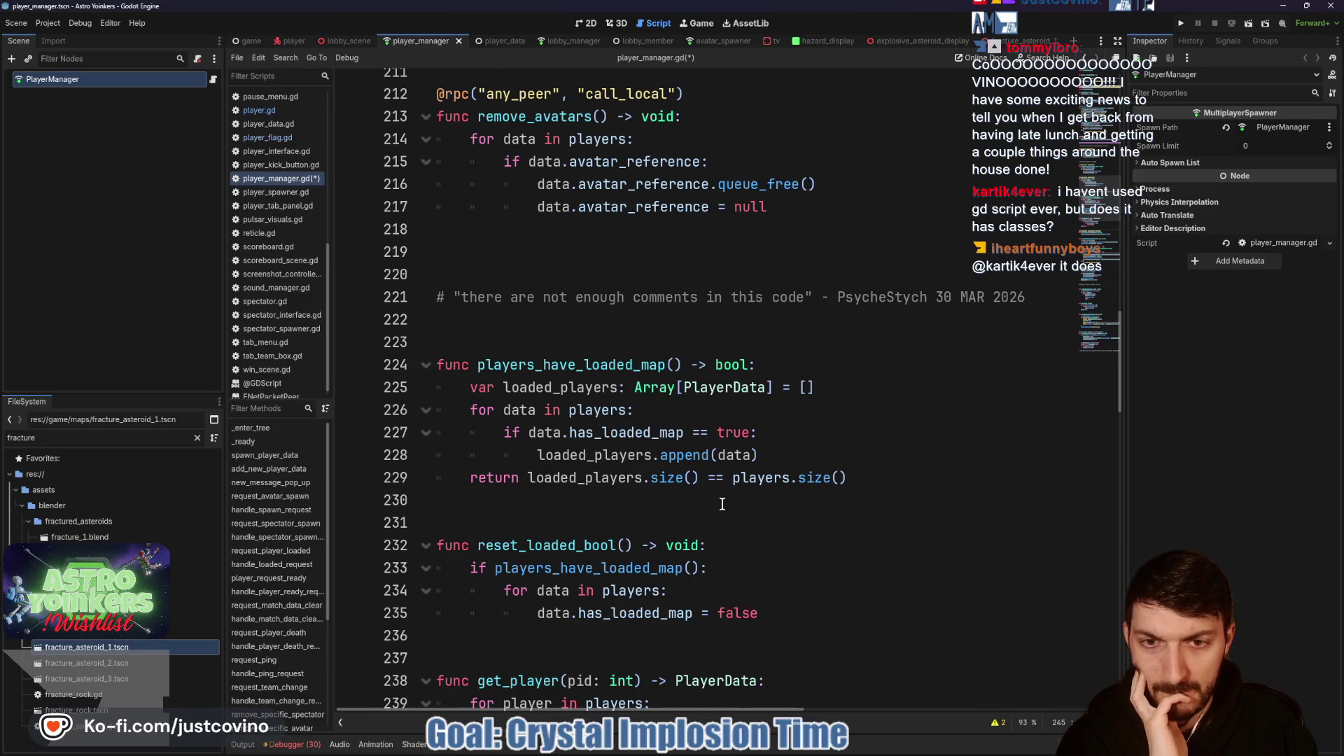
scroll(721, 504, down, 5)
click(719, 501)
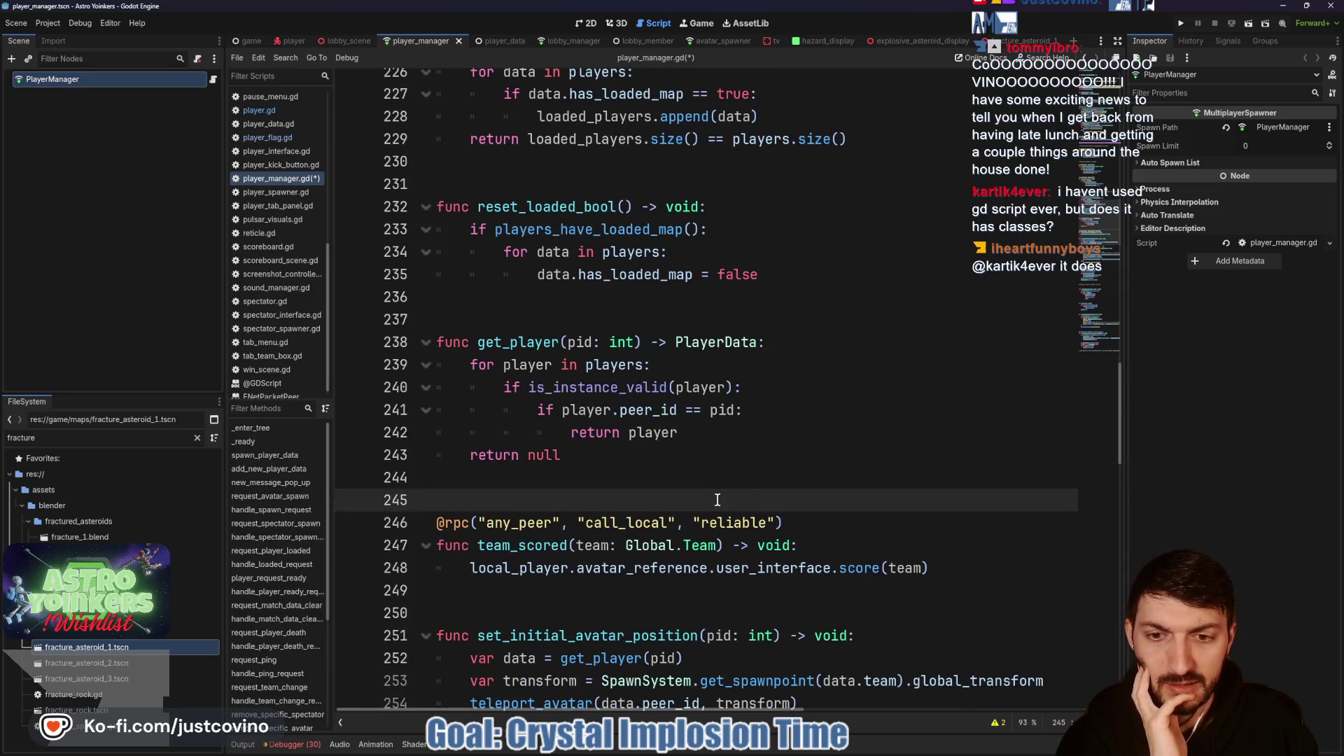
scroll(718, 499, down, 3)
scroll(700, 473, down, 7)
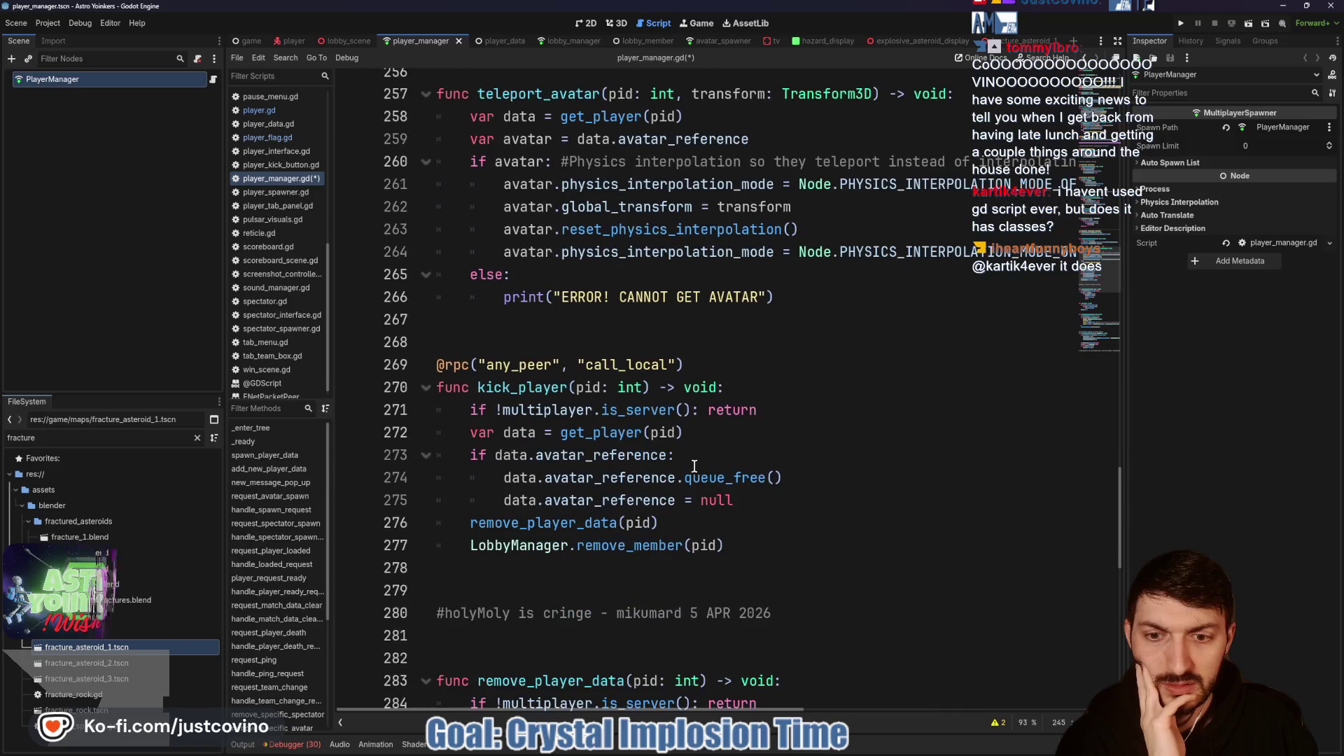
scroll(694, 466, down, 5)
scroll(694, 466, down, 8)
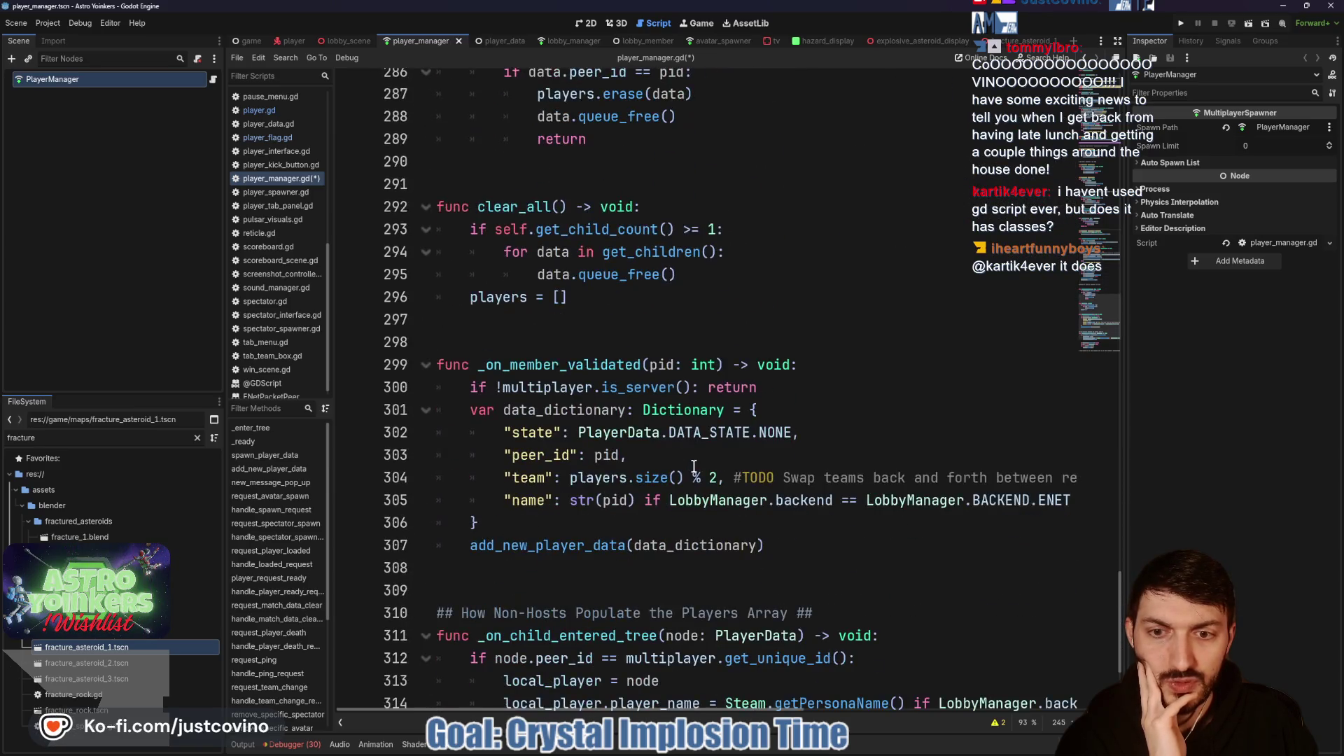
scroll(707, 477, up, 20)
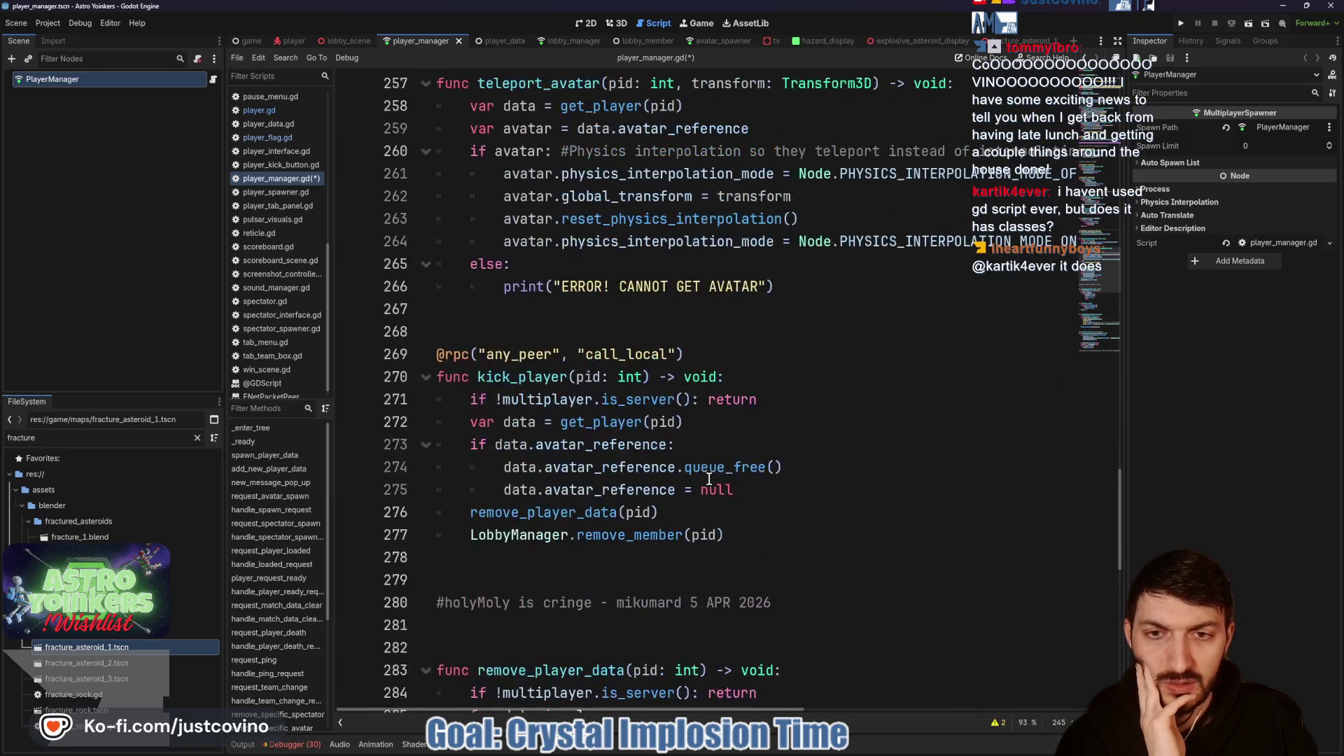
scroll(708, 478, up, 14)
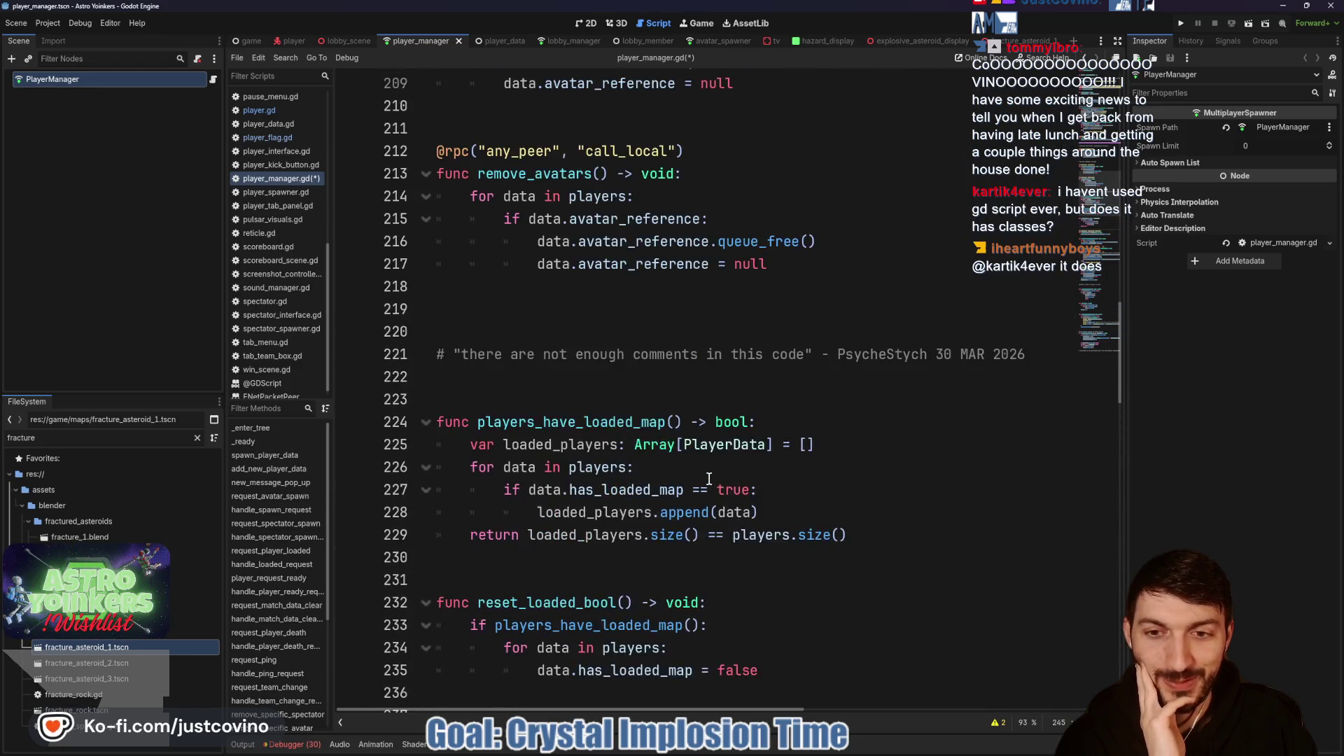
scroll(754, 339, up, 2)
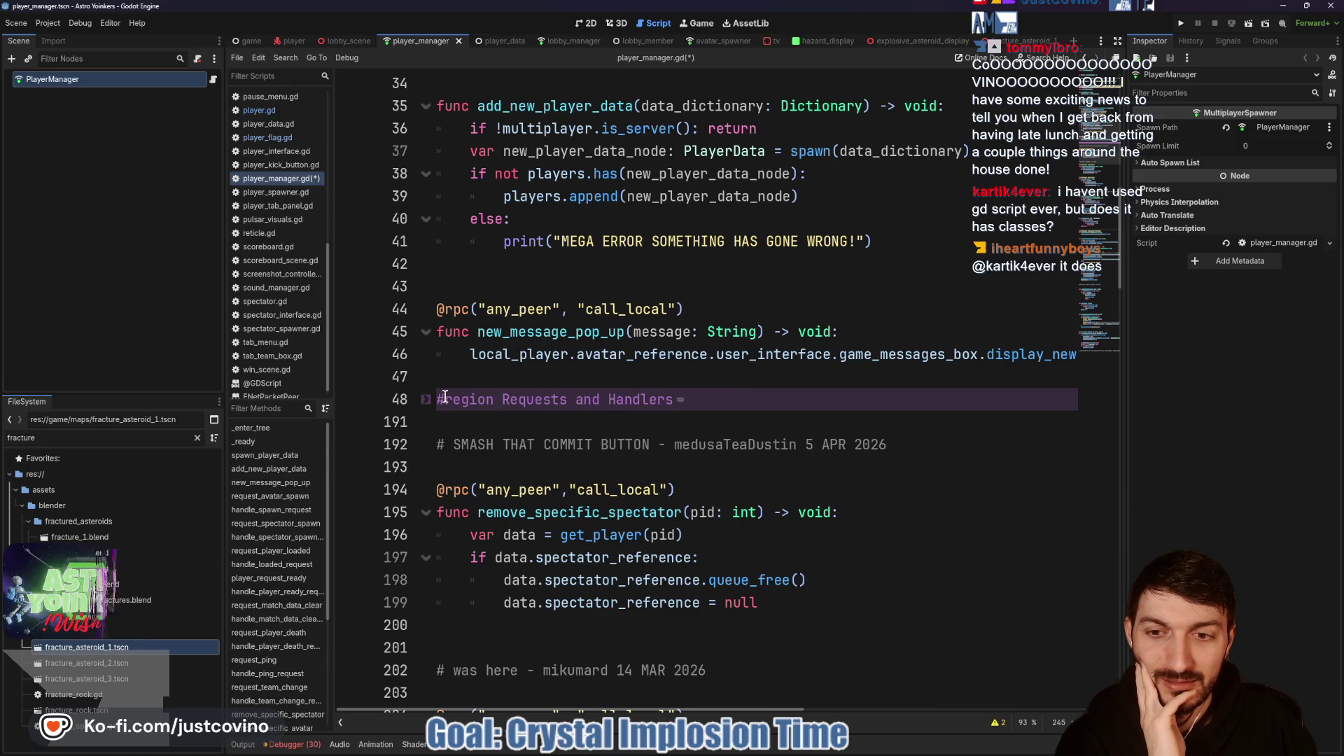
Cut the new_message_pop_up function (lines 44–46) and remove the leftover empty line.
scroll(730, 397, up, 4)
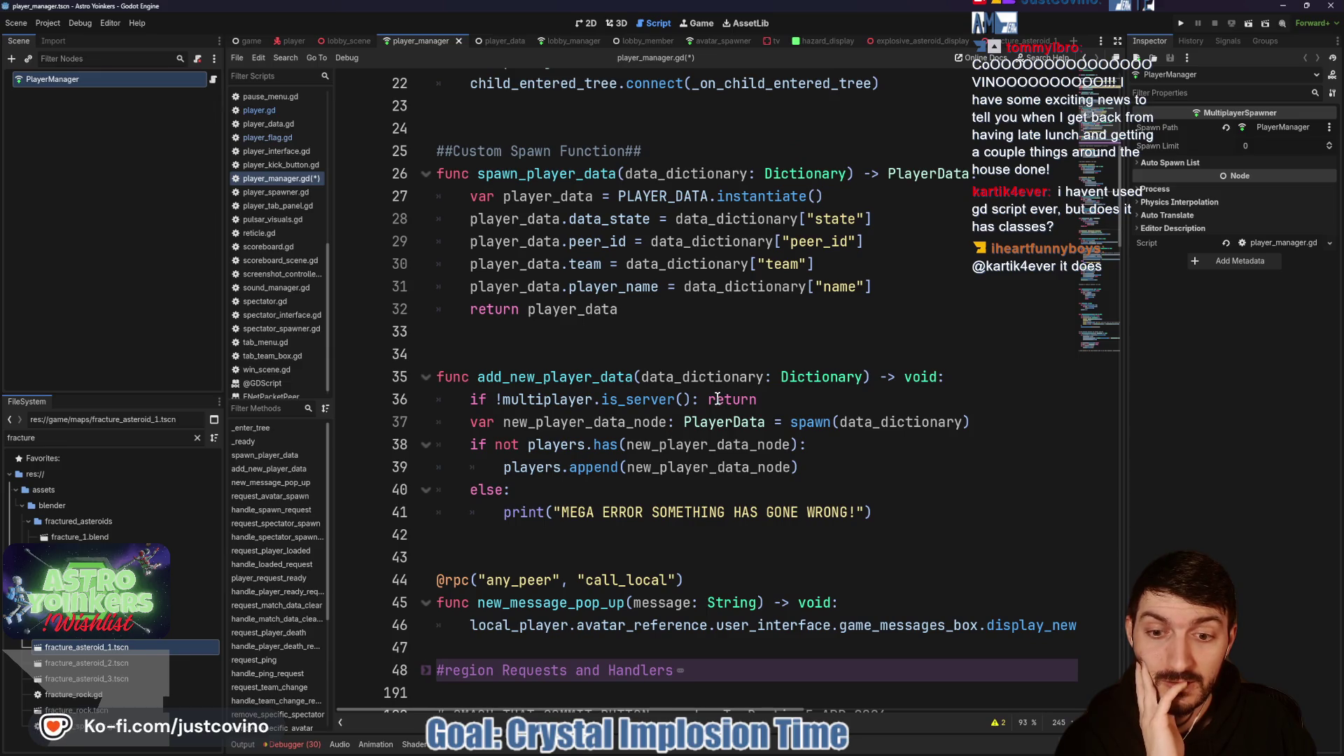
scroll(489, 455, down, 3)
click(471, 444)
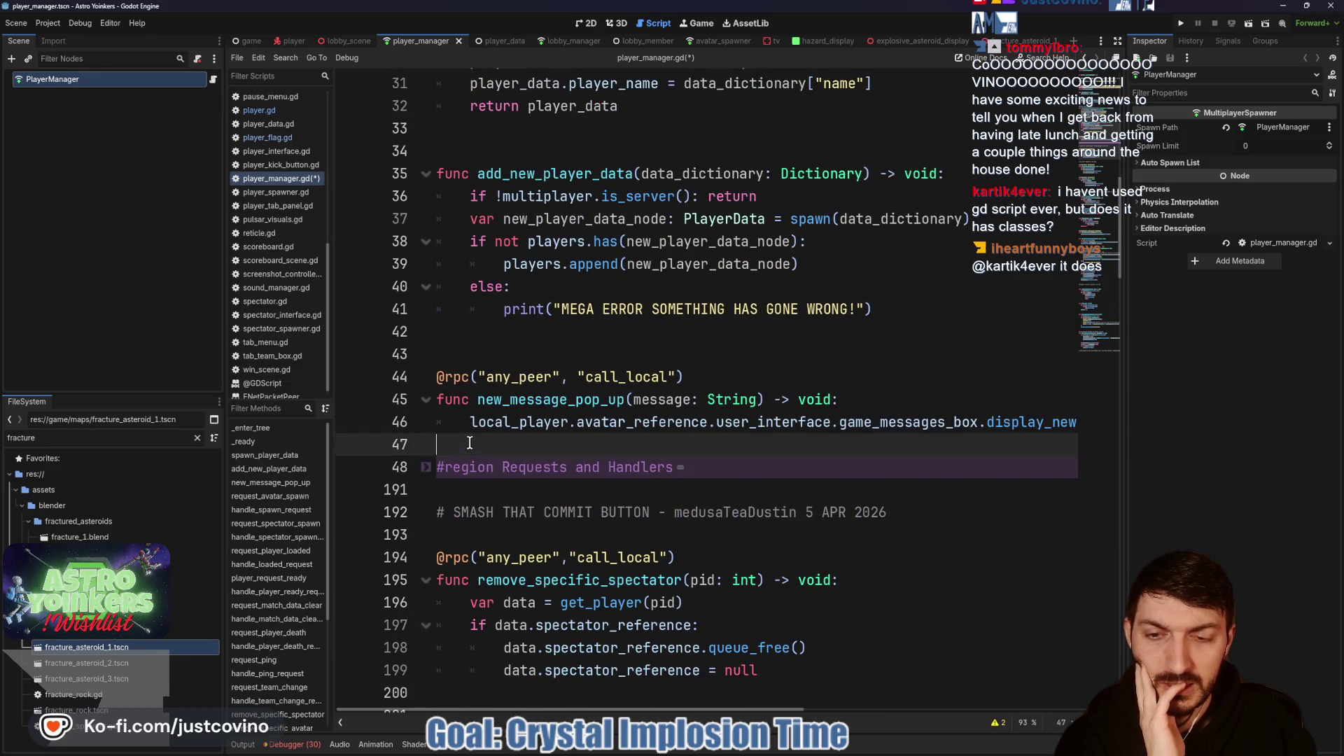
drag(471, 443, 416, 372)
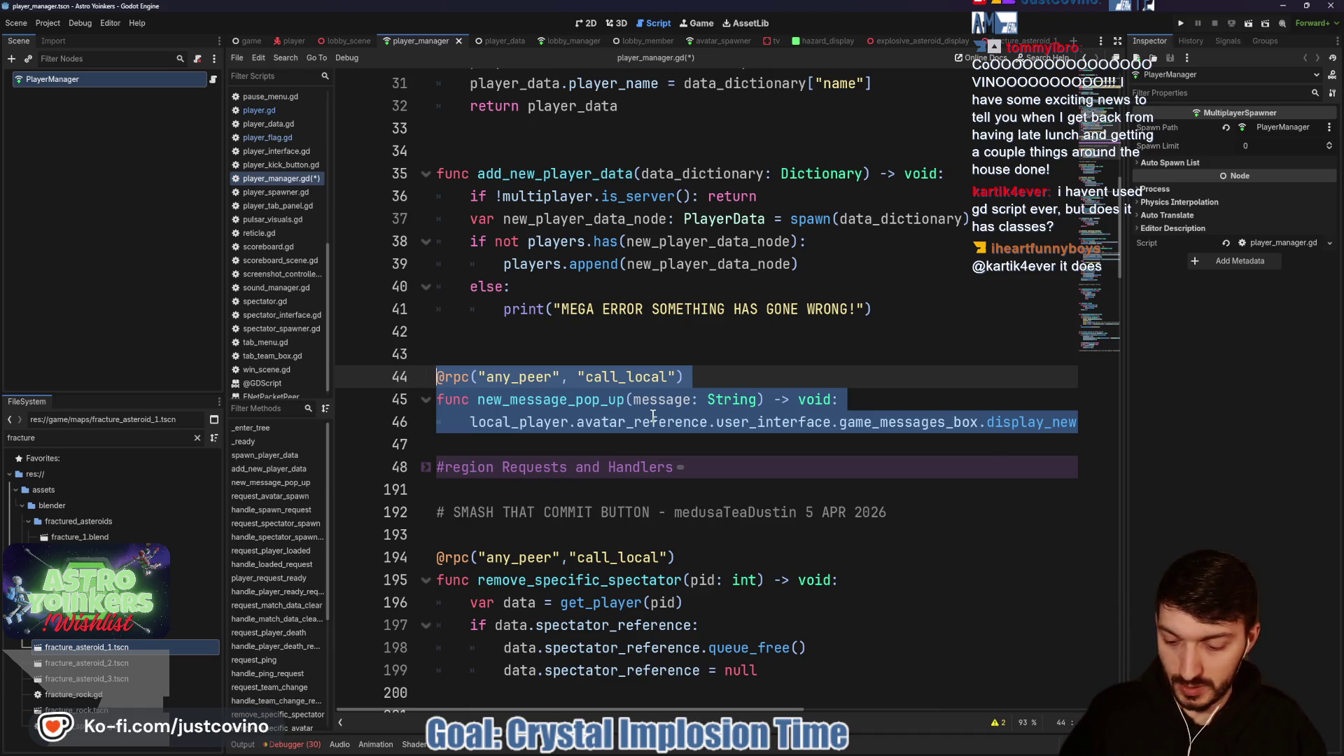
key(ctrl+x)
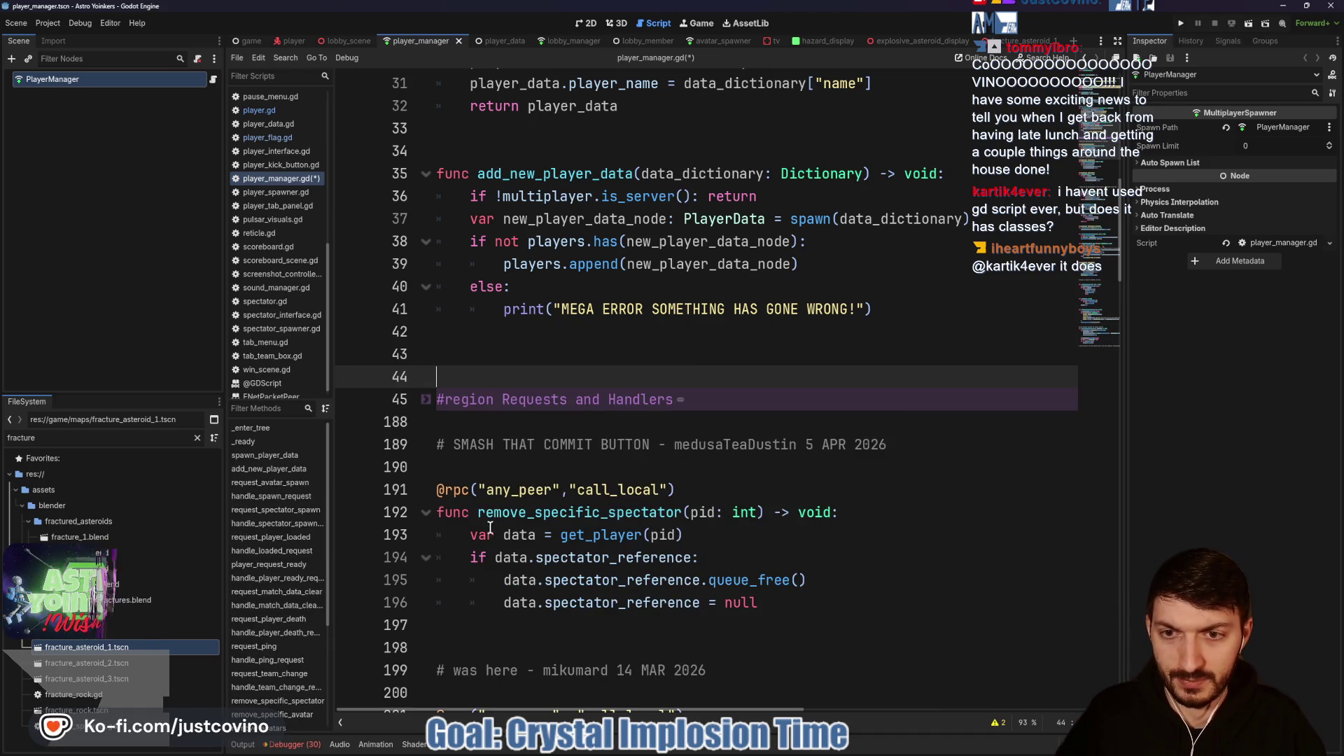
key(BackSpace)
Paste new_message_pop_up below the SMASH THAT COMMIT BUTTON comment, tidy the spacing, and save.
click(481, 446)
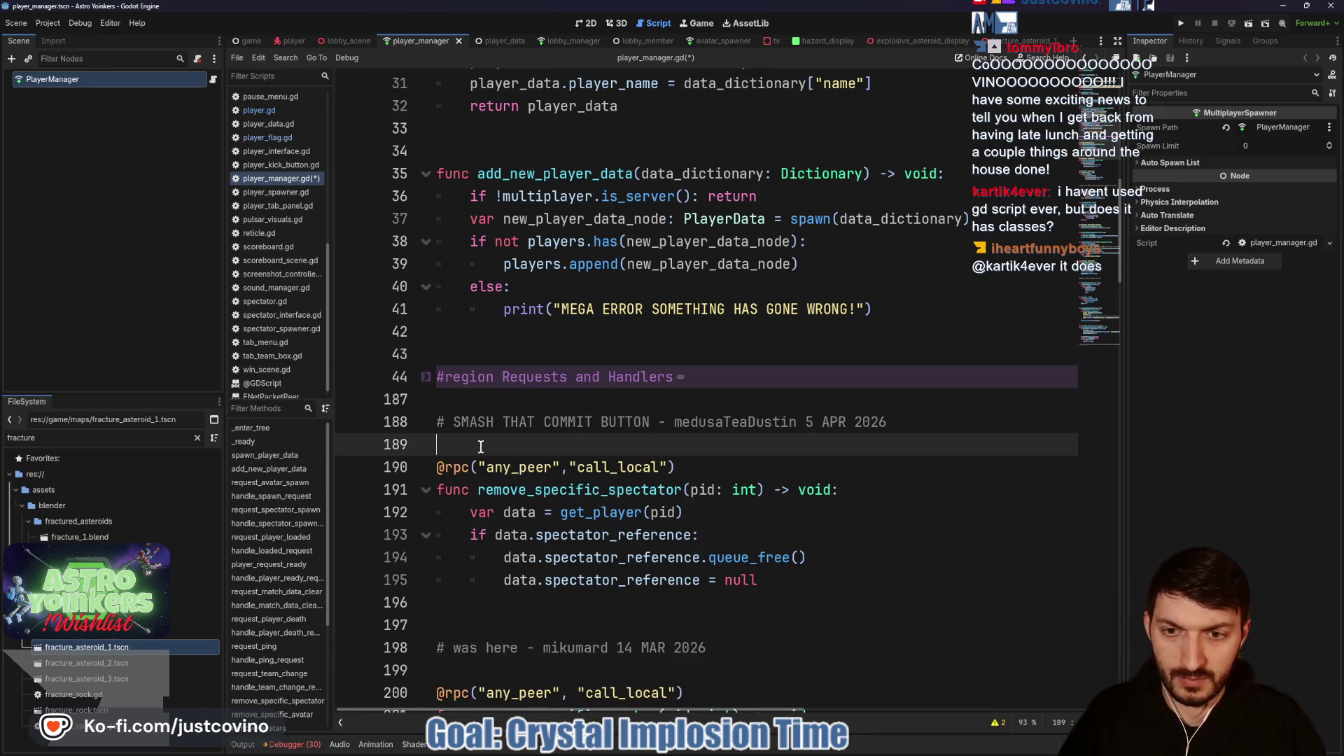
key(Return)
key(Return)
key(Return)
key(Up)
key(Up)
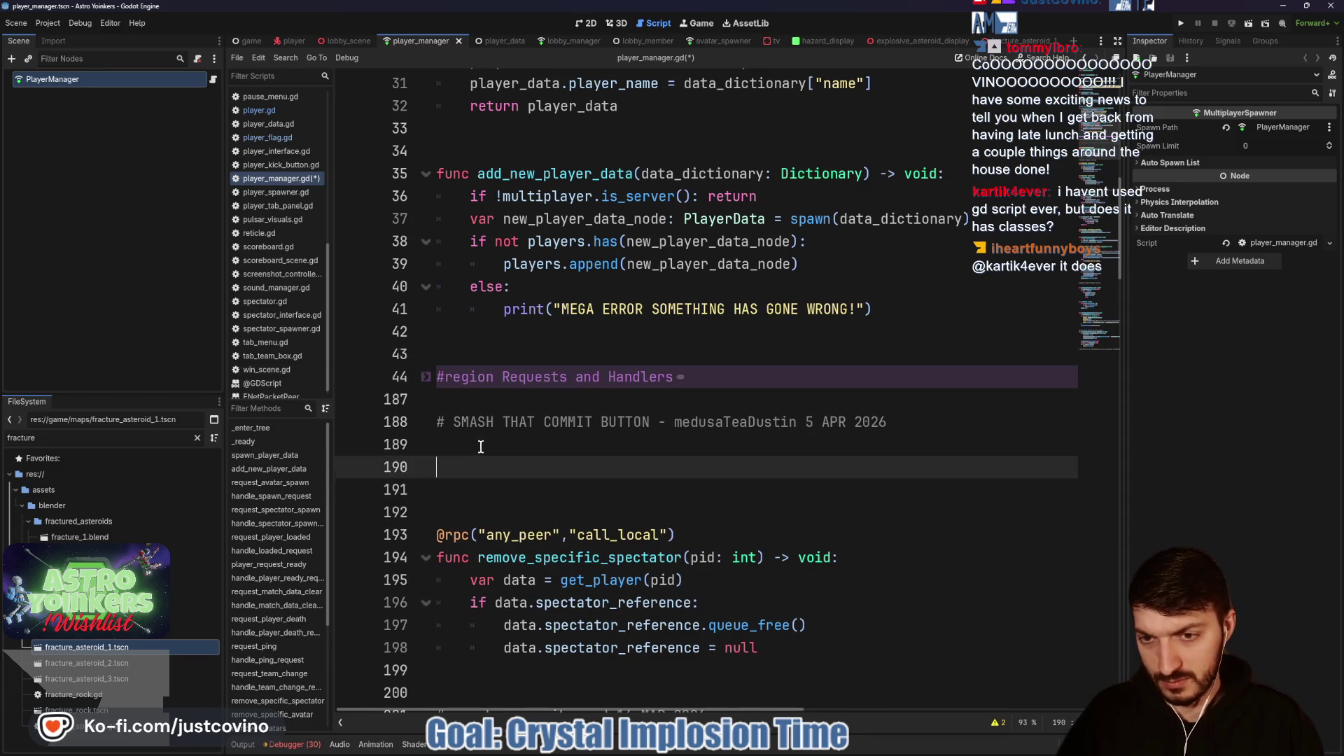
key(ctrl+v)
click(461, 563)
key(BackSpace)
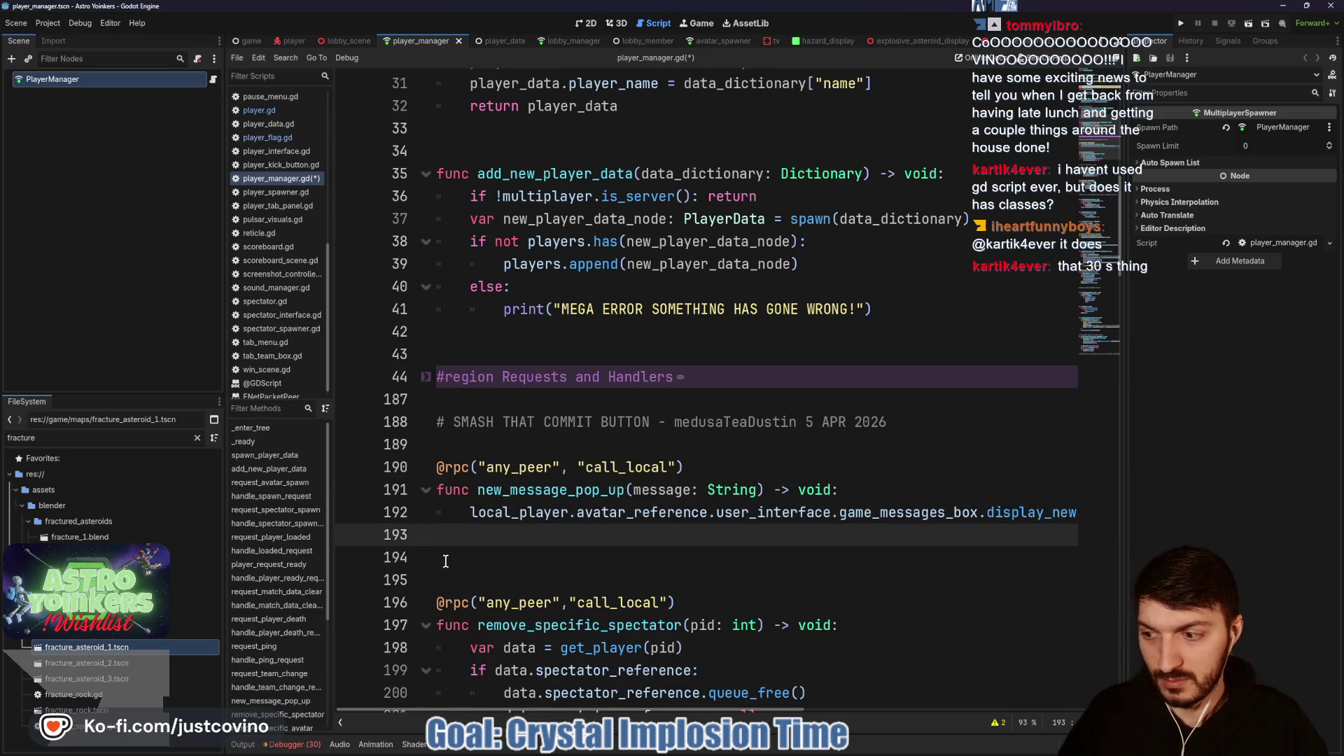
click(469, 444)
key(Return)
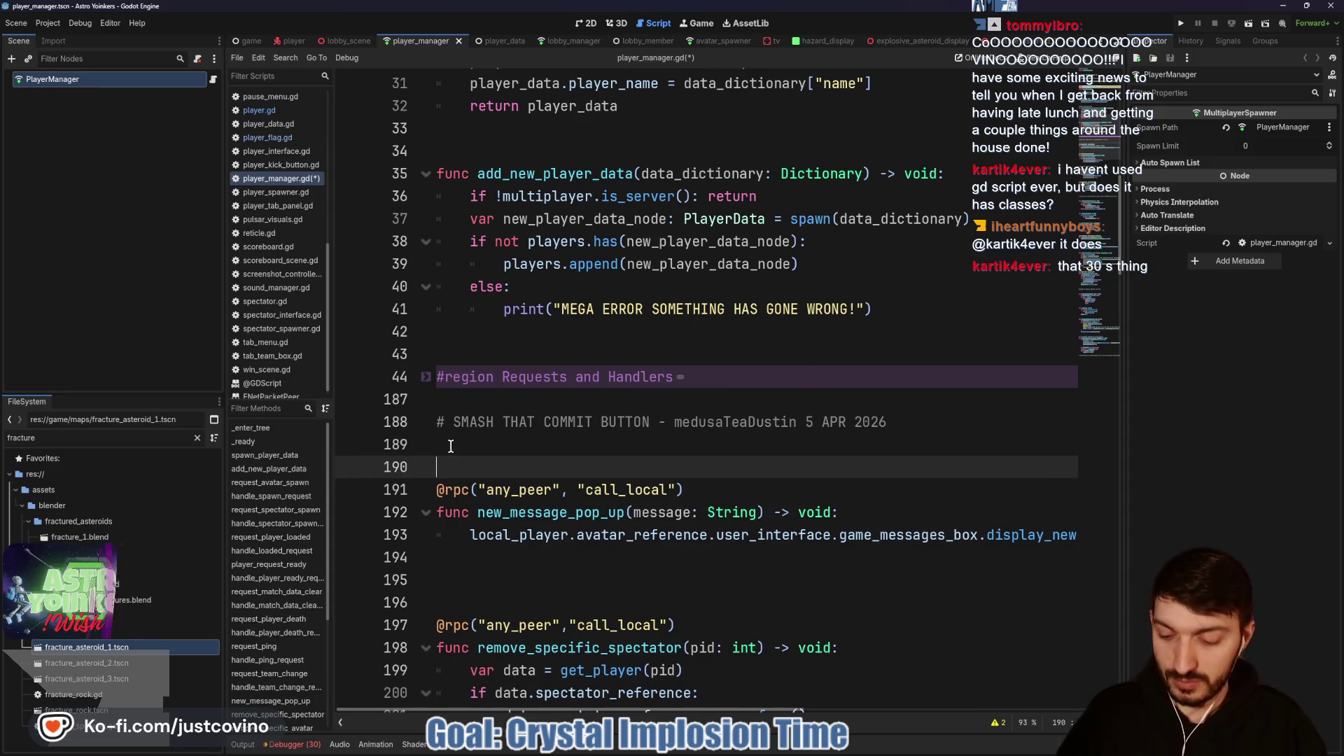
key(ctrl+s)
click(426, 376)
scroll(639, 412, down, 10)
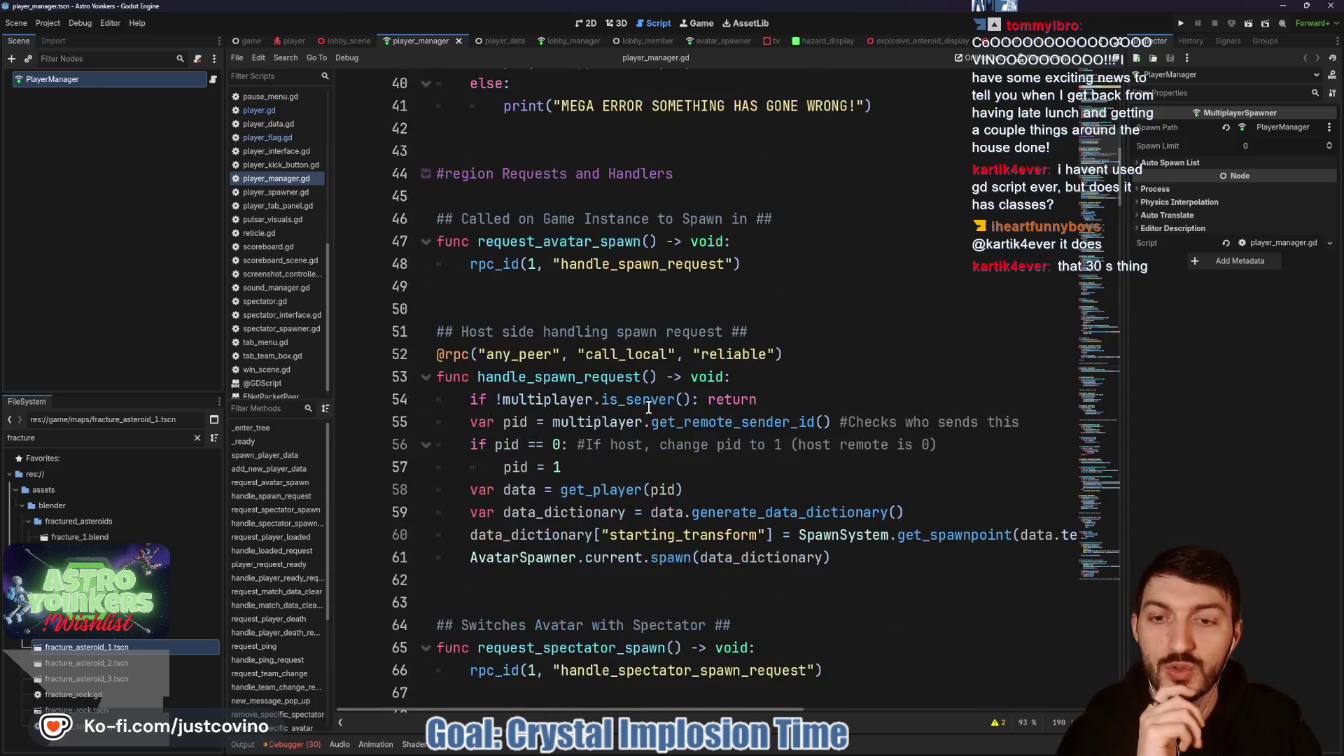
Add a blank line after handle_team_change_request, just before #endregion.
scroll(639, 412, down, 19)
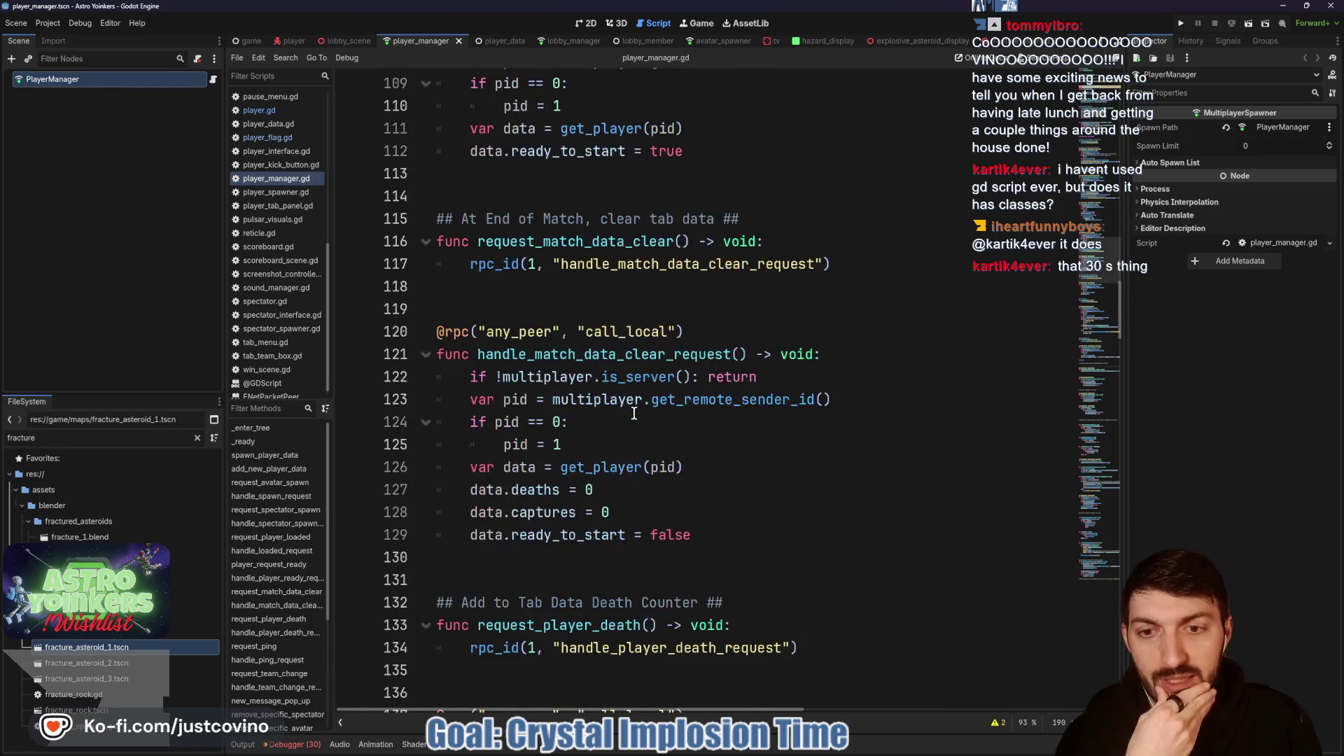
scroll(634, 413, down, 13)
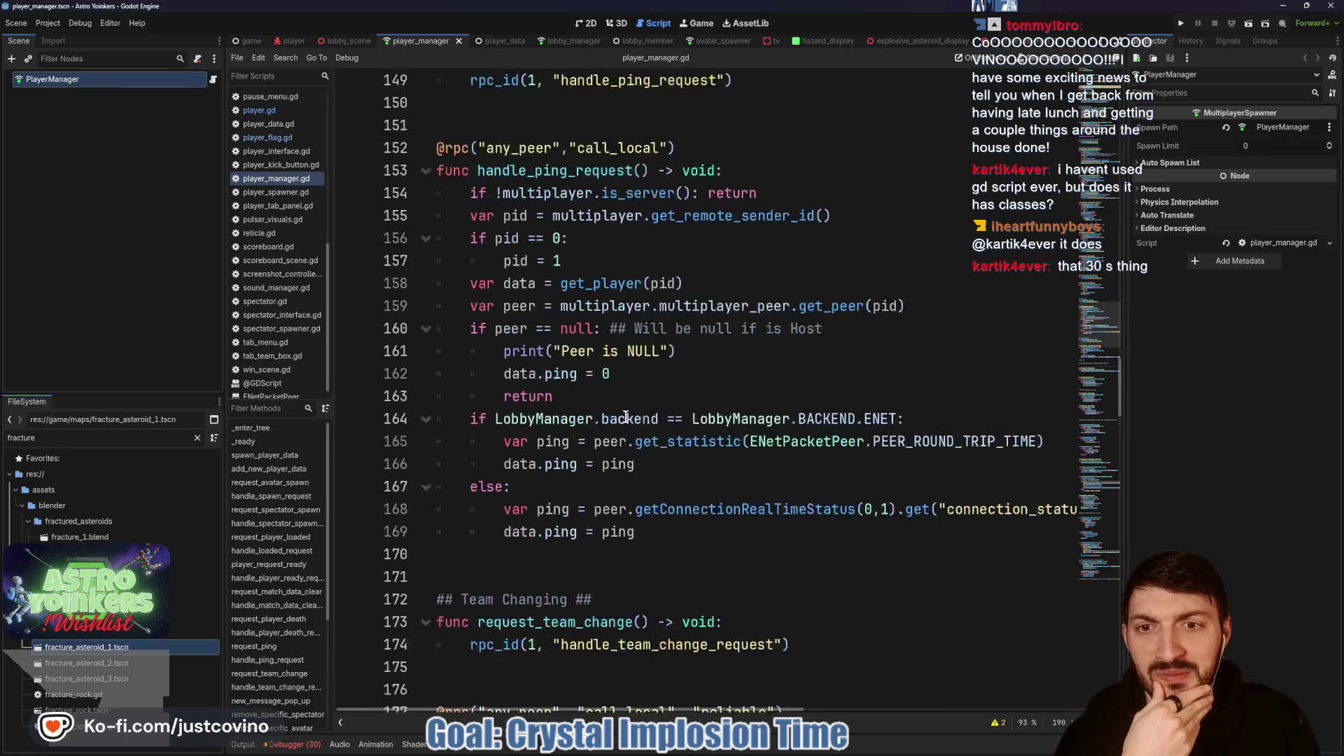
scroll(626, 417, up, 5)
scroll(545, 439, down, 3)
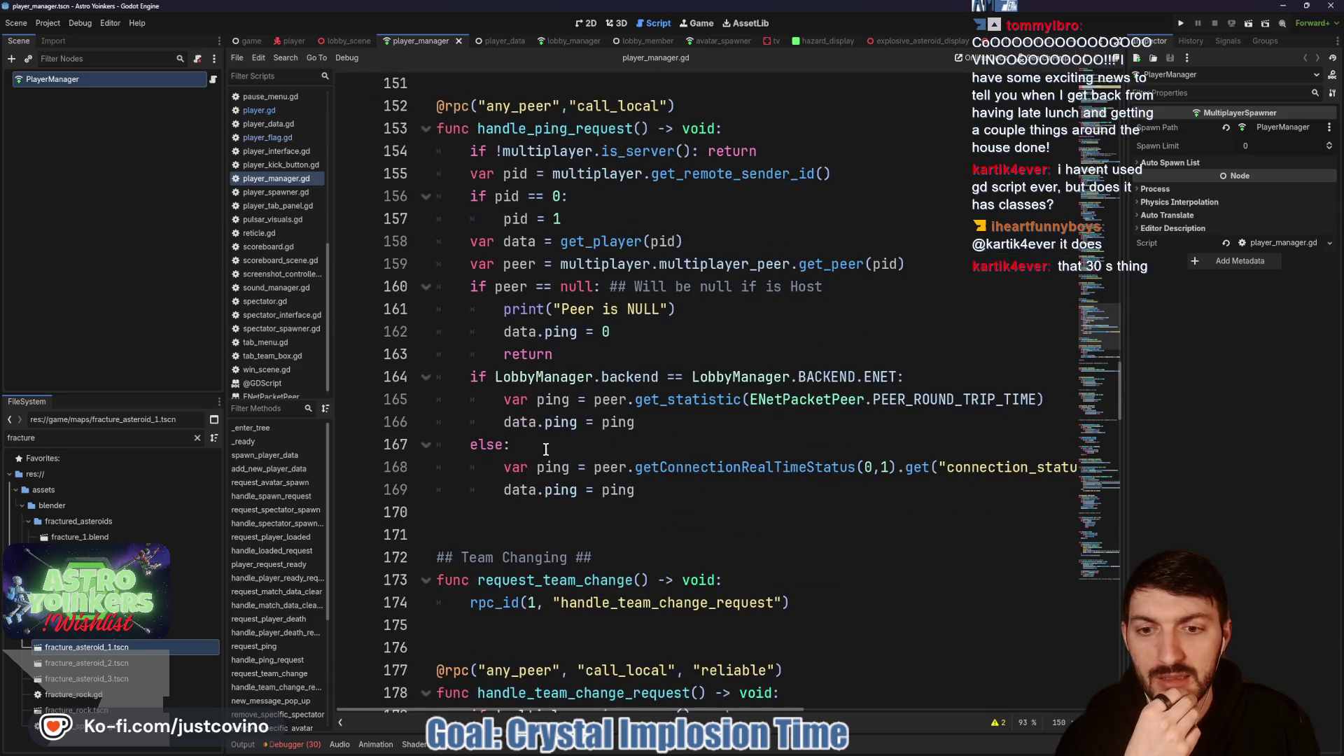
scroll(474, 520, down, 3)
scroll(504, 451, down, 4)
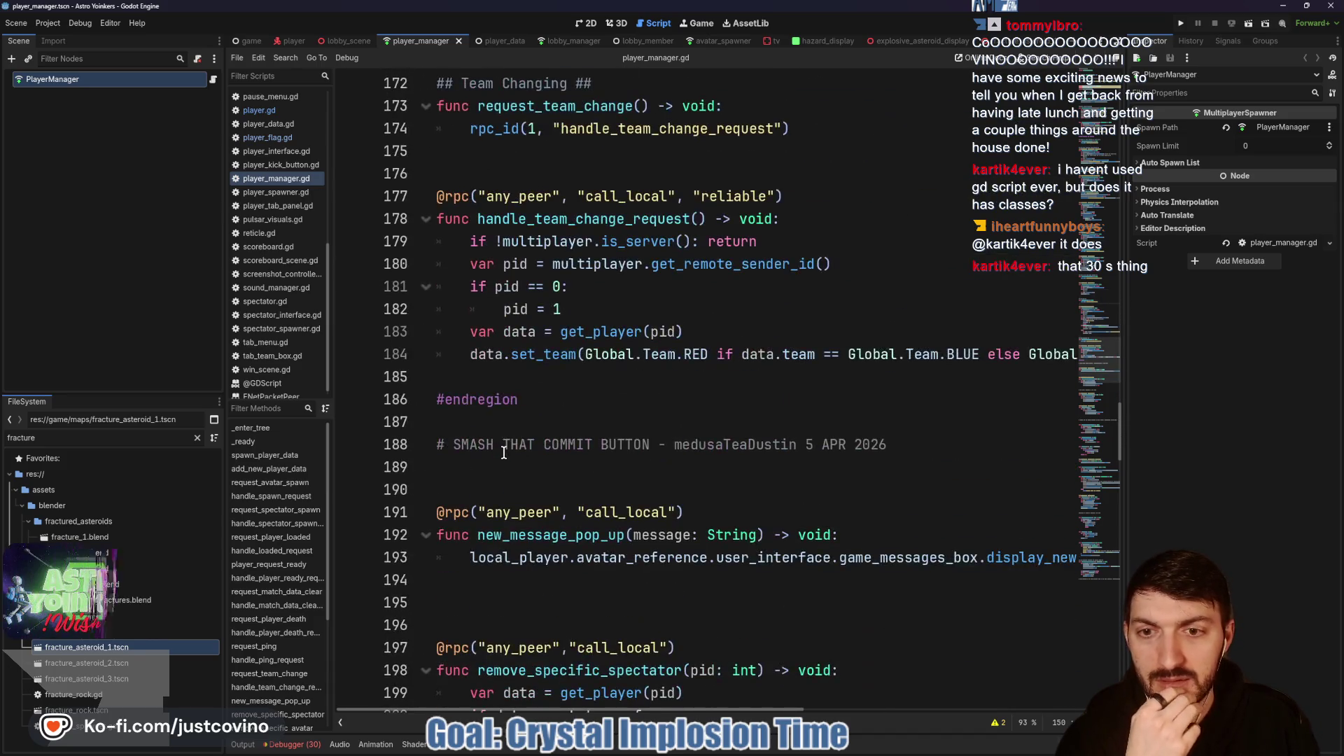
click(494, 381)
key(Return)
key(Return)
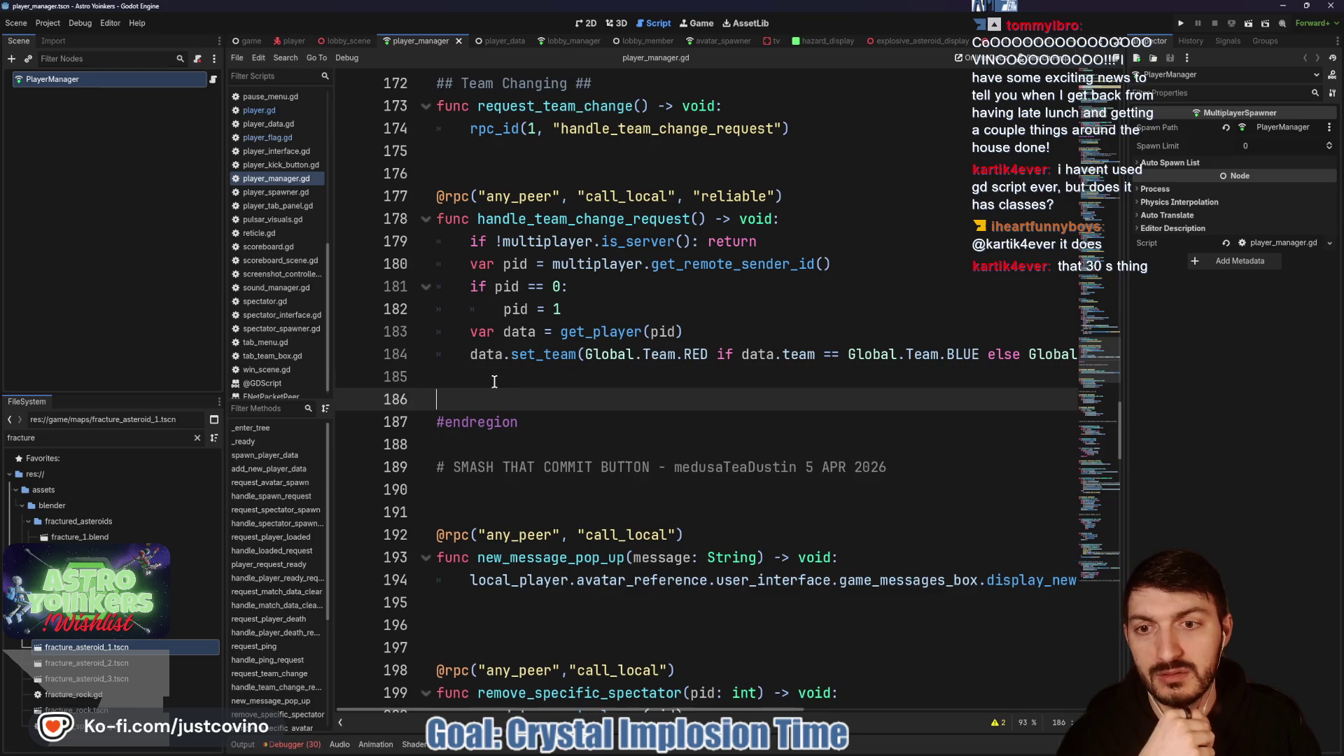
Add a '# Request Flag Implosion #' header comment above #endregion and save the script.
key(Up)
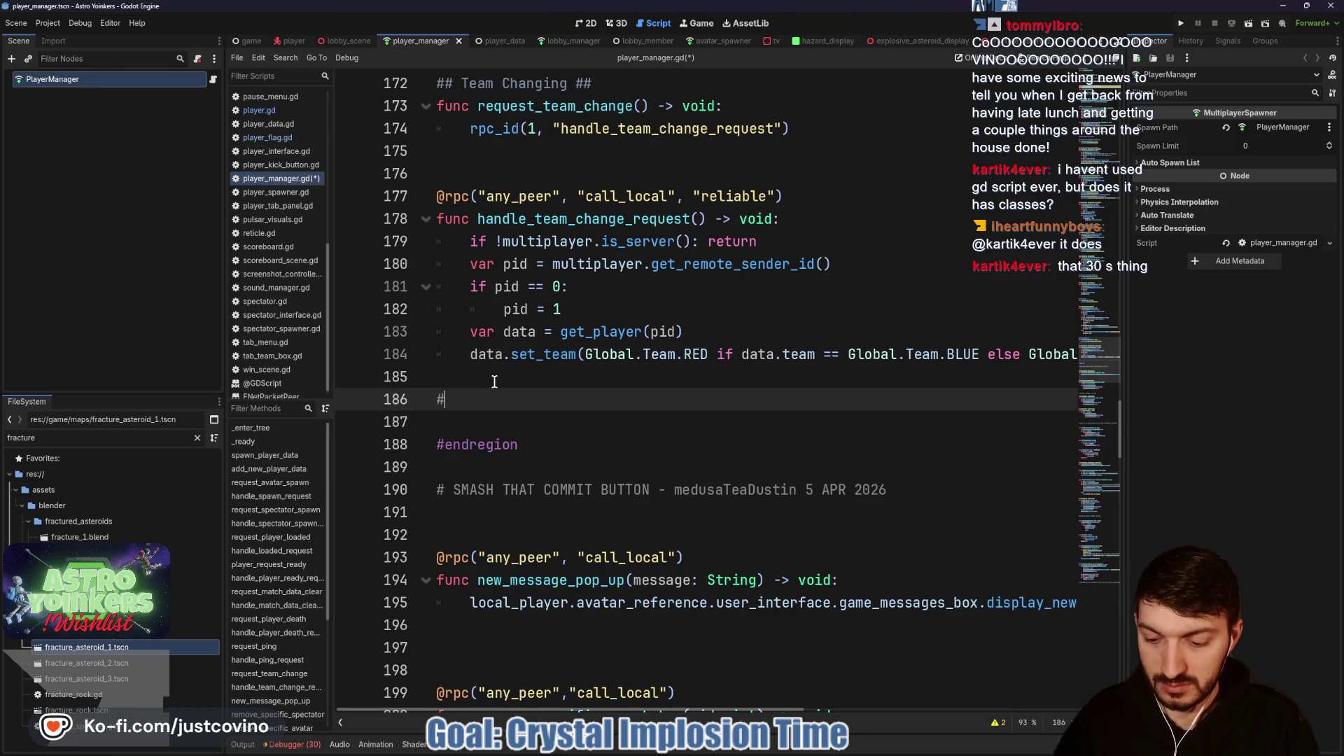
text(# Request F)
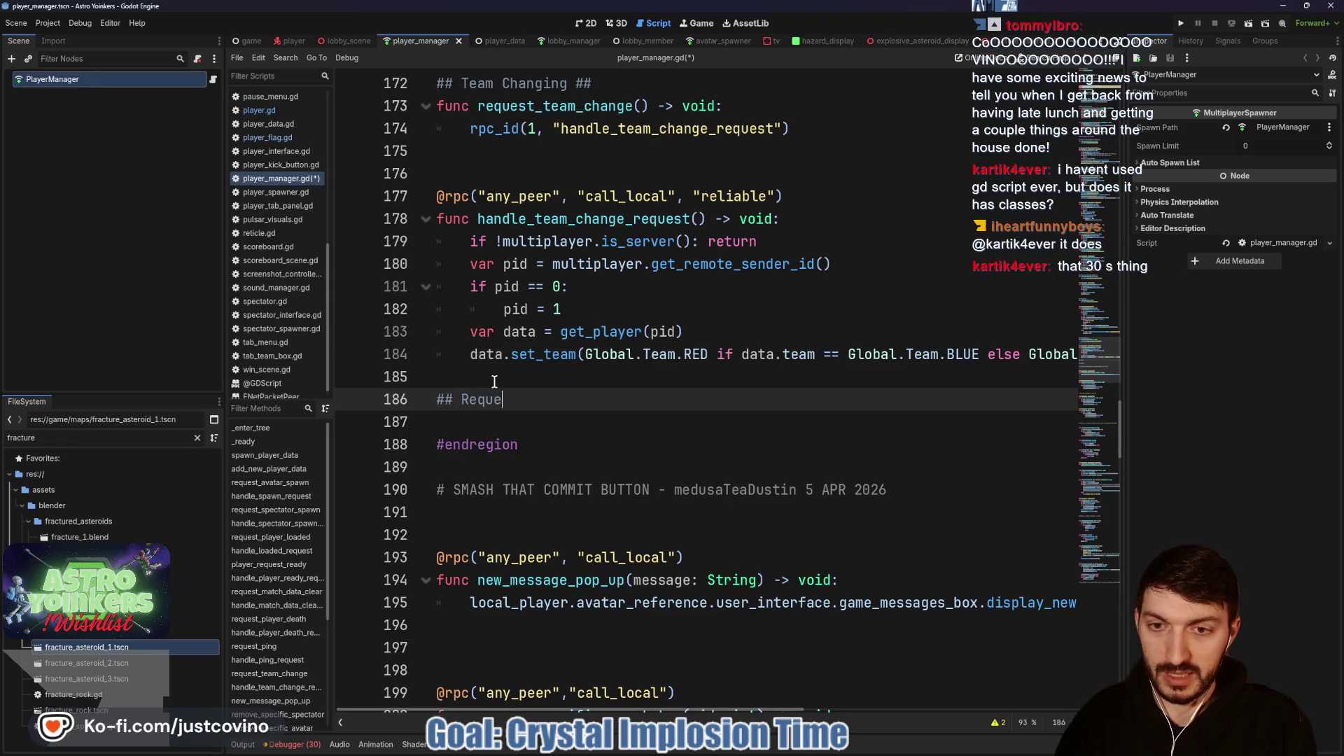
text(lag Implosion #)
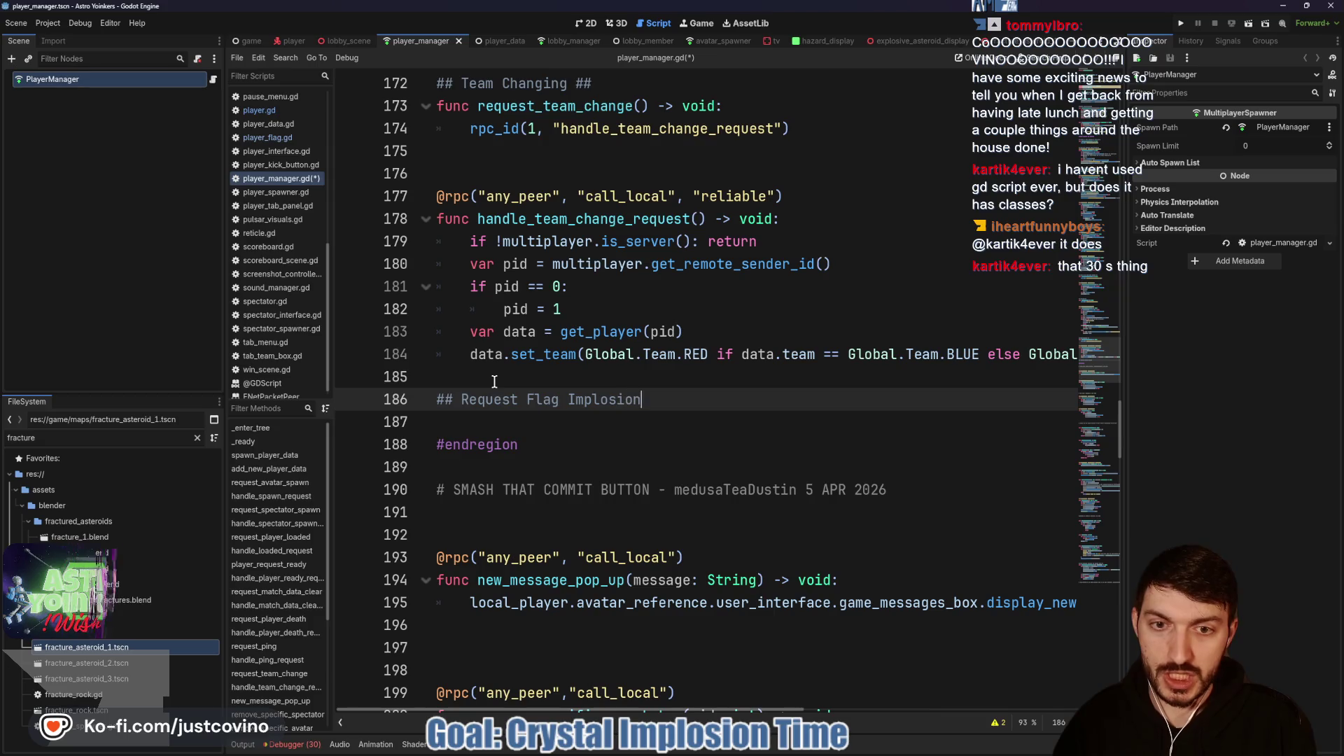
key(ctrl+s)
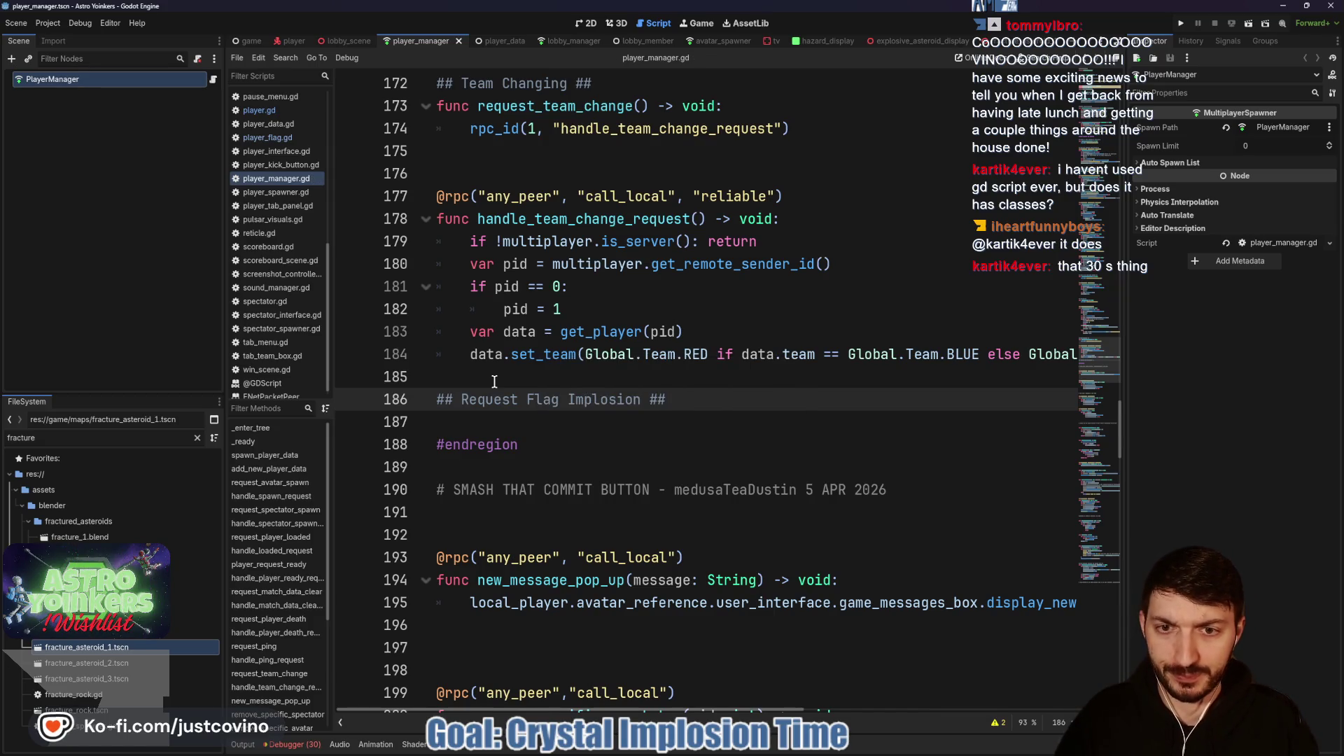
Write func request_implosion() -> void: with rpc_id(1, "handle_implosion_request") as its body.
key(Return)
text(func request_)
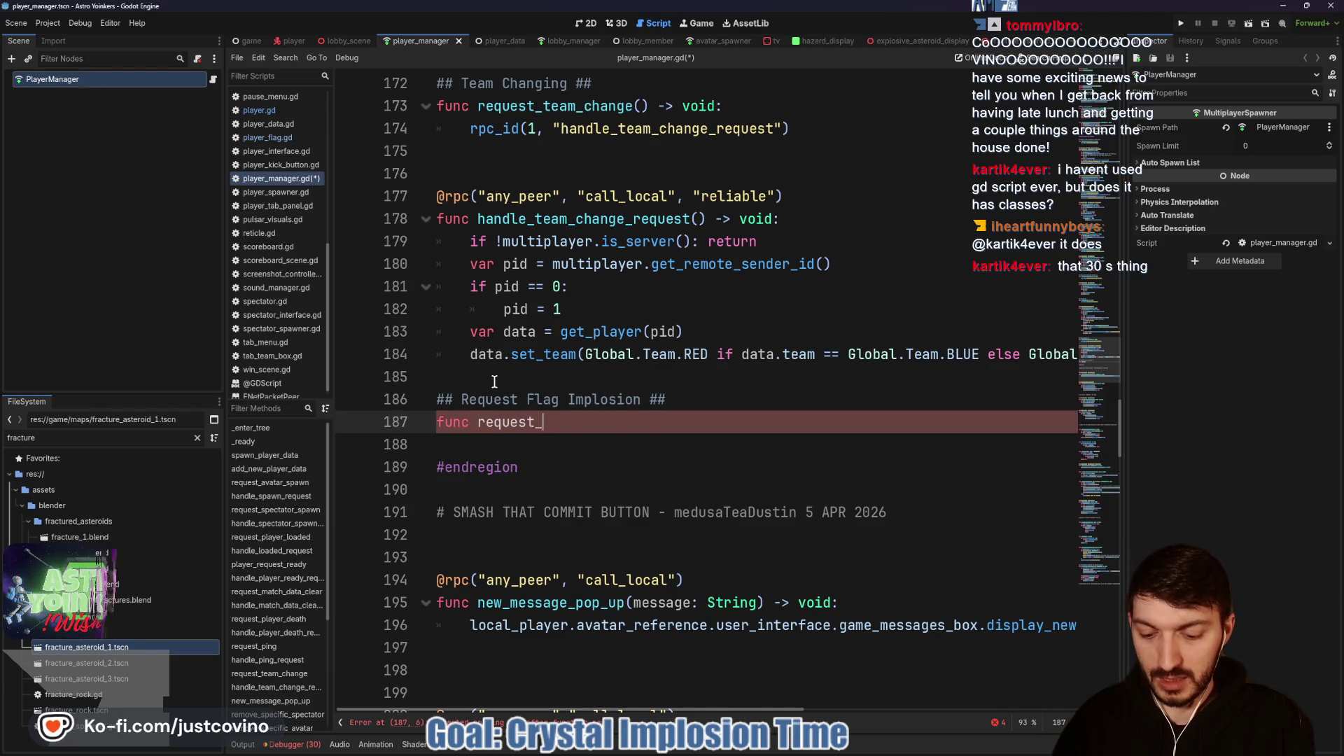
text(crysta)
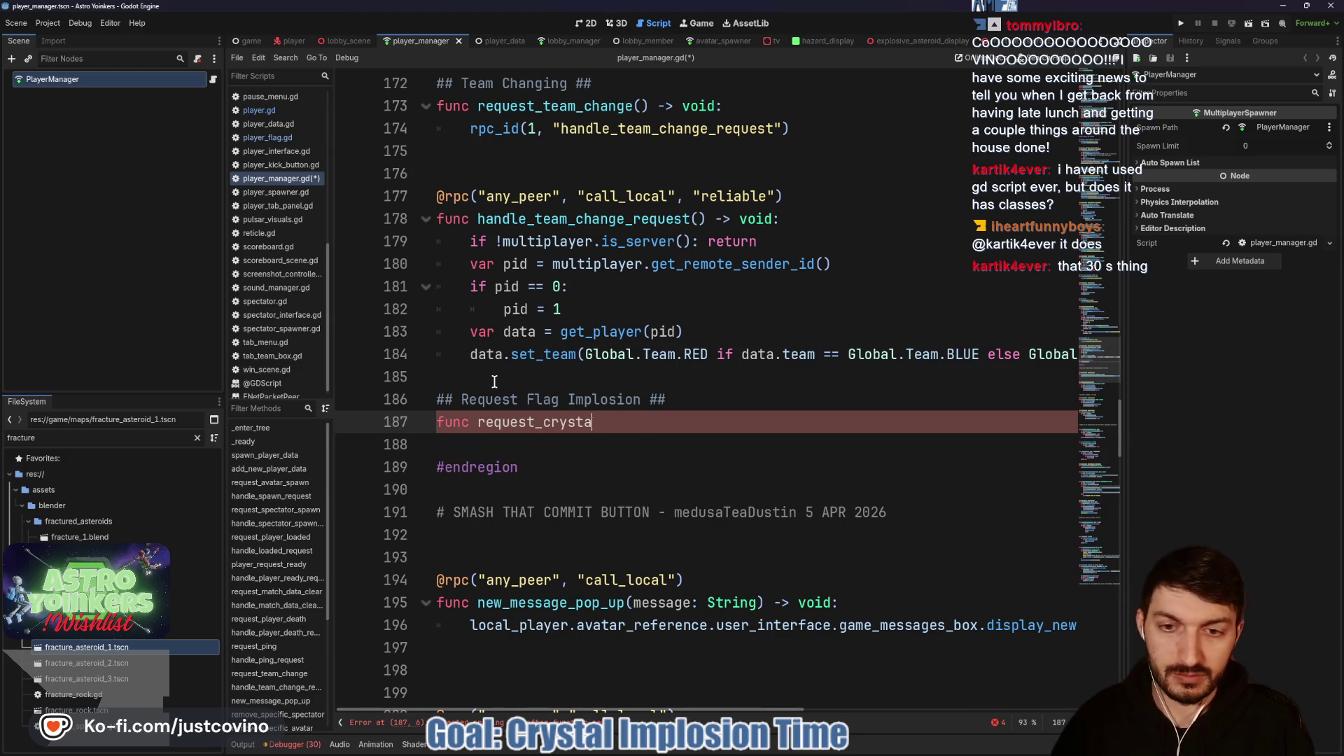
key(BackSpace)
key(BackSpace)
key(BackSpace)
text(implos)
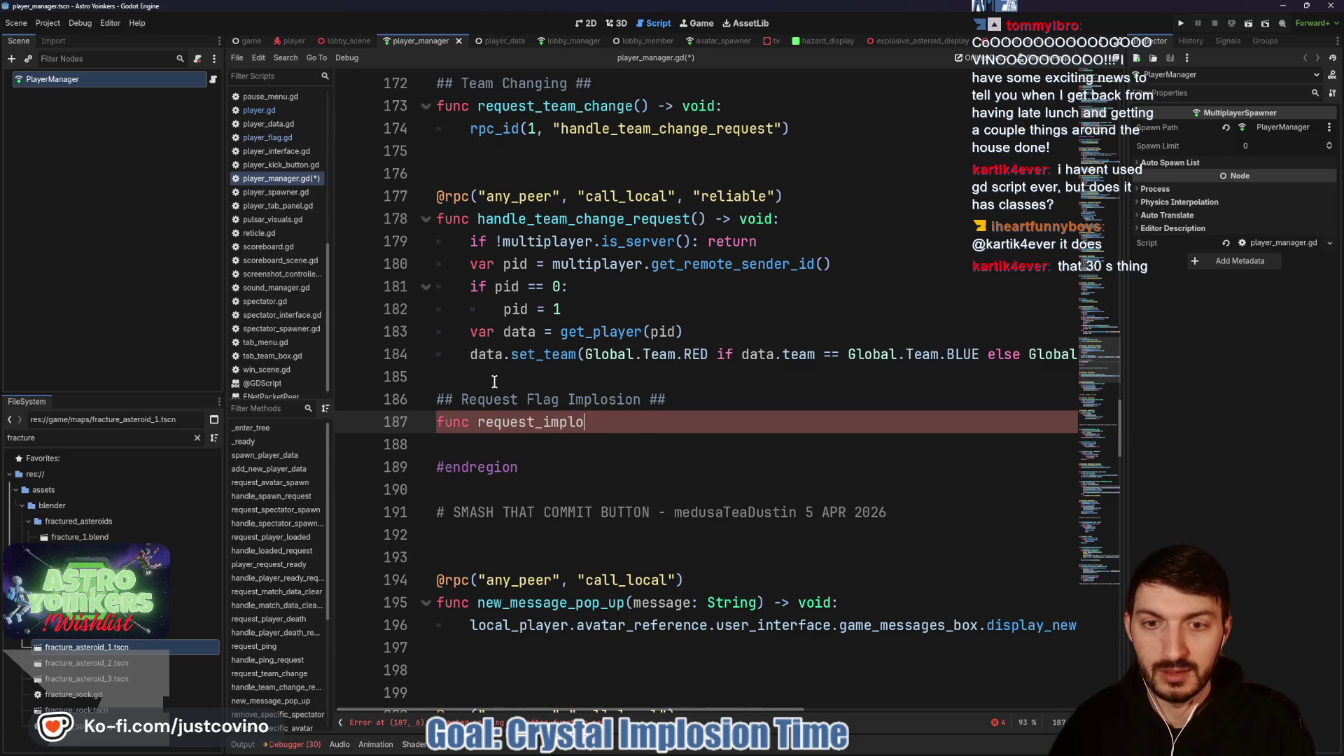
text(ion() ->)
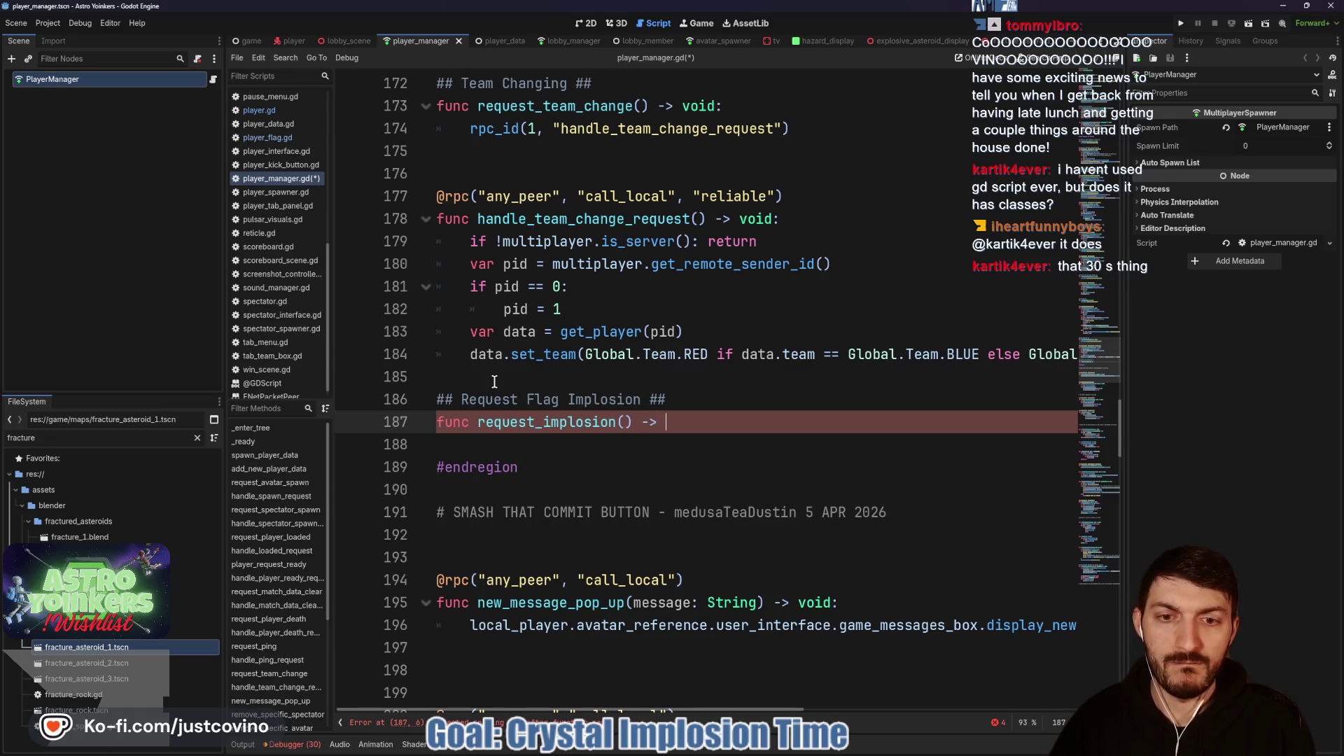
text( void:)
key(Return)
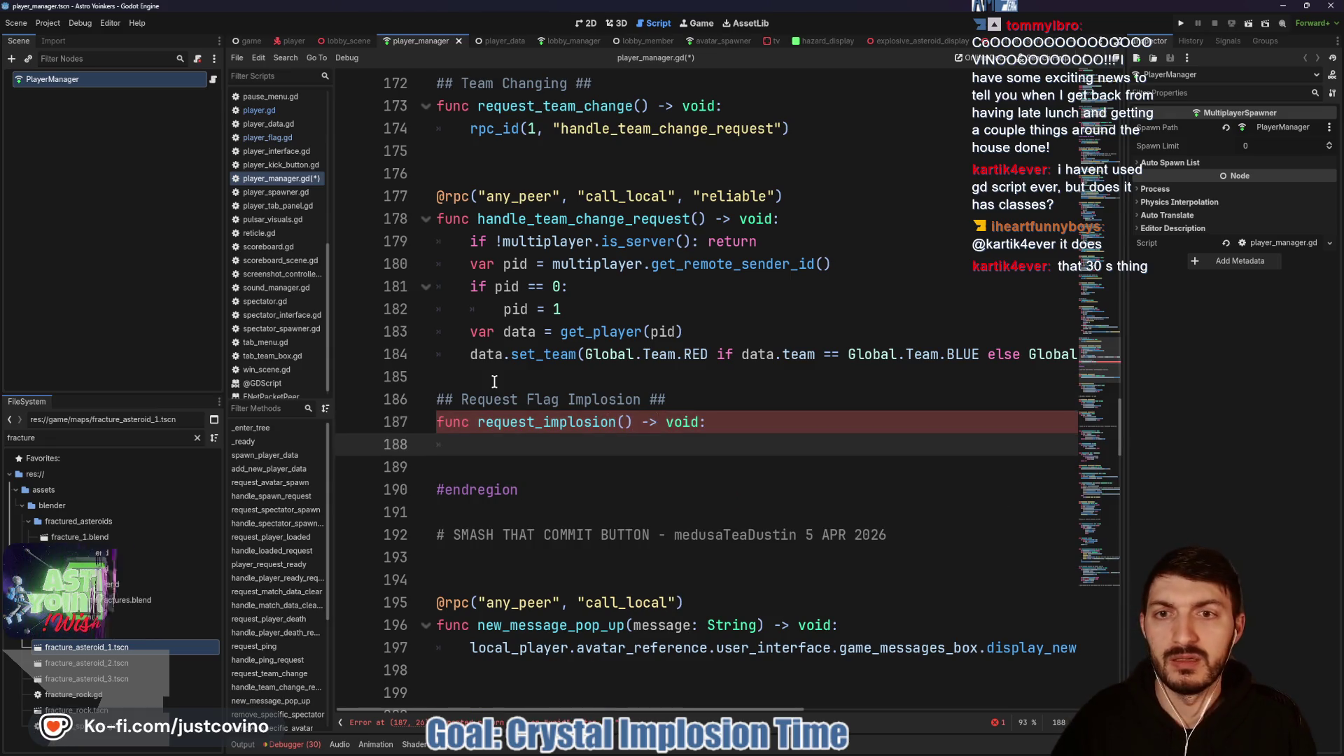
text(rpc_id(1)
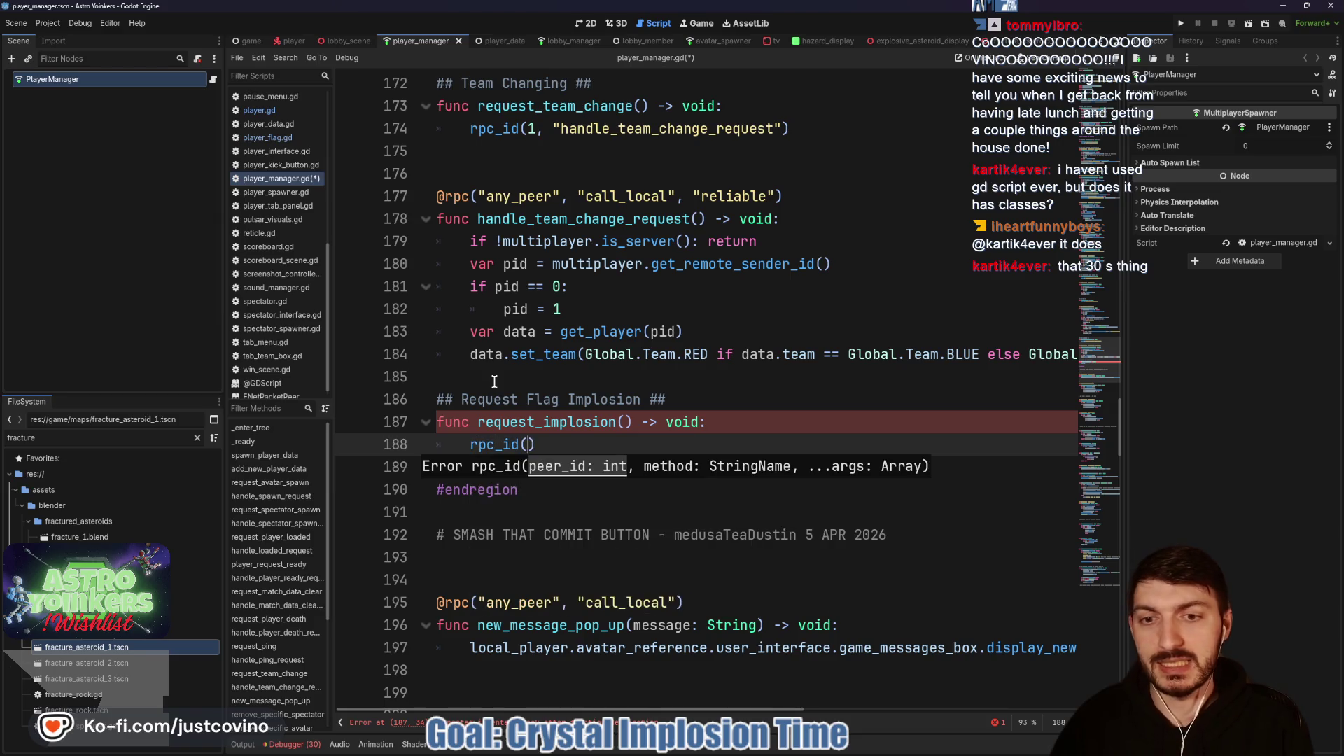
text(, "h)
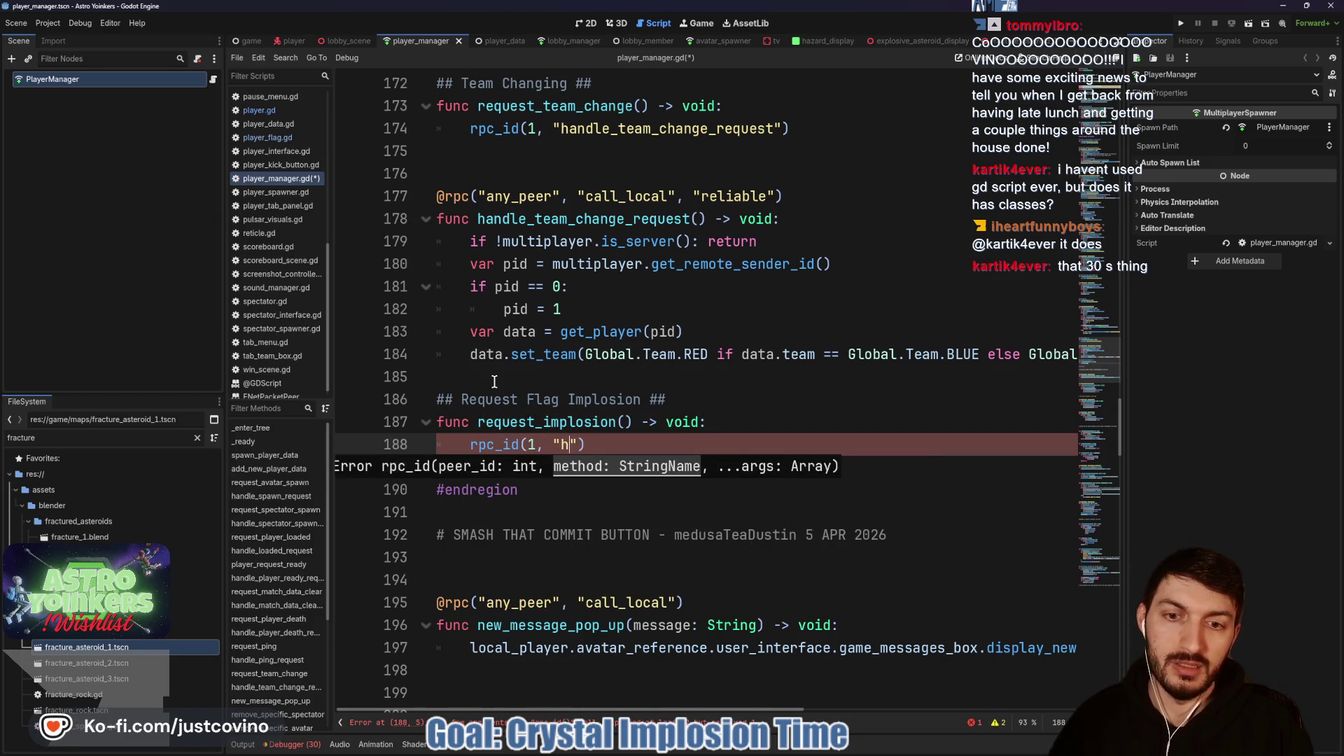
text(andle_implosion_request)
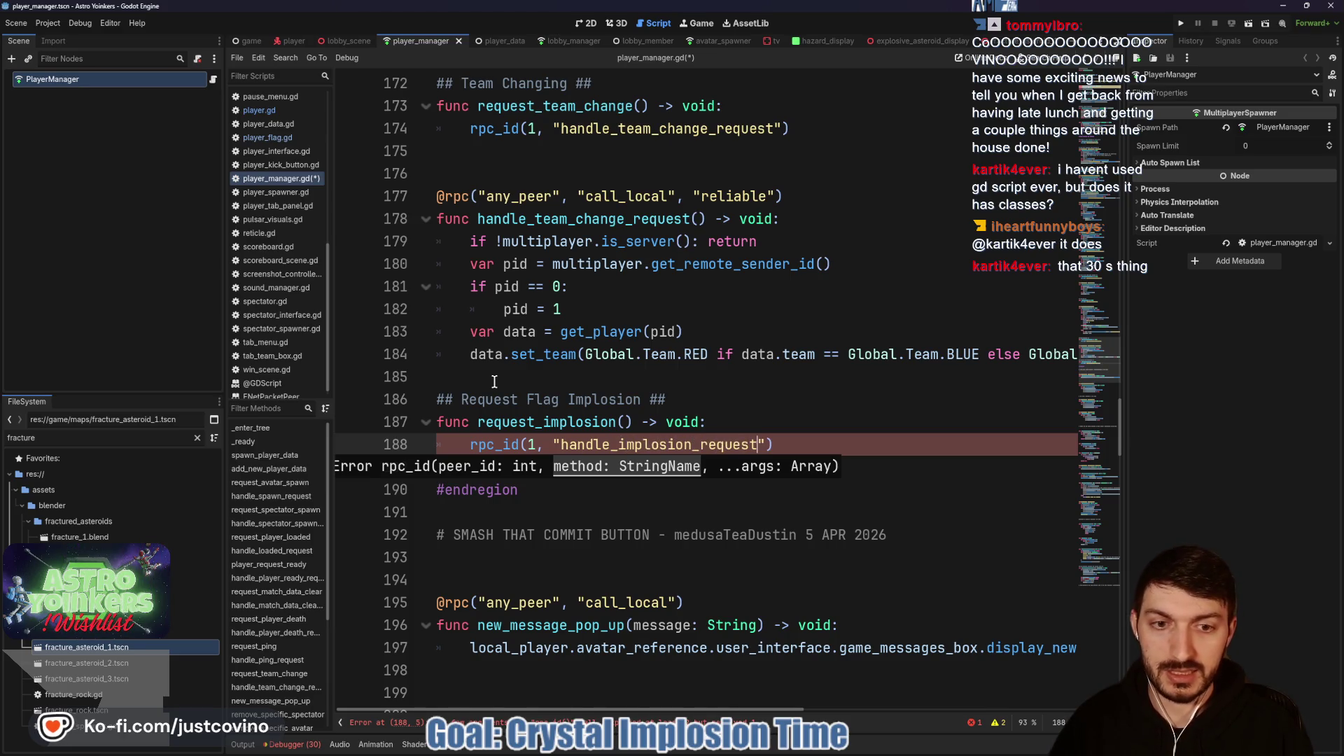
click(616, 467)
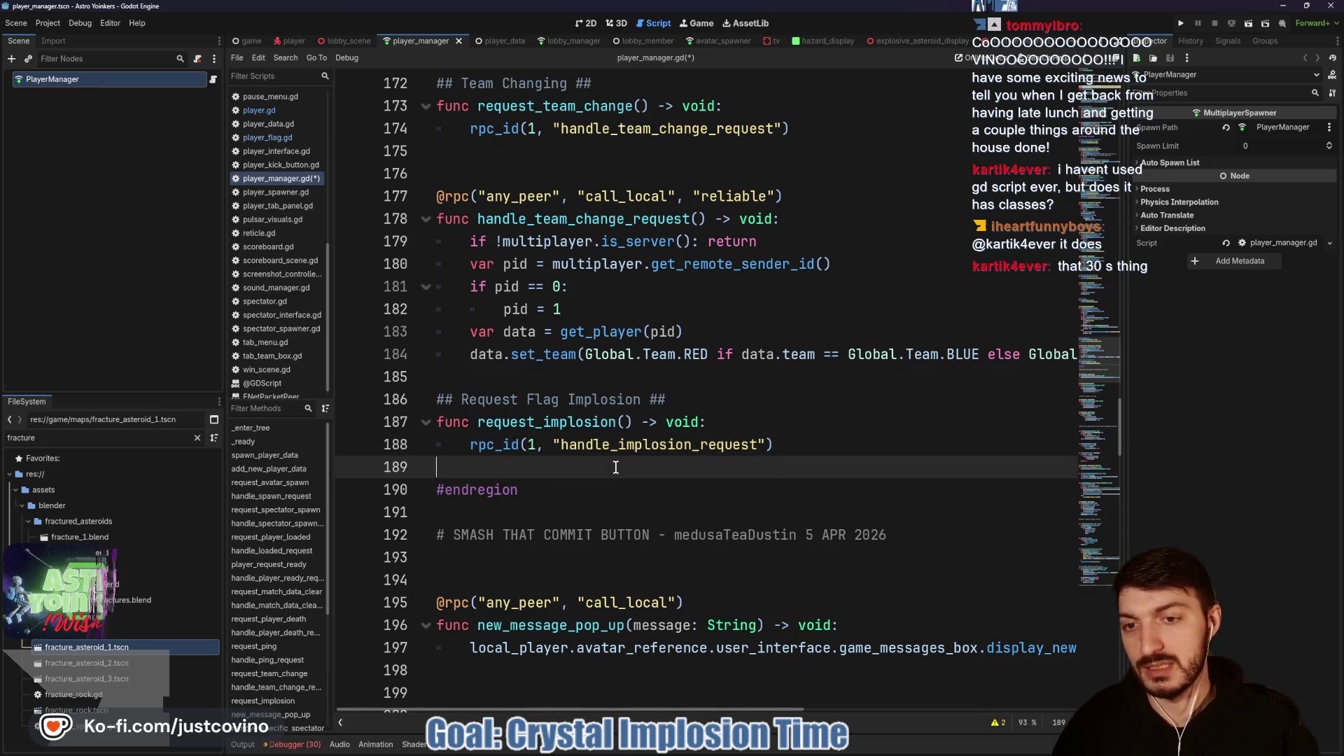
key(Return)
key(Return)
key(Return)
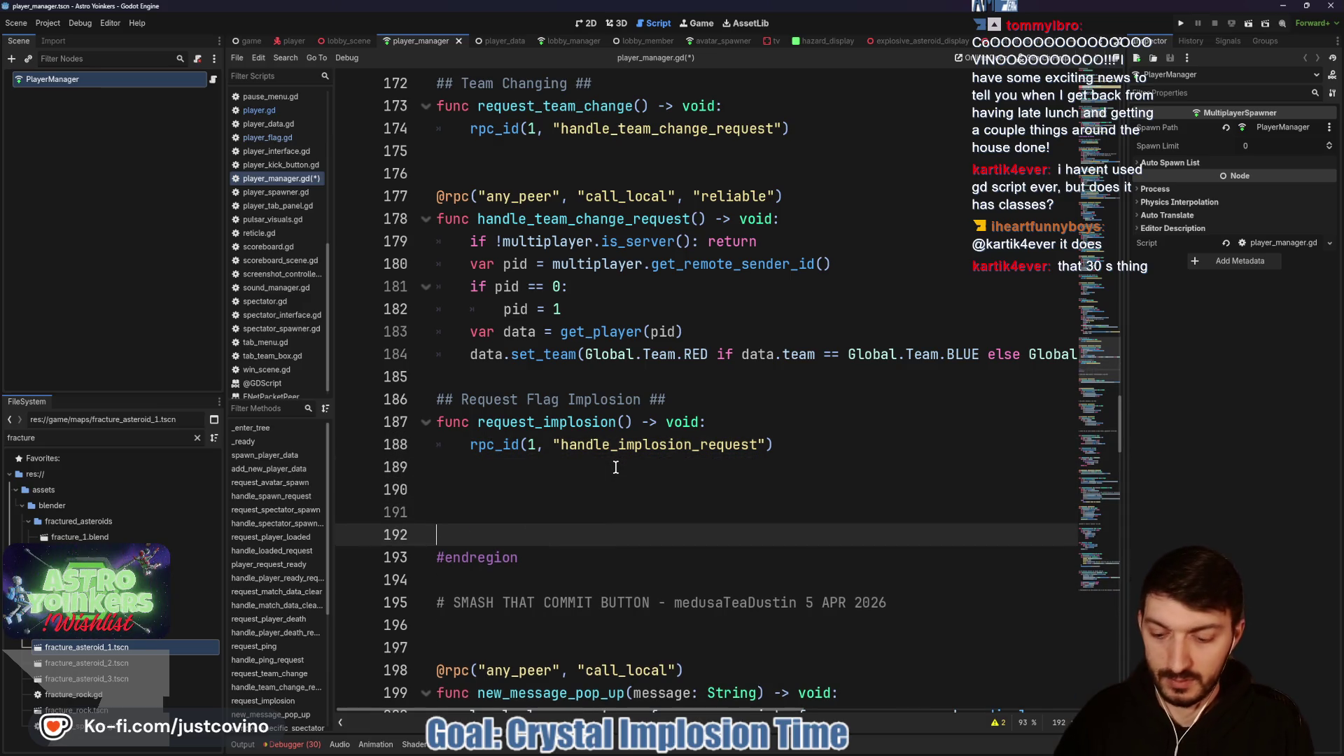
text(@rpc()
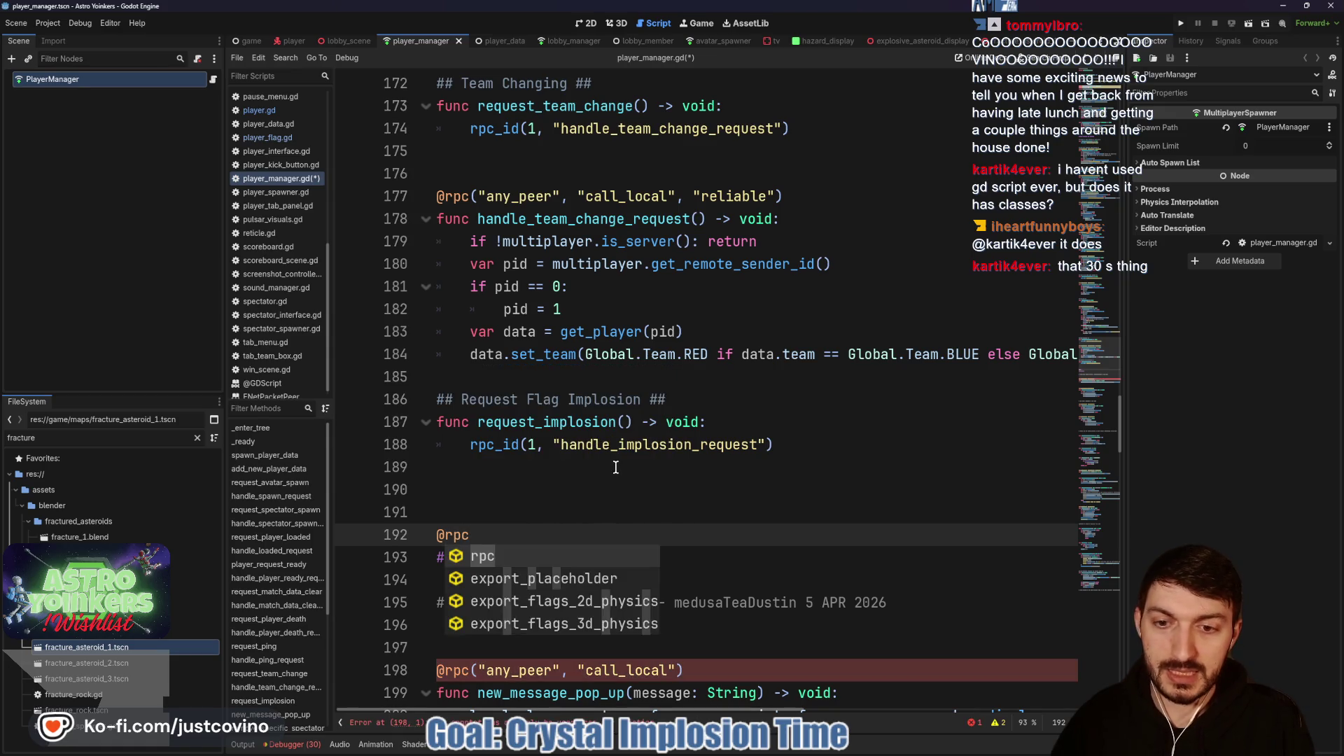
key(Return)
text(,)
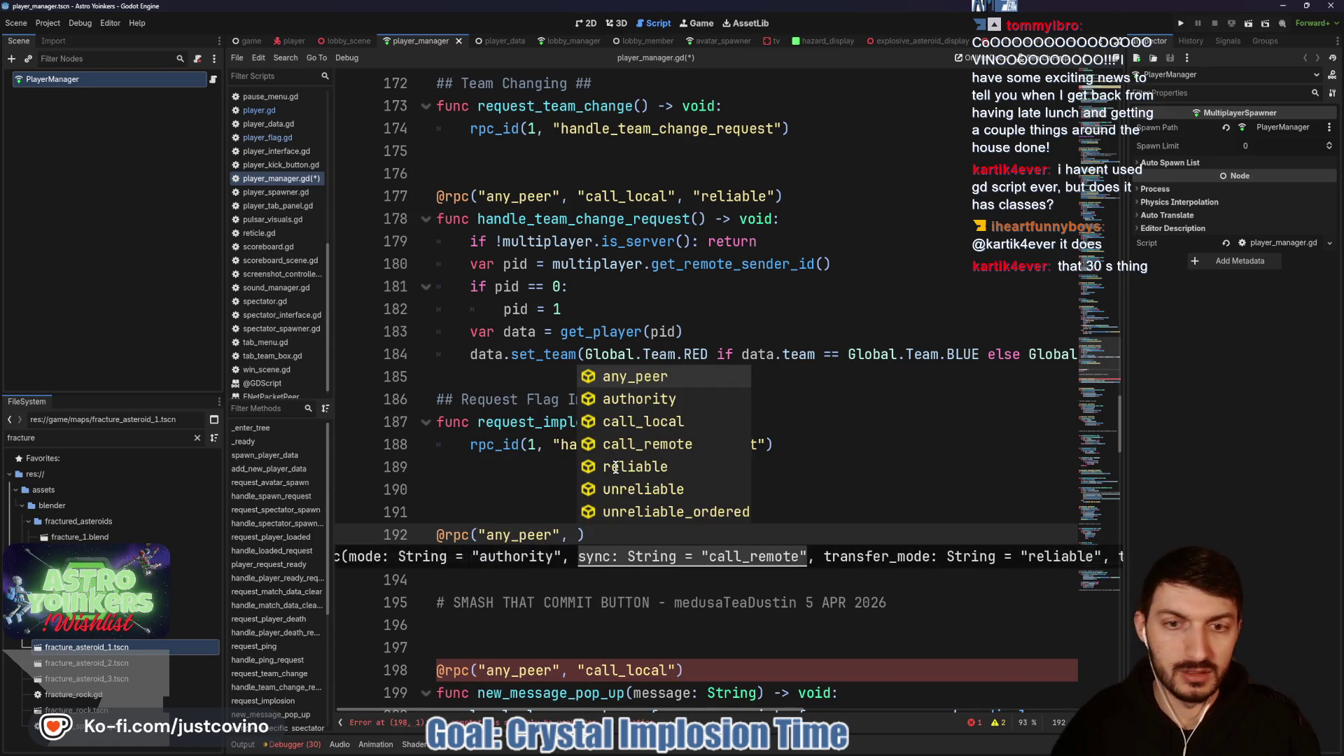
key(Down)
key(Down)
key(Return)
key(Return)
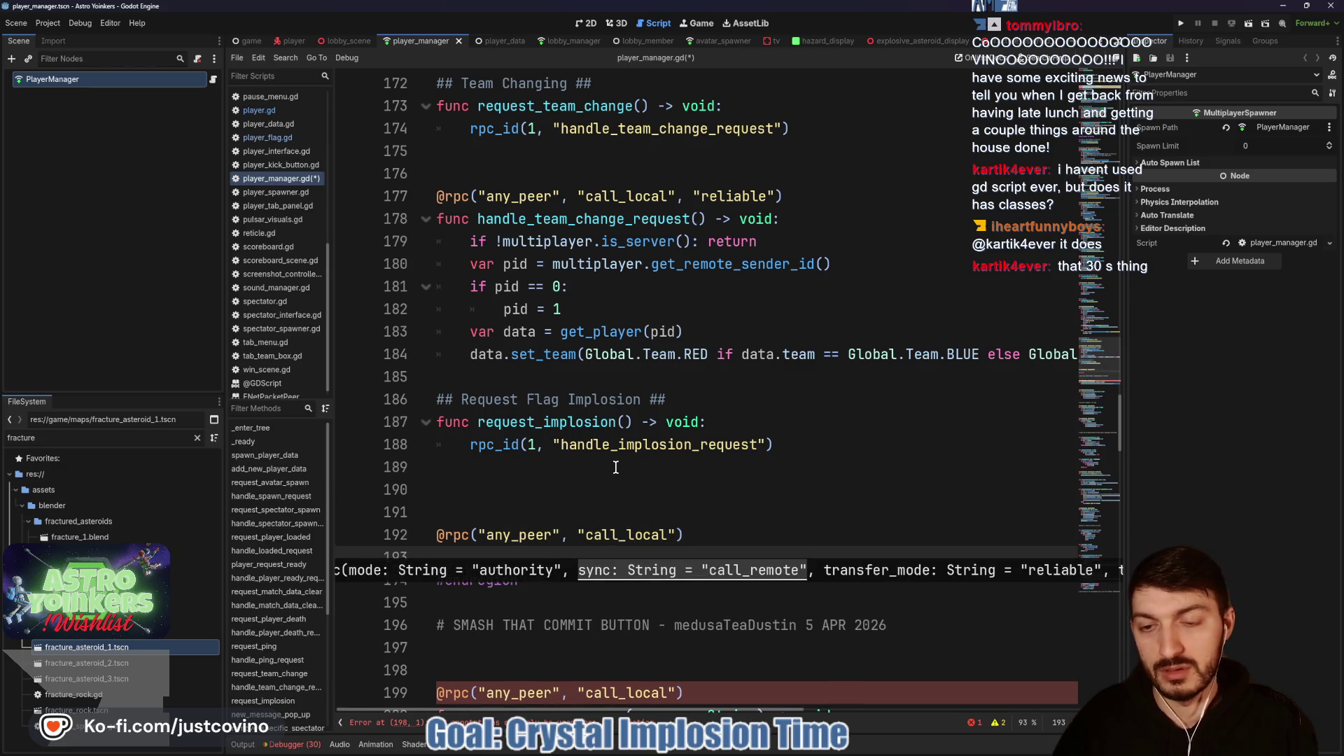
text(func handle_)
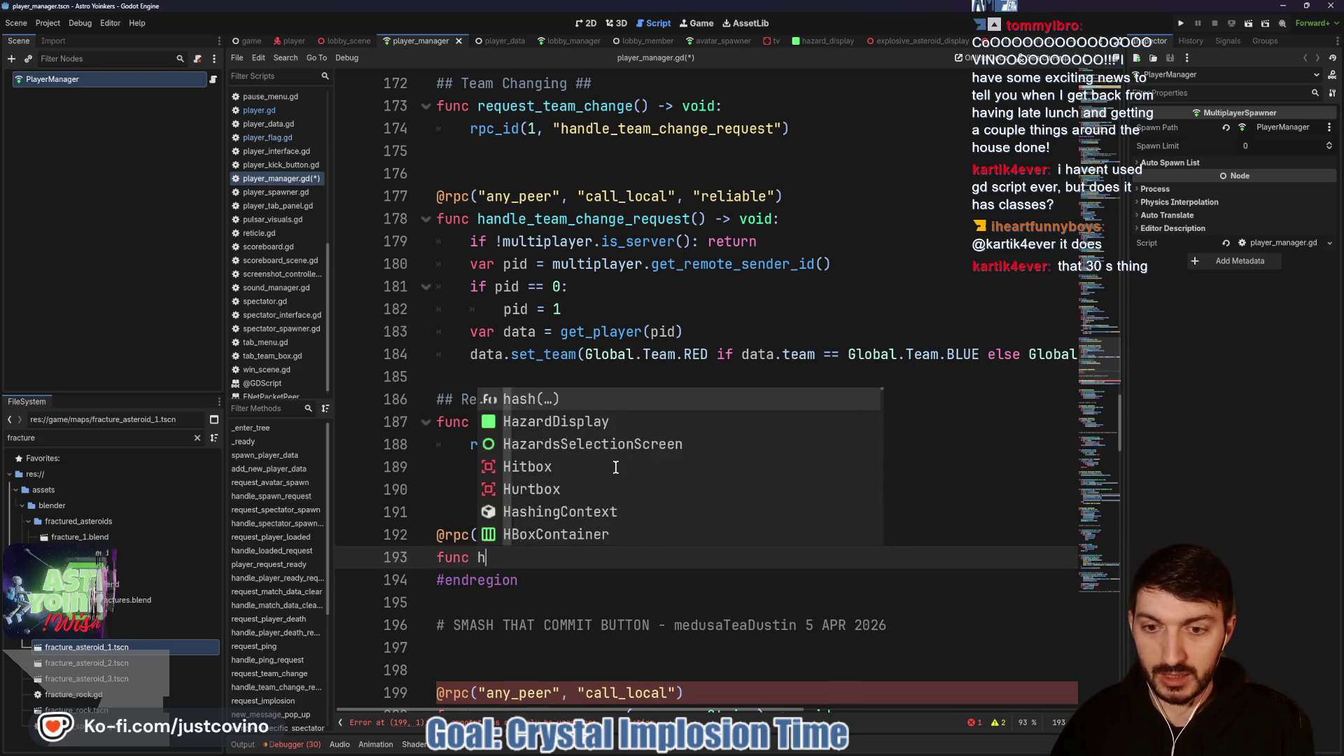
text(implosion_request)
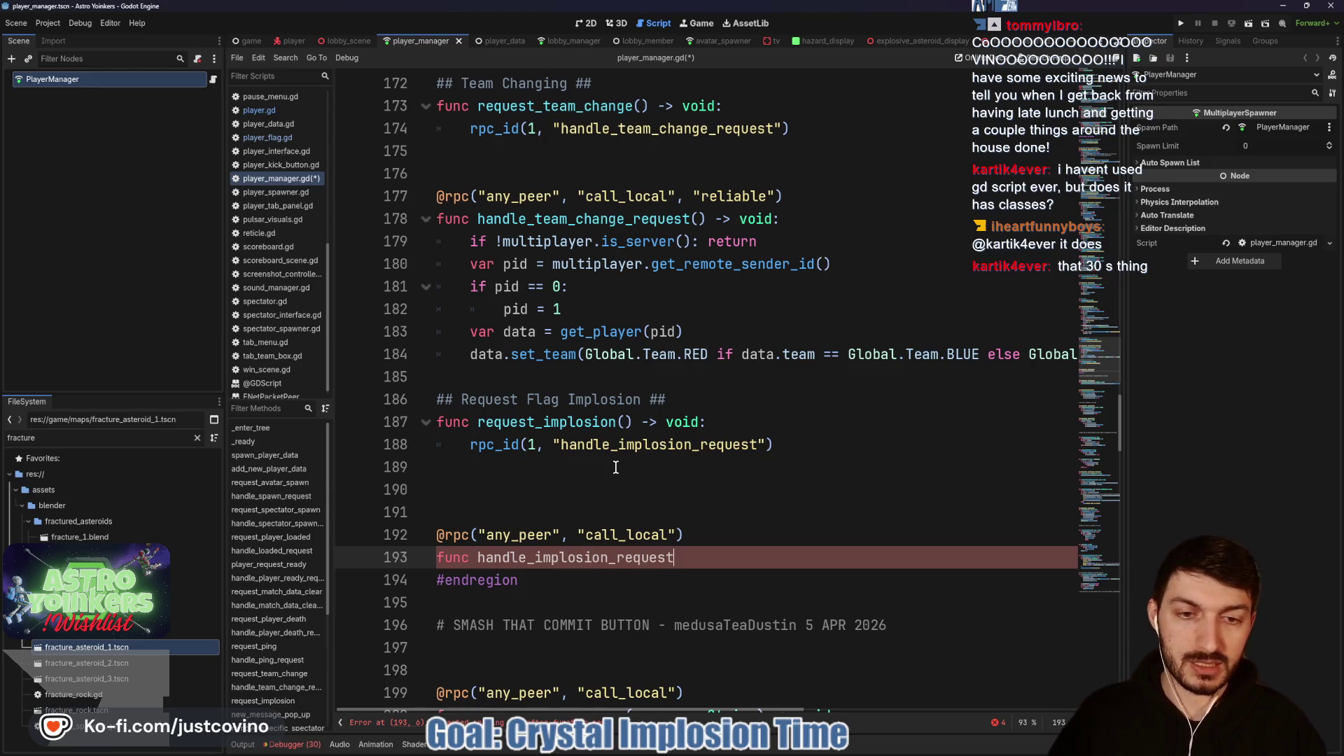
text(() -> void)
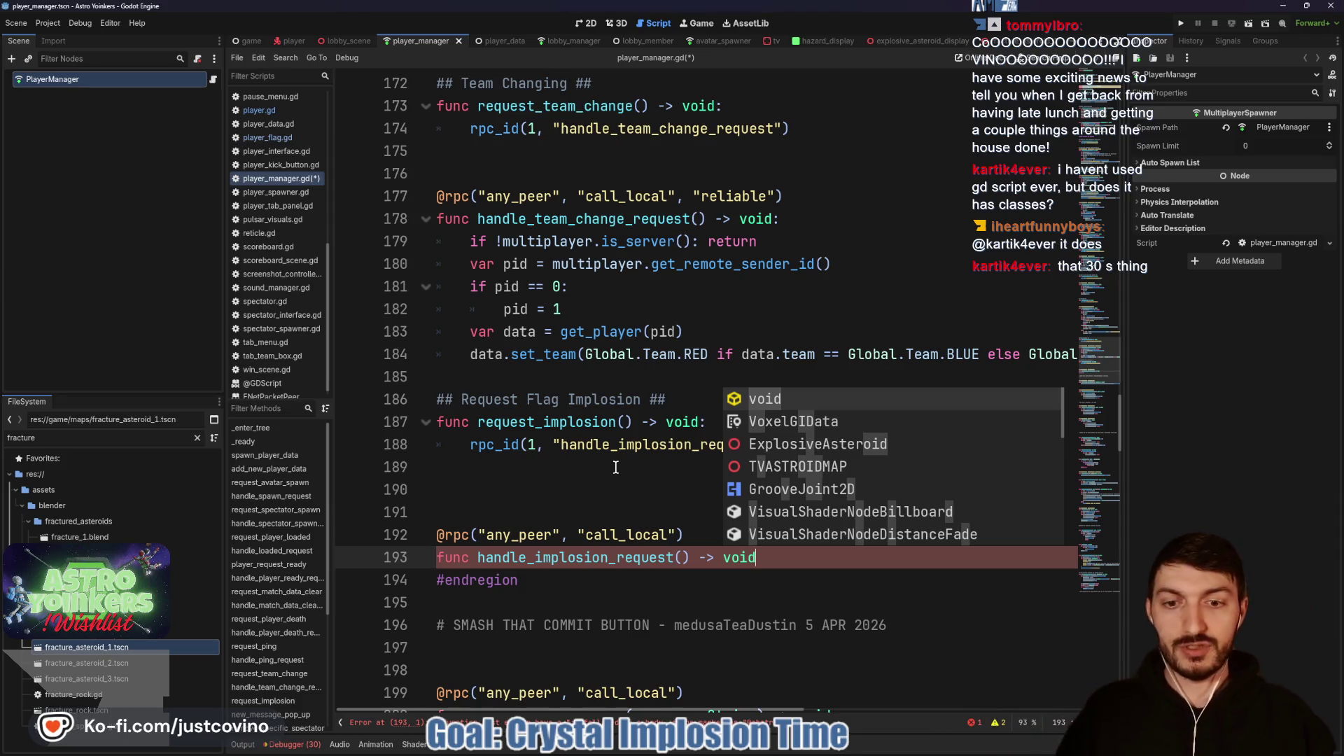
scroll(615, 466, down, 3)
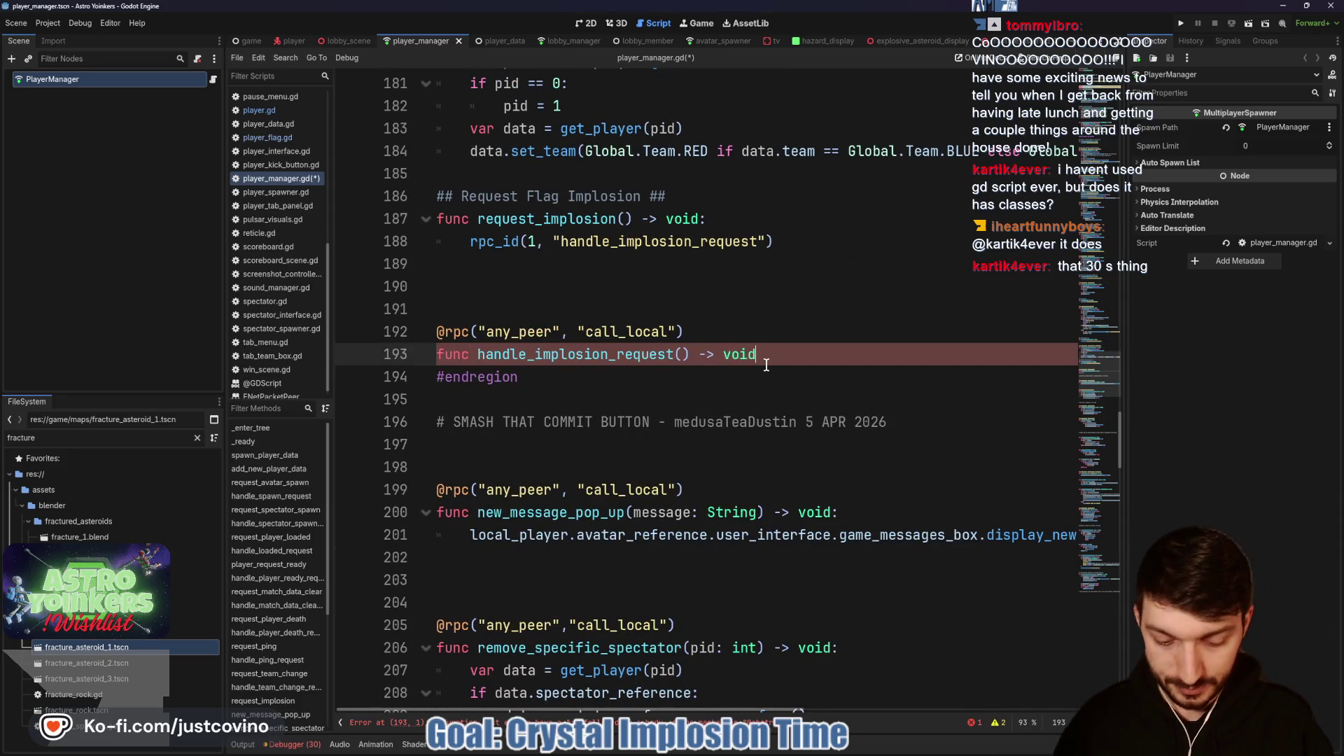
text(:)
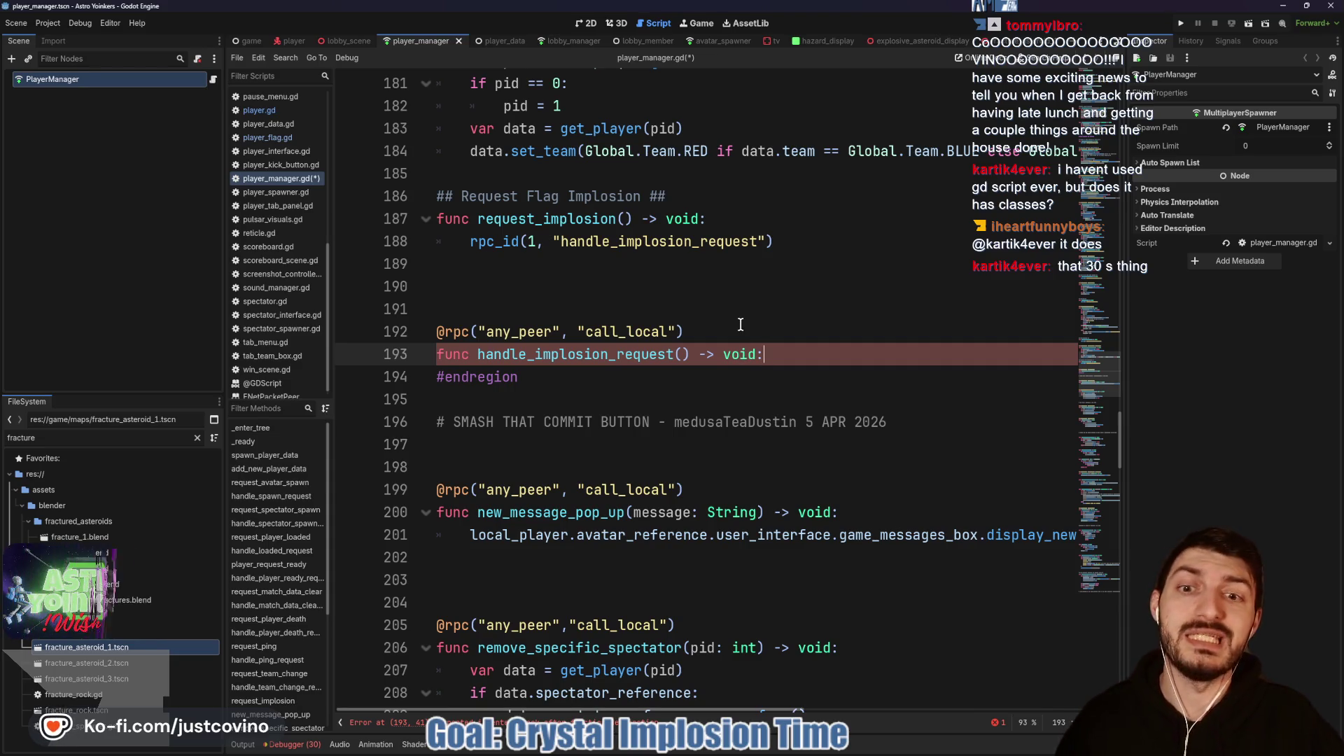
key(Return)
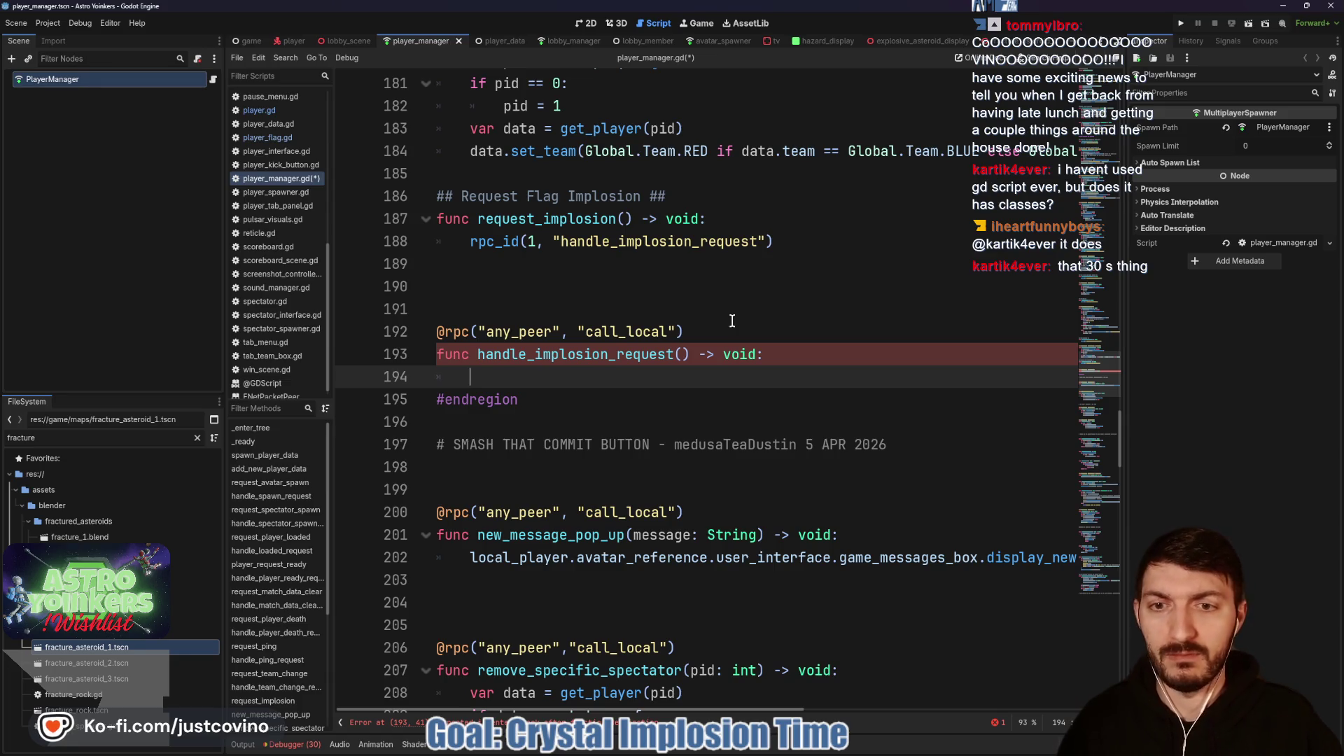
Add an is_server guard, get the remote sender pid, and fall back to pid 1 when it is 0.
scroll(732, 321, up, 4)
scroll(732, 320, down, 4)
scroll(732, 320, up, 1)
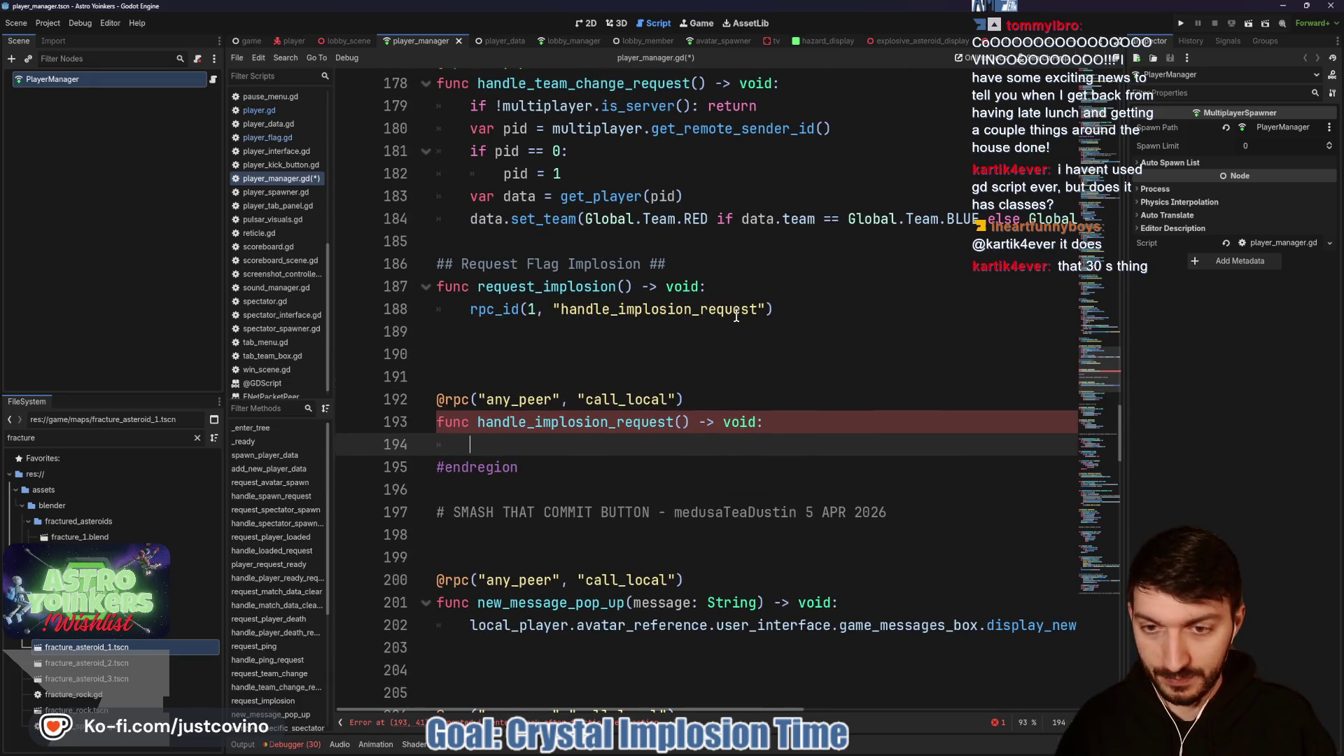
text(if !multiplayer.is_)
key(Return)
text(: return)
key(Return)
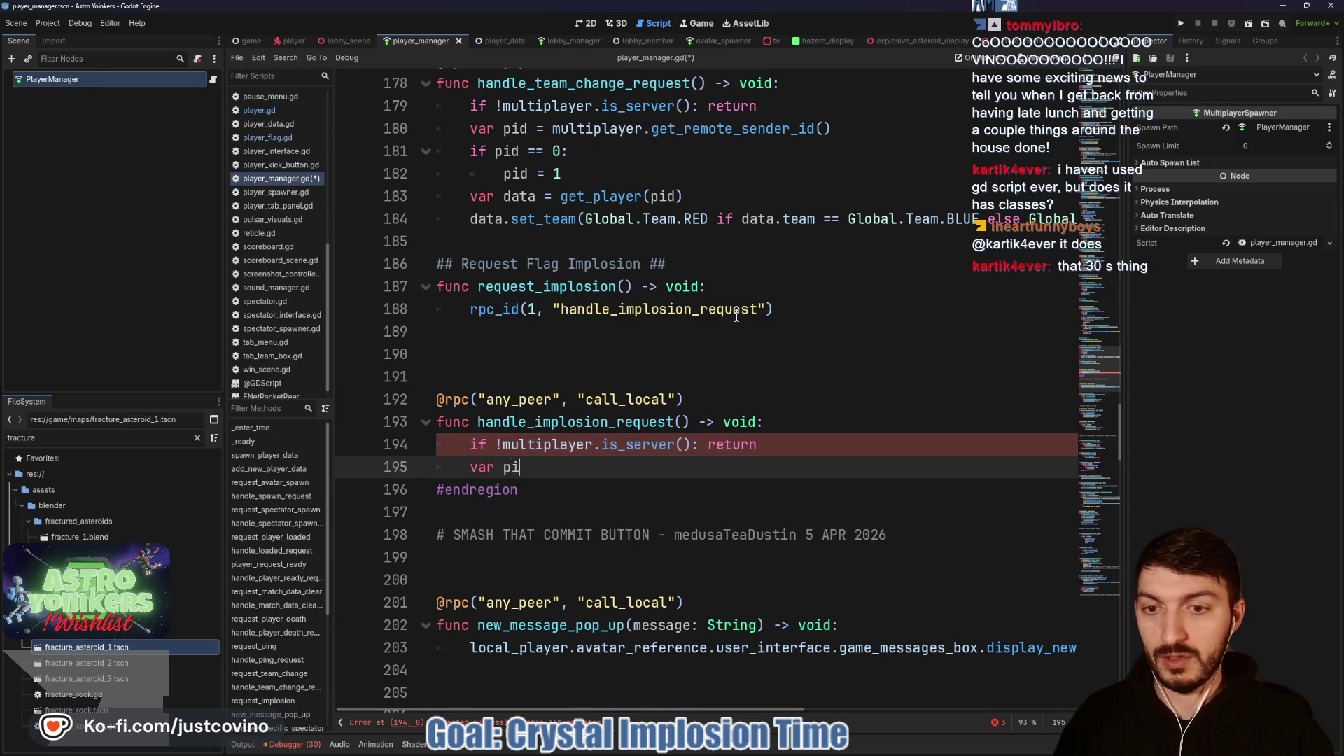
text(id = )
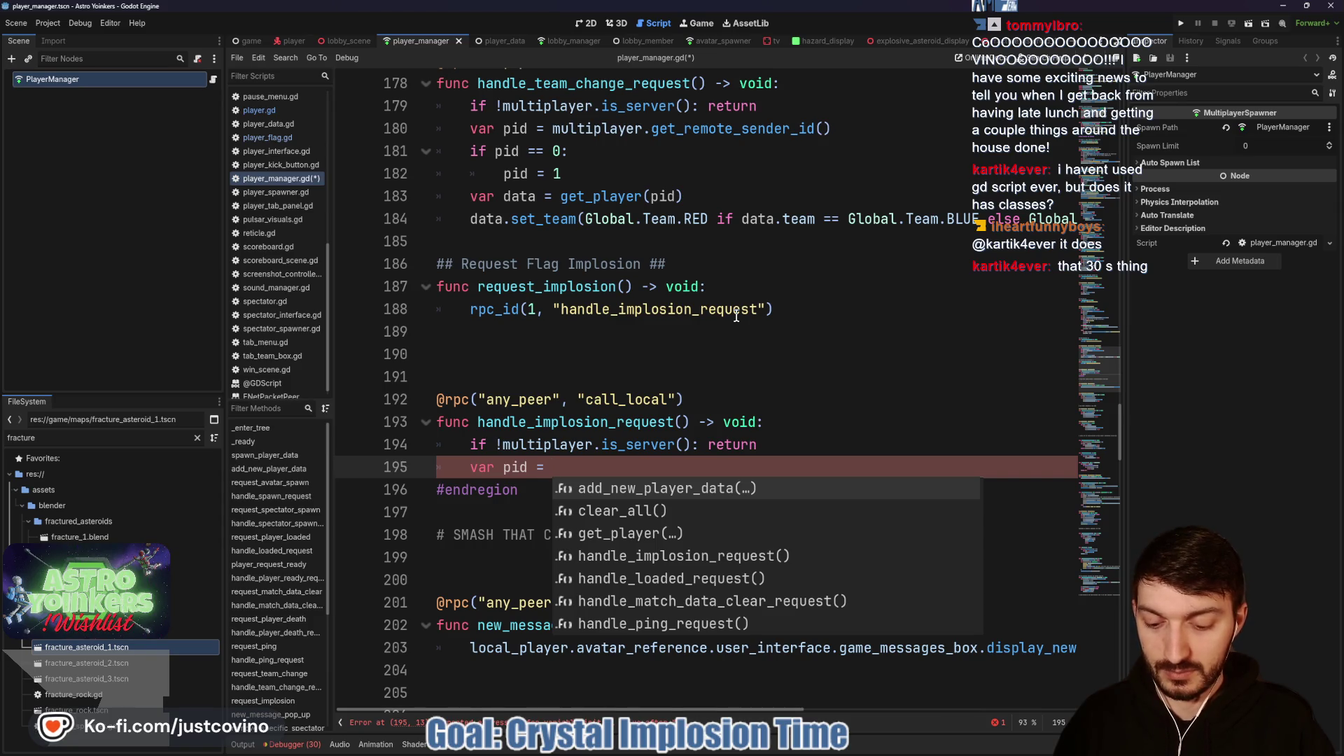
text(multiplayer.get)
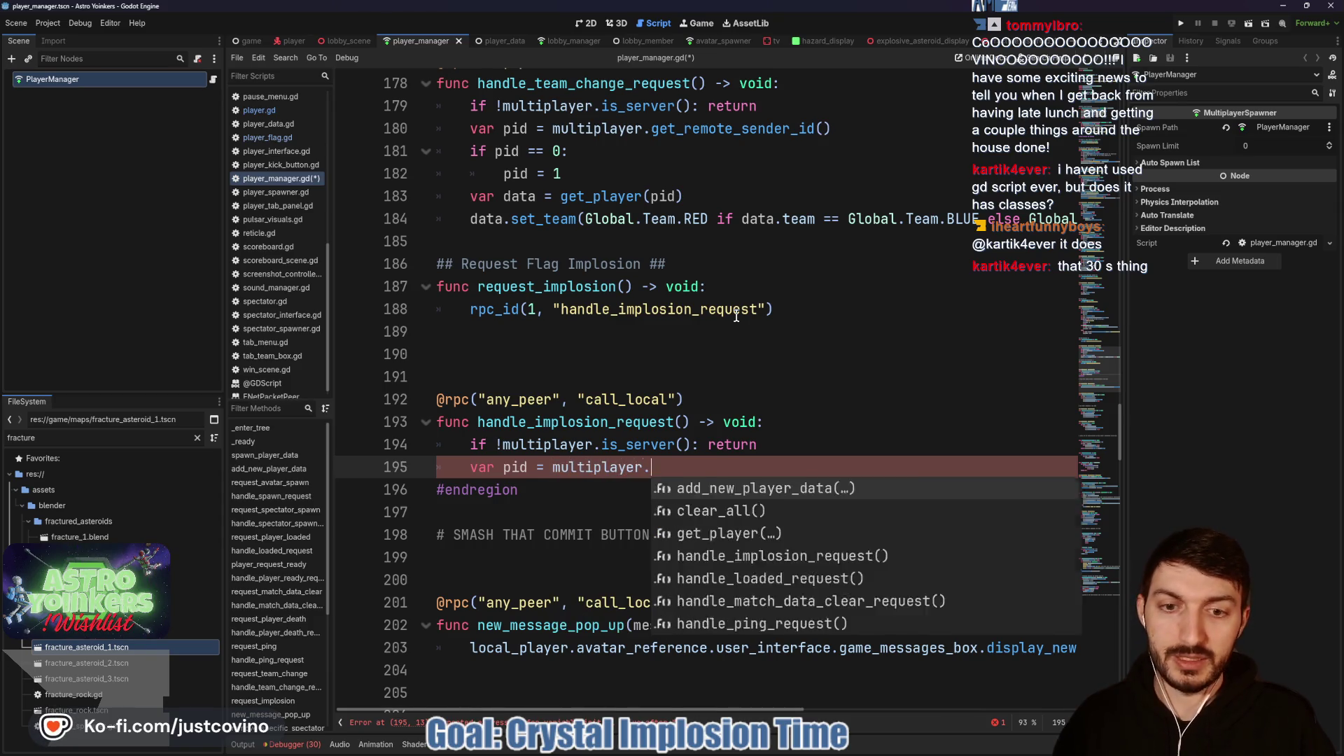
text(_rem)
key(Return)
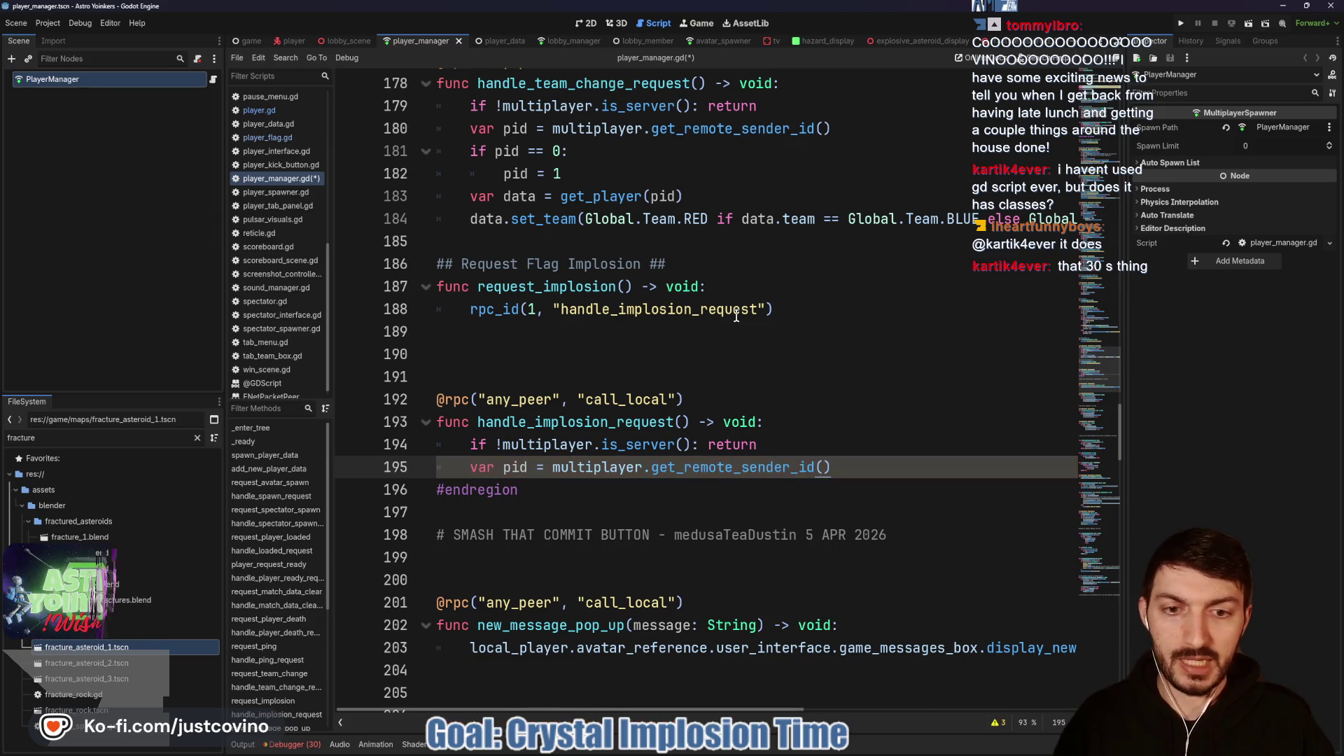
key(Return)
text(if pid == 0)
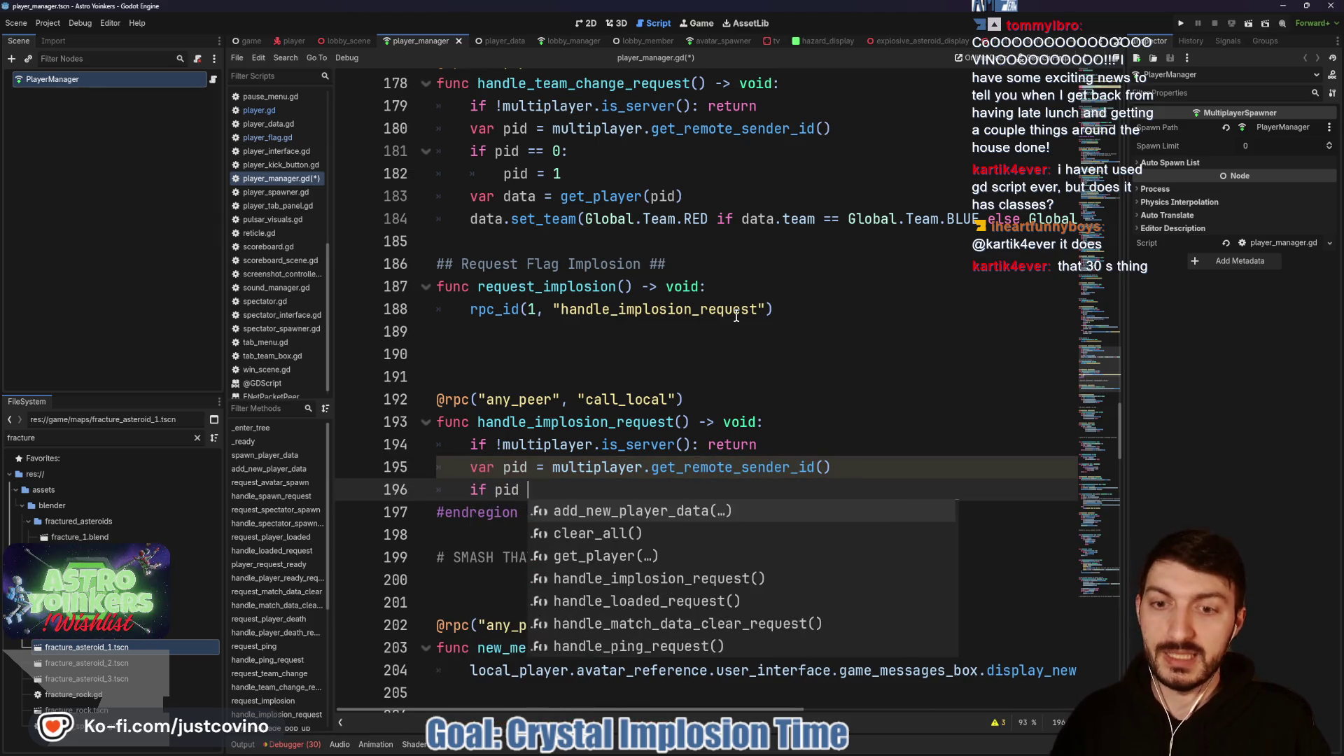
text(:)
key(Return)
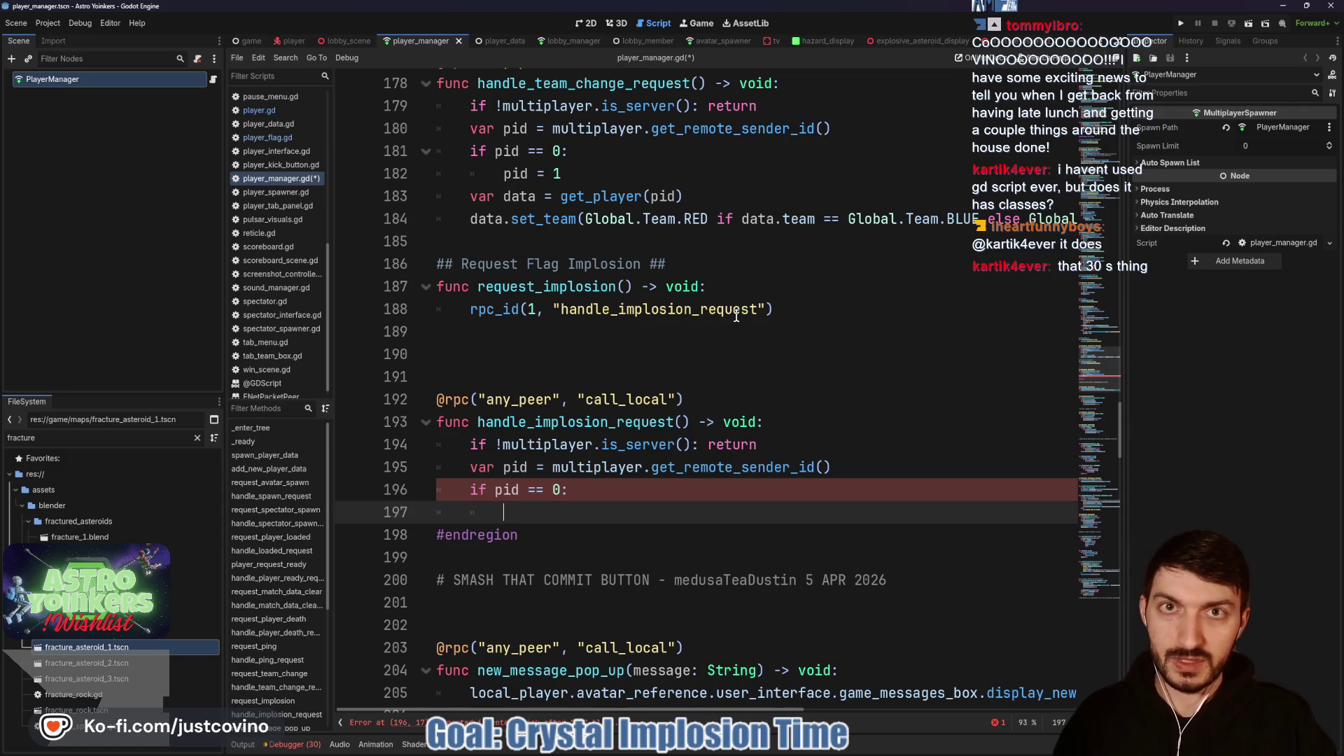
key(Tab)
text(pid = 1)
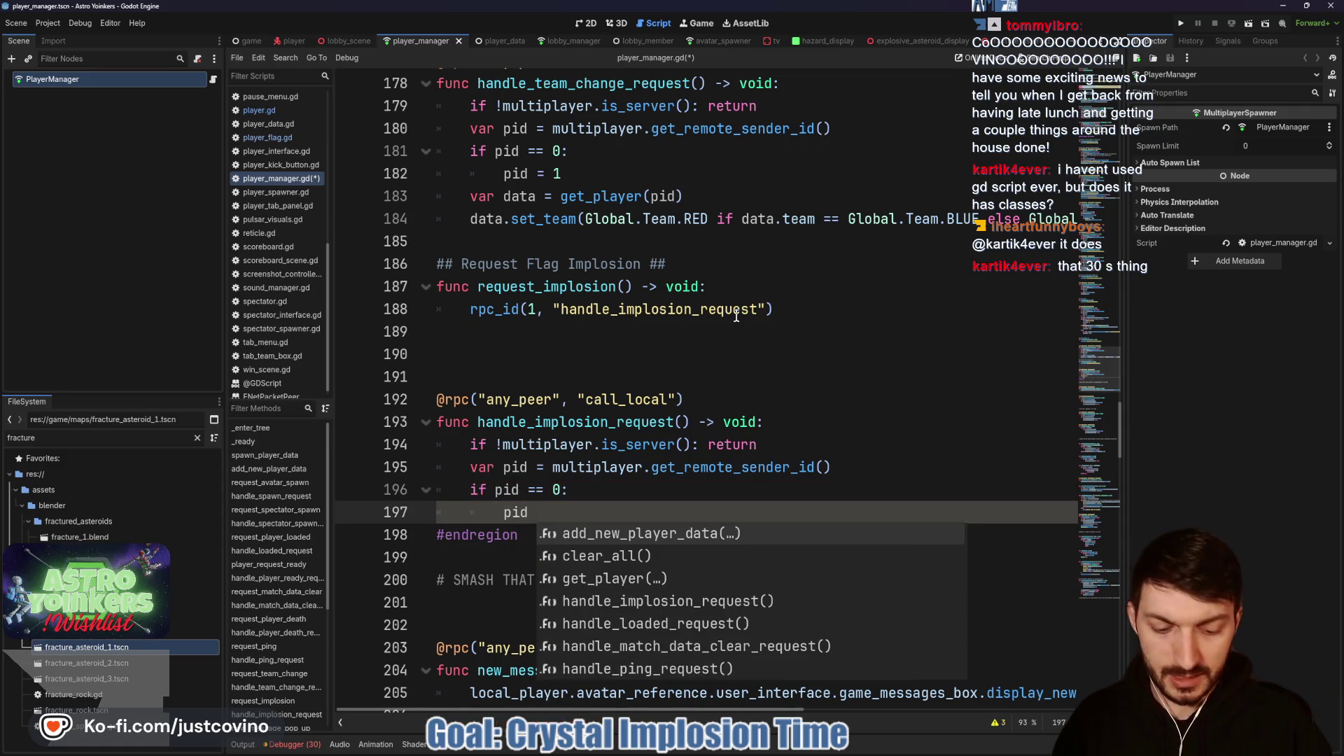
key(Return)
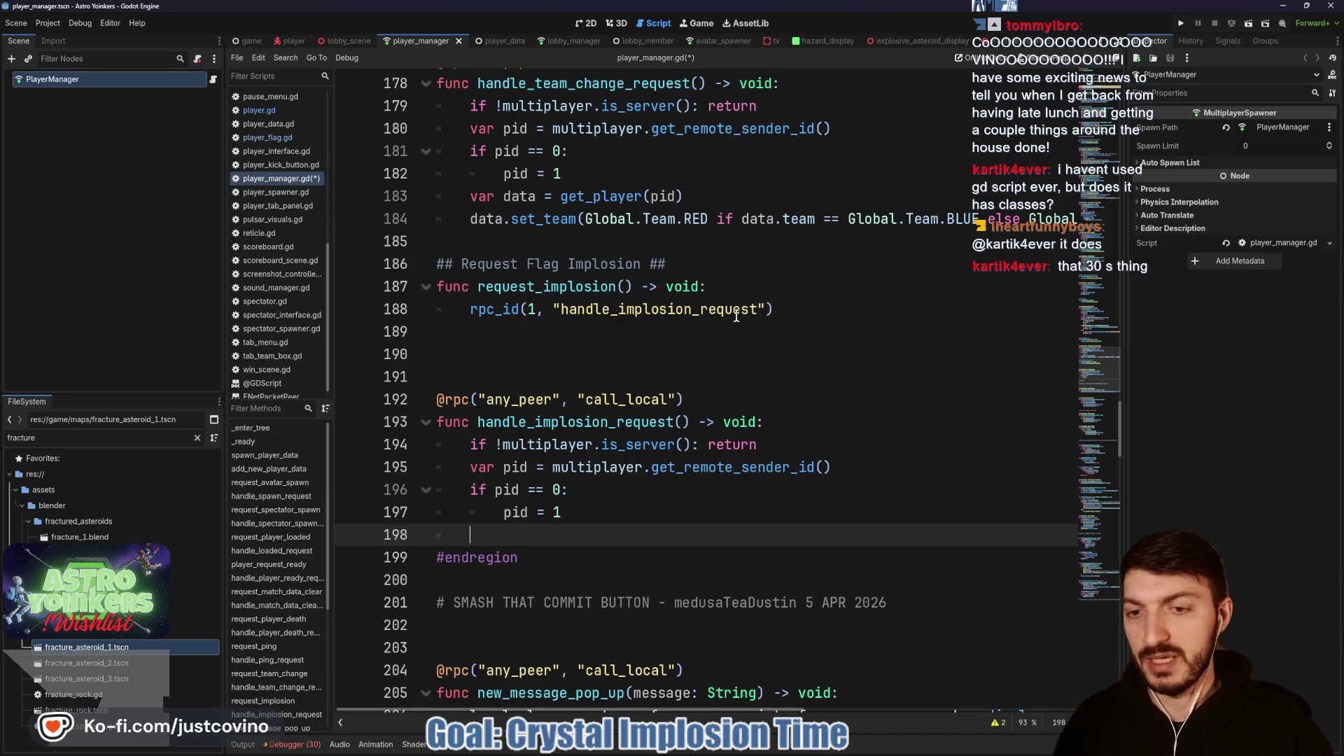
Fetch the sender's data with var data = get_player(pid) and save the script.
text(var data = )
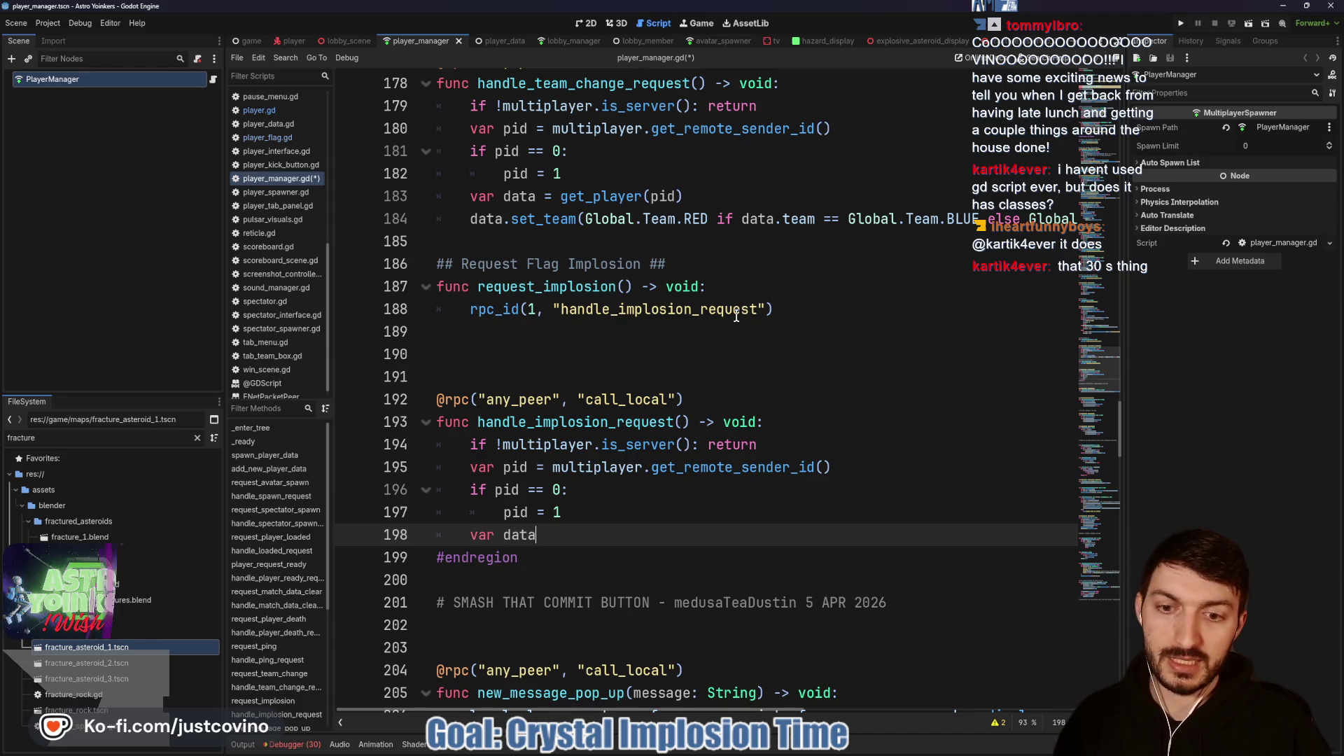
text(get_player()
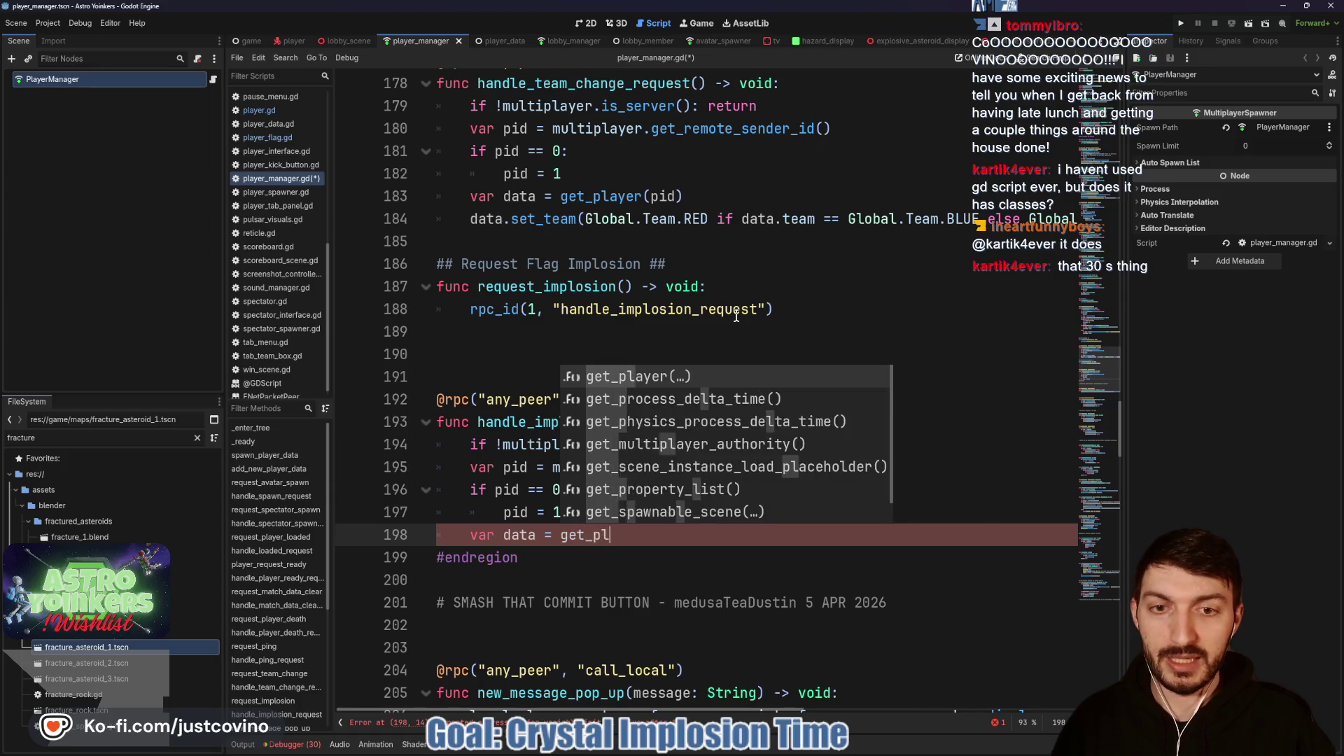
key(Return)
text(pid)
key(End)
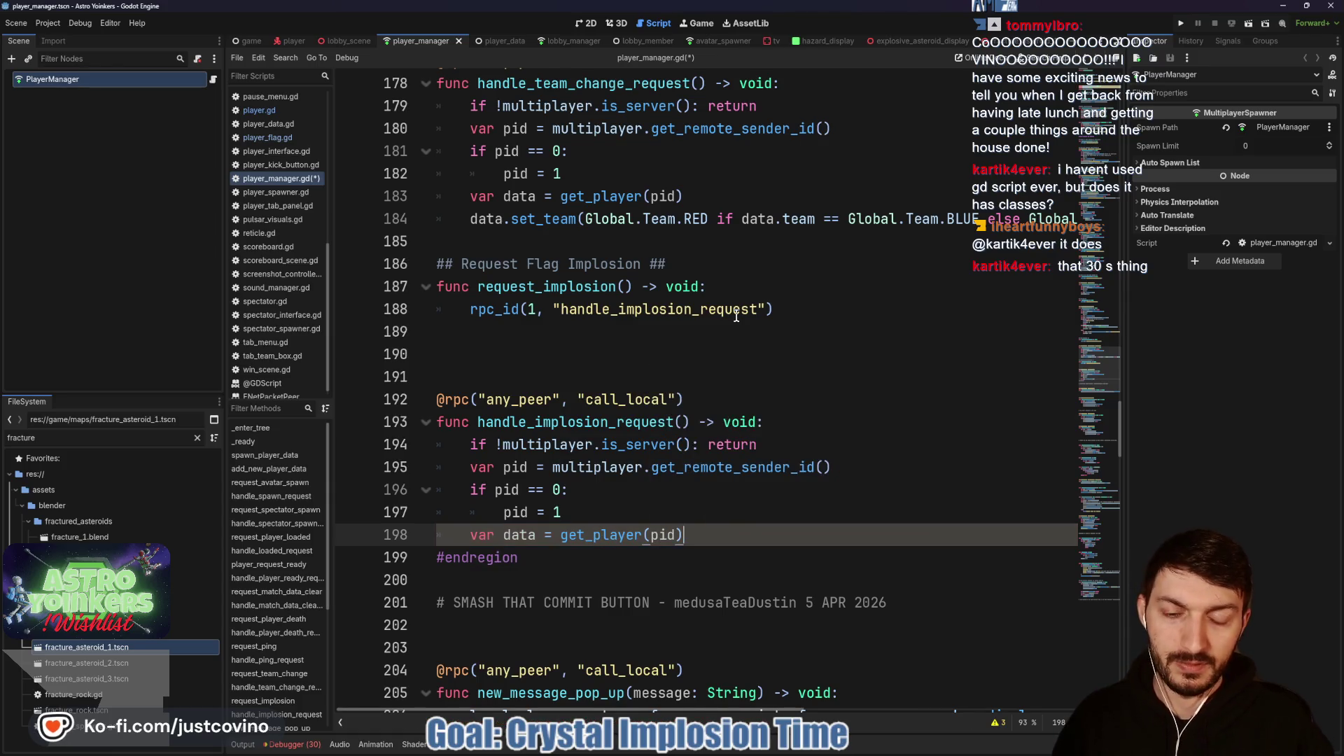
key(Return)
key(Return)
key(Return)
key(Return)
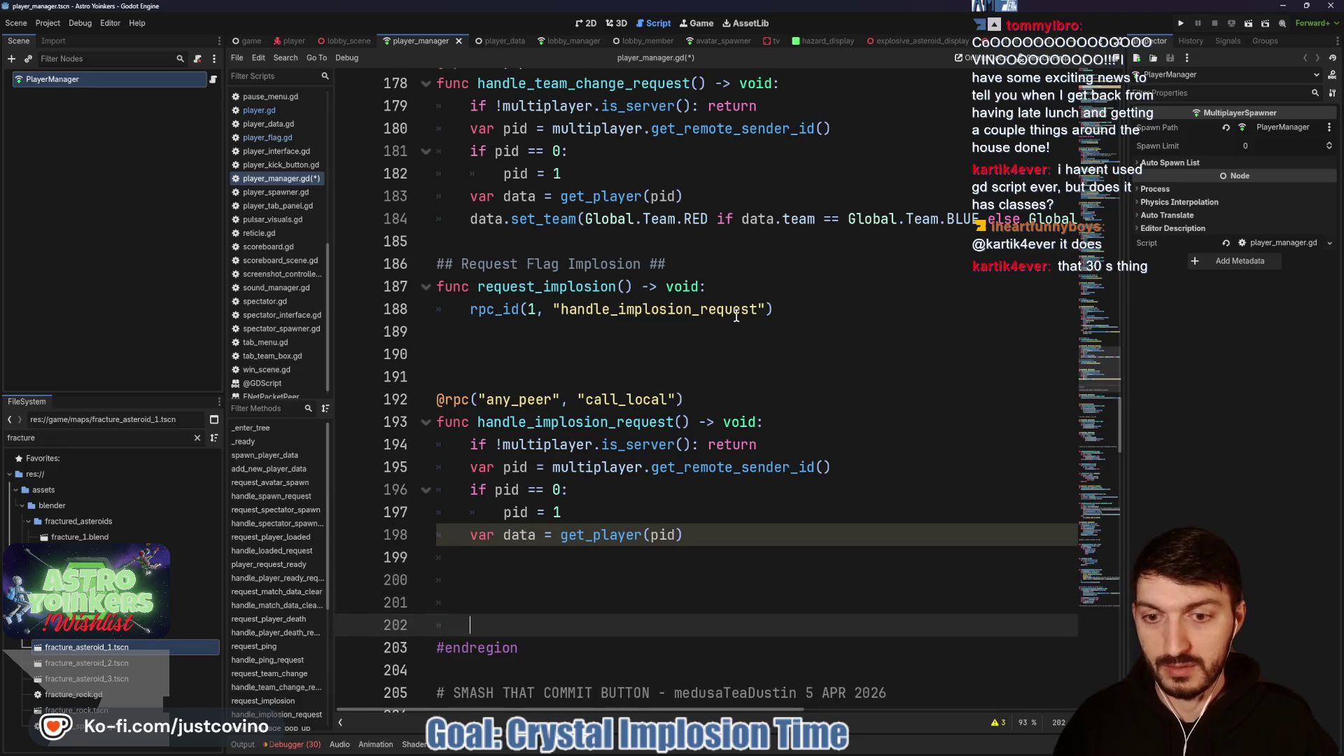
key(Up)
key(Up)
key(Up)
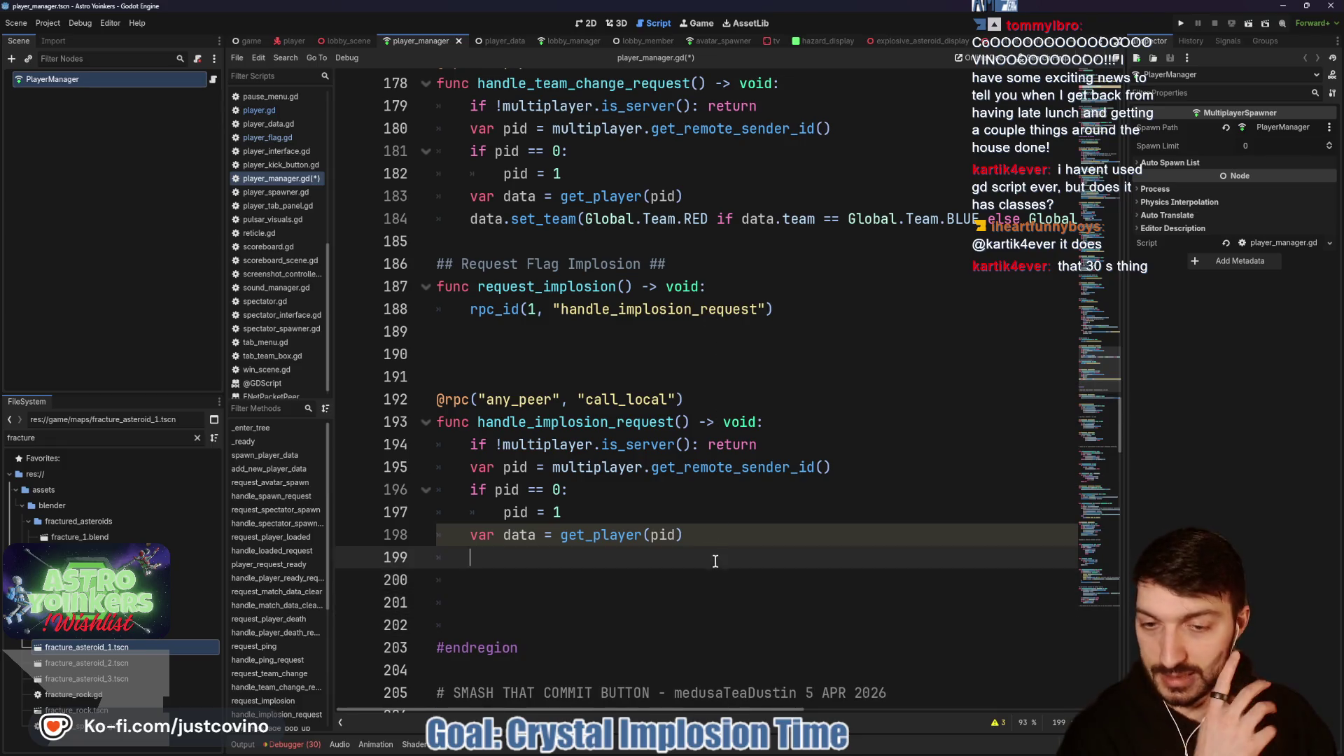
scroll(704, 551, down, 1)
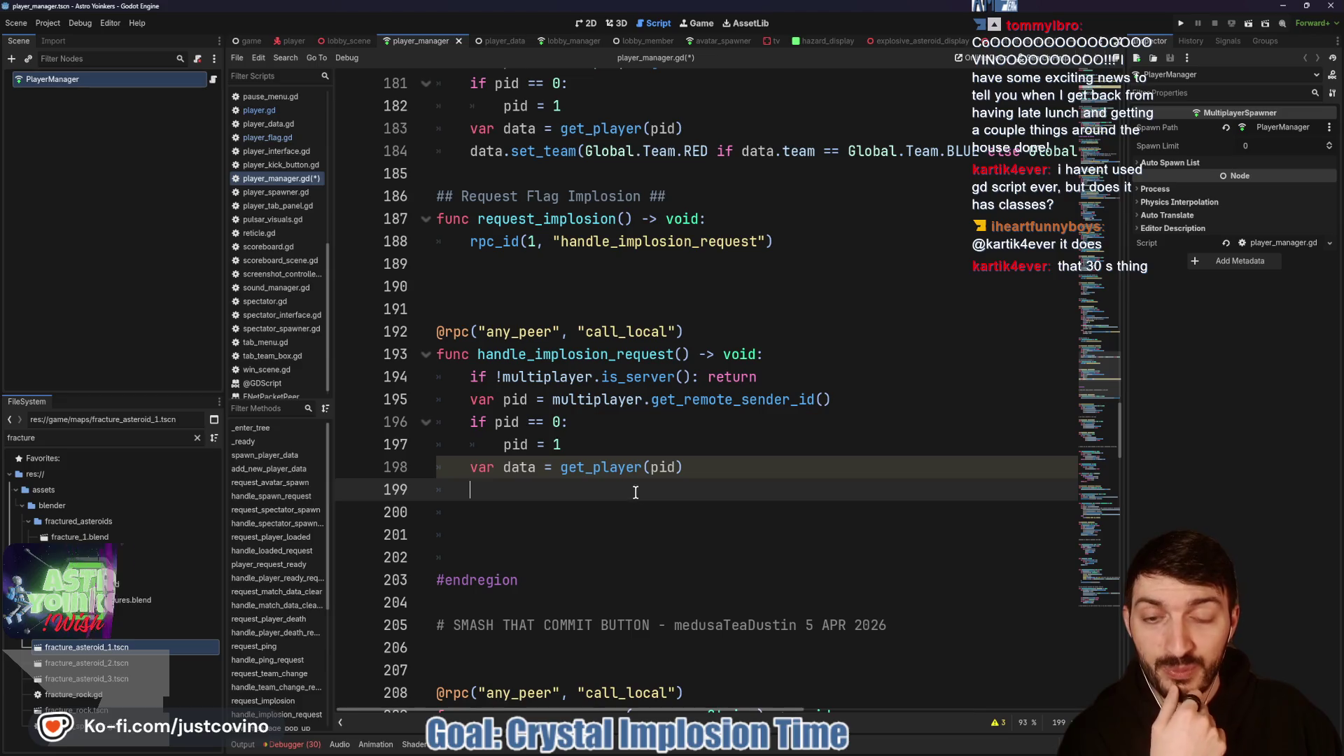
key(ctrl+s)
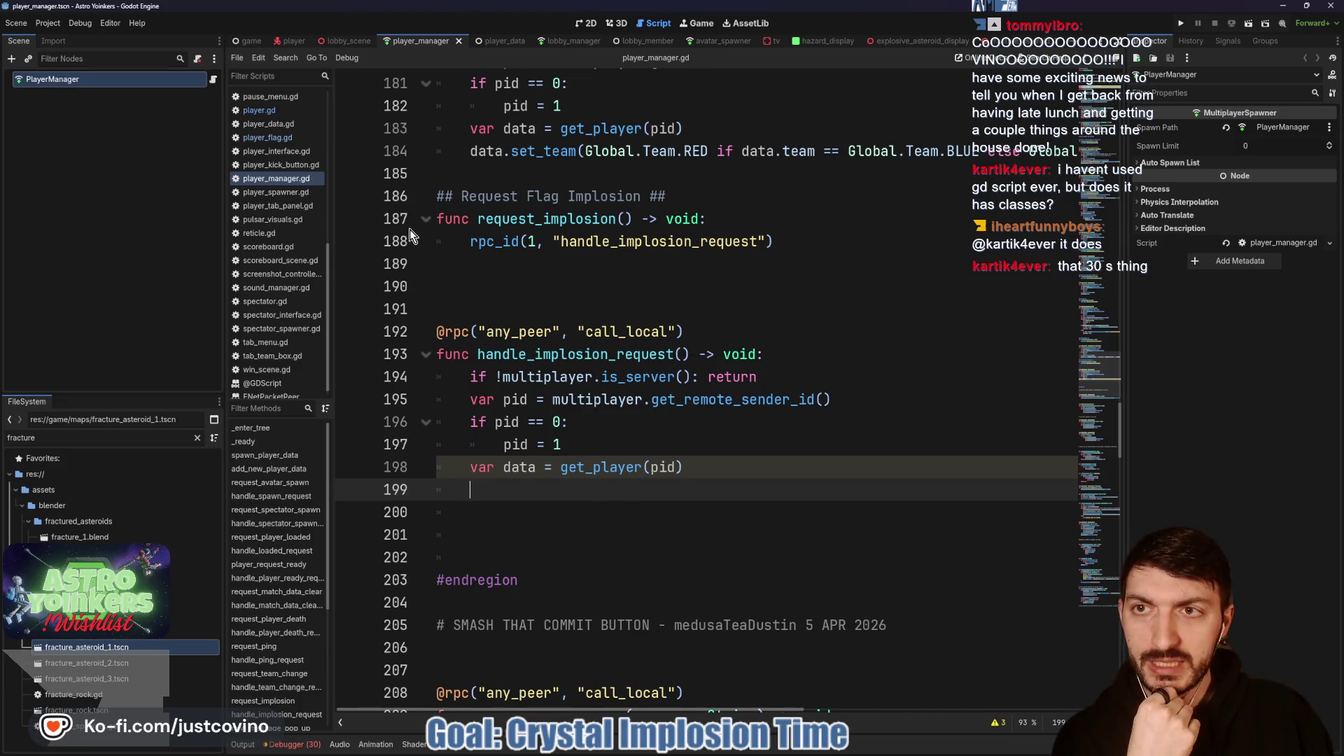
In the player scene's player_flag.gd, comment out implode() on lines 37–42 with Ctrl+K.
click(291, 41)
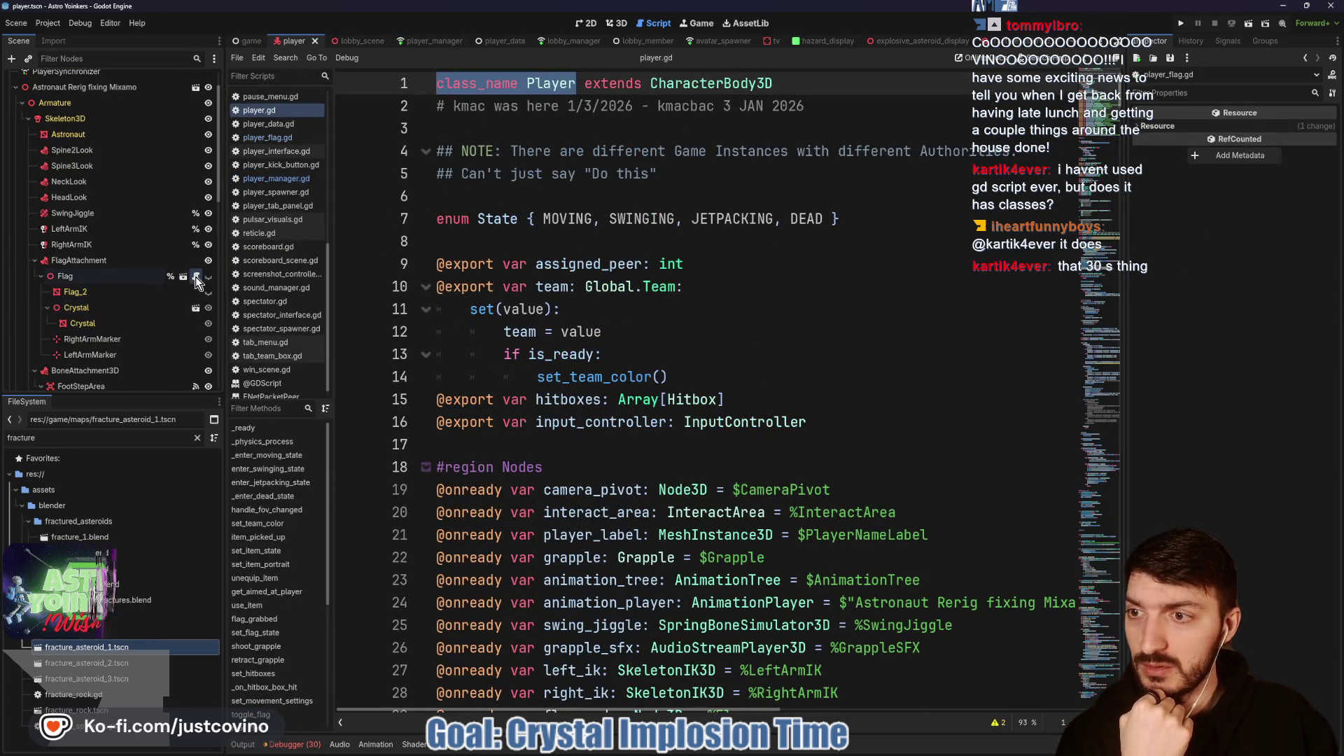
click(195, 275)
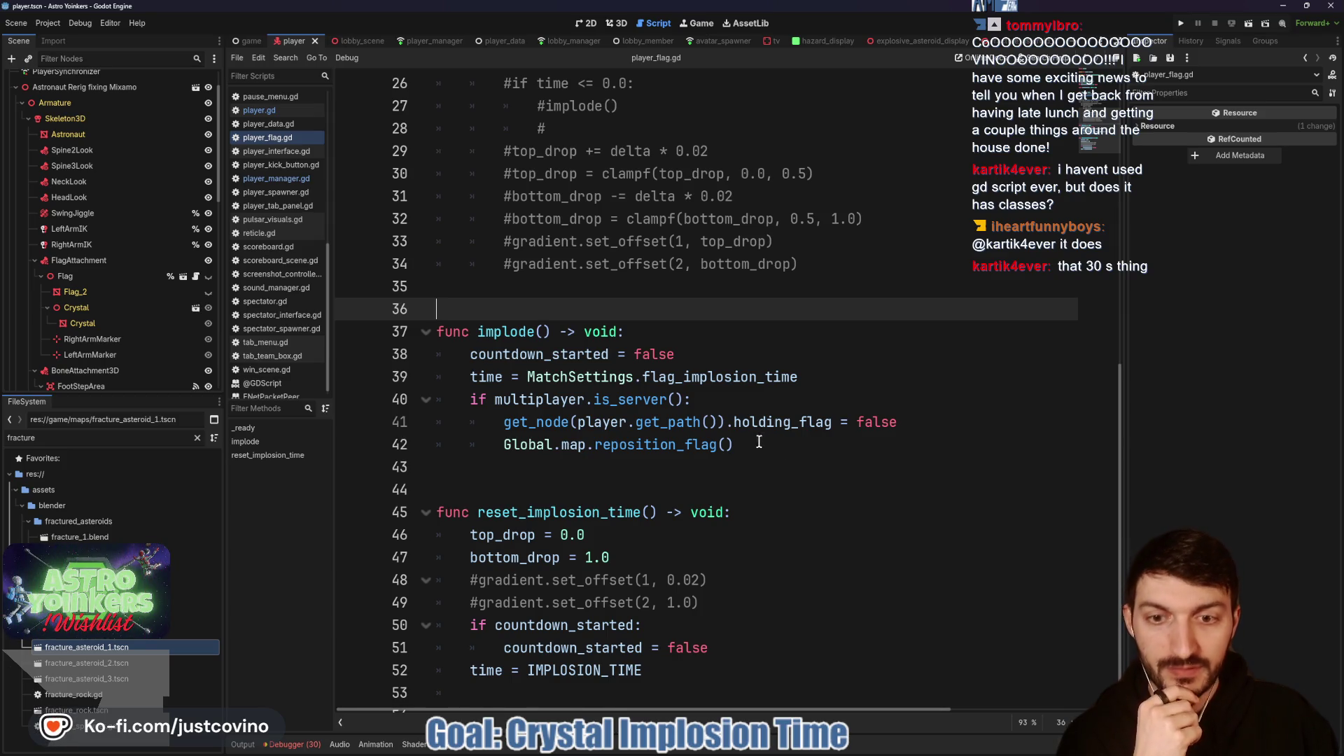
drag(760, 443, 440, 421)
key(ctrl+c)
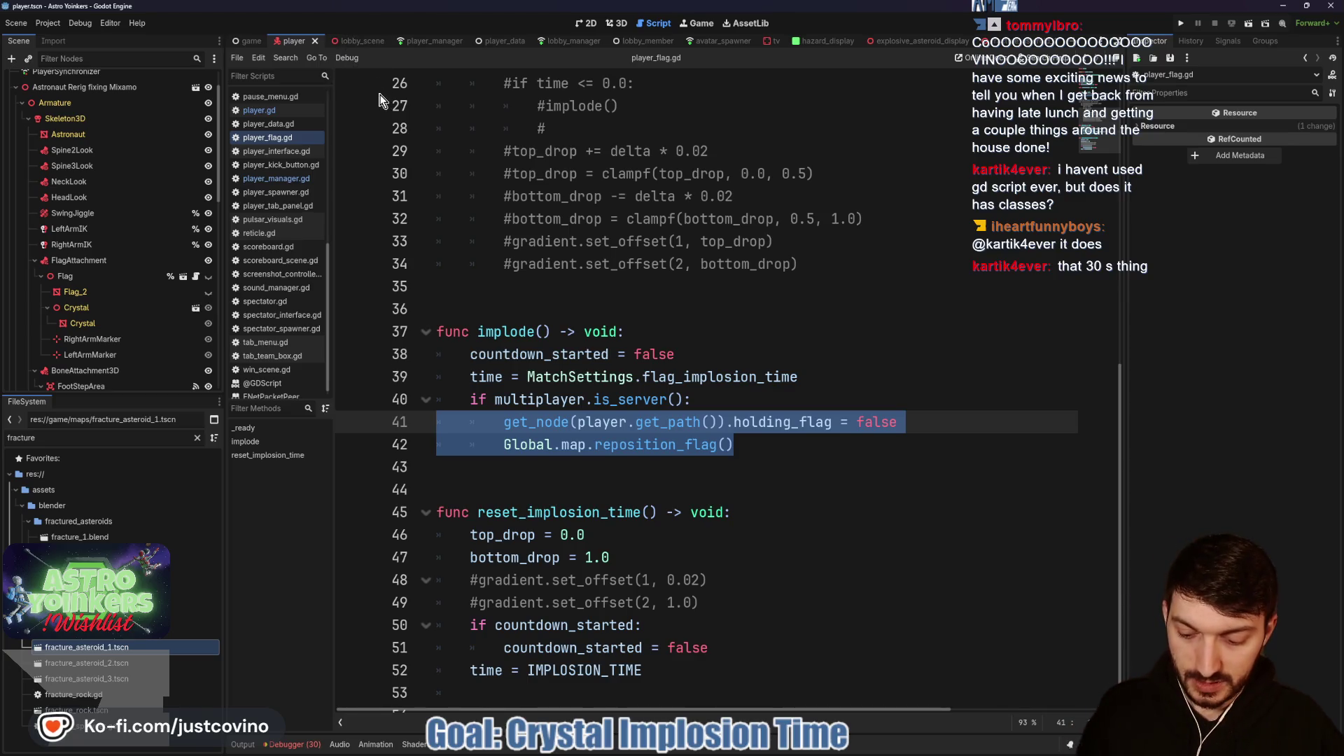
mouse_move(756, 445)
mouse_down()
mouse_move(399, 350)
mouse_move(404, 329)
mouse_up()
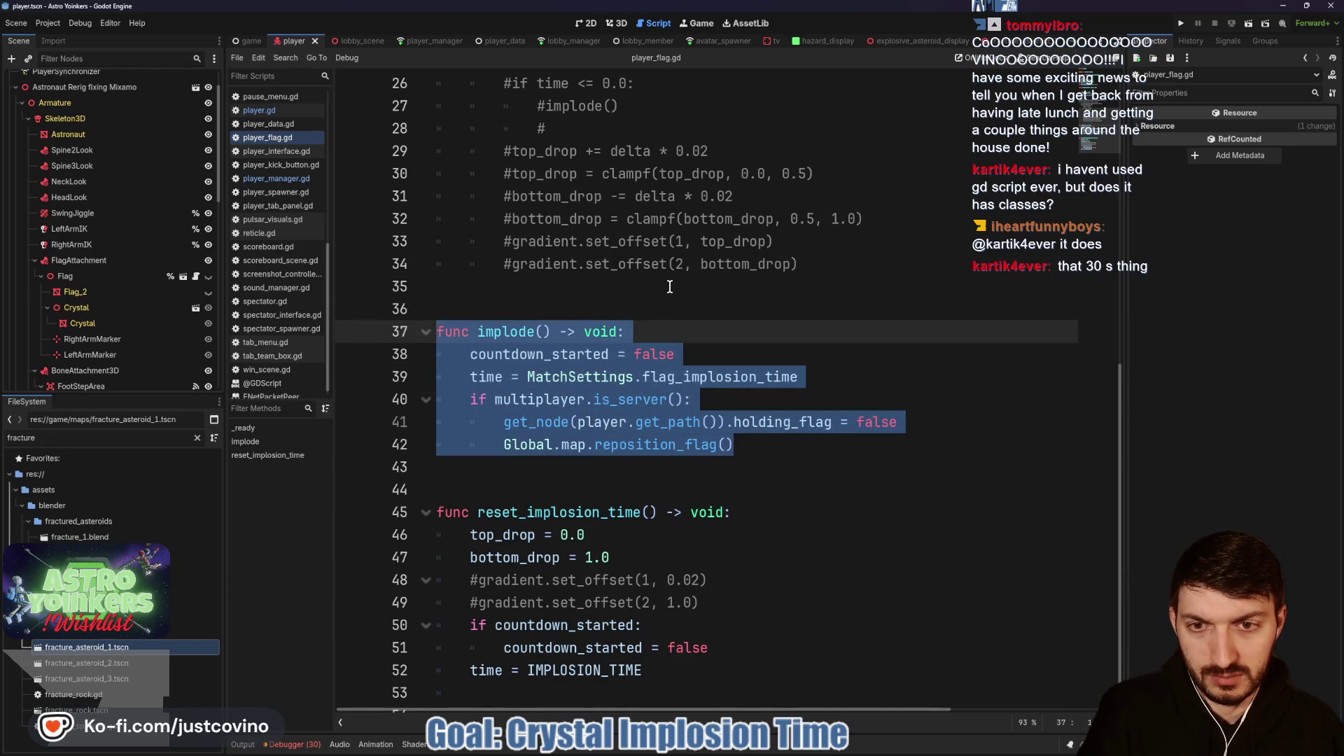
key(ctrl+k)
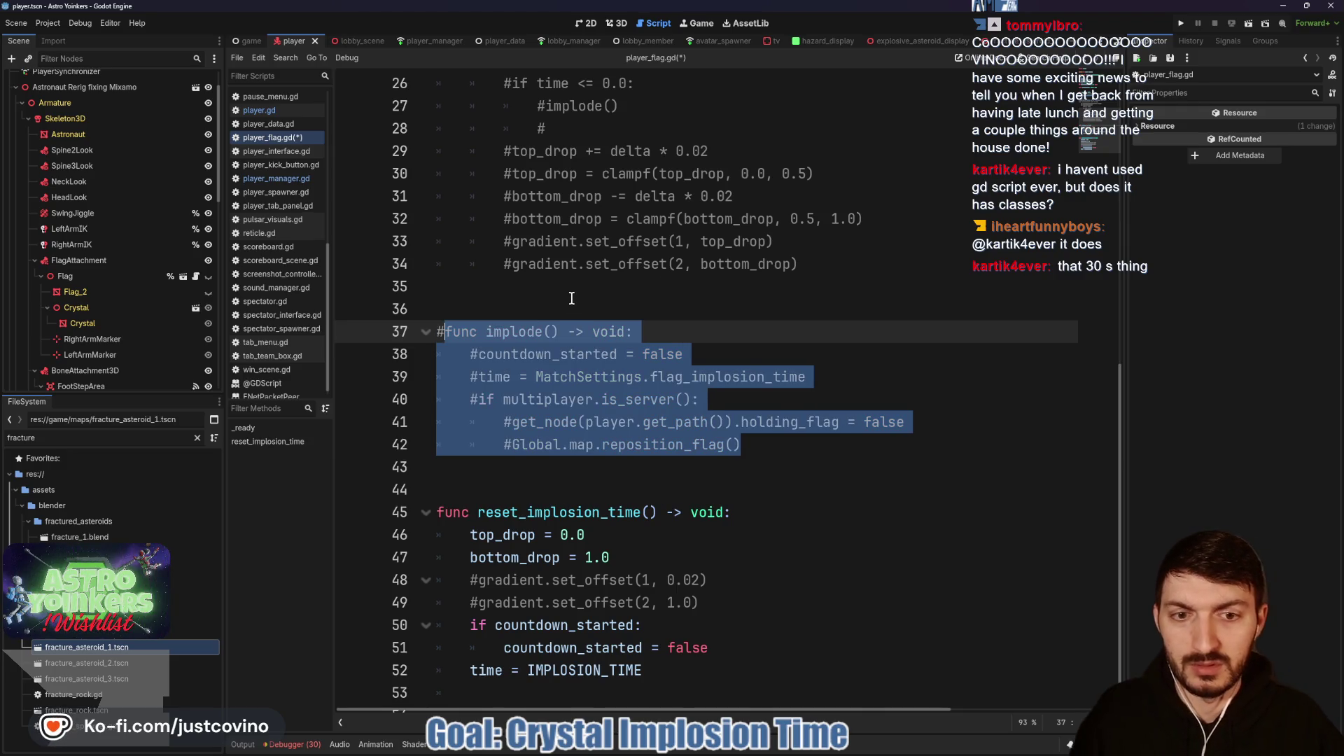
In player_manager.gd, add data.avatar_reference.holding_flag = false and delete the extra blank line 190.
click(404, 46)
click(528, 512)
text(da)
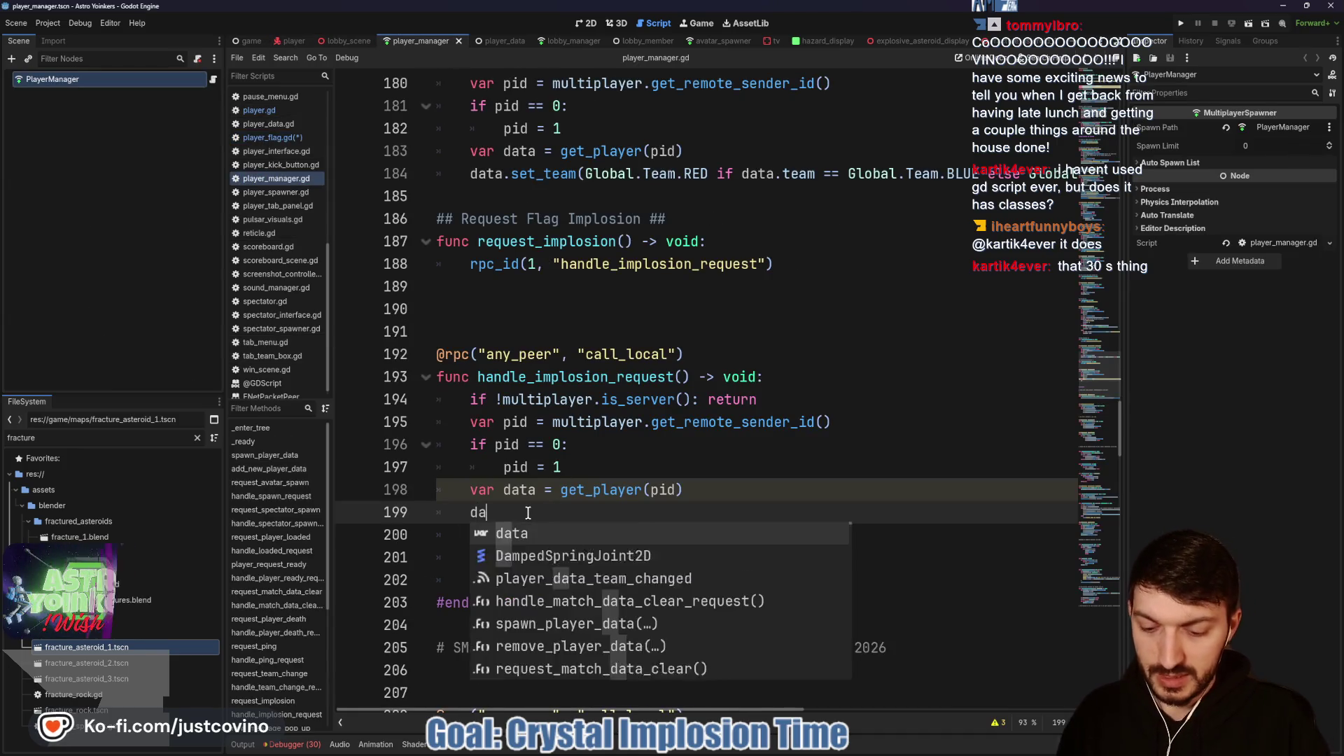
text(ta.)
key(Return)
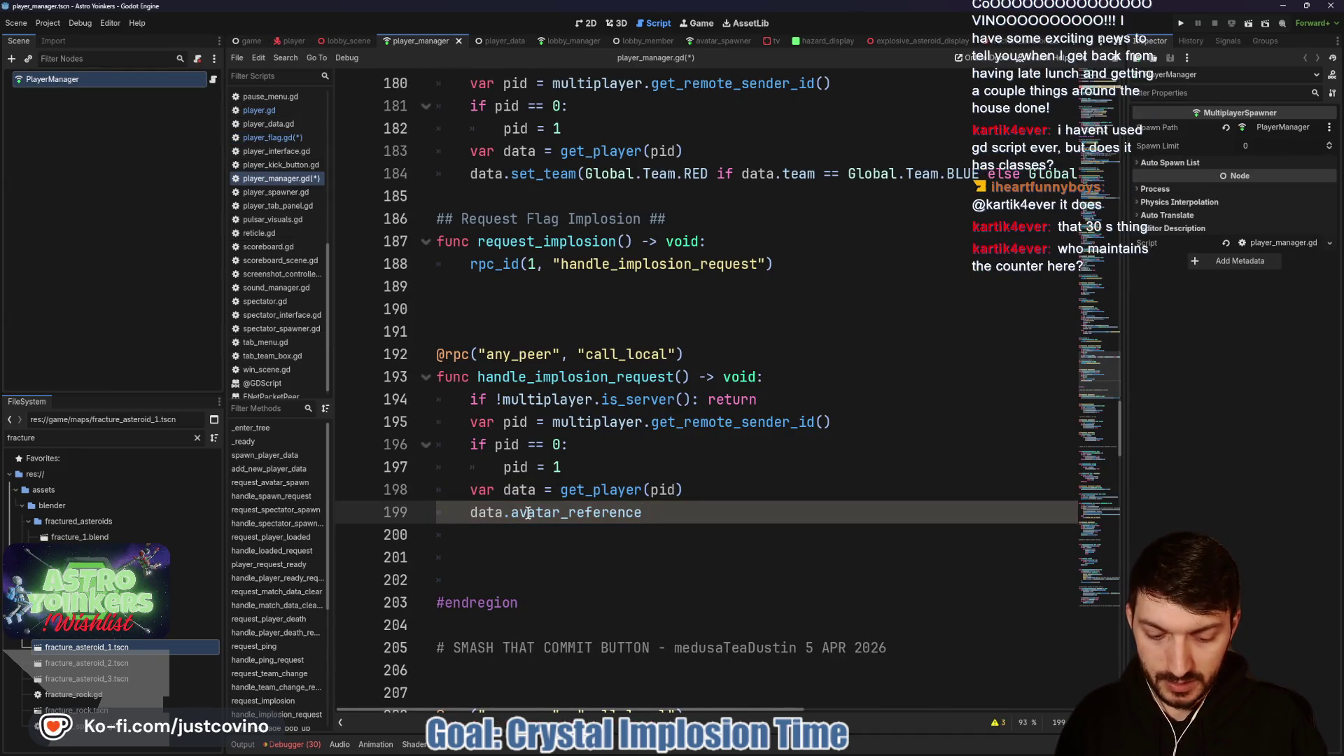
text(.holdin)
key(Return)
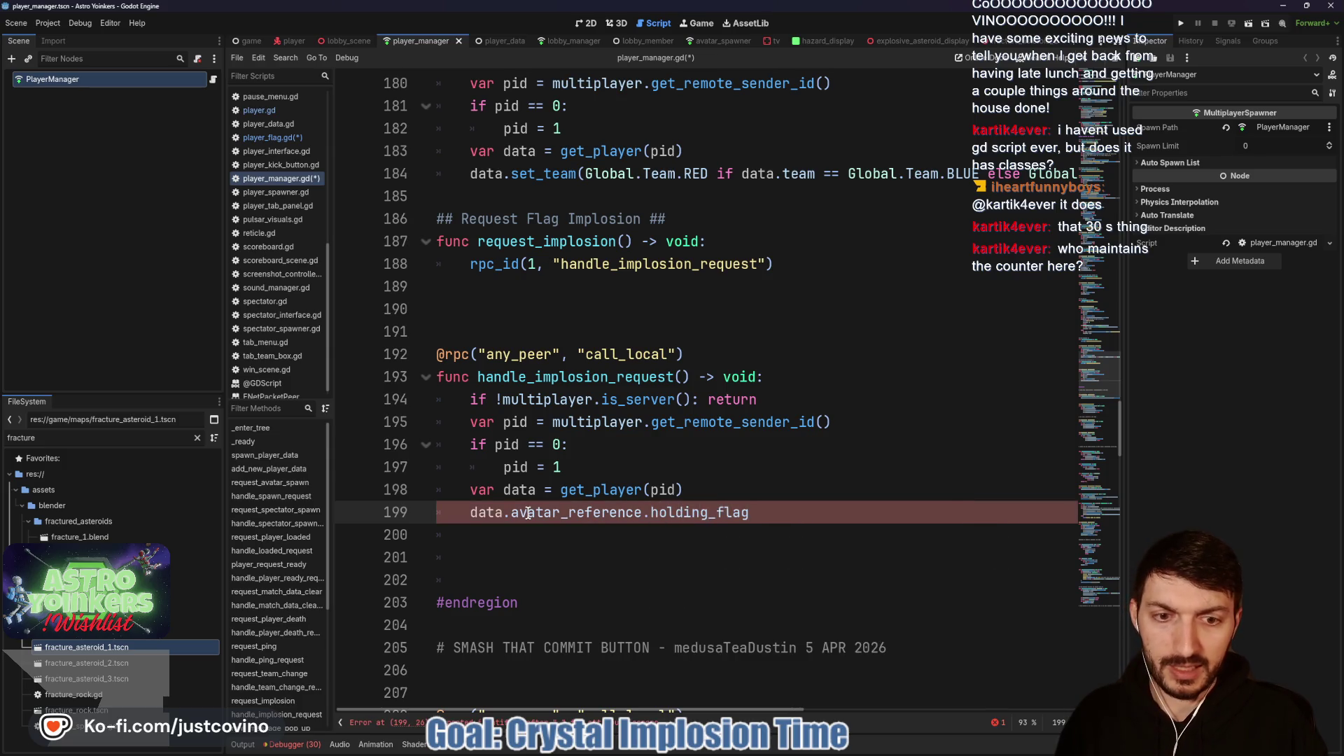
text(= fals)
key(Return)
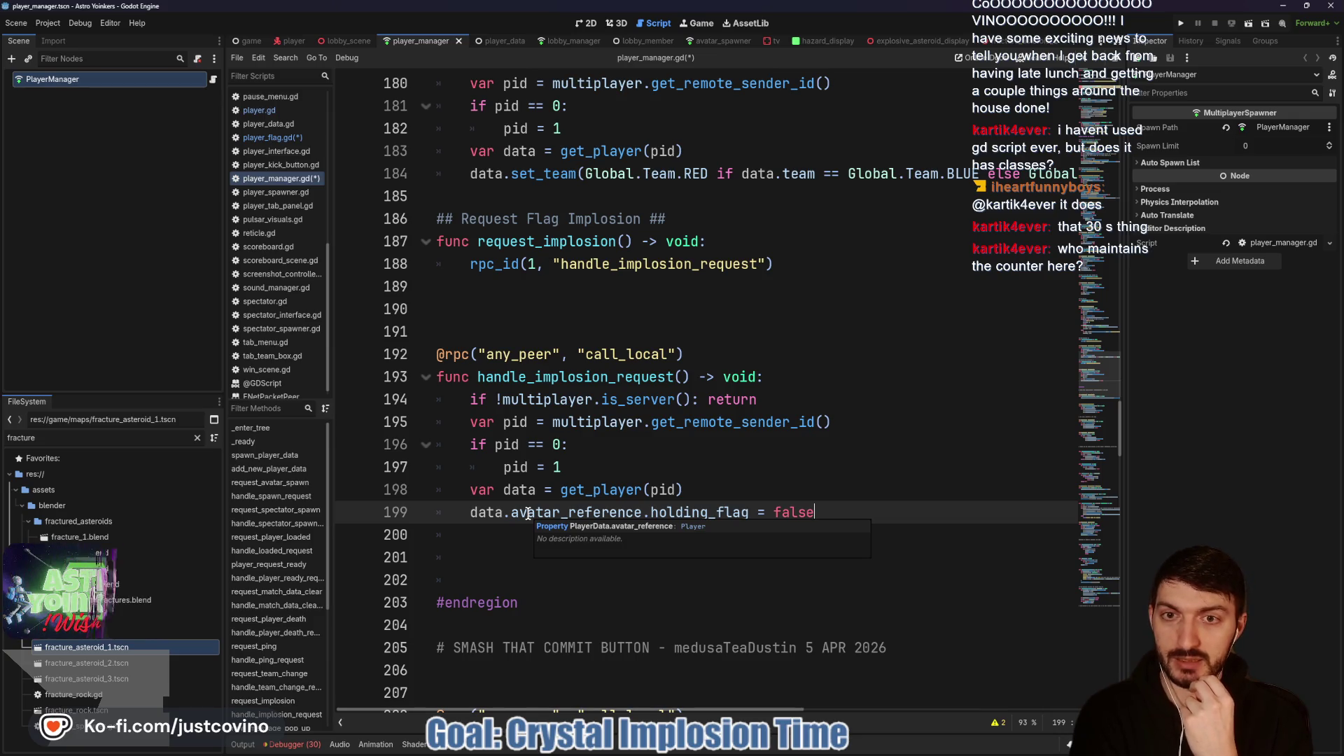
click(510, 309)
key(BackSpace)
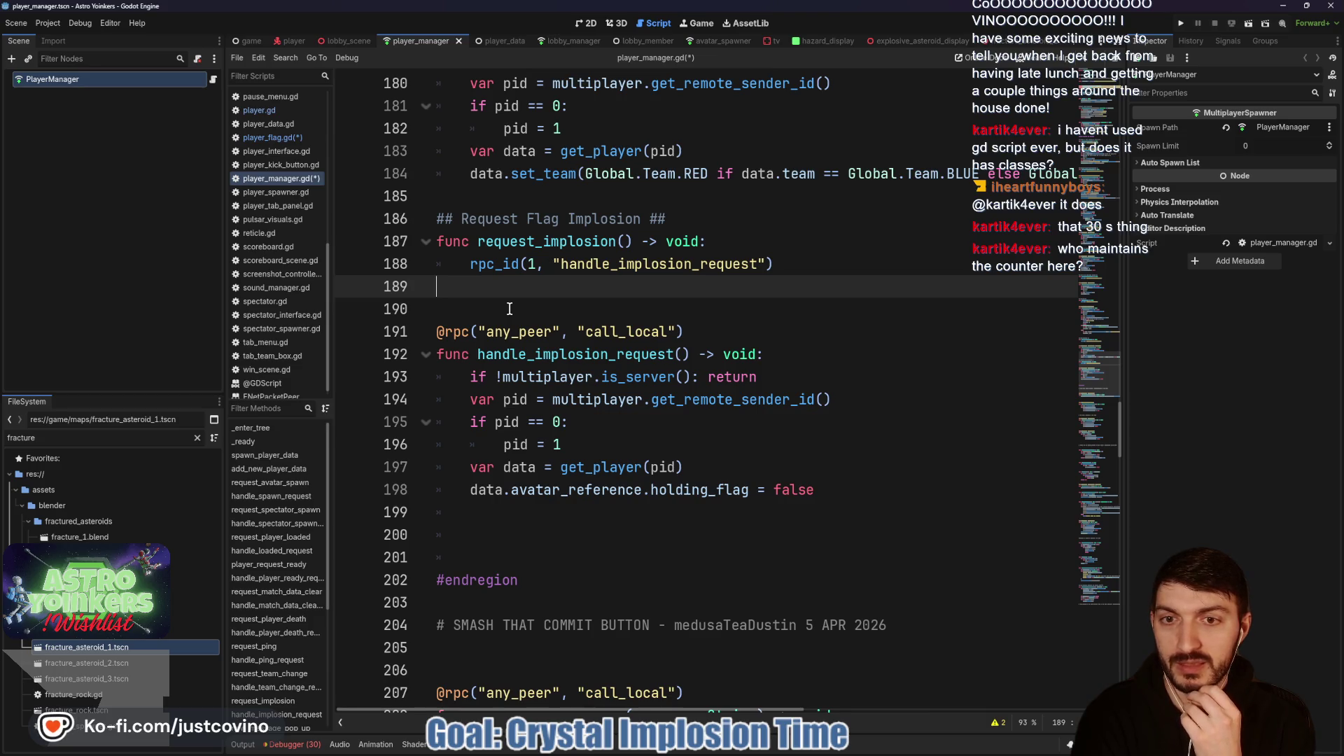
Paste the implode lines, keeping only an unindented Global.map.reposition_flag() call, and save.
click(521, 510)
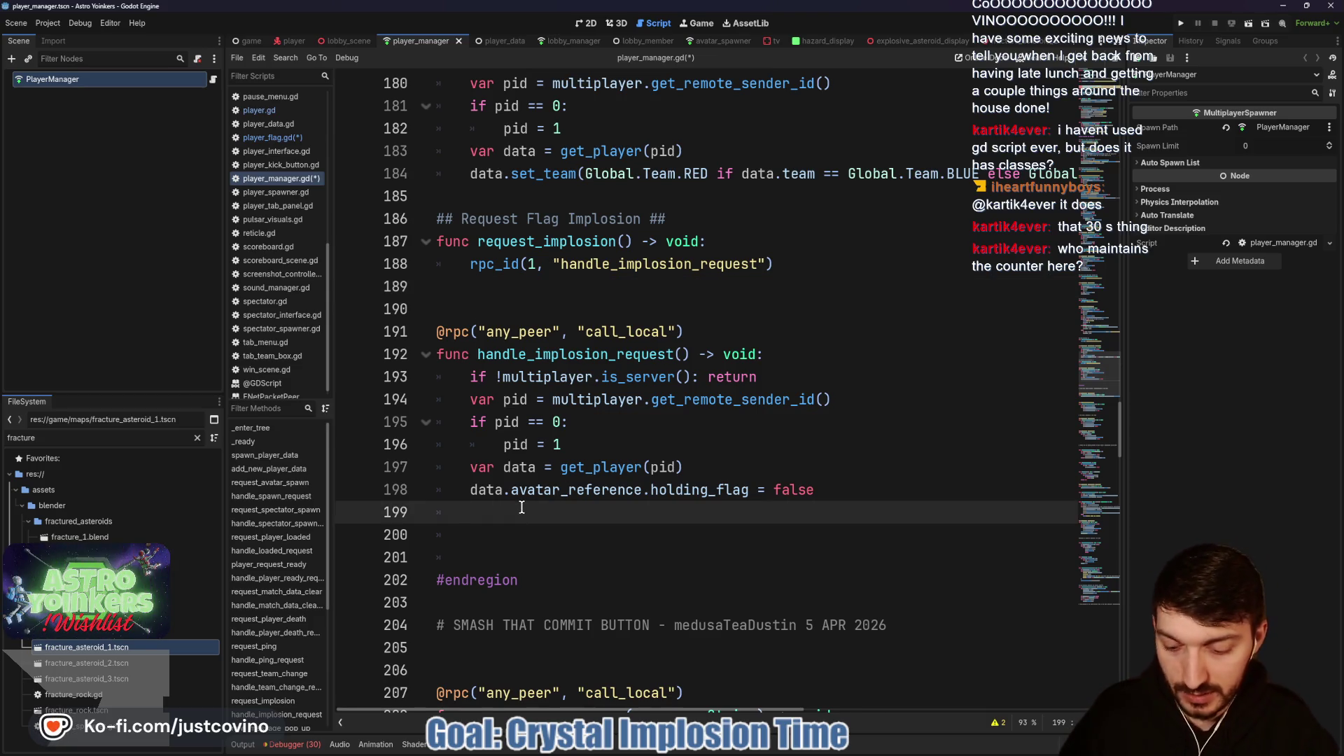
key(ctrl+v)
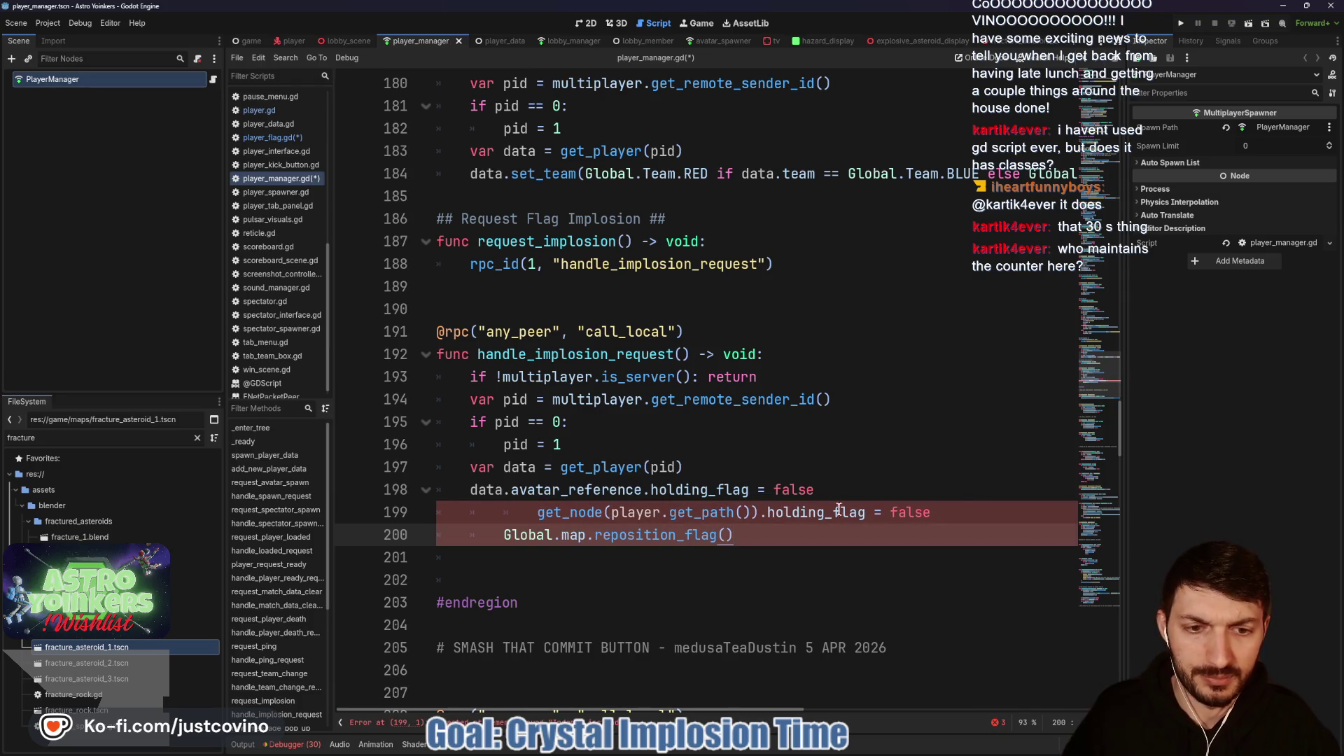
drag(966, 506, 462, 512)
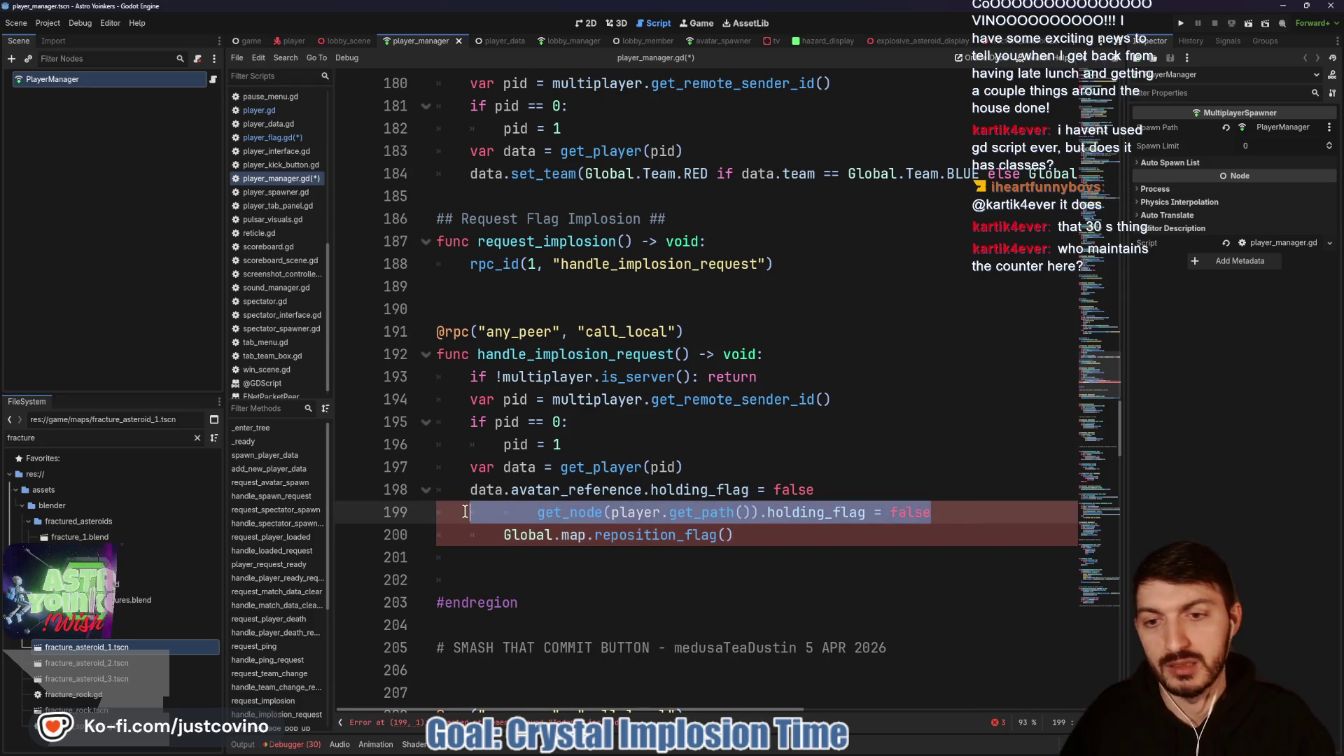
key(BackSpace)
key(ctrl+shift+k)
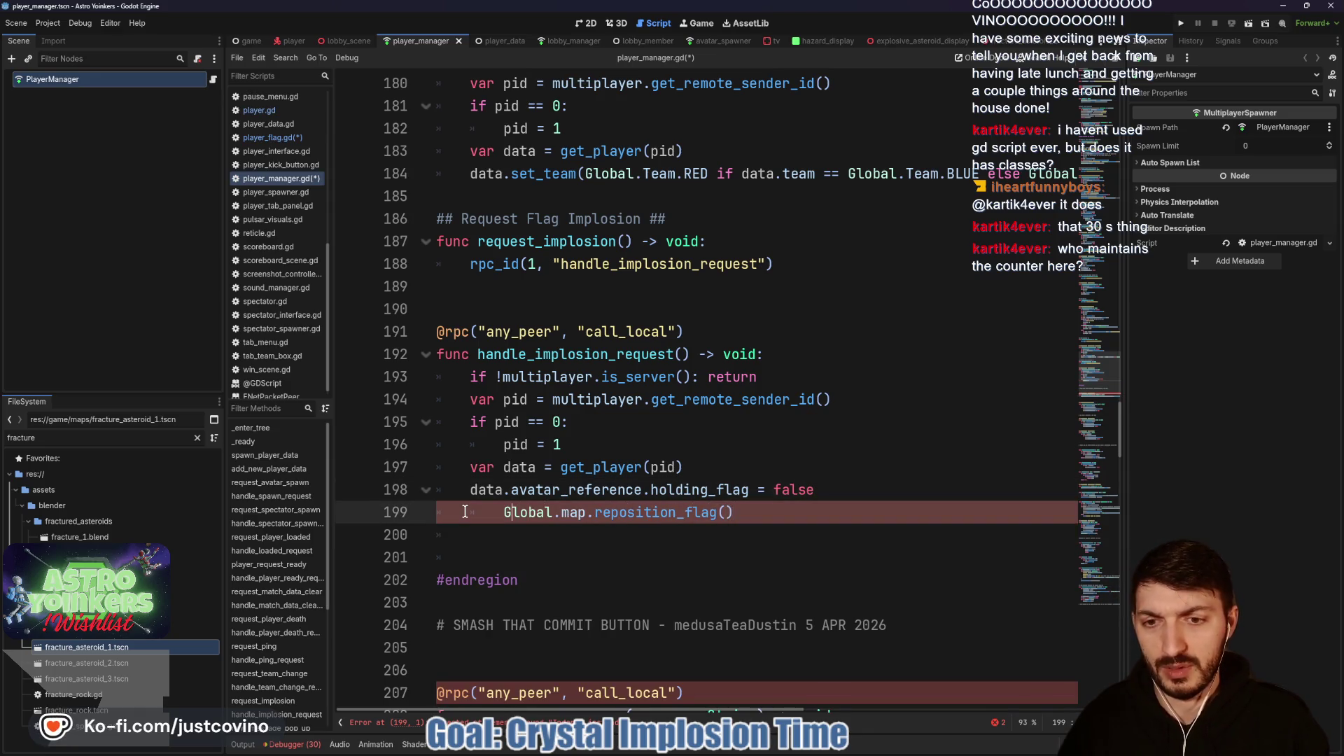
key(shift+Tab)
click(775, 515)
key(ctrl+s)
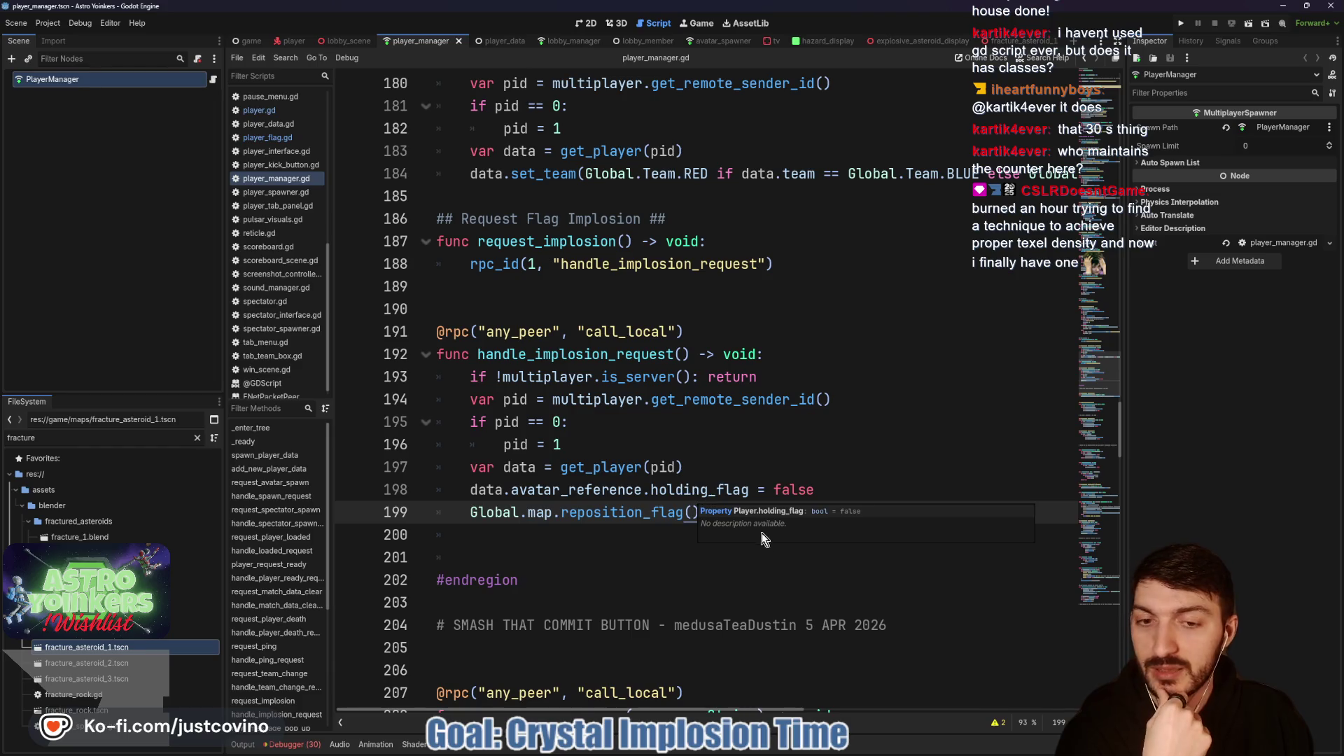
click(580, 534)
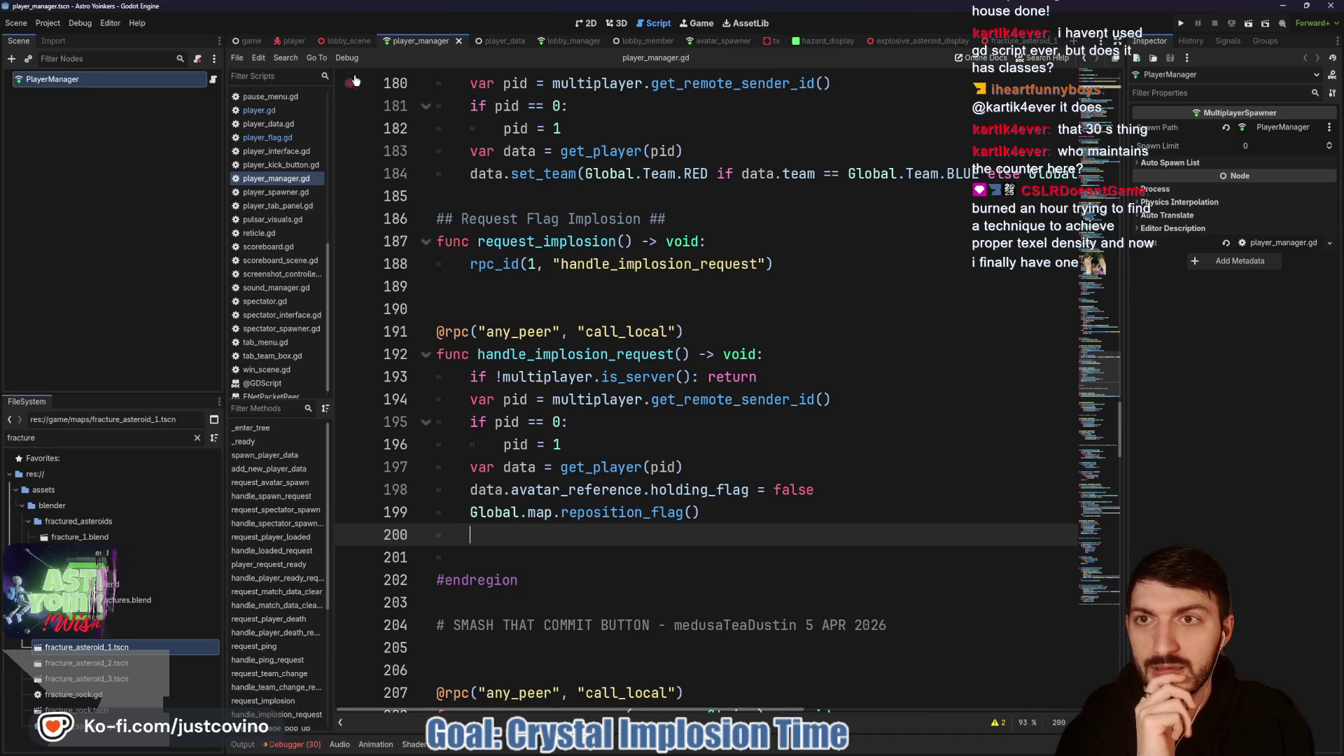
Reopen player_flag.gd and scroll through the _process countdown and commented-out implode code.
click(292, 41)
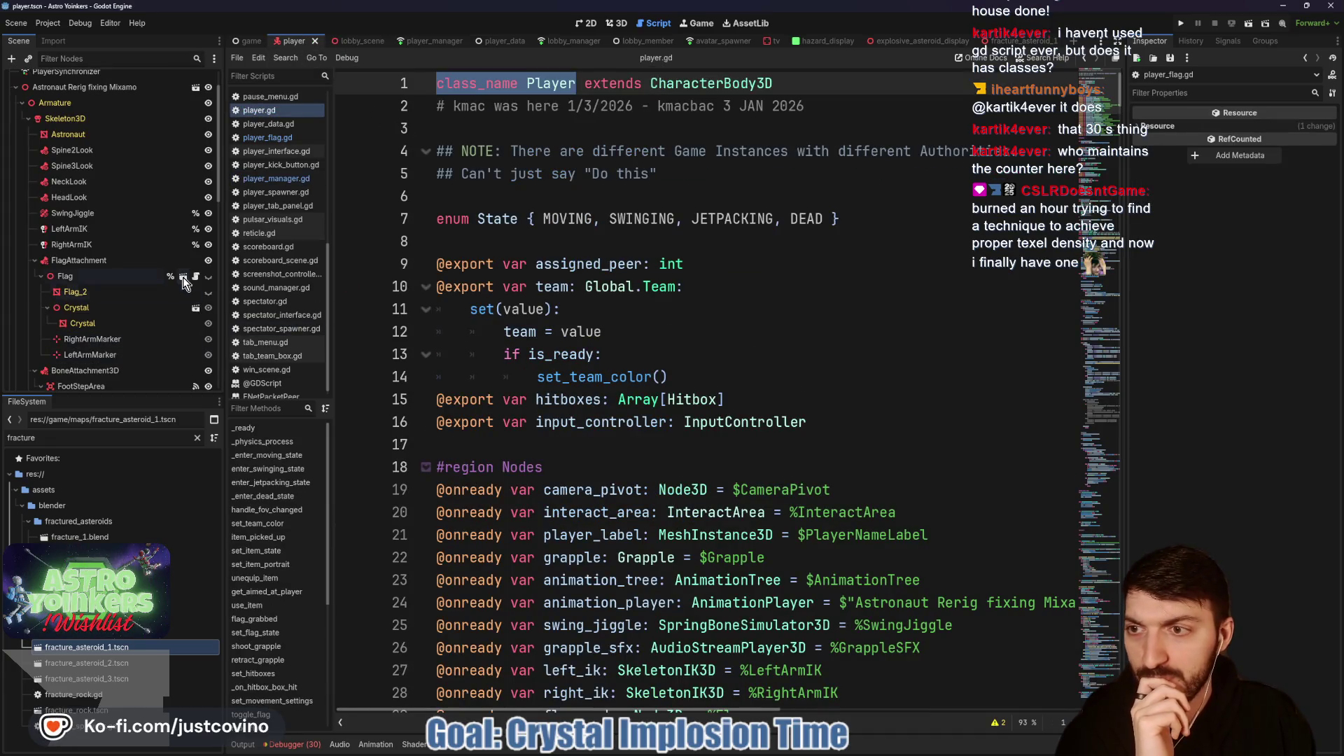
click(196, 276)
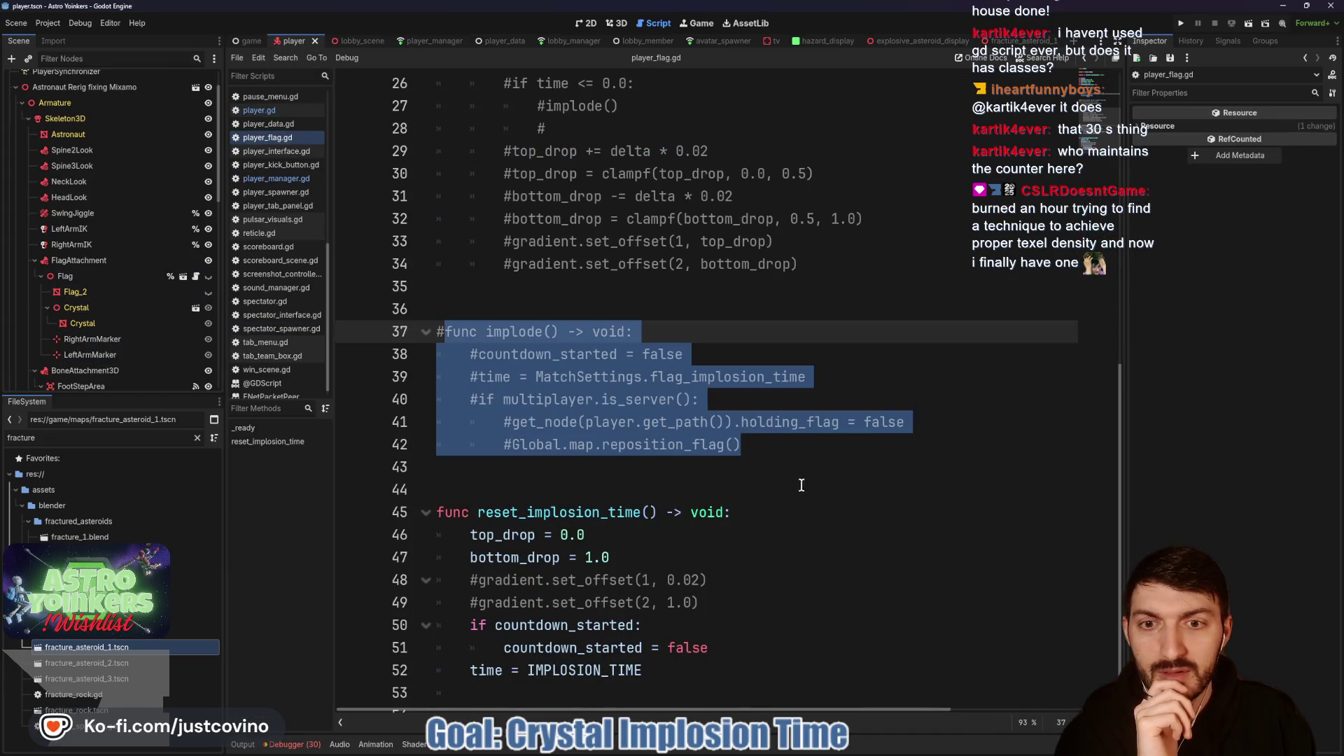
click(768, 456)
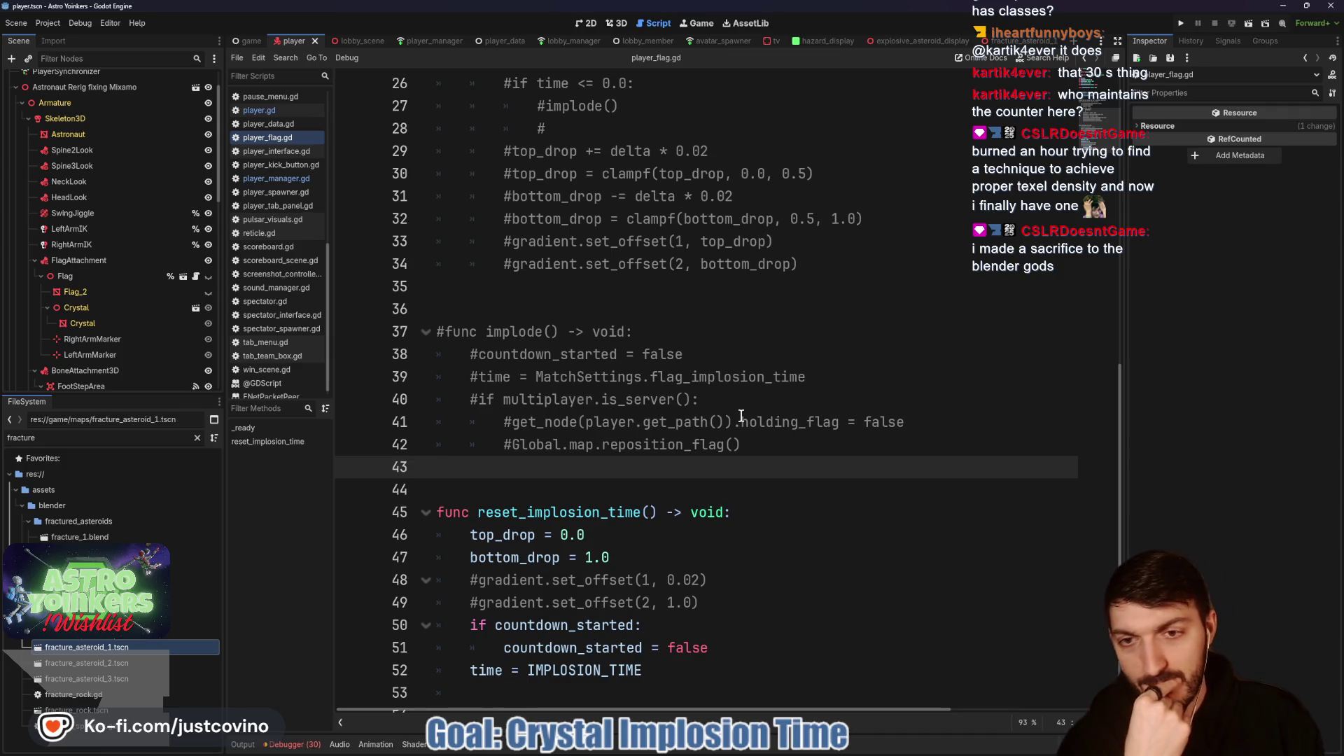
scroll(823, 536, up, 3)
scroll(823, 536, up, 1)
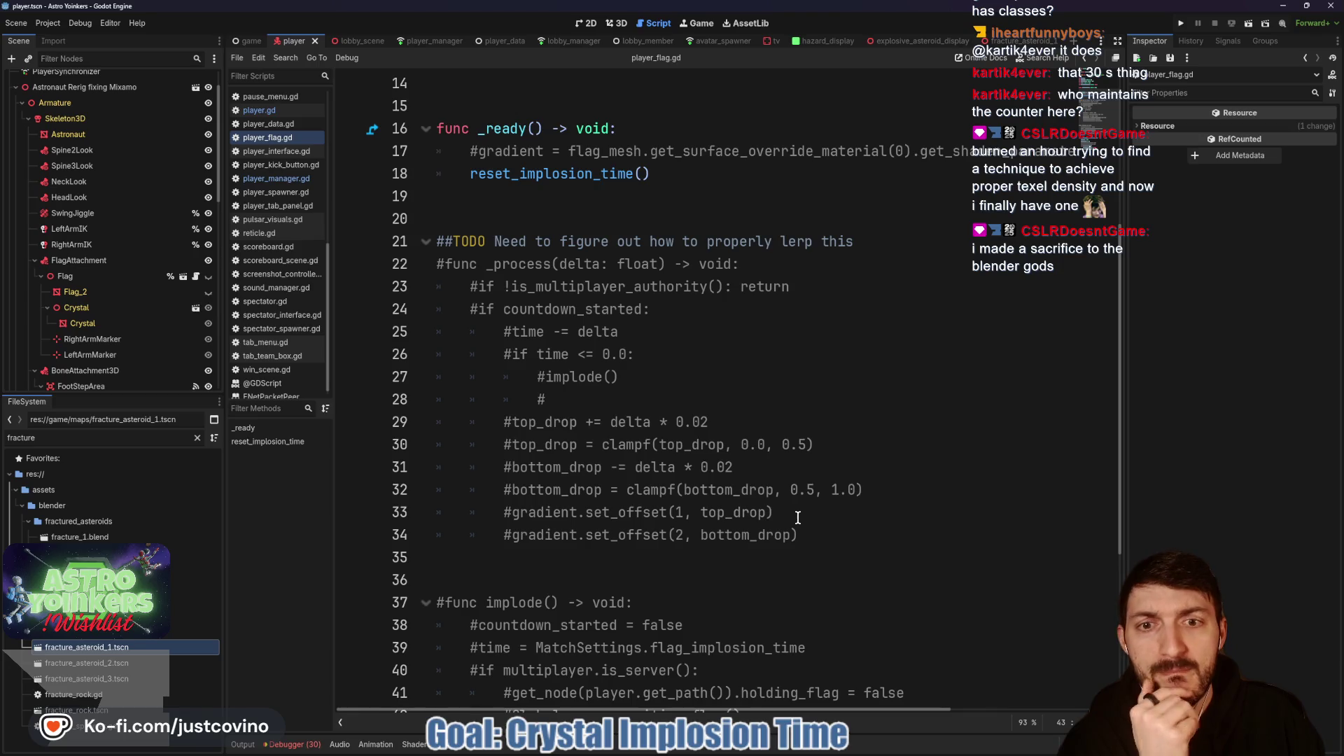
scroll(774, 472, up, 3)
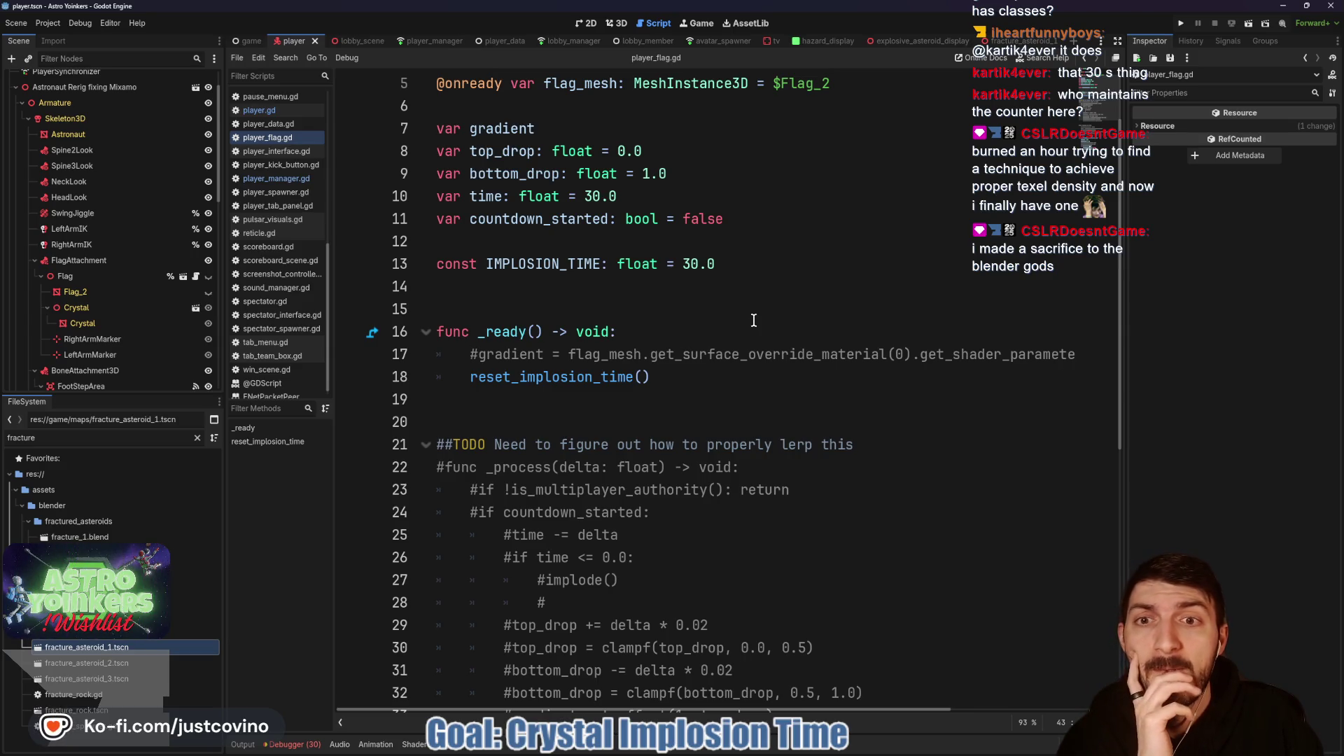
scroll(696, 189, down, 7)
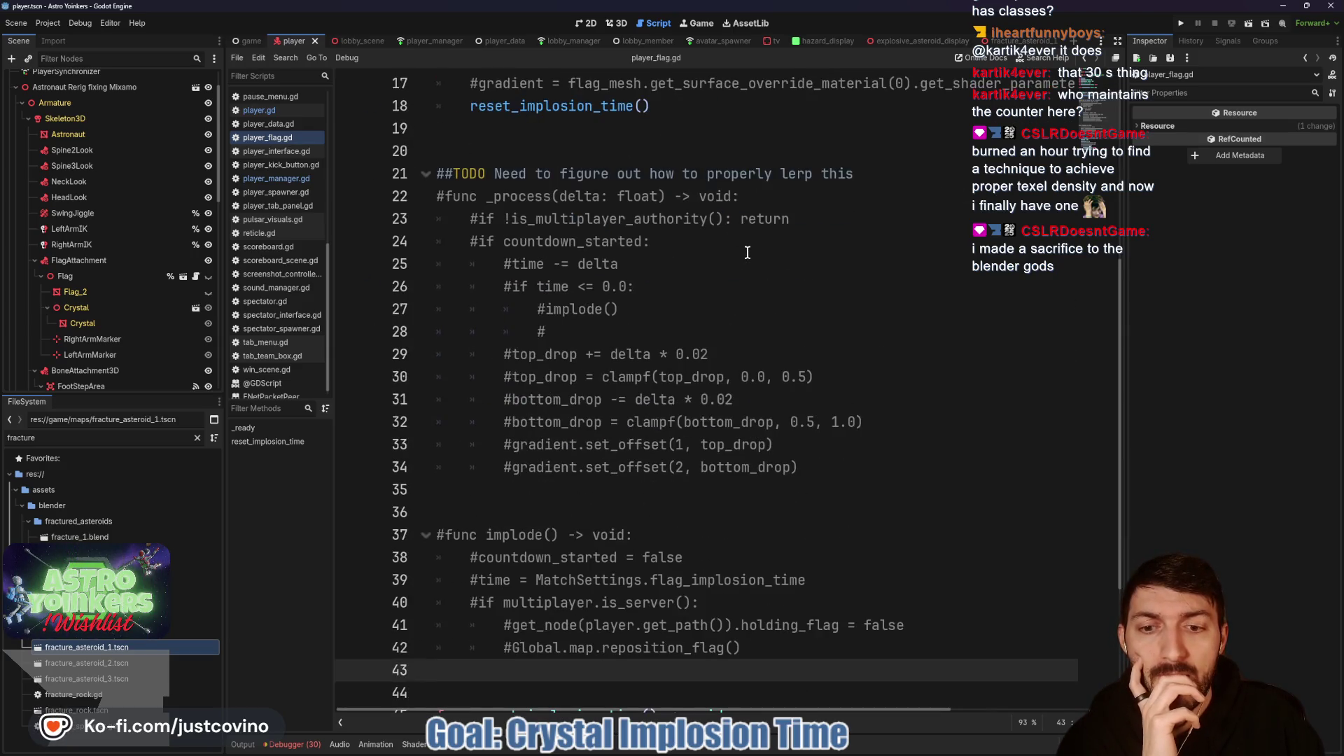
scroll(693, 336, down, 1)
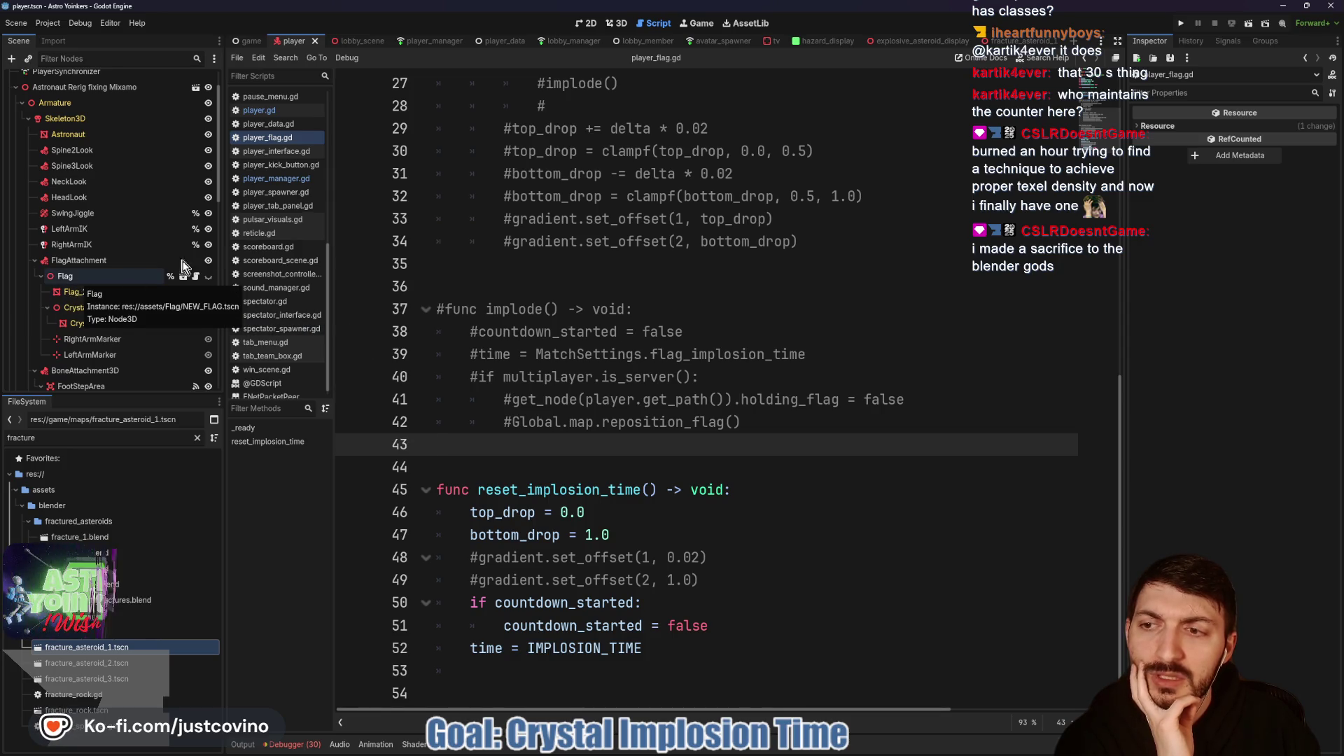
key(ctrl+F1)
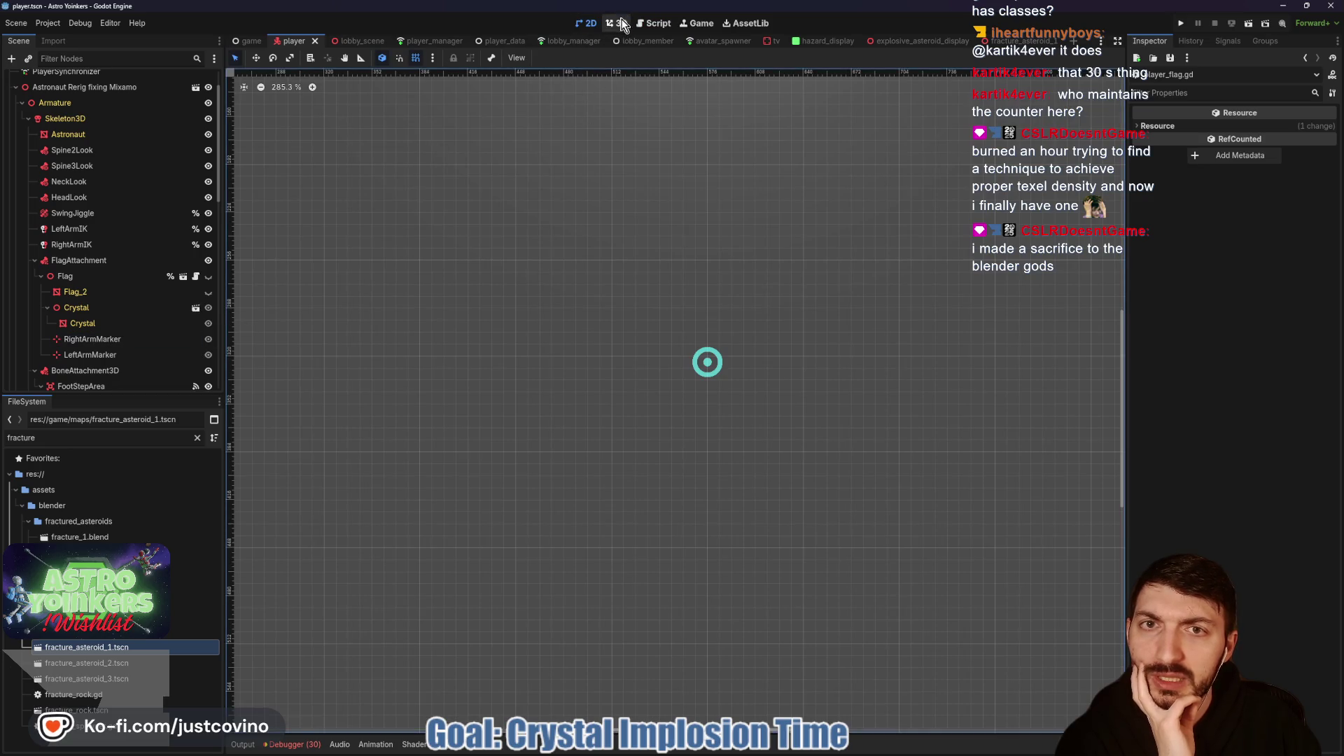
click(621, 22)
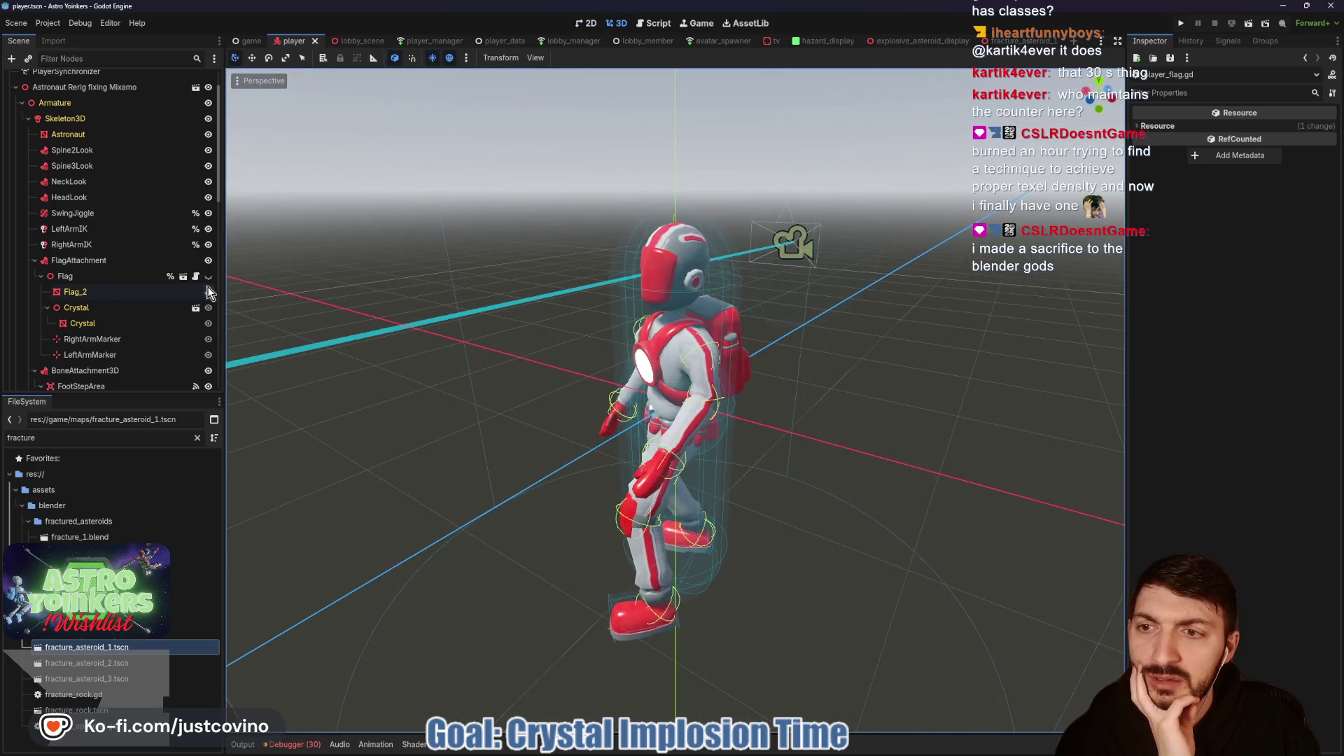
click(208, 276)
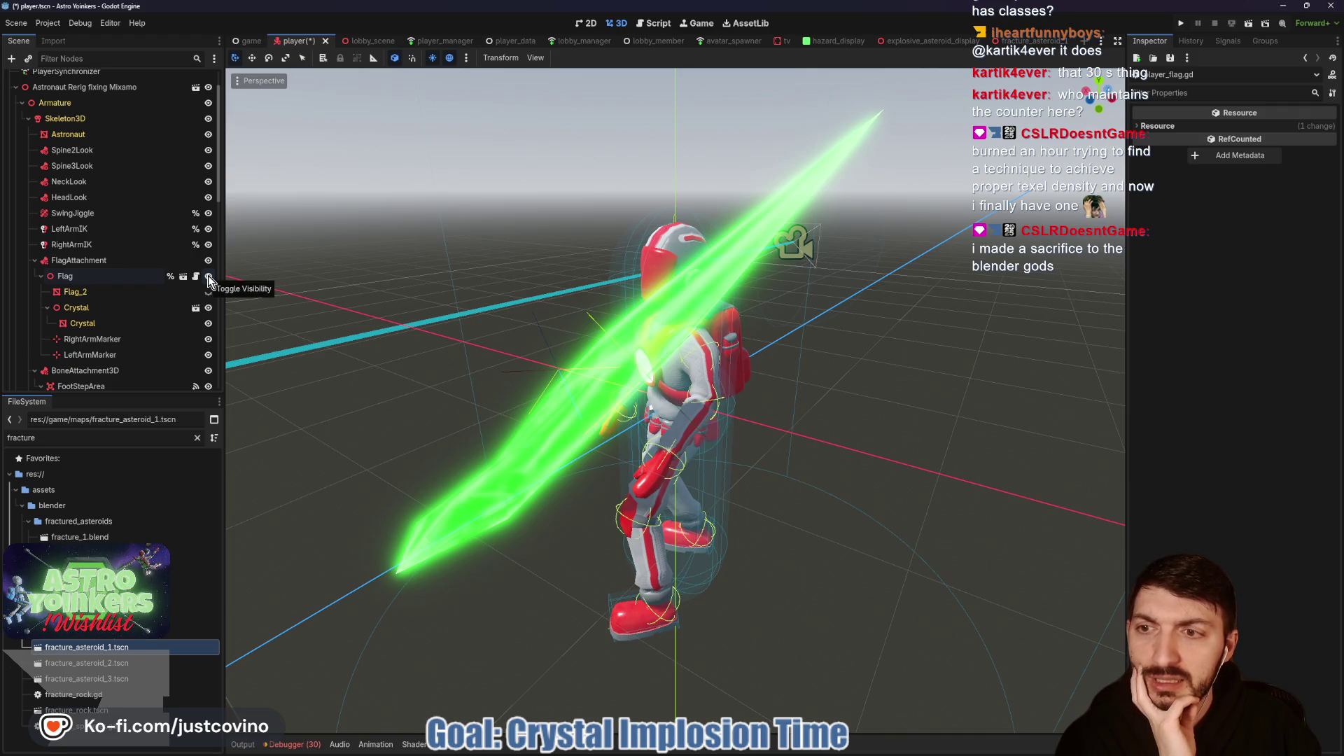
click(209, 292)
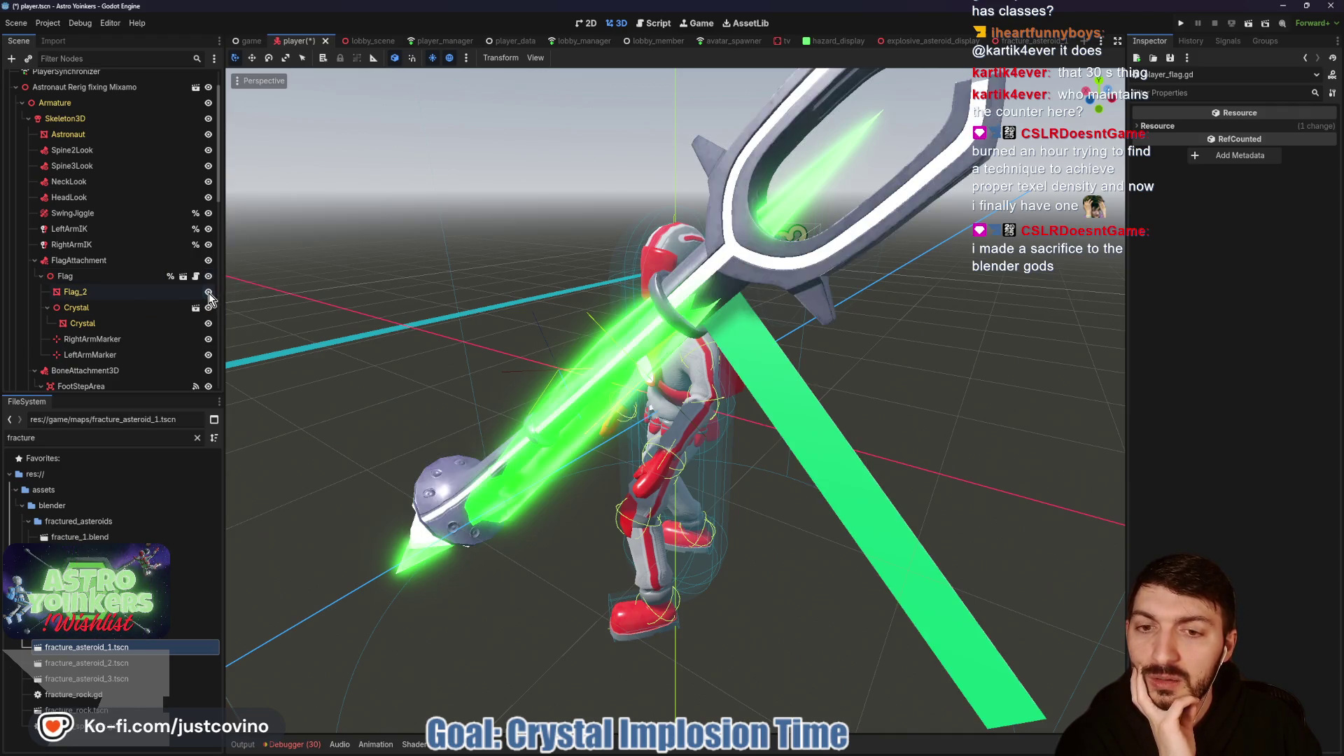
click(209, 293)
click(208, 293)
click(209, 292)
click(208, 293)
click(209, 293)
click(209, 293)
click(209, 292)
click(78, 309)
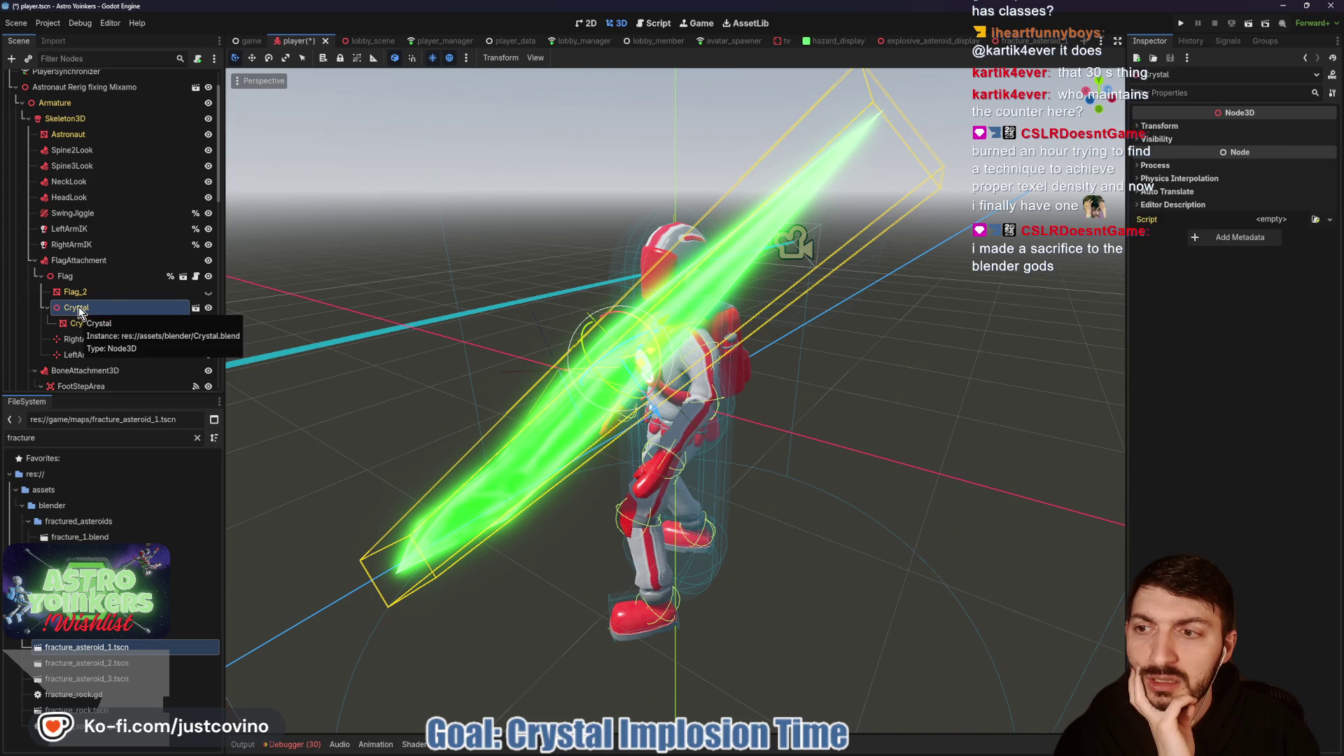
click(95, 292)
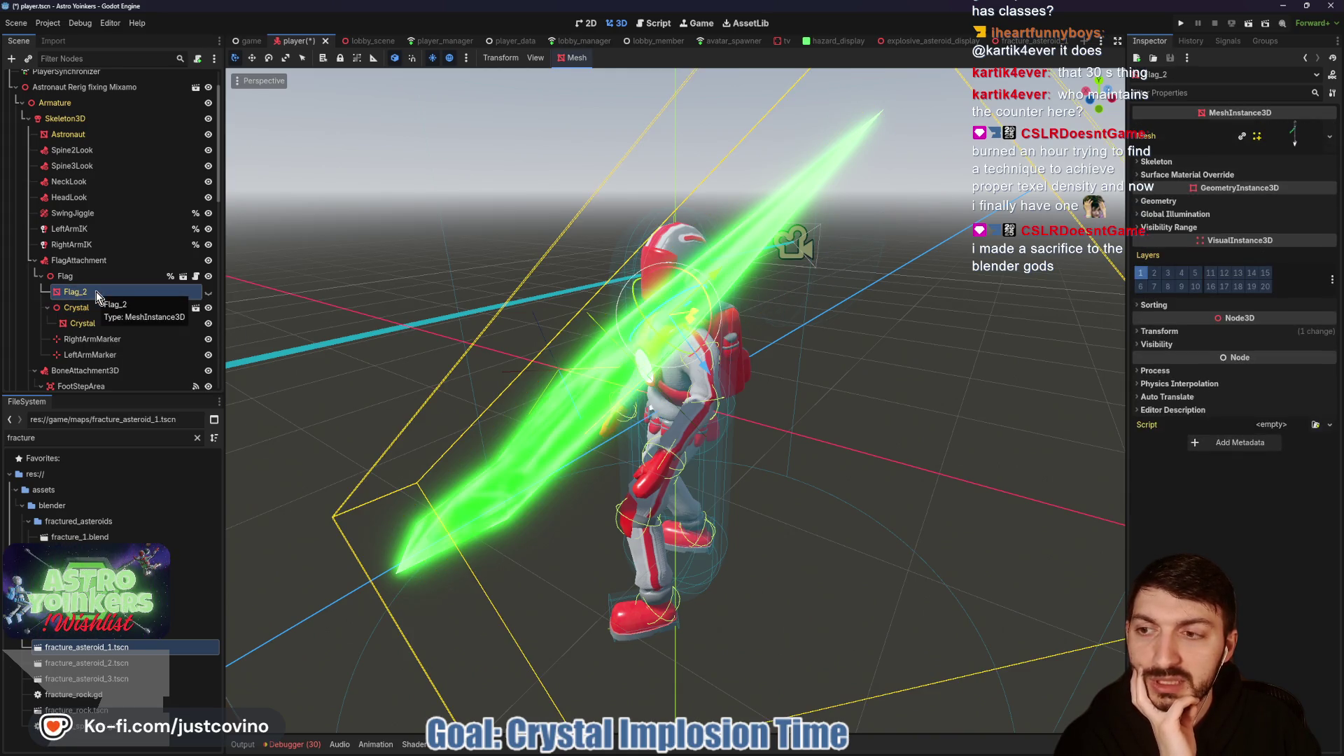
click(209, 293)
click(209, 292)
drag(108, 299, 112, 319)
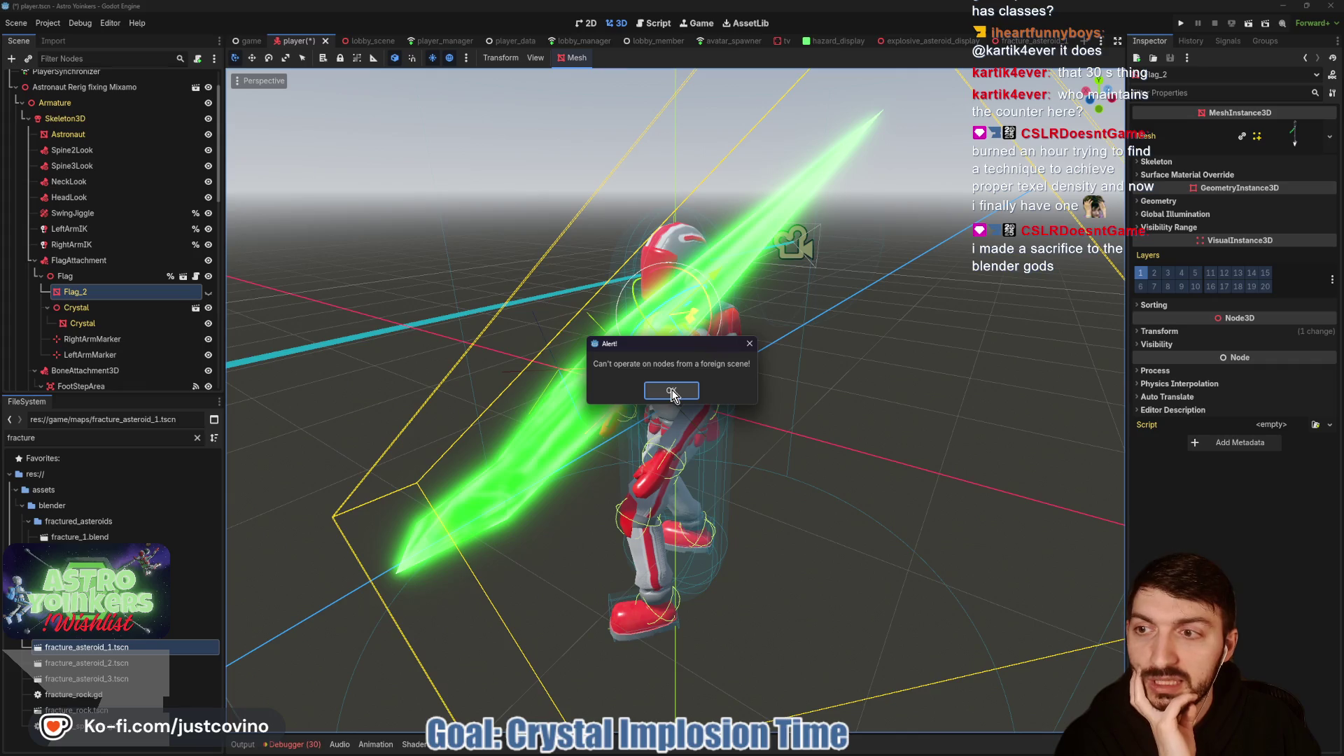
click(672, 394)
click(69, 277)
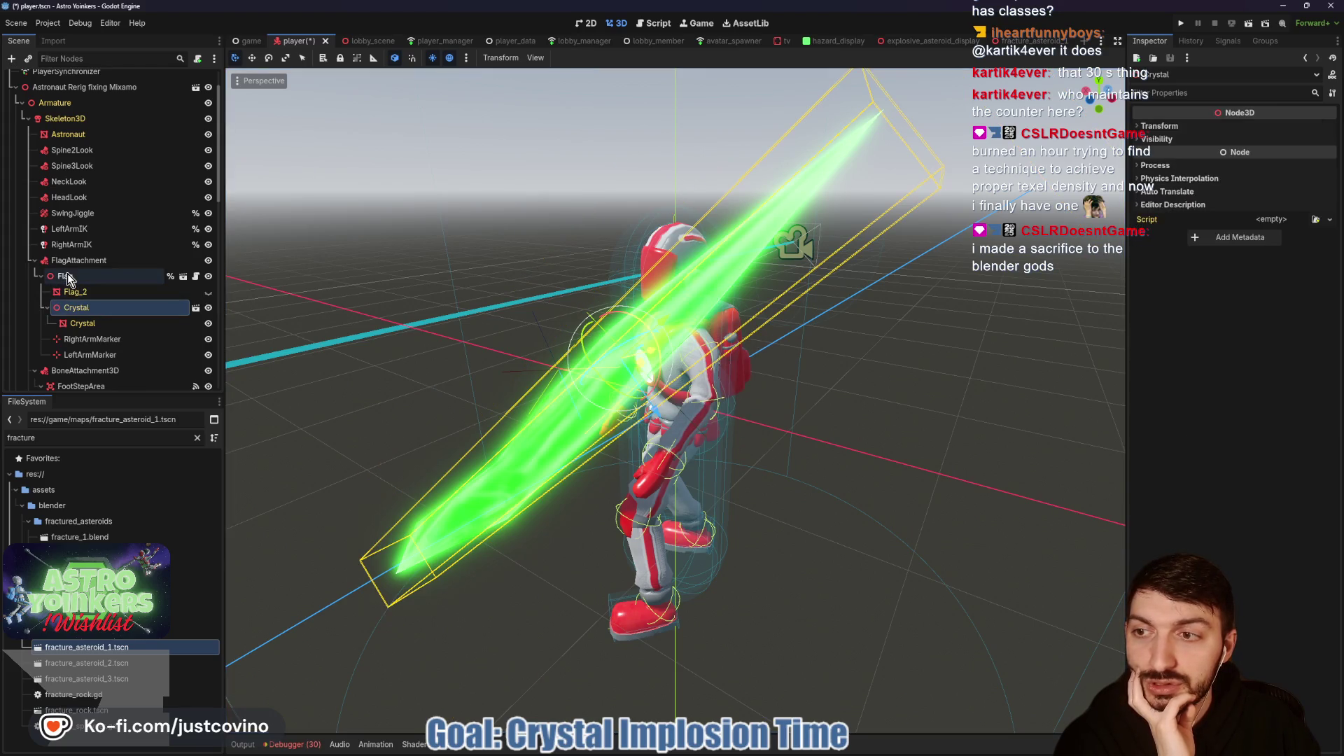
Delete the Flag_2 mesh from the NEW_FLAG flag scene and save it.
click(180, 276)
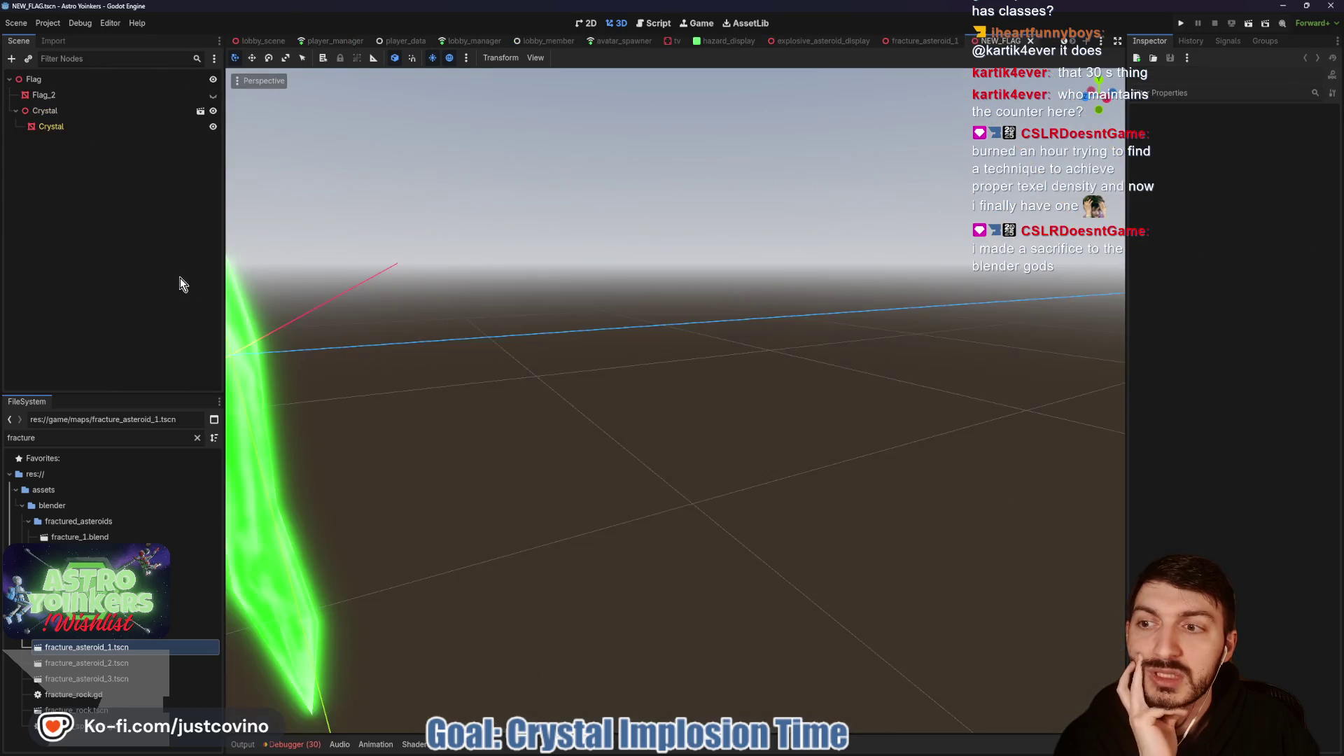
click(56, 96)
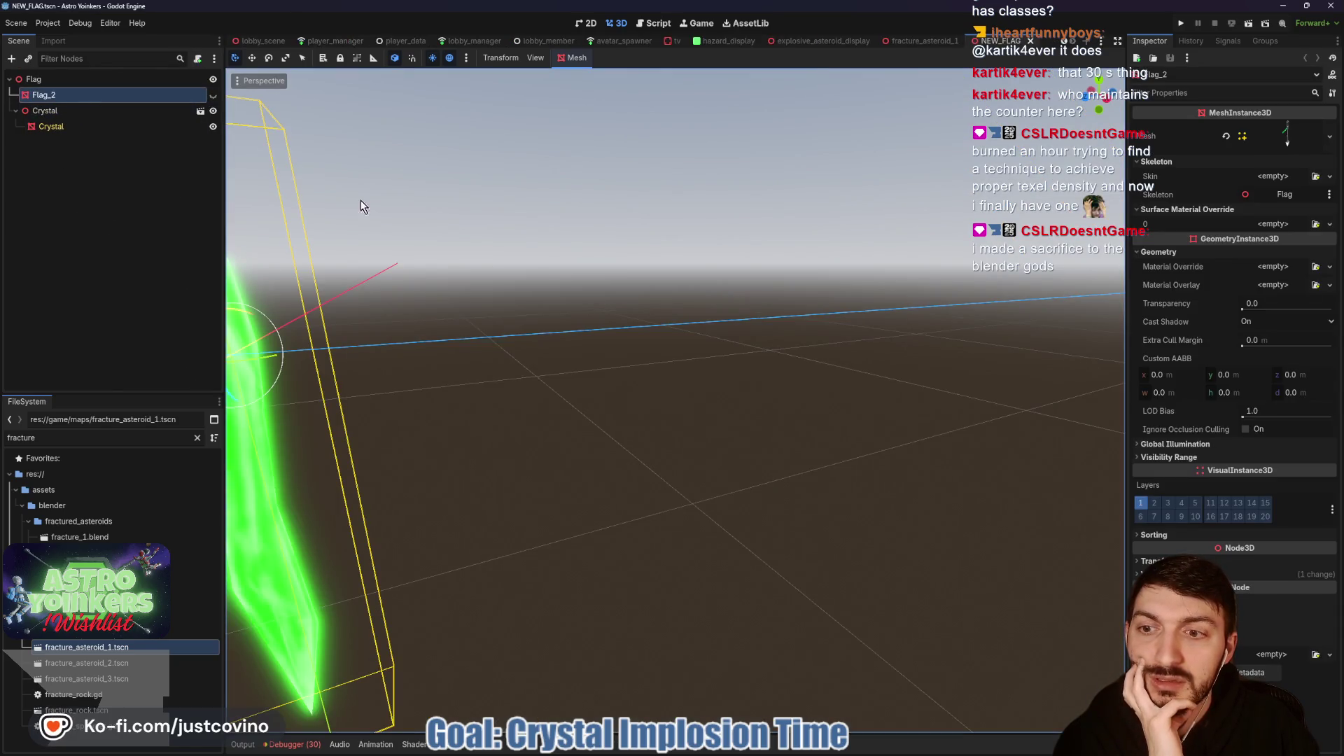
key(f)
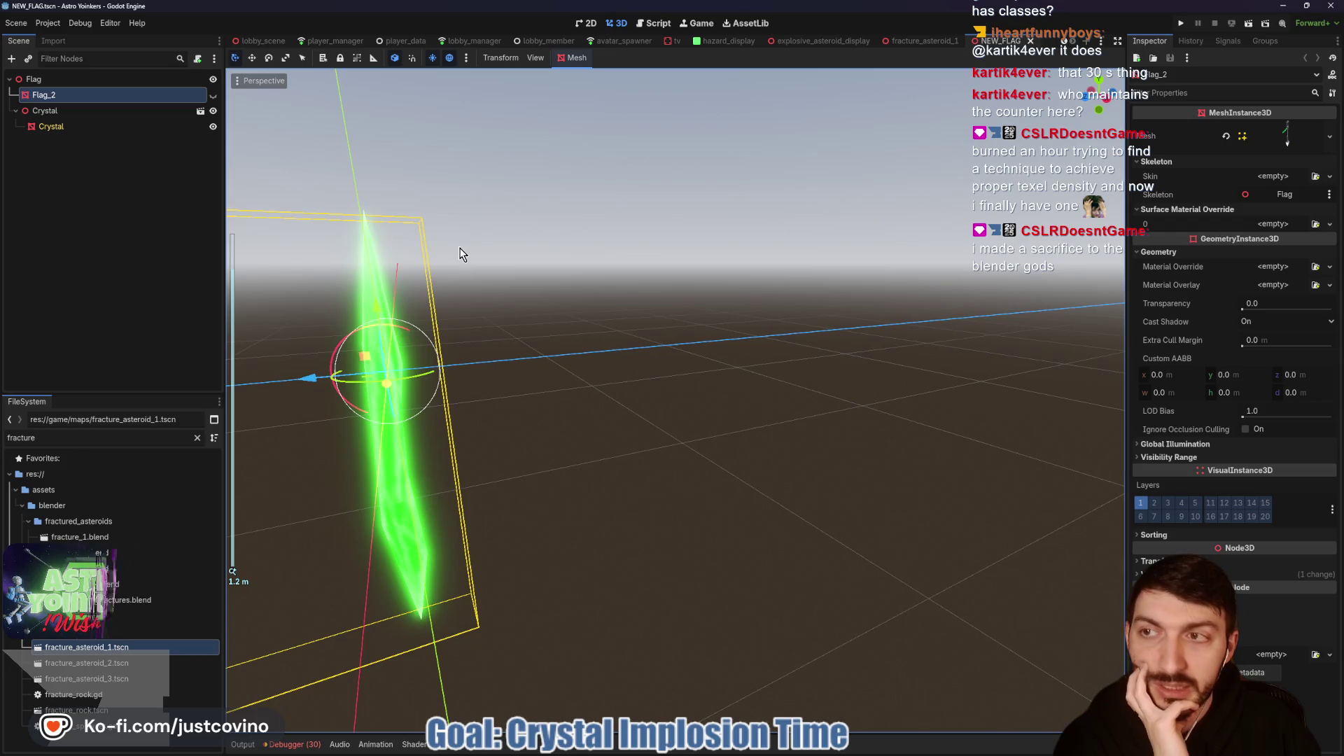
key(Delete)
click(642, 389)
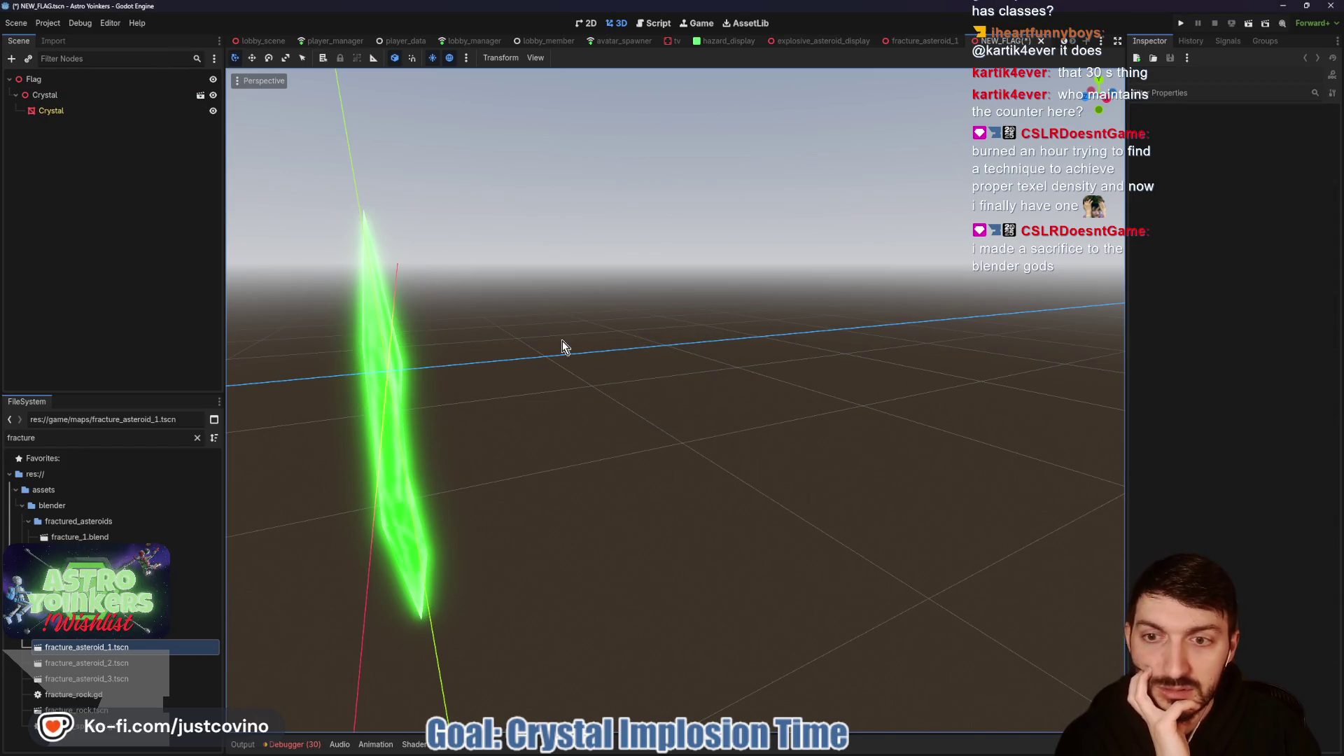
key(ctrl+s)
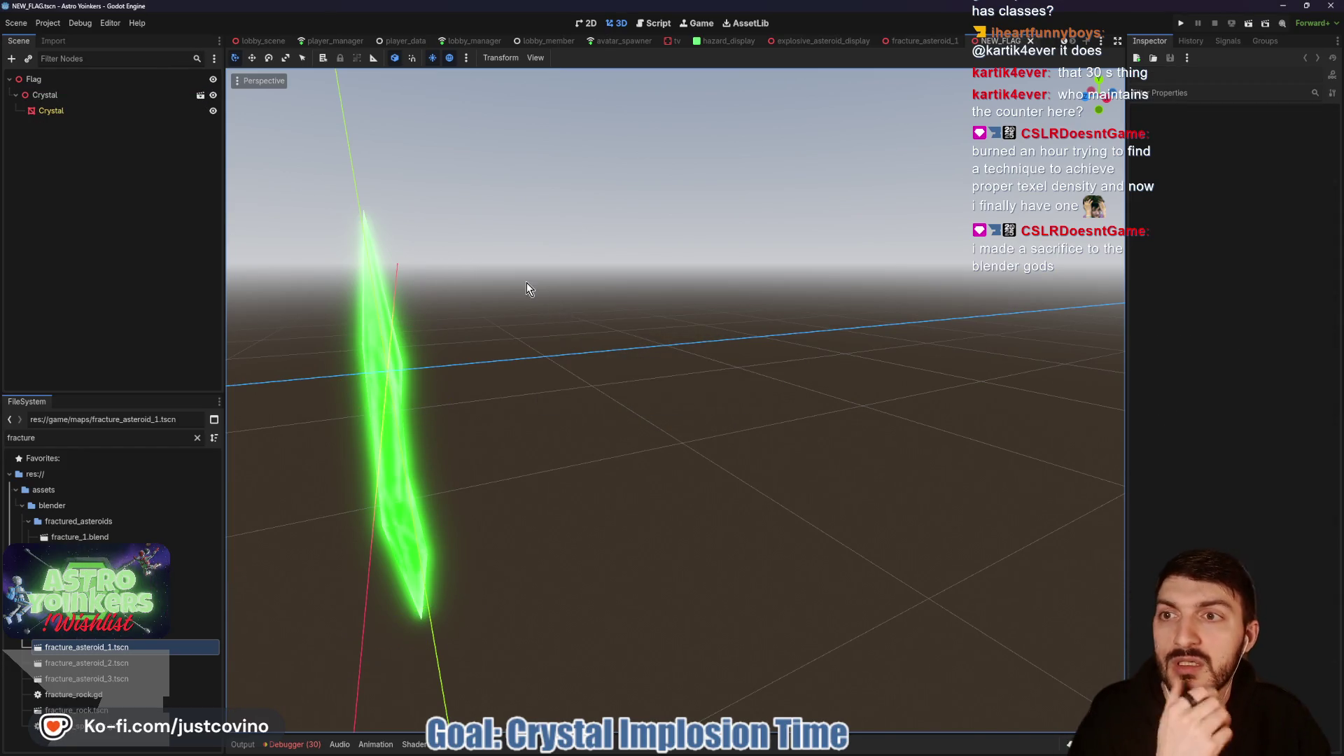
Return to the player scene, check the flag now holds only the Crystal, and save.
scroll(350, 40, up, 2)
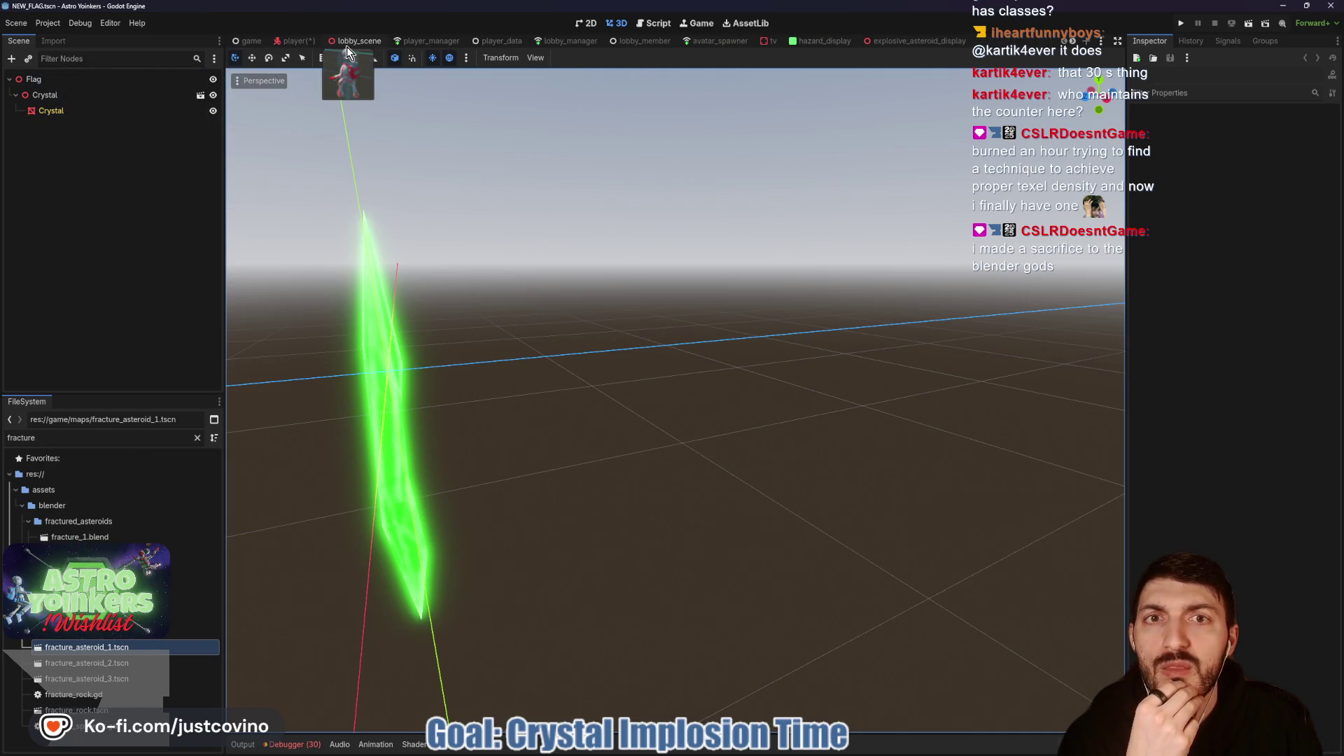
click(290, 40)
drag(376, 235, 389, 272)
key(ctrl+s)
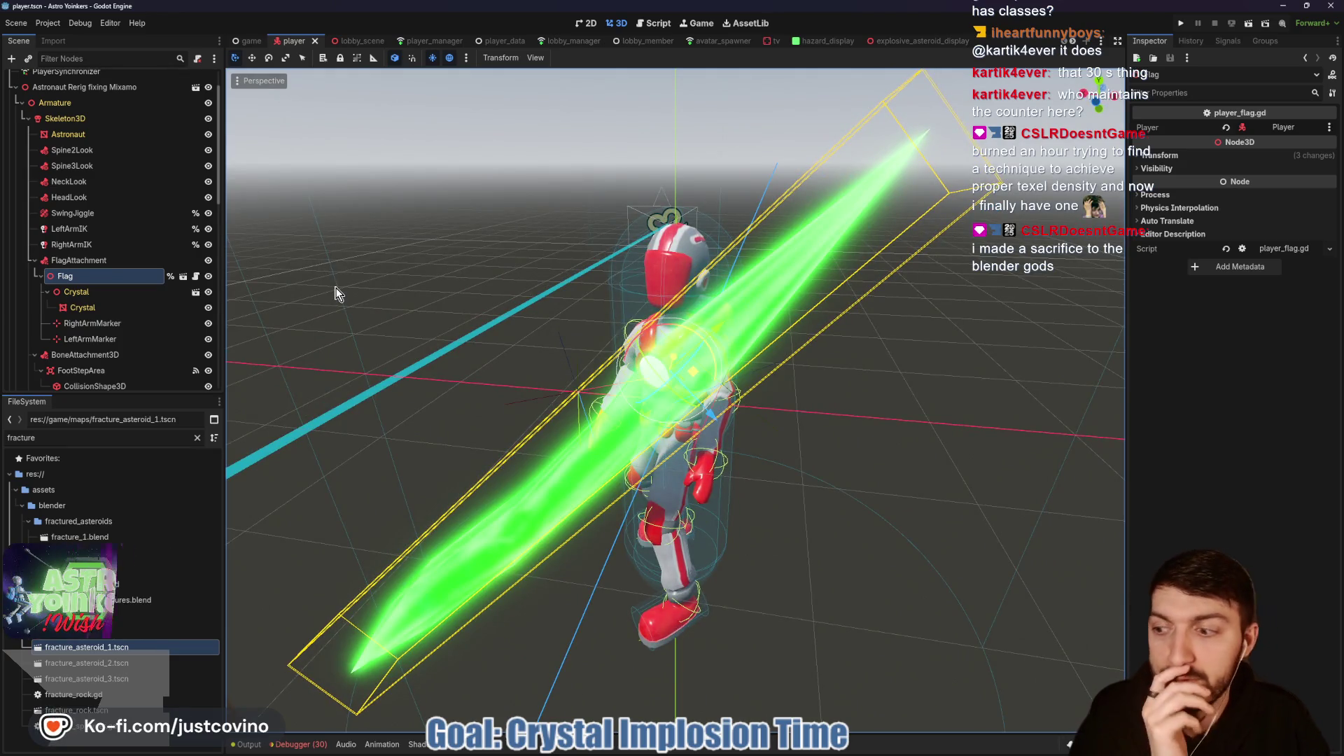
click(195, 276)
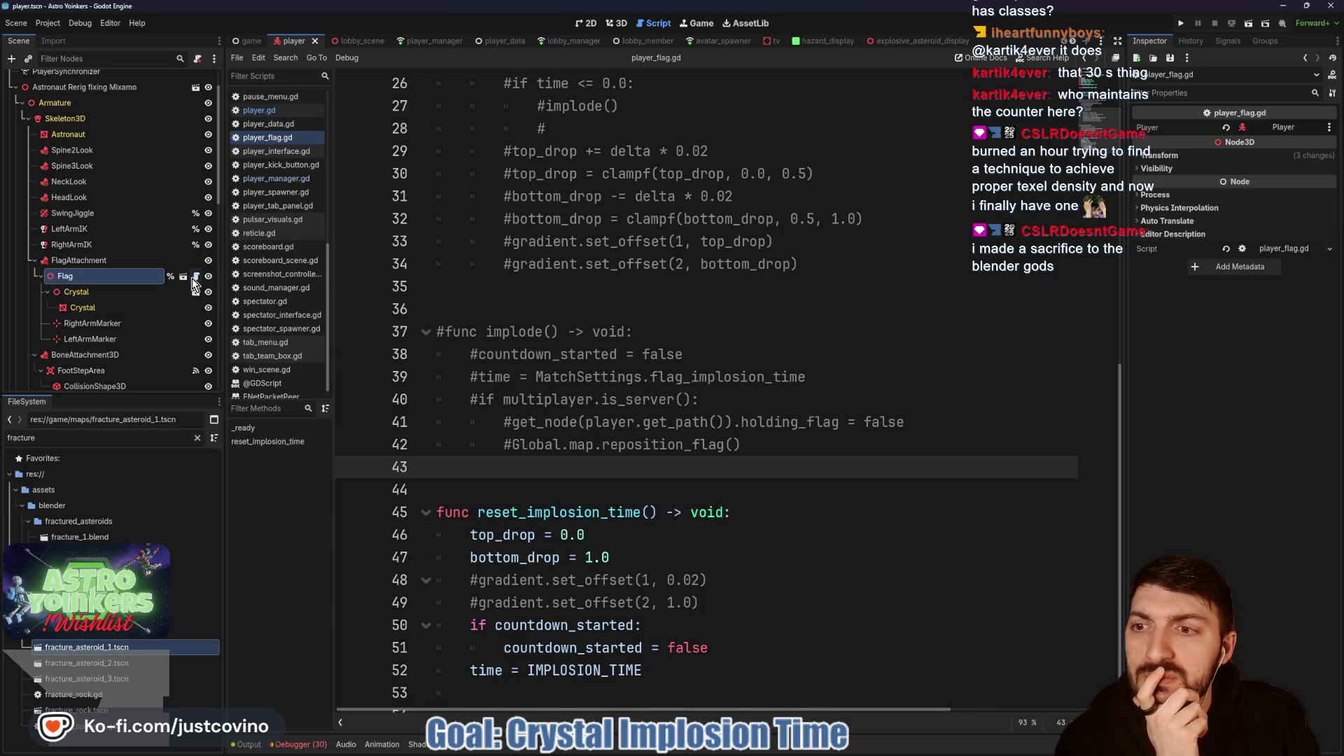
Open player.gd and collapse its Nodes region.
scroll(112, 210, up, 2)
click(196, 79)
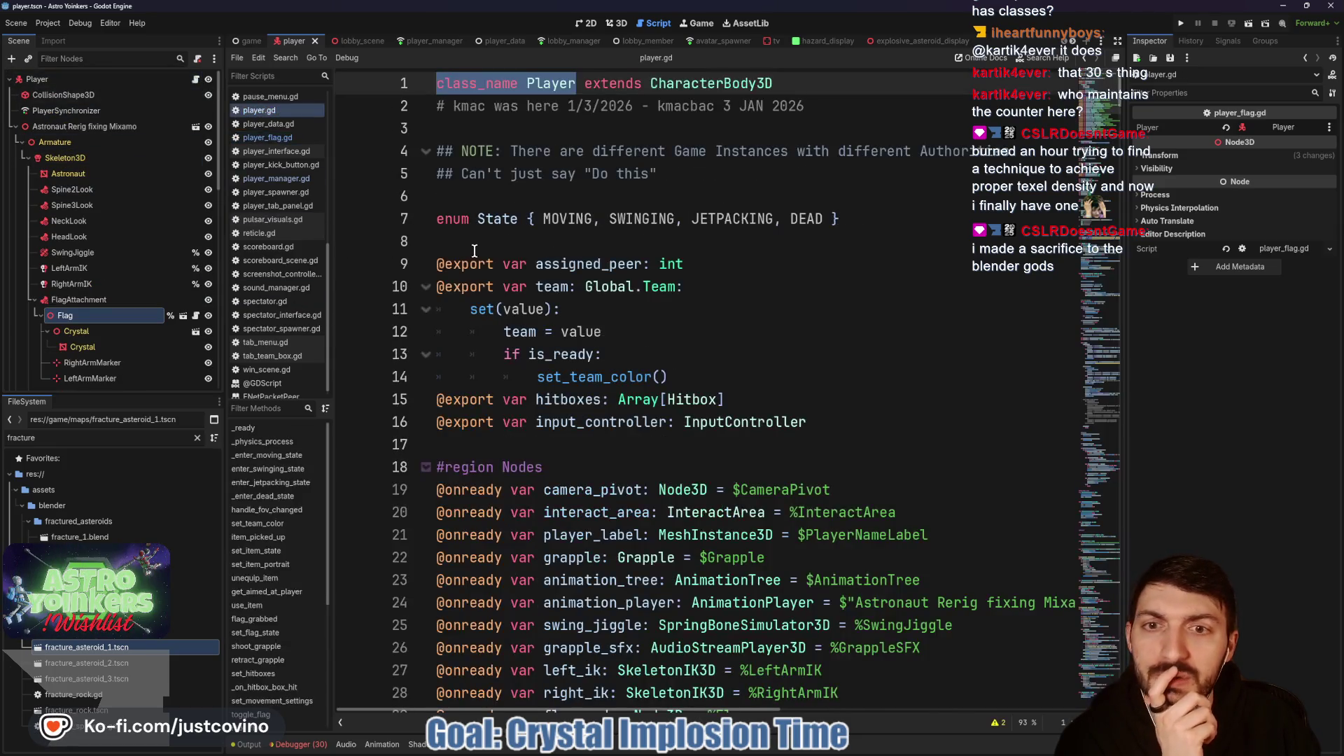
scroll(636, 269, down, 1)
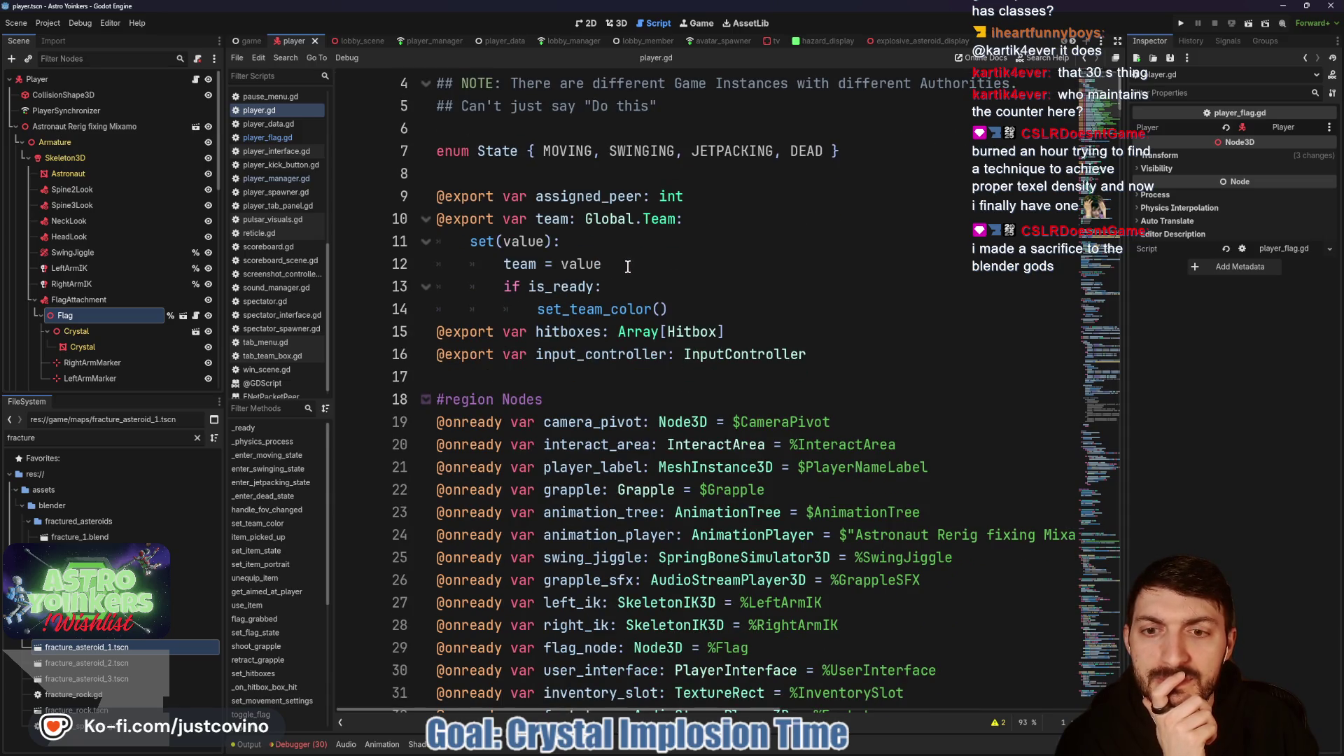
scroll(628, 267, down, 1)
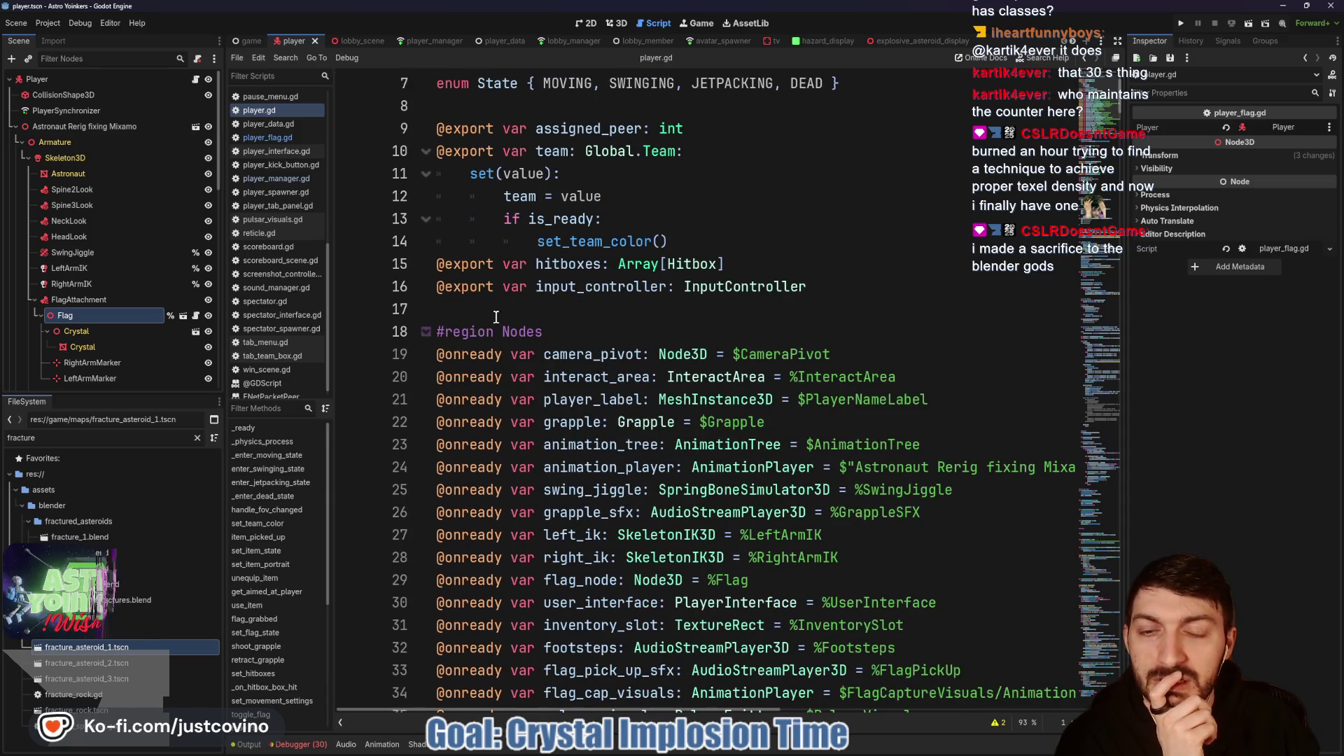
click(425, 333)
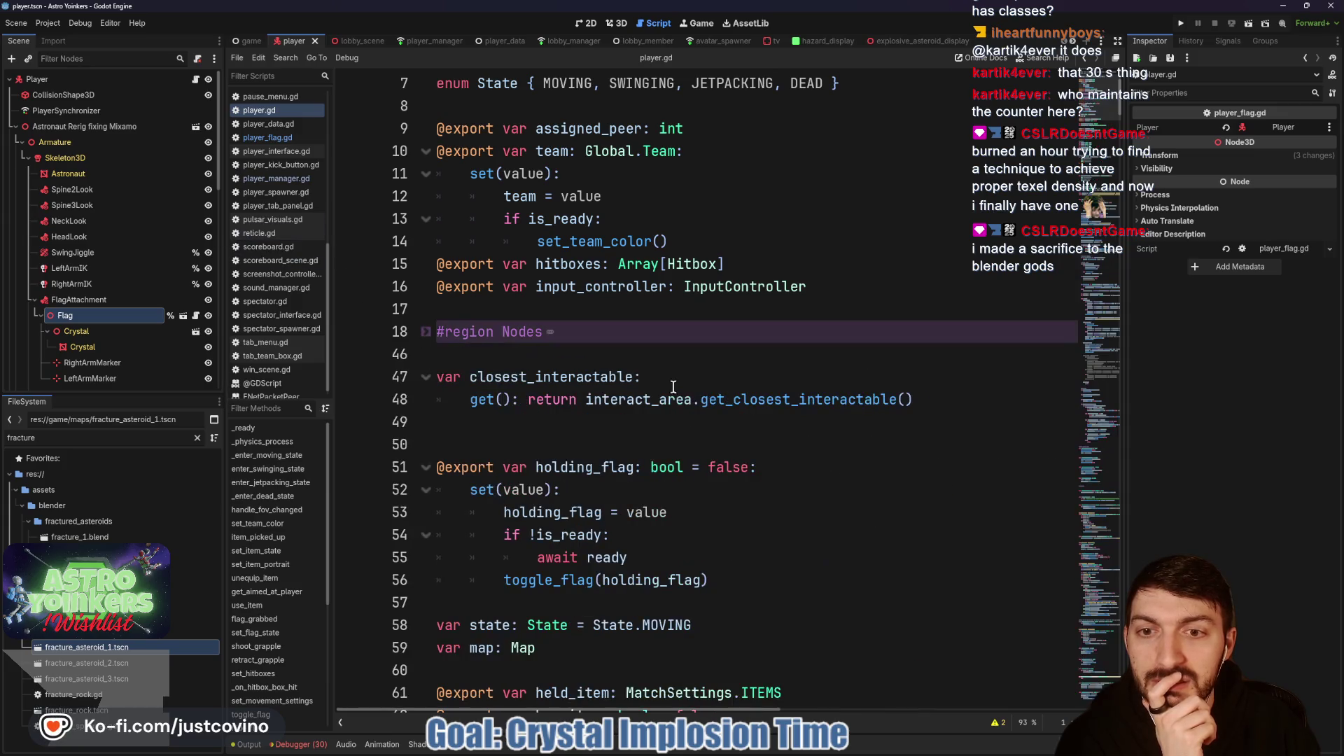
From the holding_flag setter, jump through toggle_flag to reset_implosion_time in player_flag.gd.
scroll(677, 336, up, 2)
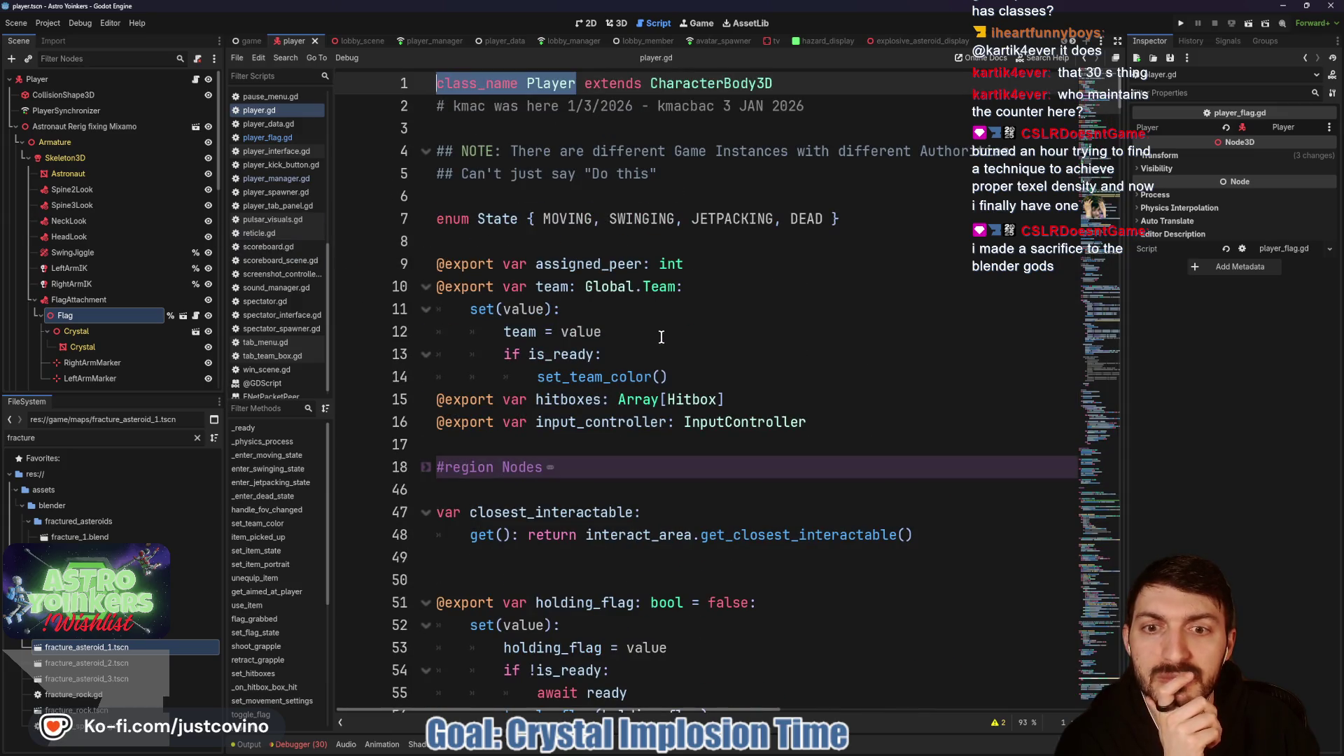
scroll(661, 336, down, 5)
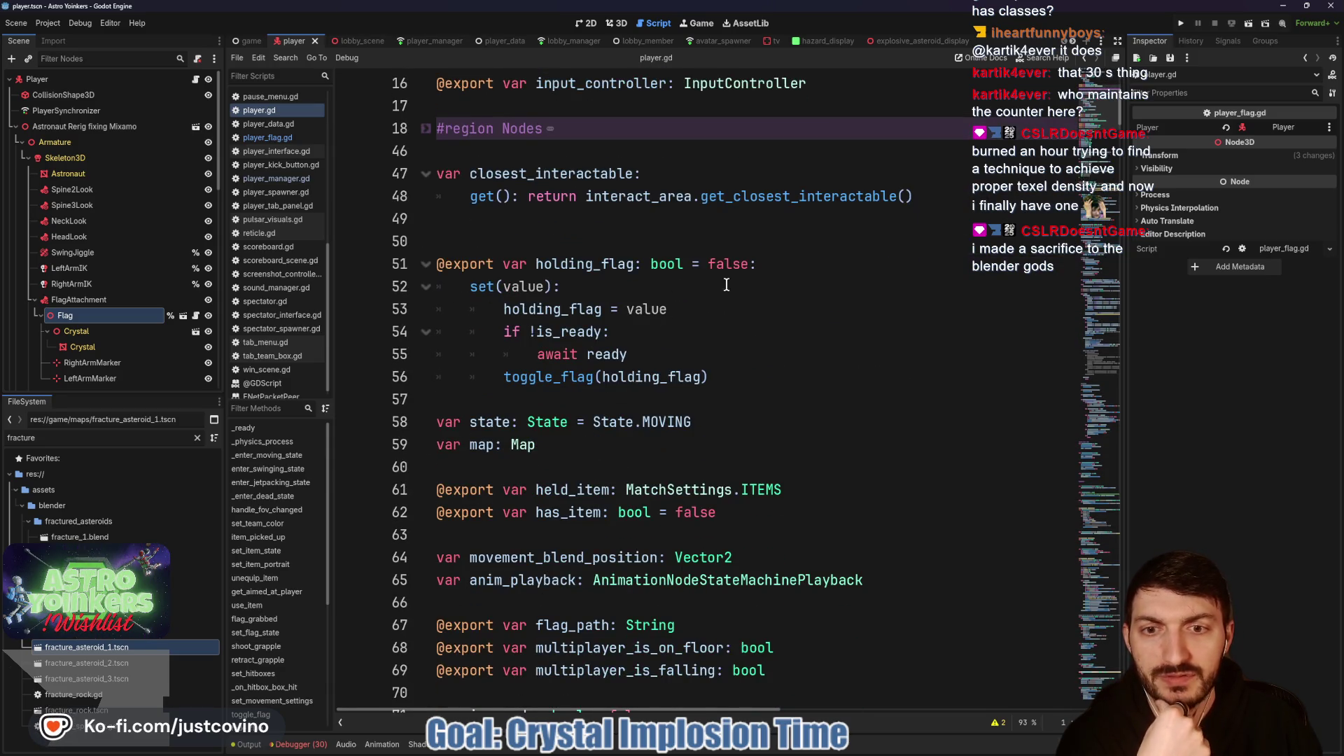
drag(831, 371, 436, 264)
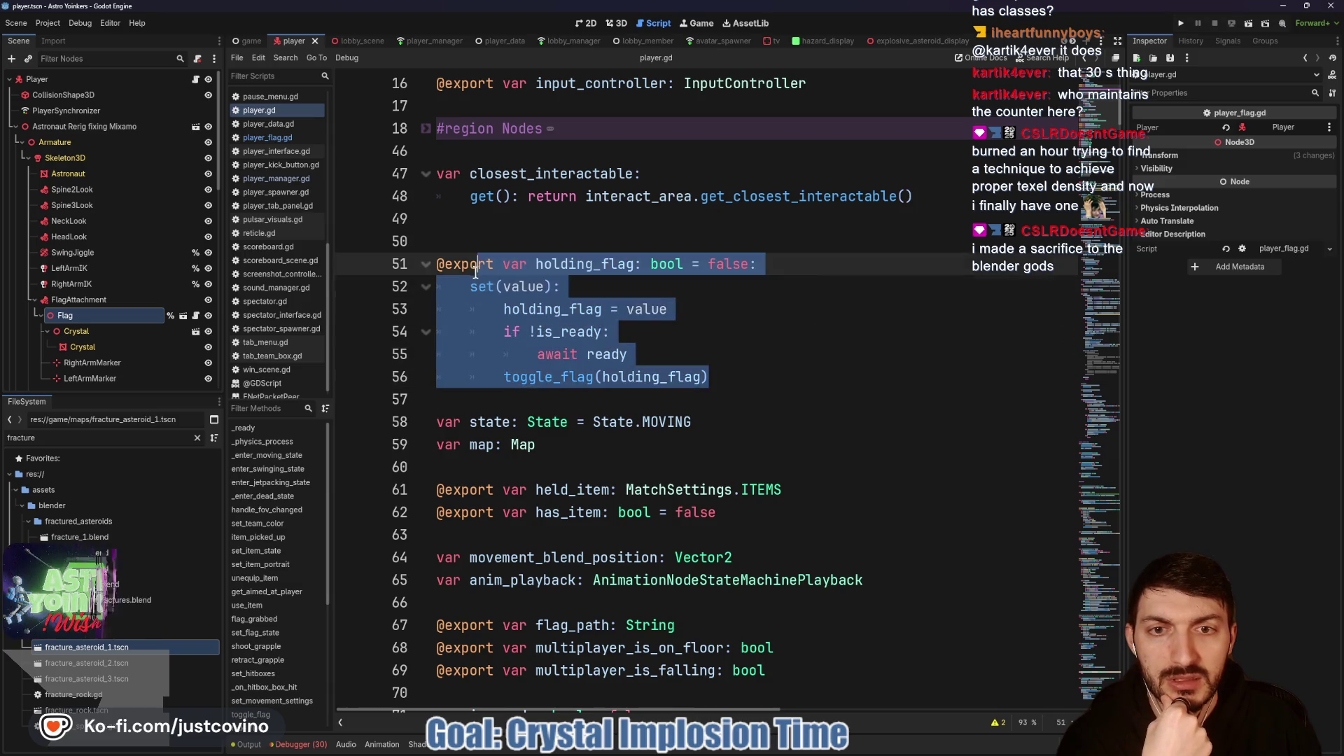
click(756, 358)
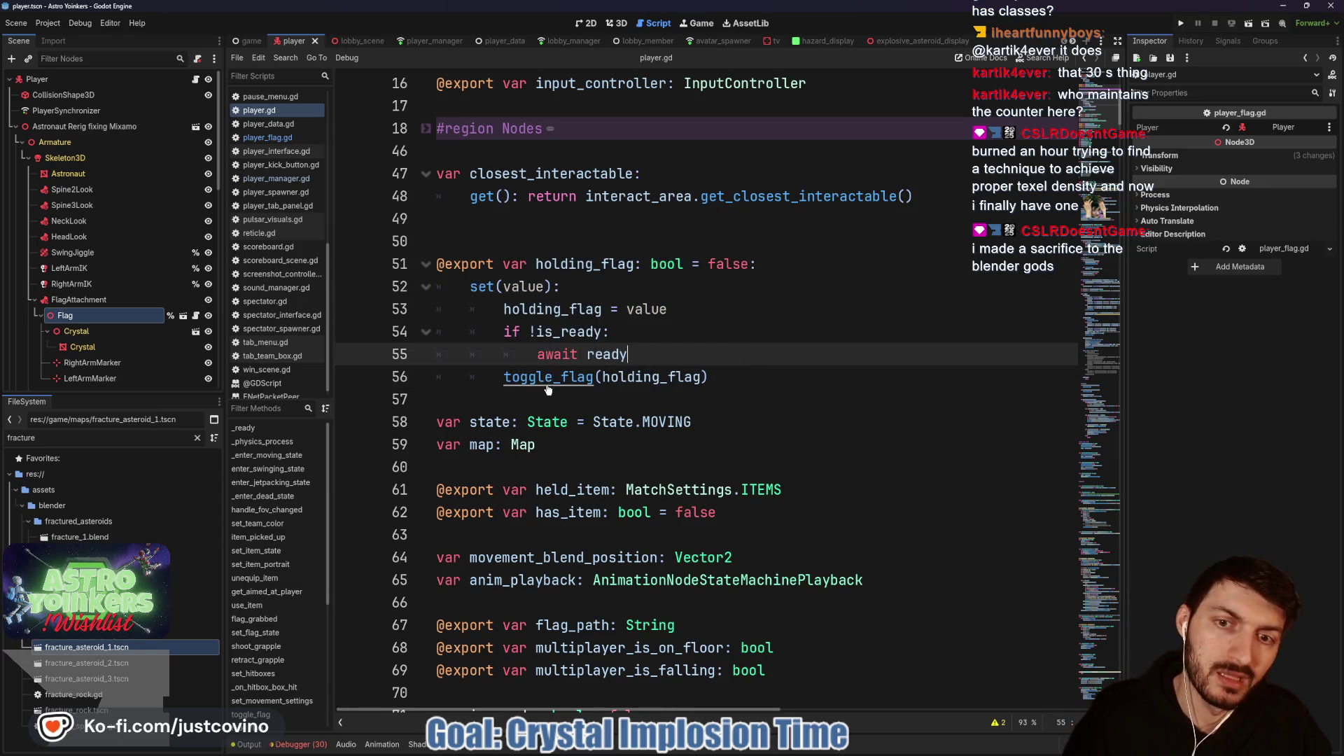
ctrl+click(550, 378)
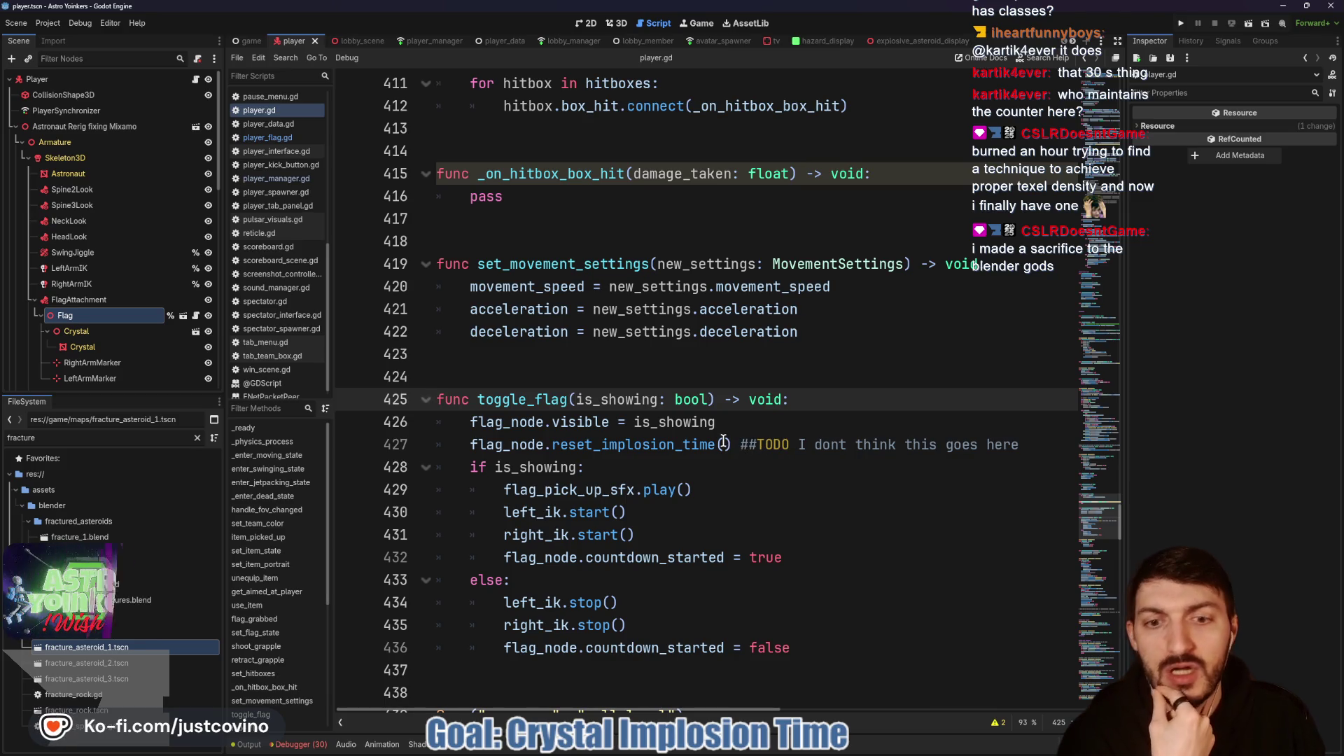
double_click(659, 446)
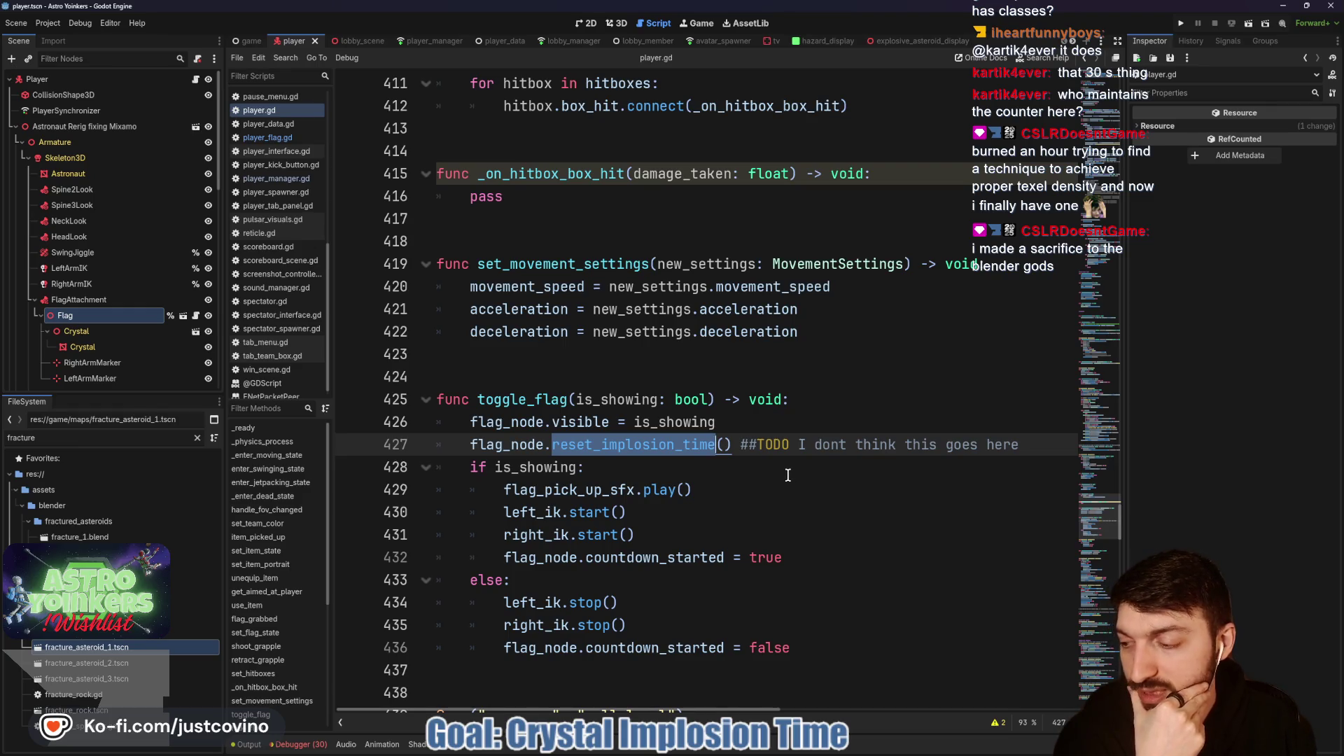
ctrl+click(693, 445)
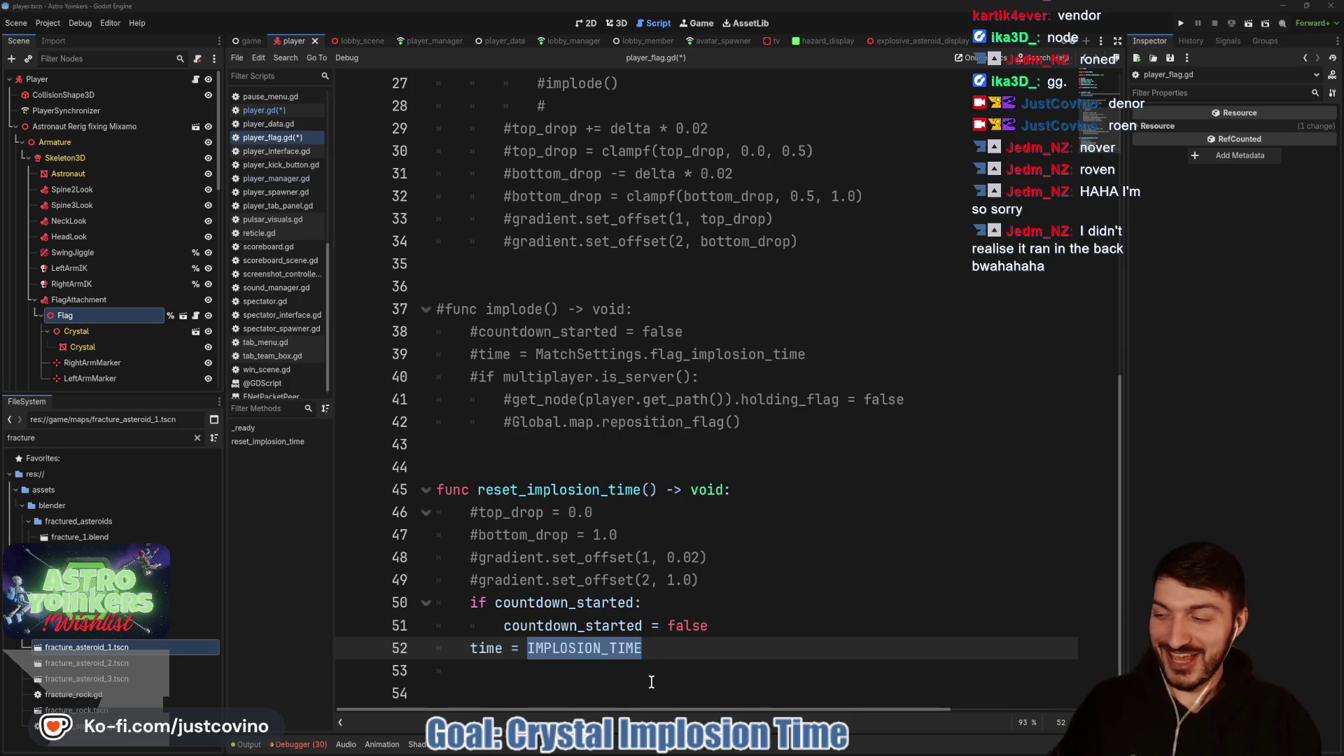
Replace IMPLOSION_TIME on line 52 with MatchSettings.flag_implosion_time and save the scripts.
click(665, 648)
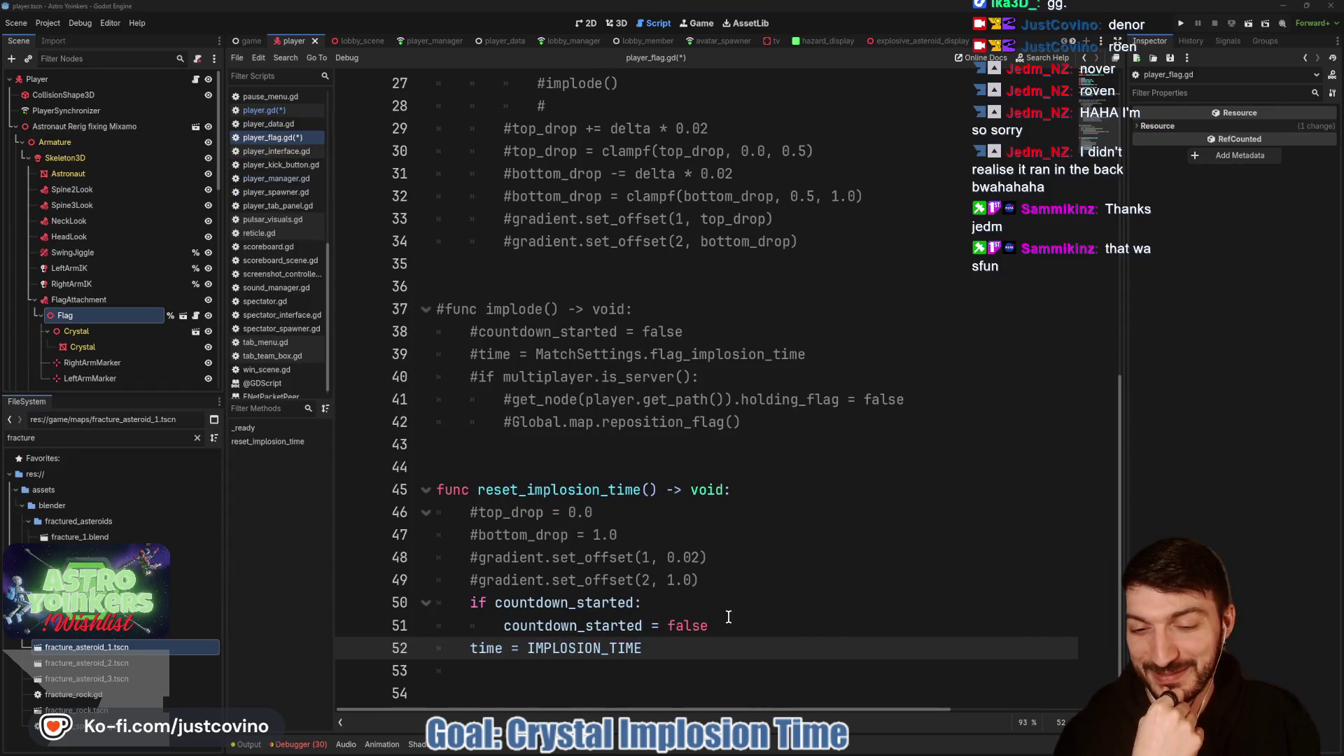
key(BackSpace)
key(BackSpace)
key(BackSpace)
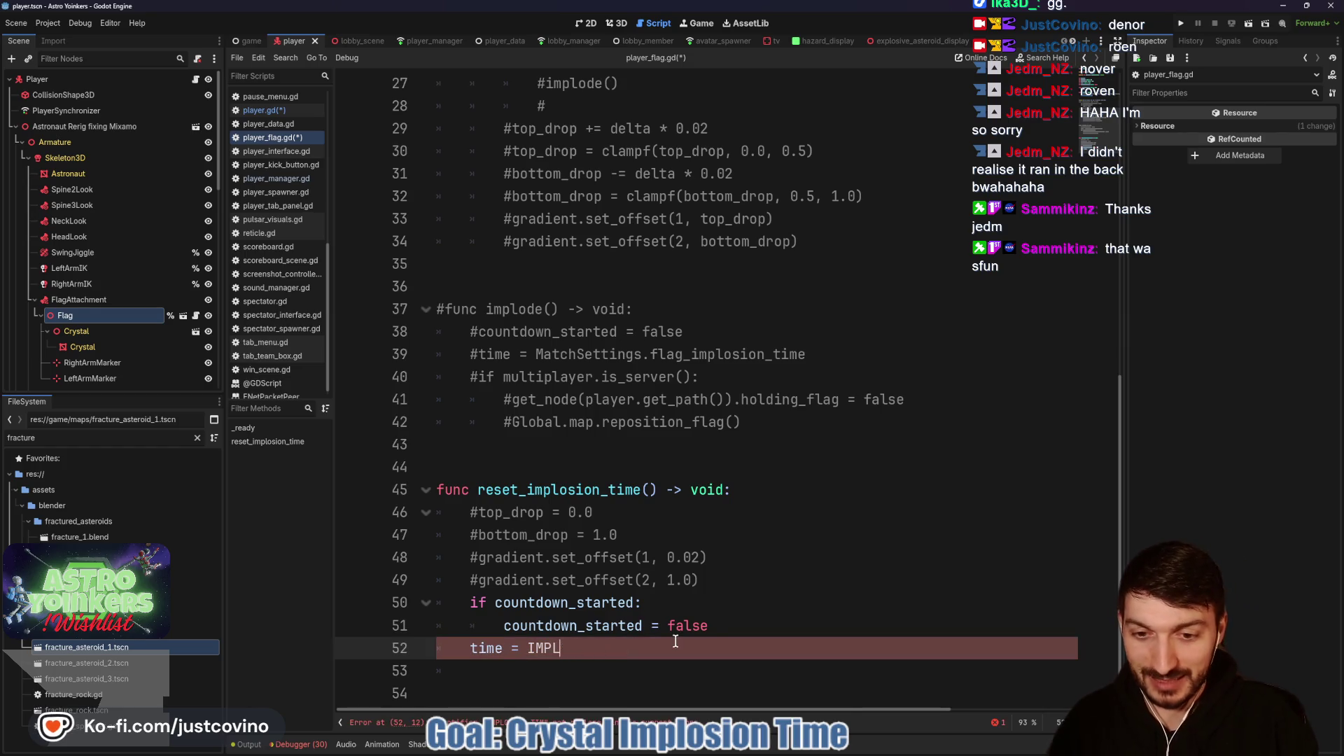
text(Match)
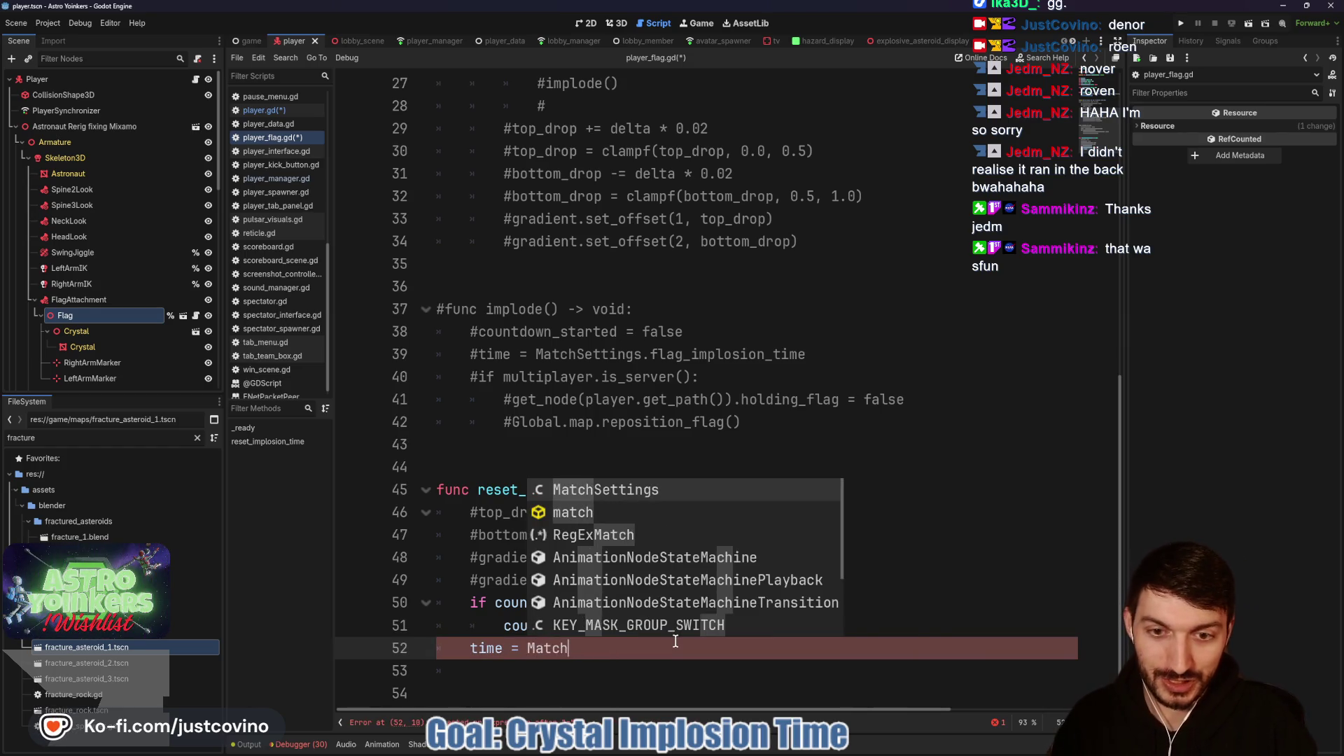
key(Return)
text(.impl)
key(Return)
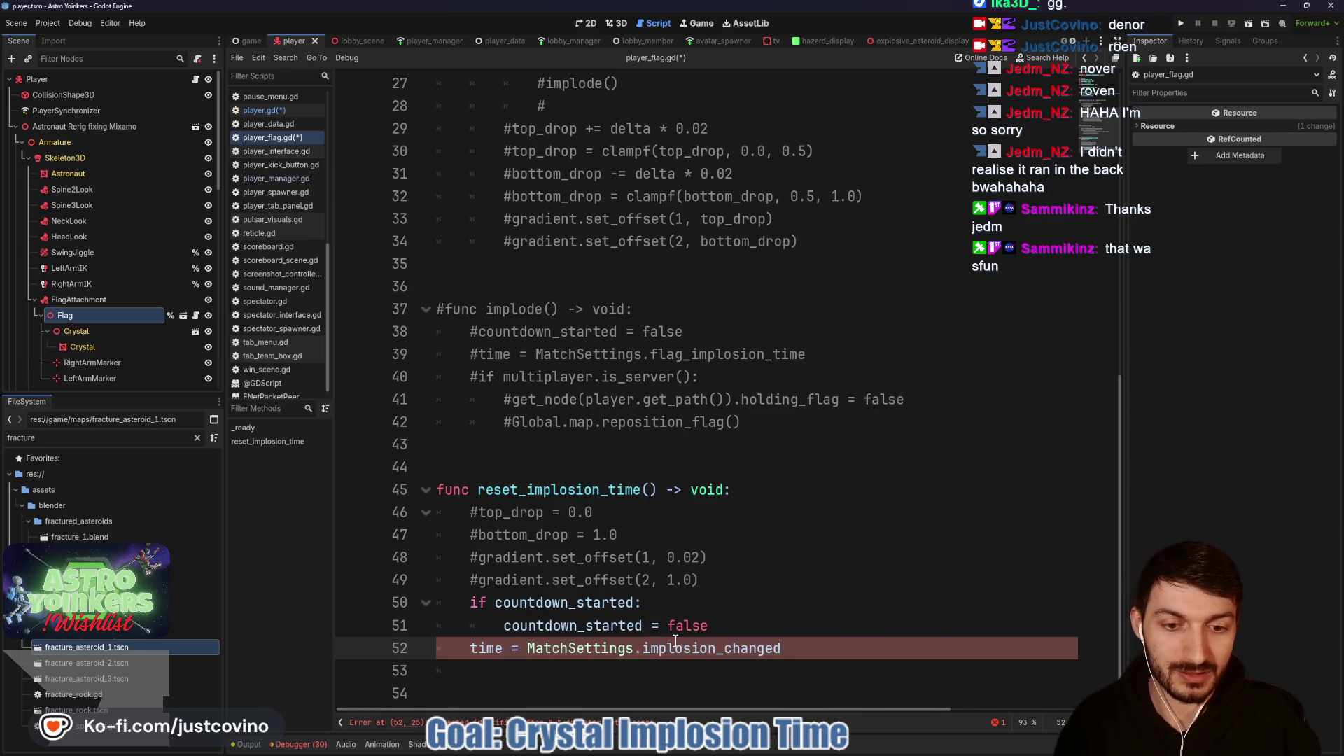
key(BackSpace)
key(BackSpace)
key(BackSpace)
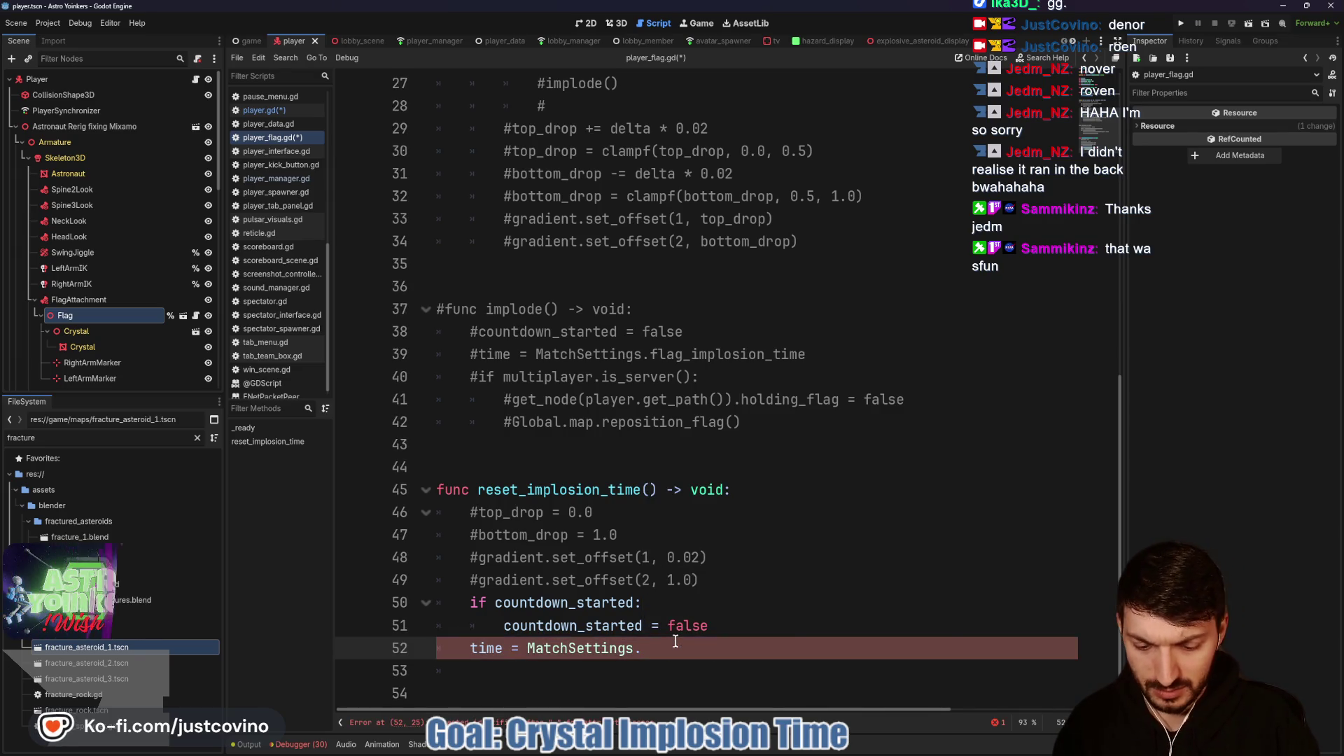
text(implosio)
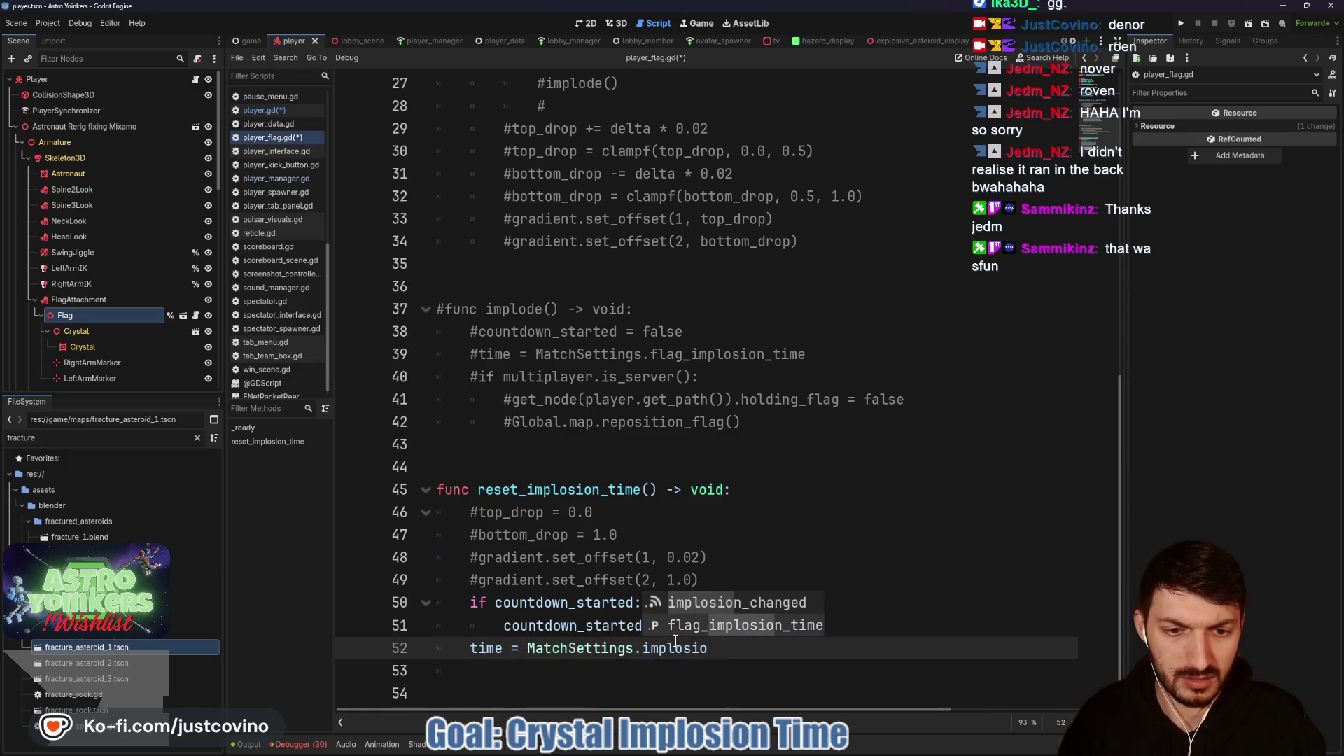
key(Down)
key(Return)
key(ctrl+s)
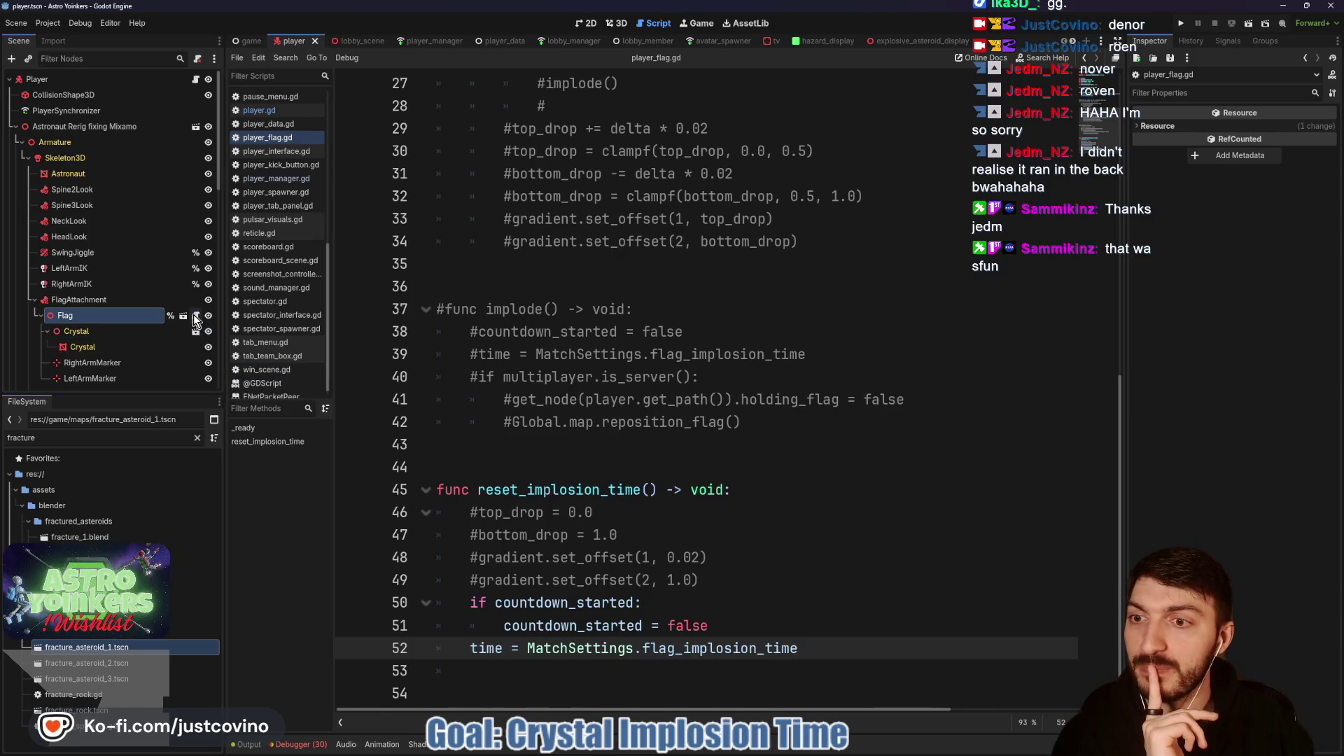
click(195, 79)
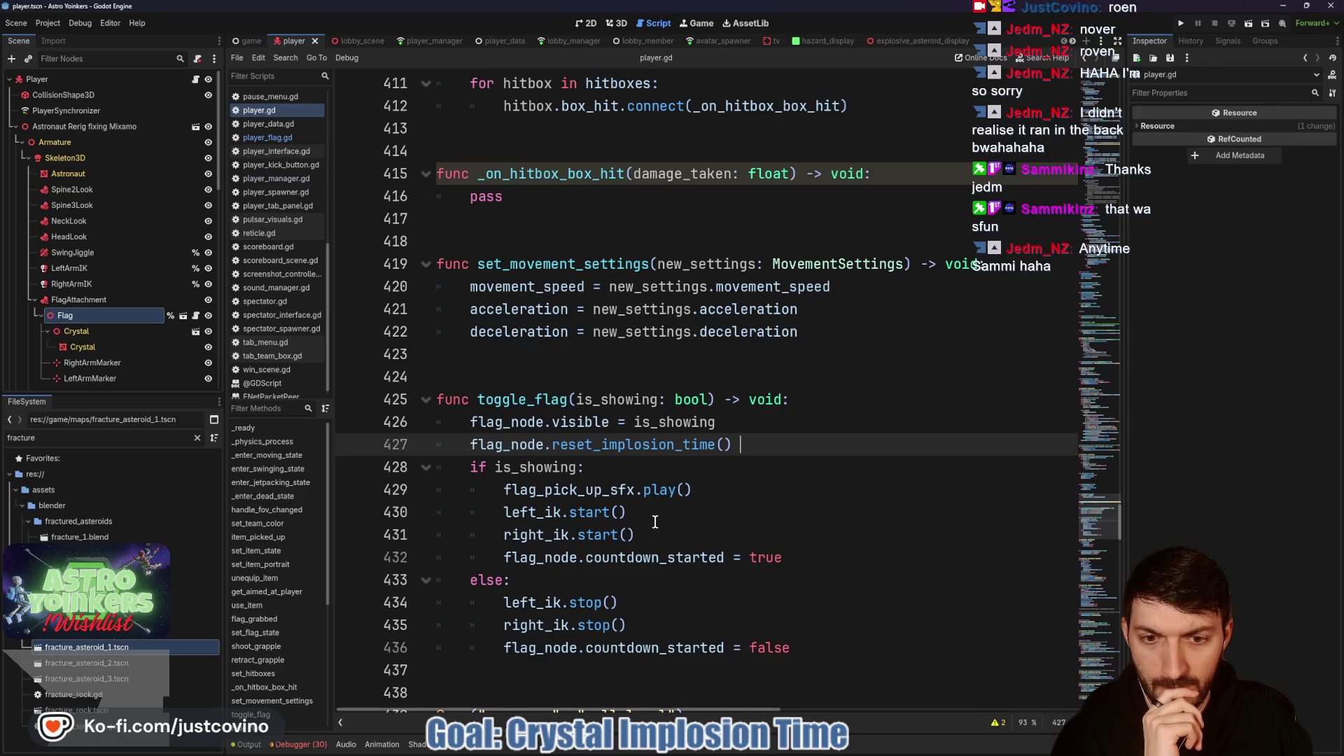
Check where toggle_flag sets countdown_started on line 432, then return to player_flag.gd.
double_click(656, 557)
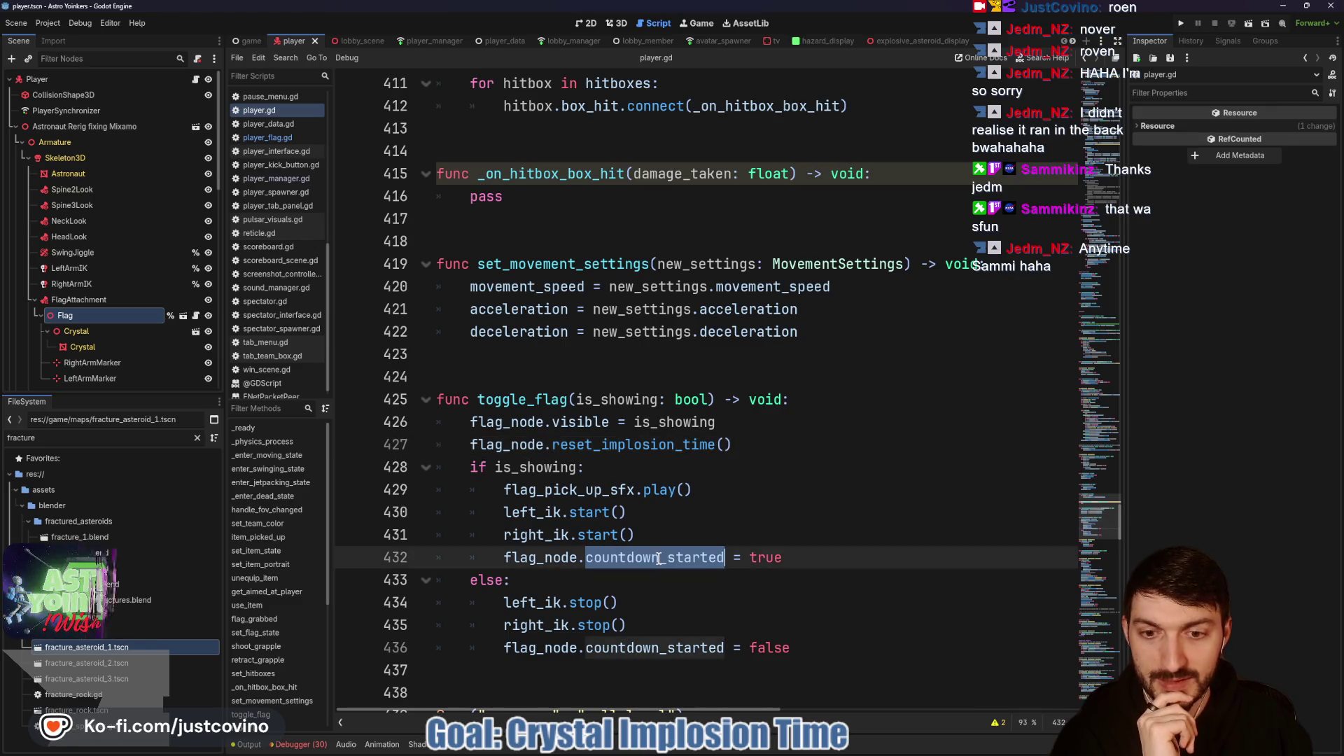
click(834, 559)
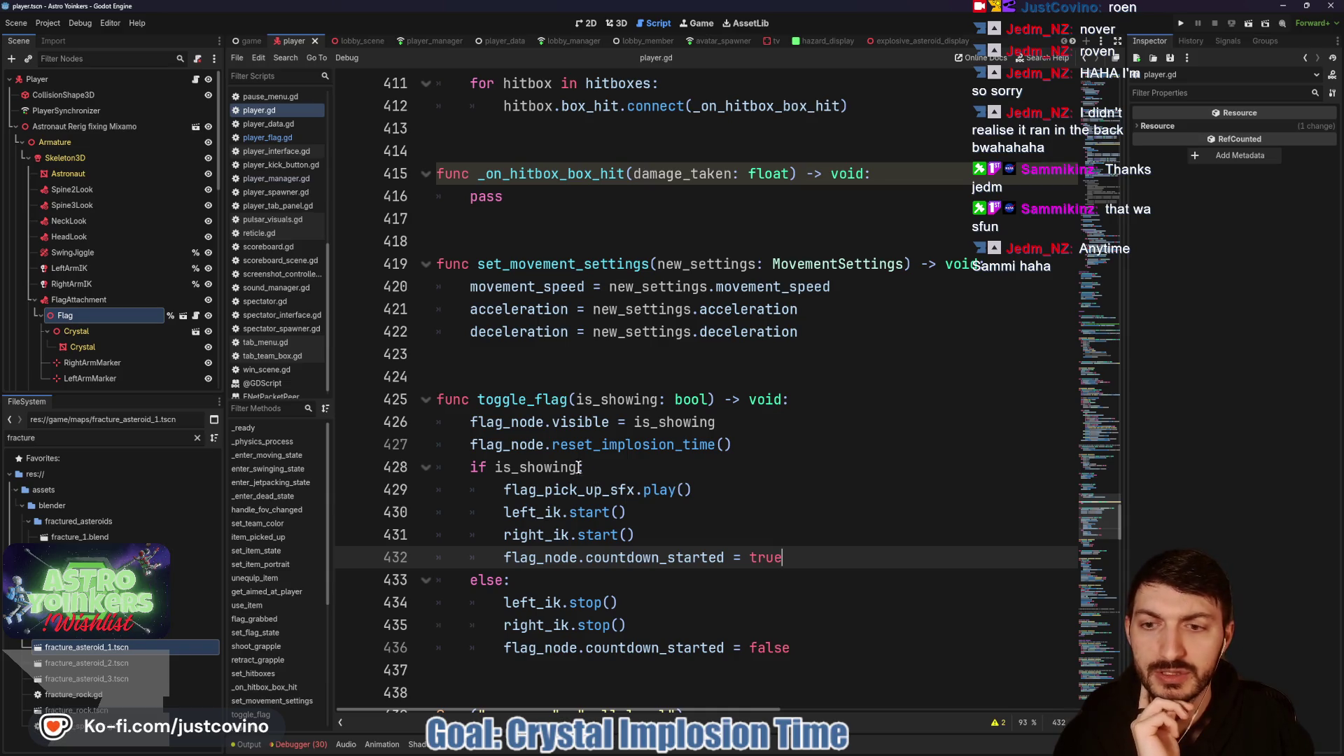
click(193, 317)
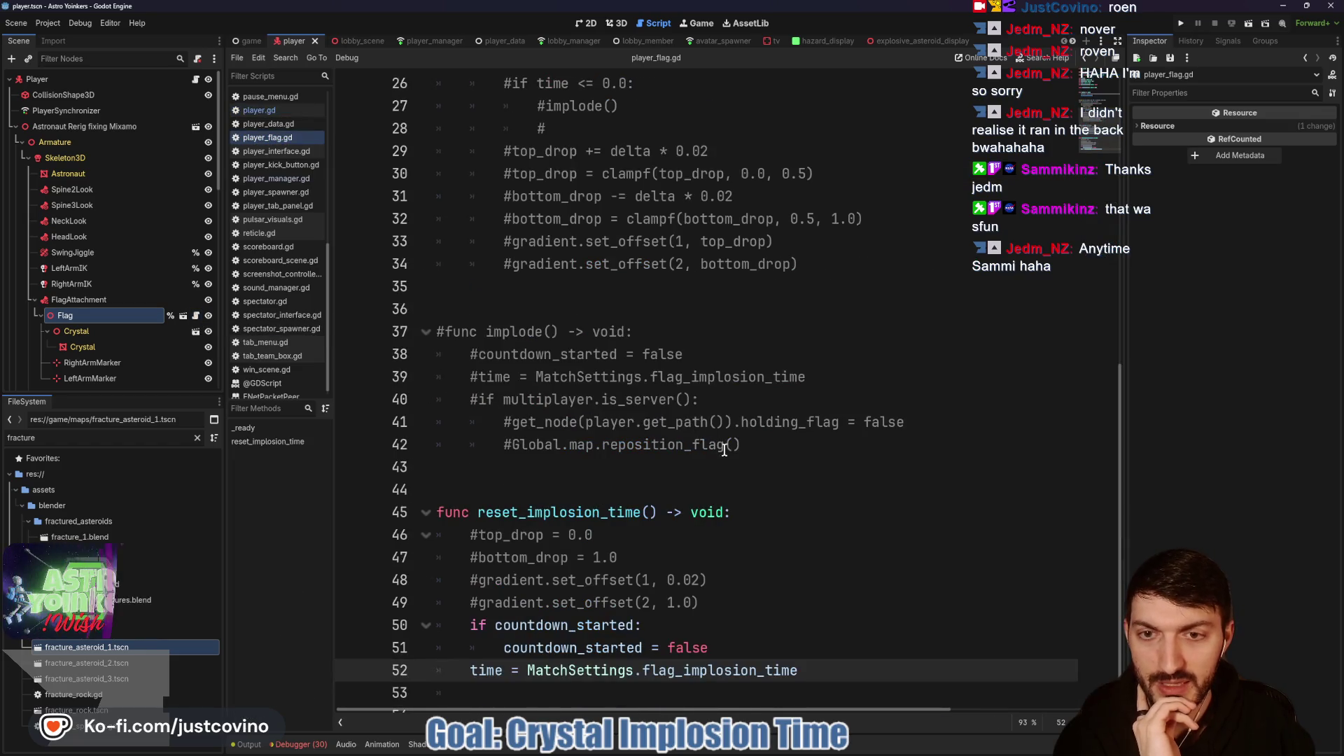
Uncomment the _process function with Ctrl+K.
scroll(722, 448, up, 4)
drag(867, 534, 548, 424)
click(736, 343)
mouse_move(638, 397)
mouse_down()
mouse_move(591, 399)
mouse_move(450, 308)
mouse_move(450, 291)
mouse_move(460, 297)
mouse_up()
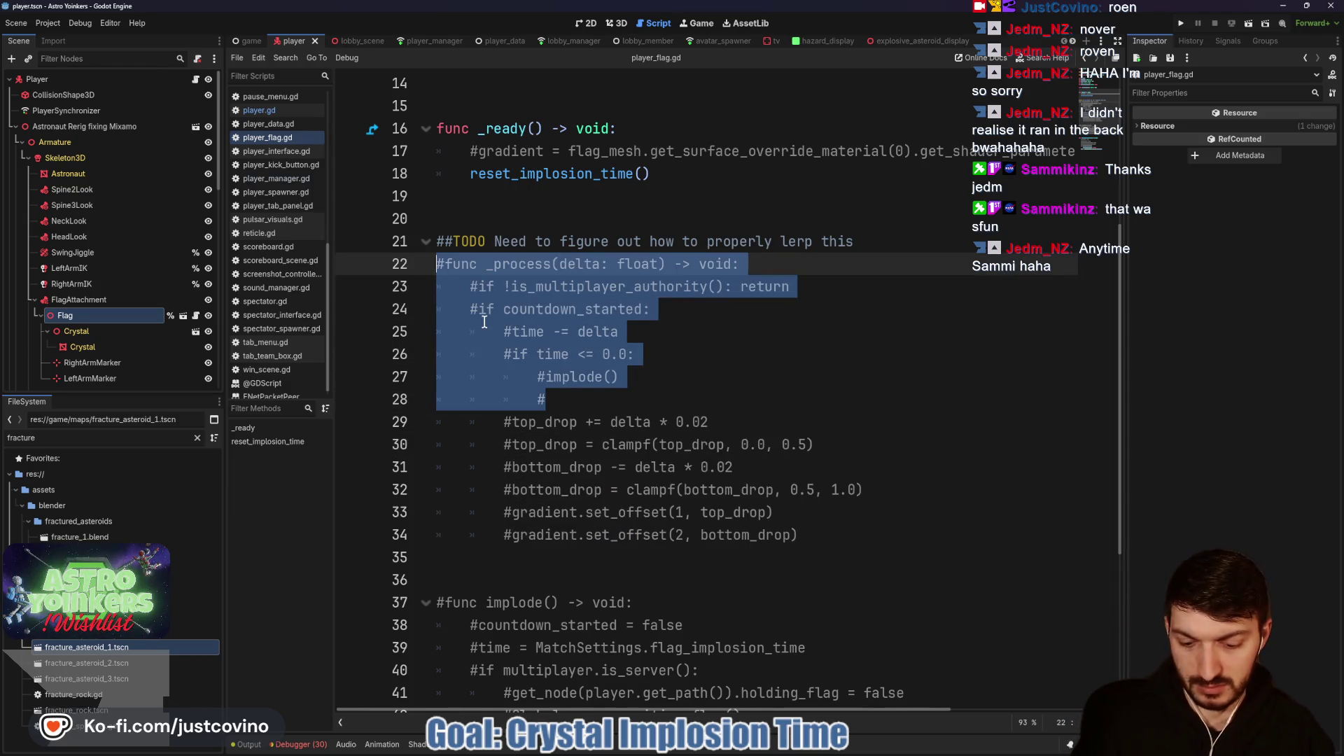
key(ctrl+k)
click(687, 333)
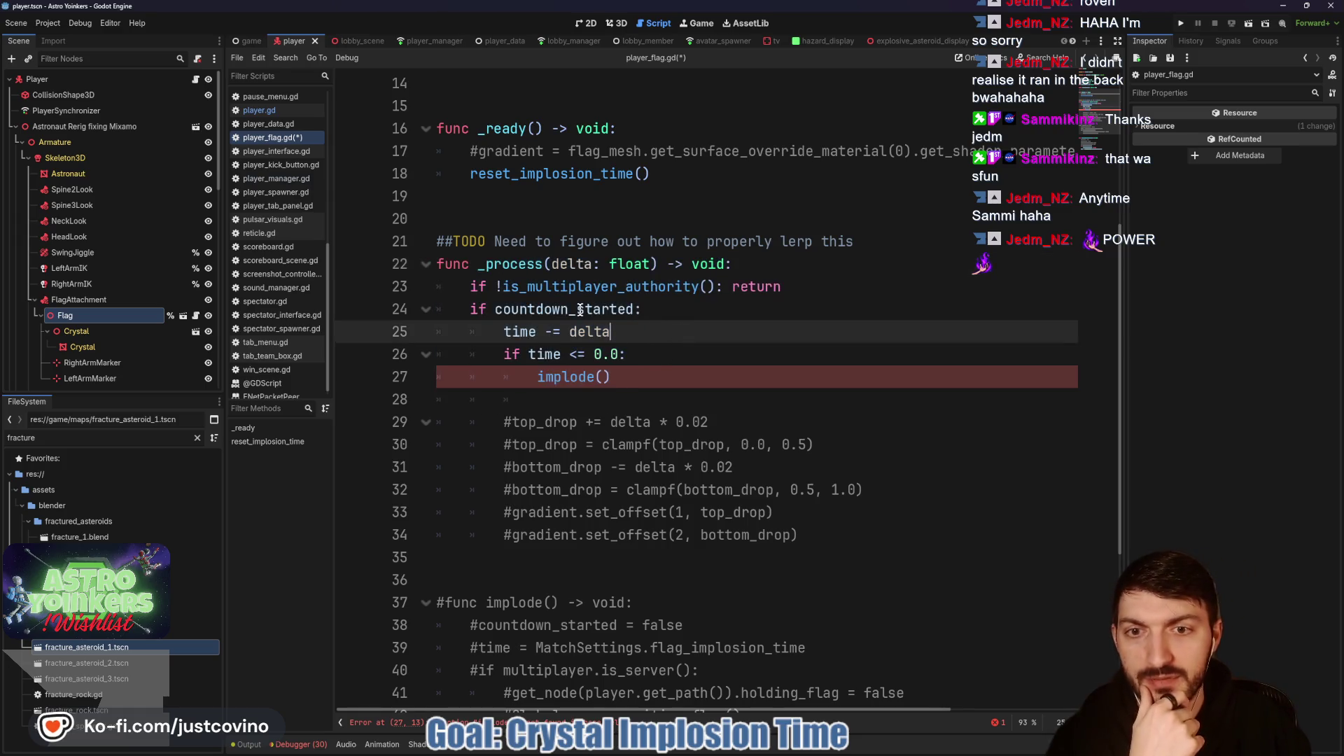
Replace the implode() call on line 27 with PlayerManager.request_implosion().
key(Down)
key(Down)
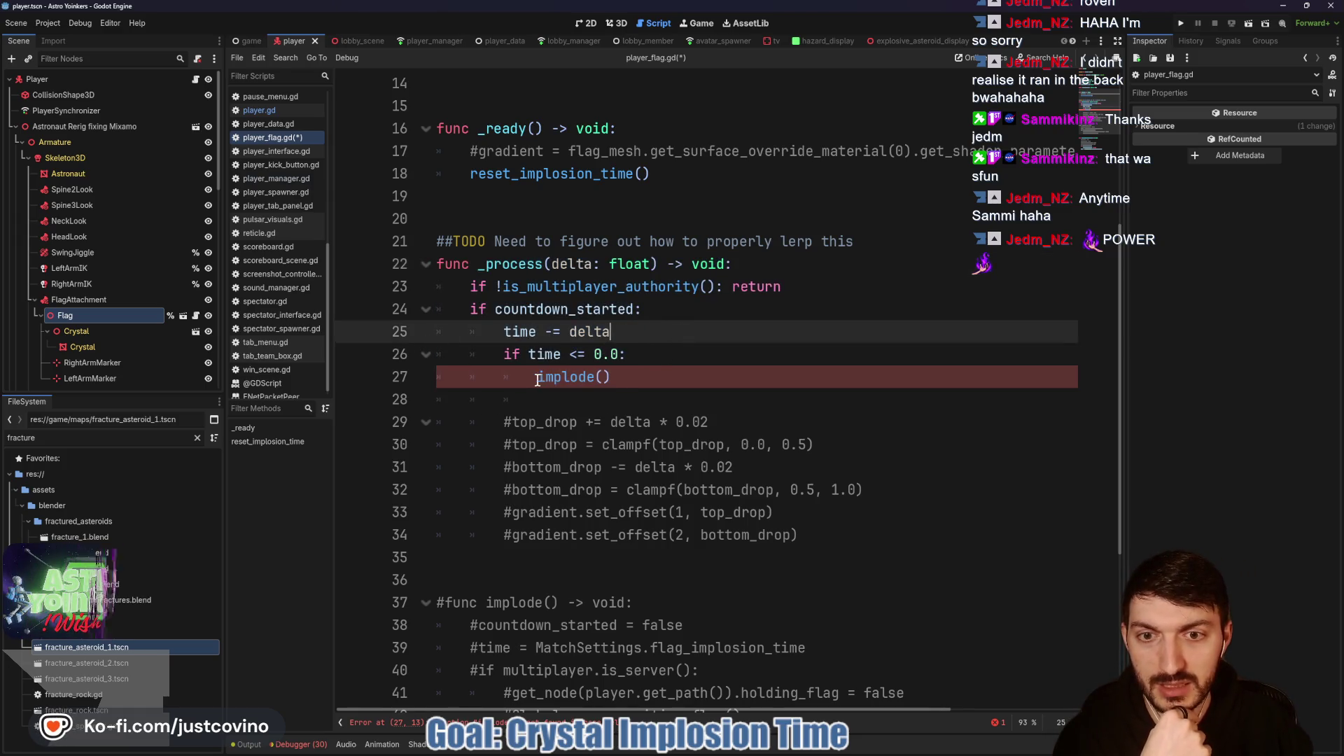
key(Home)
drag(613, 377, 534, 378)
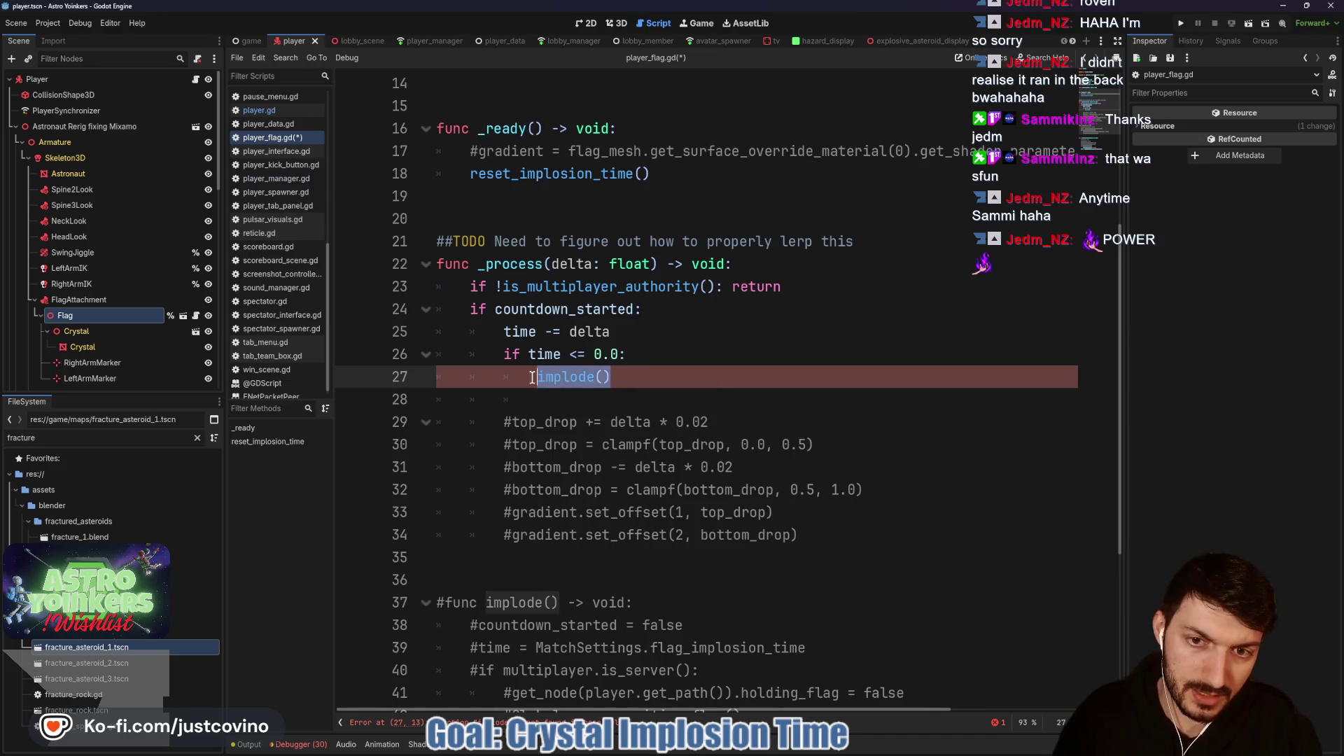
text(PlayerManager.)
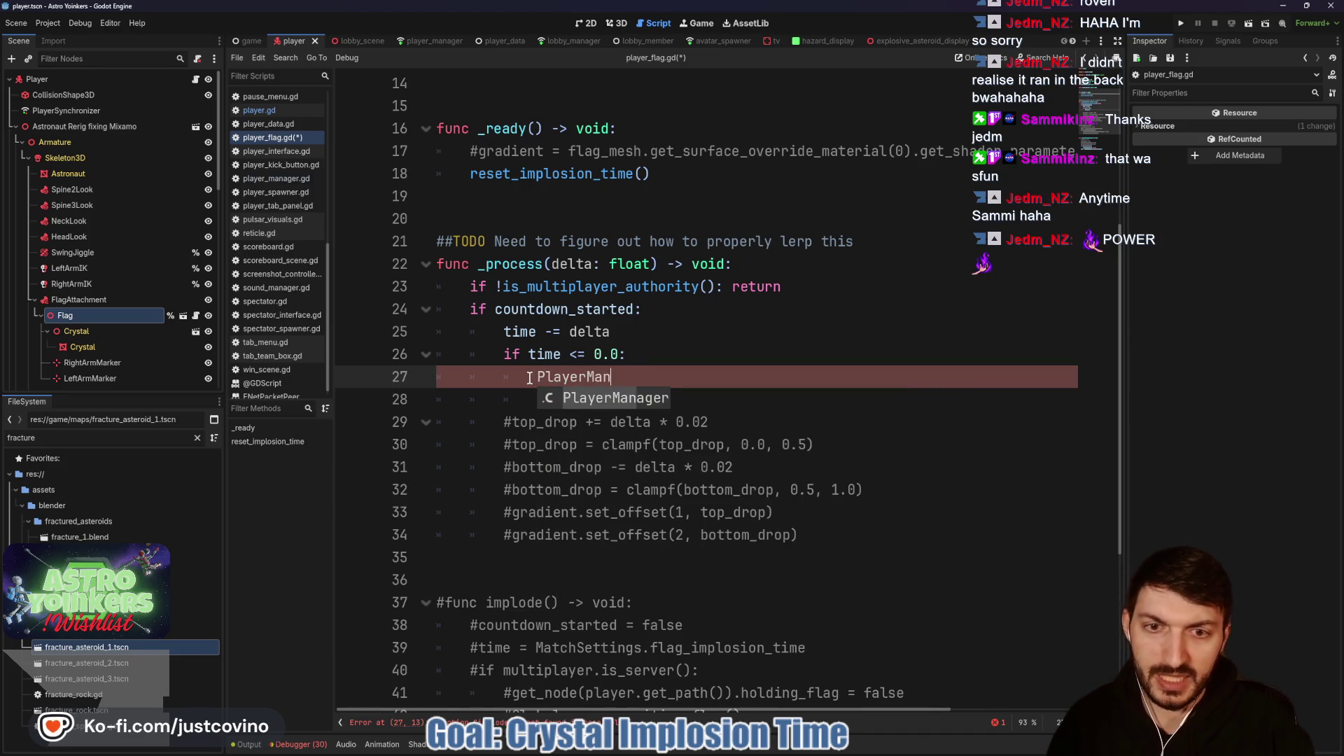
text(request)
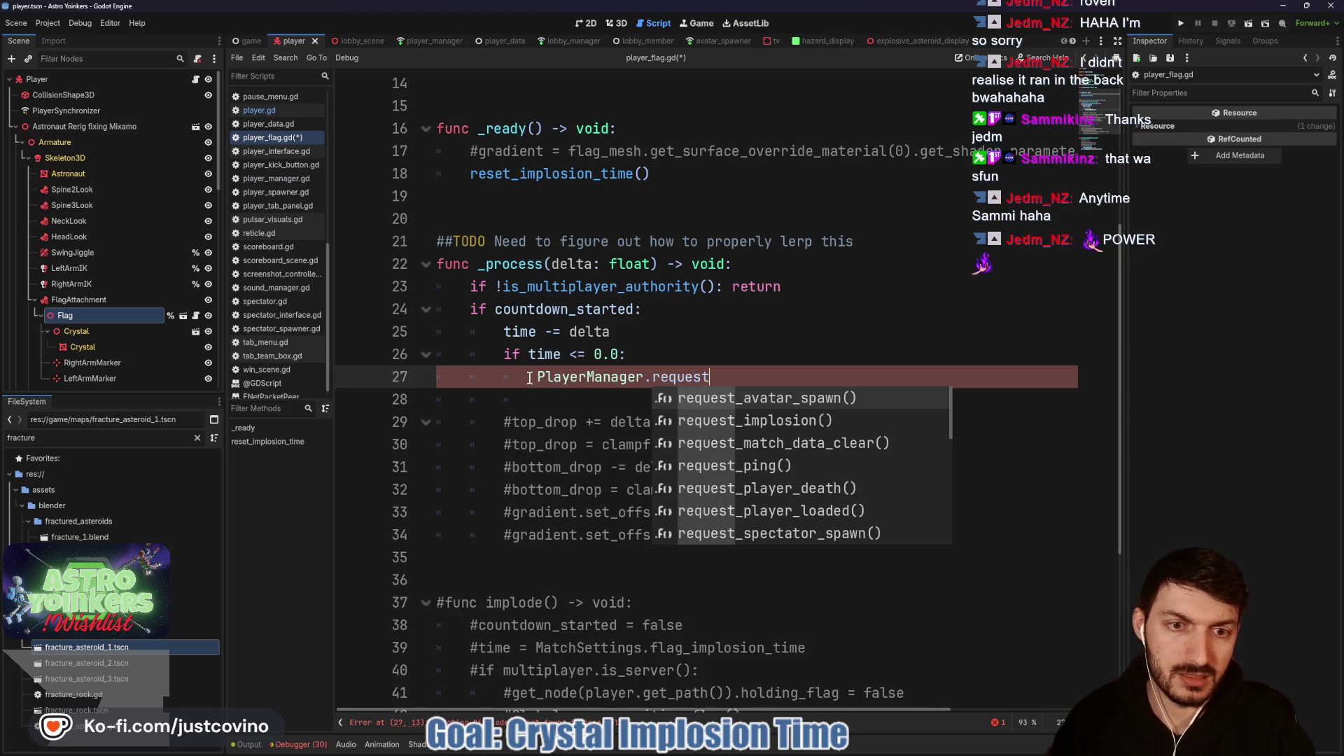
key(Down)
key(Return)
click(611, 401)
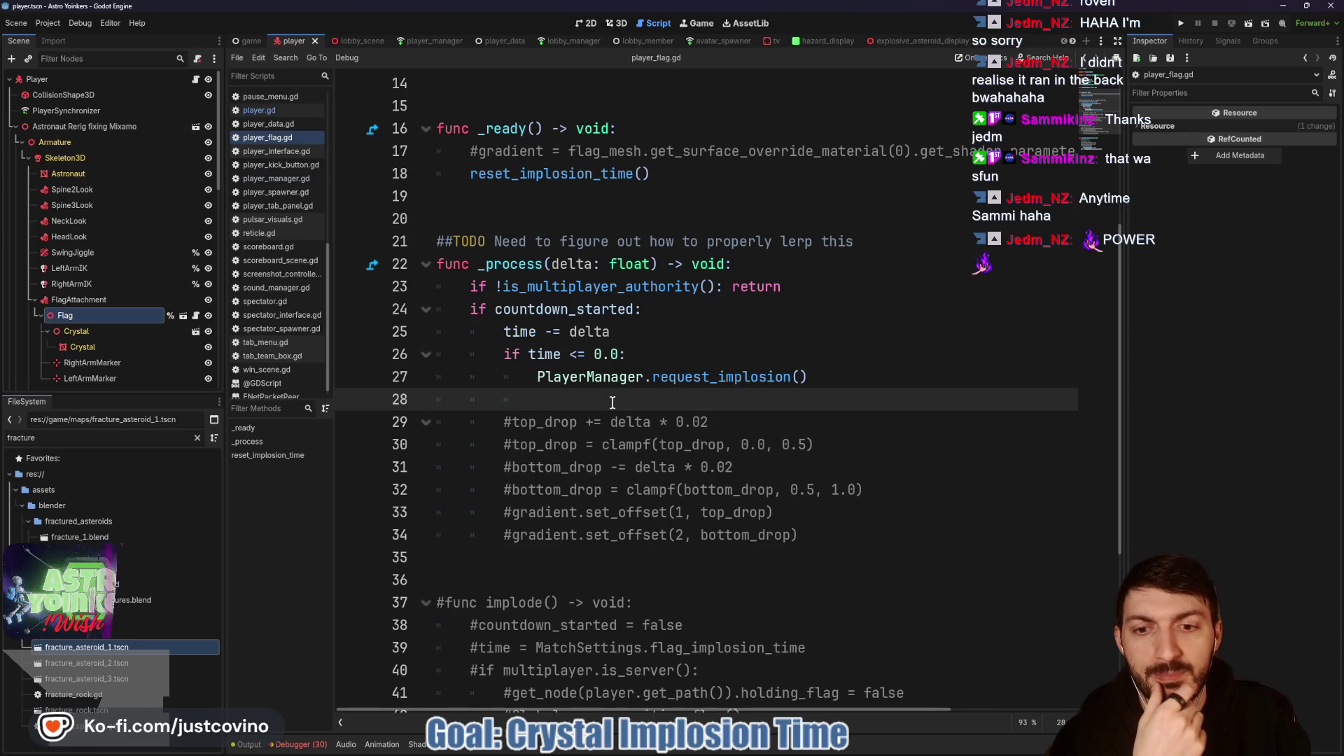
Add countdown_started = false below the implosion request and save the flag script.
scroll(612, 403, down, 4)
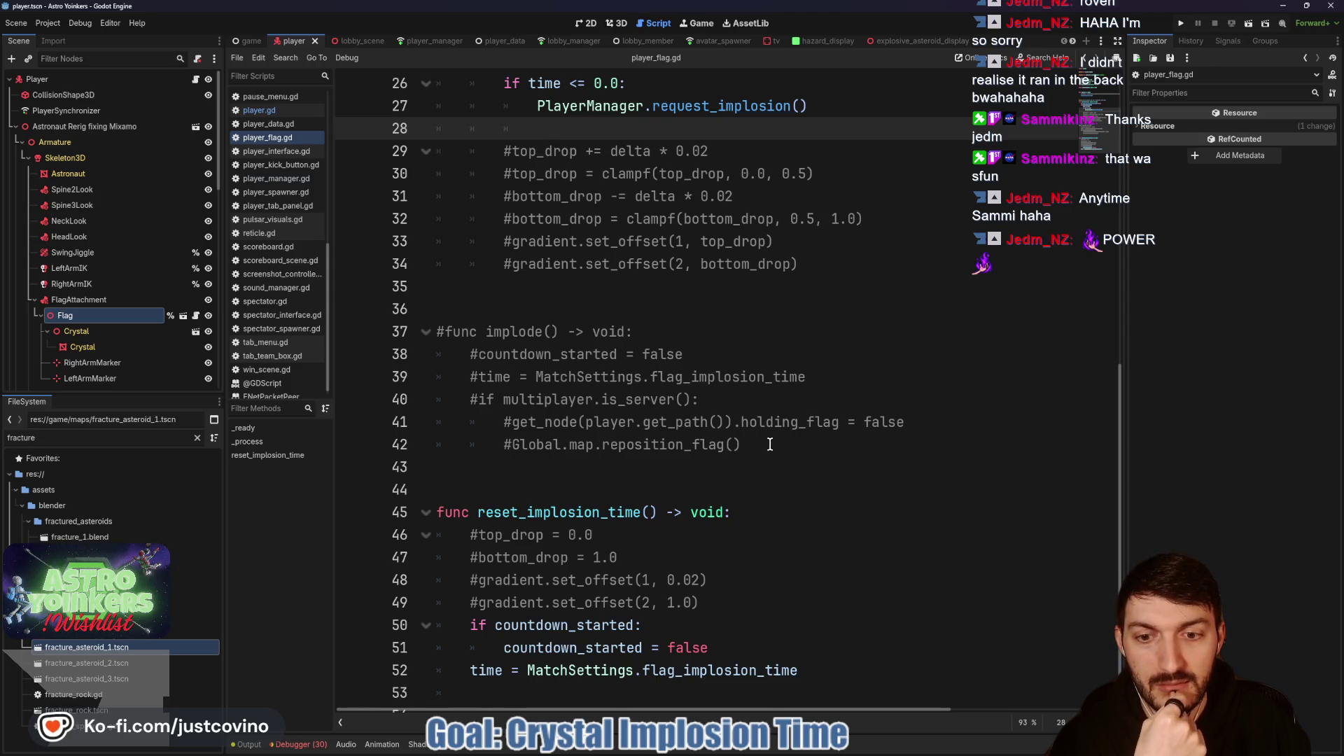
scroll(770, 445, up, 1)
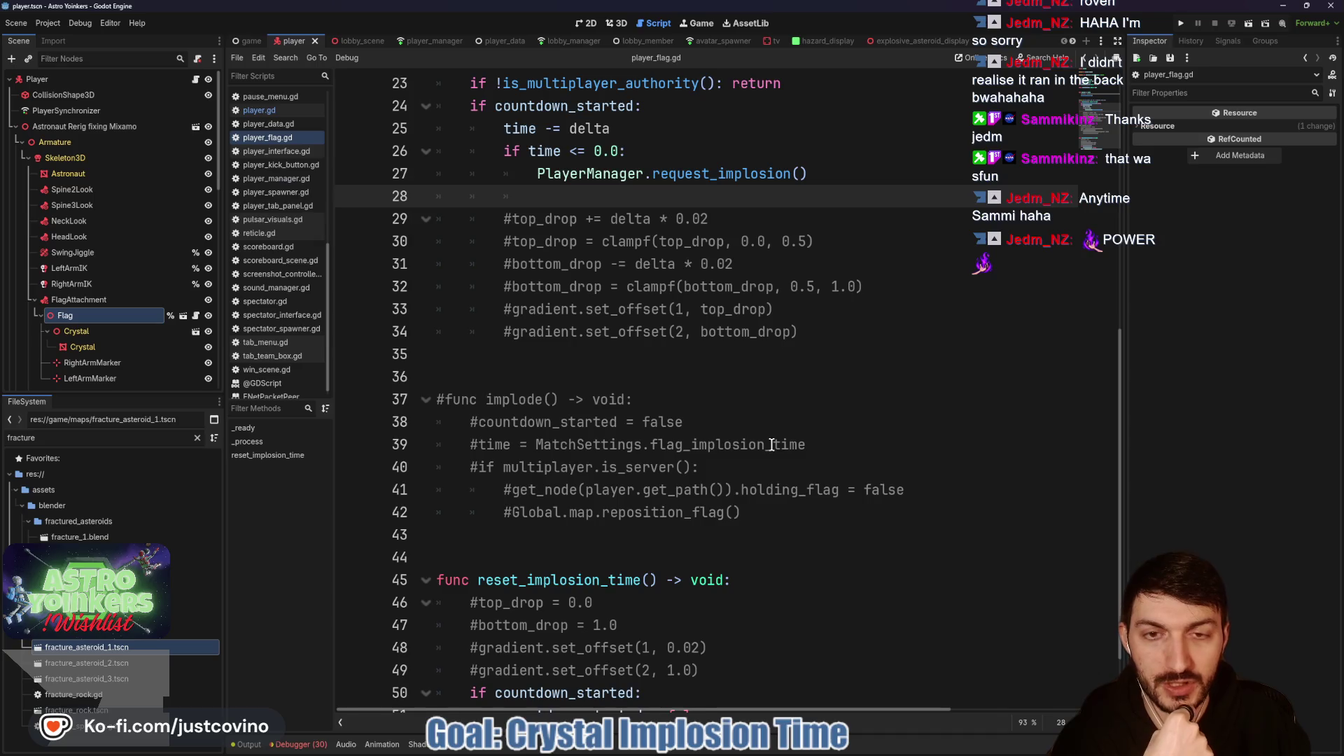
scroll(770, 445, up, 1)
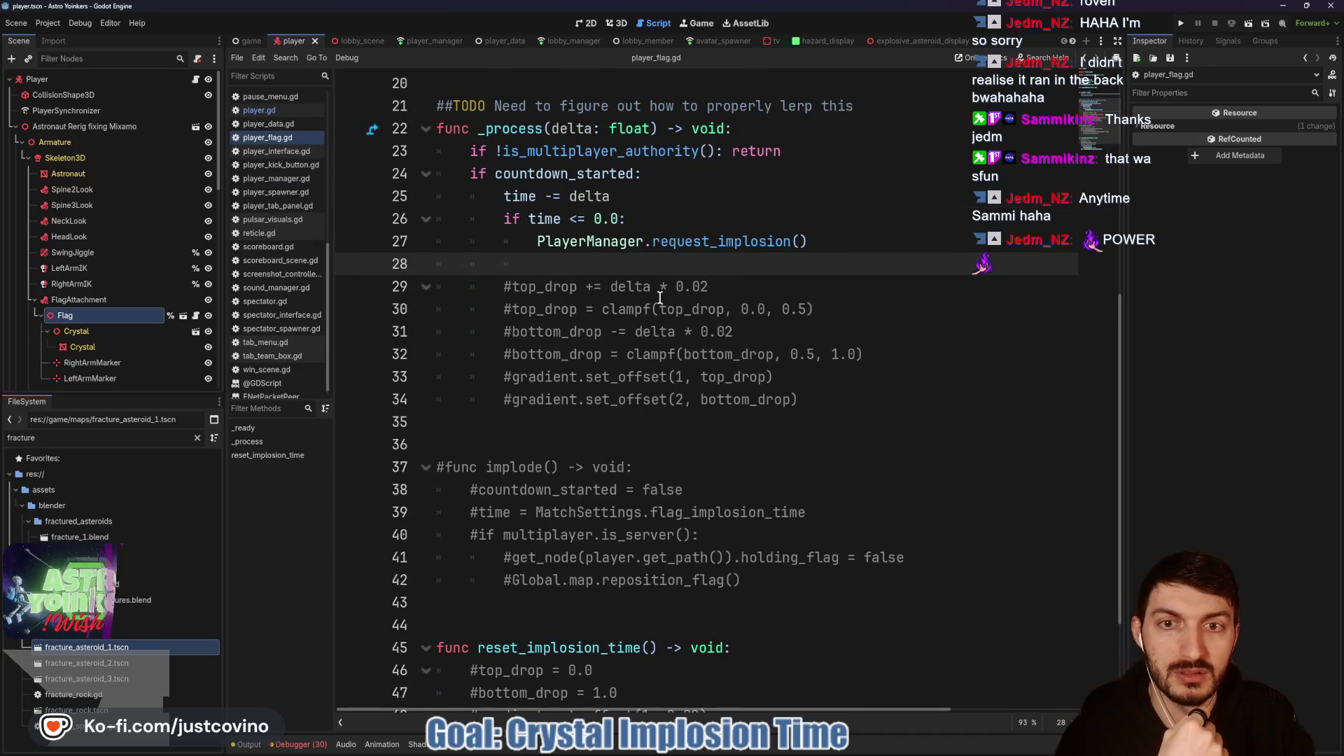
click(656, 226)
key(Return)
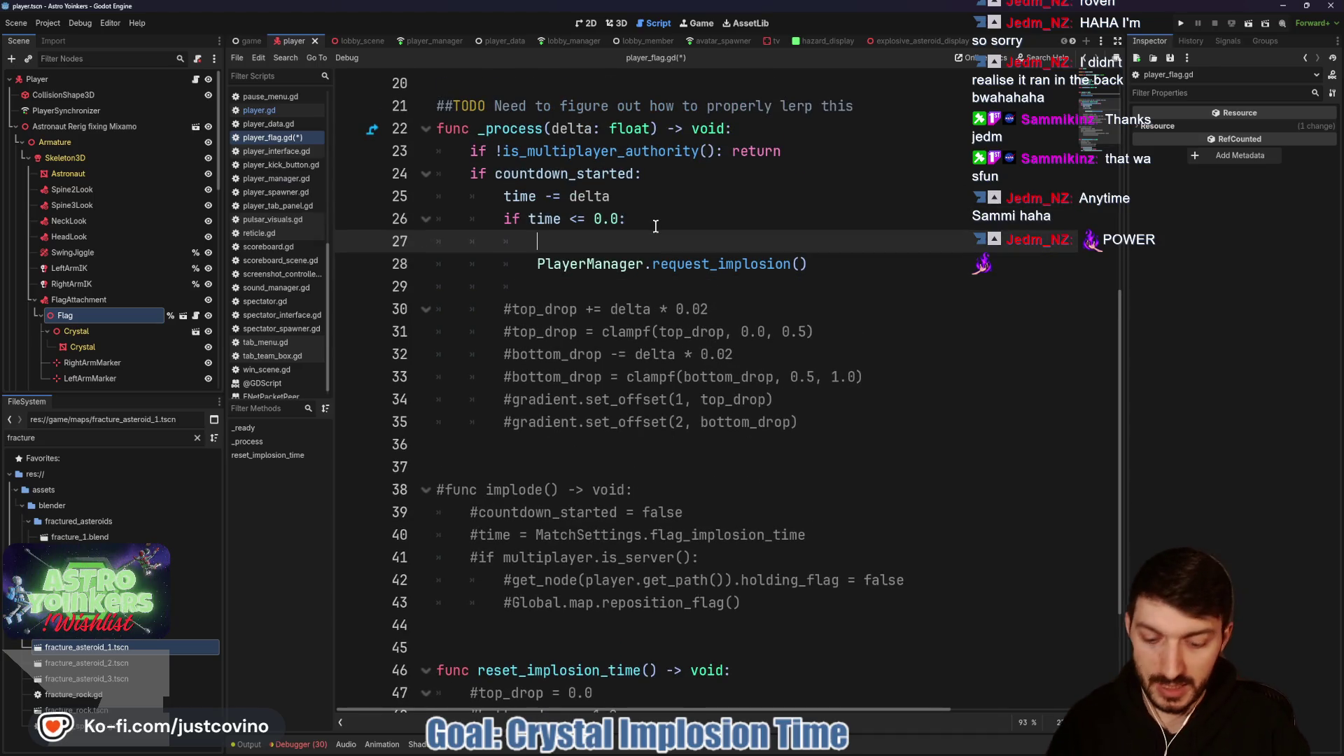
text(count)
key(Return)
text(= fa)
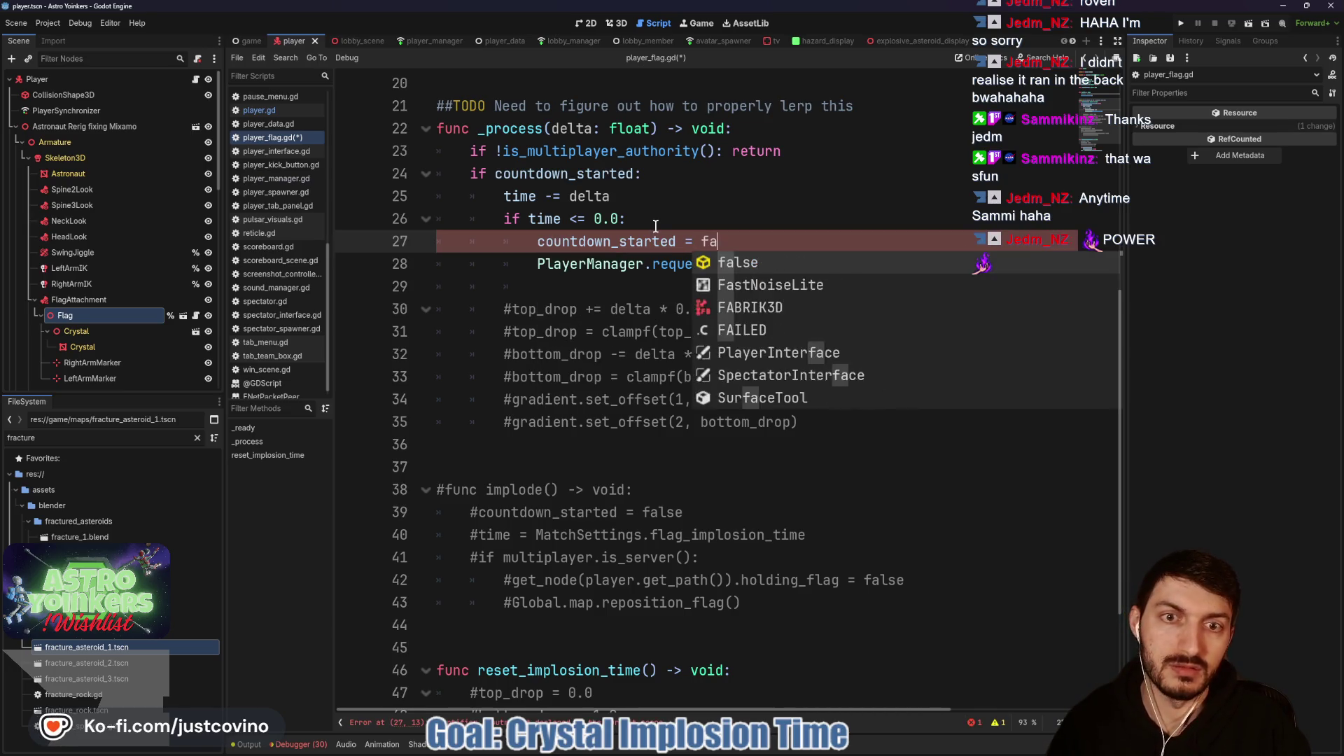
key(Return)
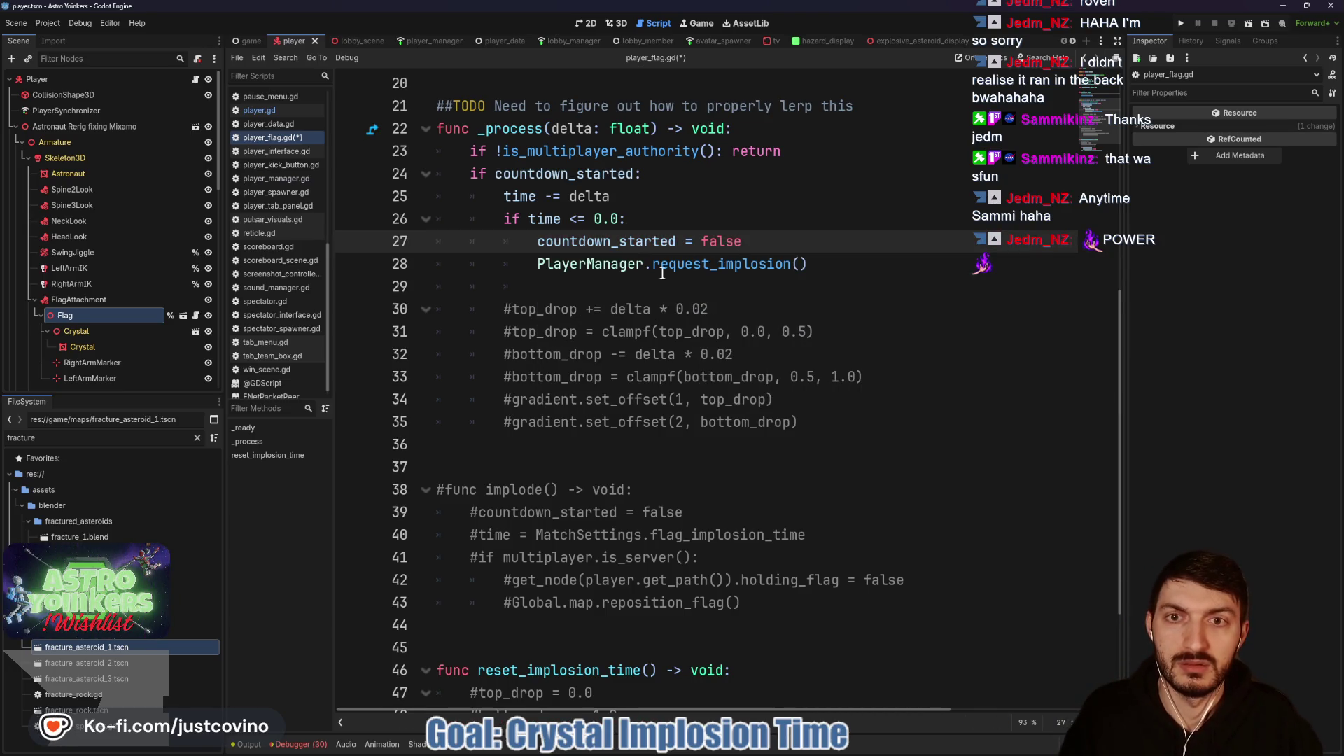
drag(769, 249, 479, 248)
key(alt+Down)
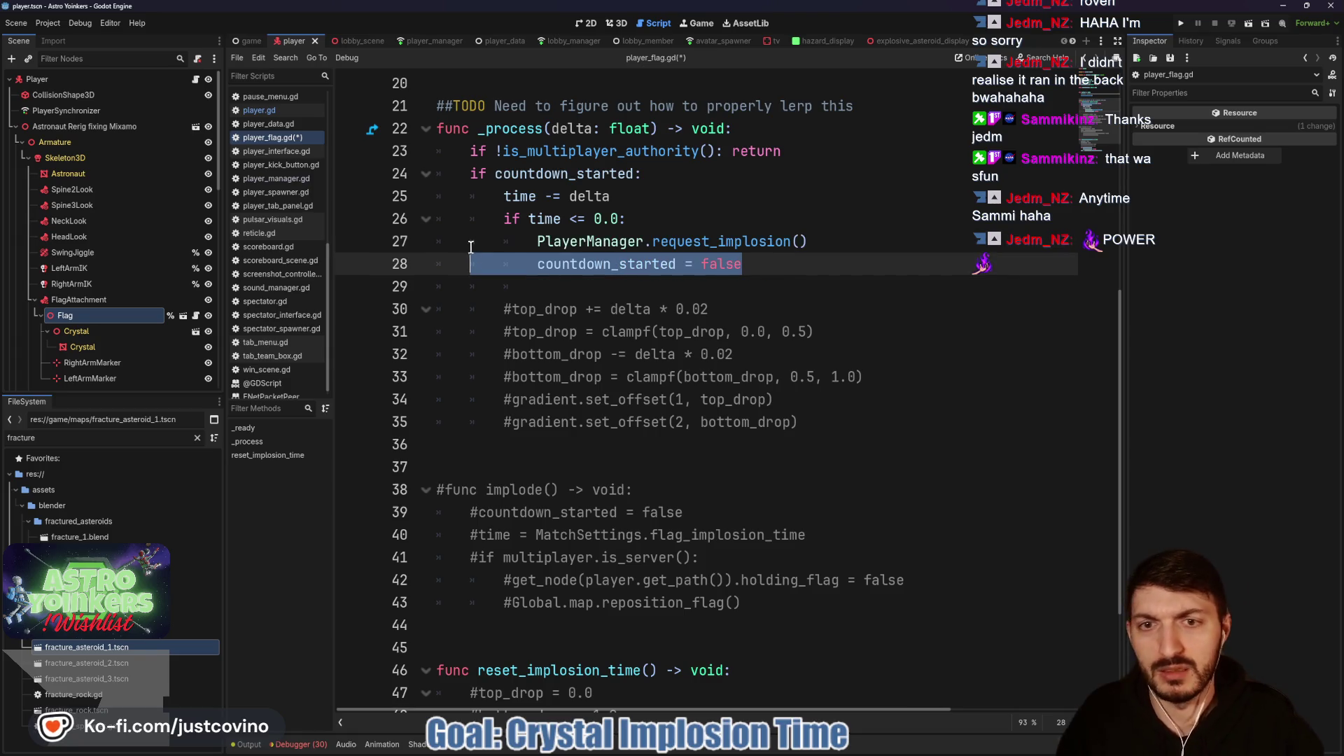
key(ctrl+s)
Delete the old commented-out implode function and its blank lines, then save.
click(742, 602)
drag(715, 600, 448, 494)
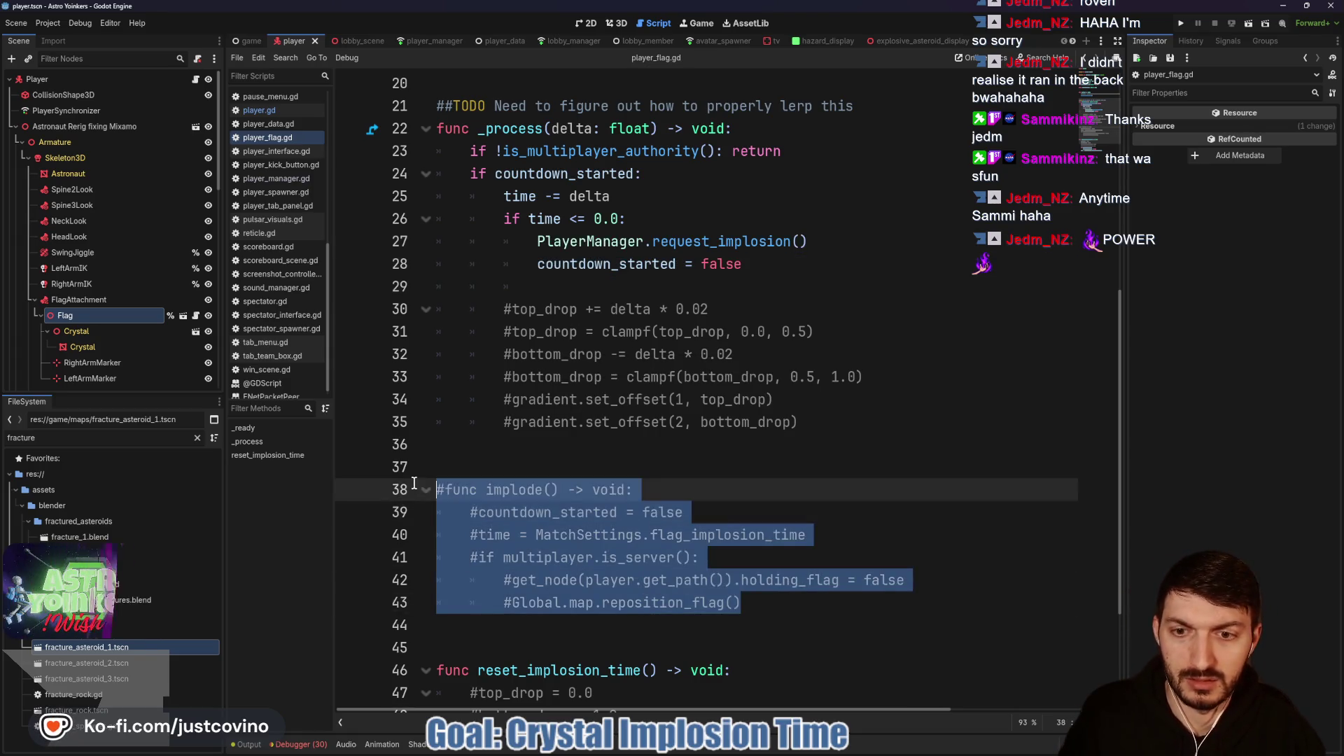
key(BackSpace)
key(BackSpace)
key(Down)
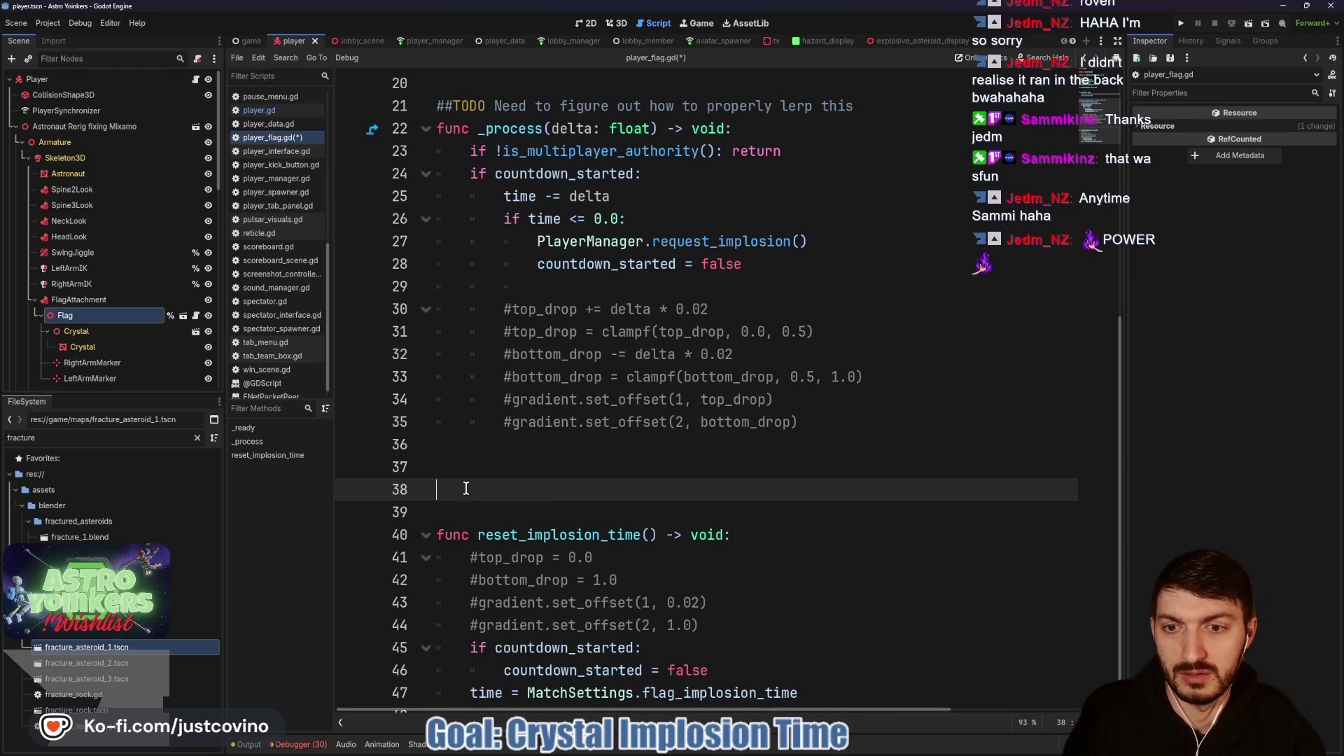
key(BackSpace)
key(BackSpace)
key(BackSpace)
key(ctrl+s)
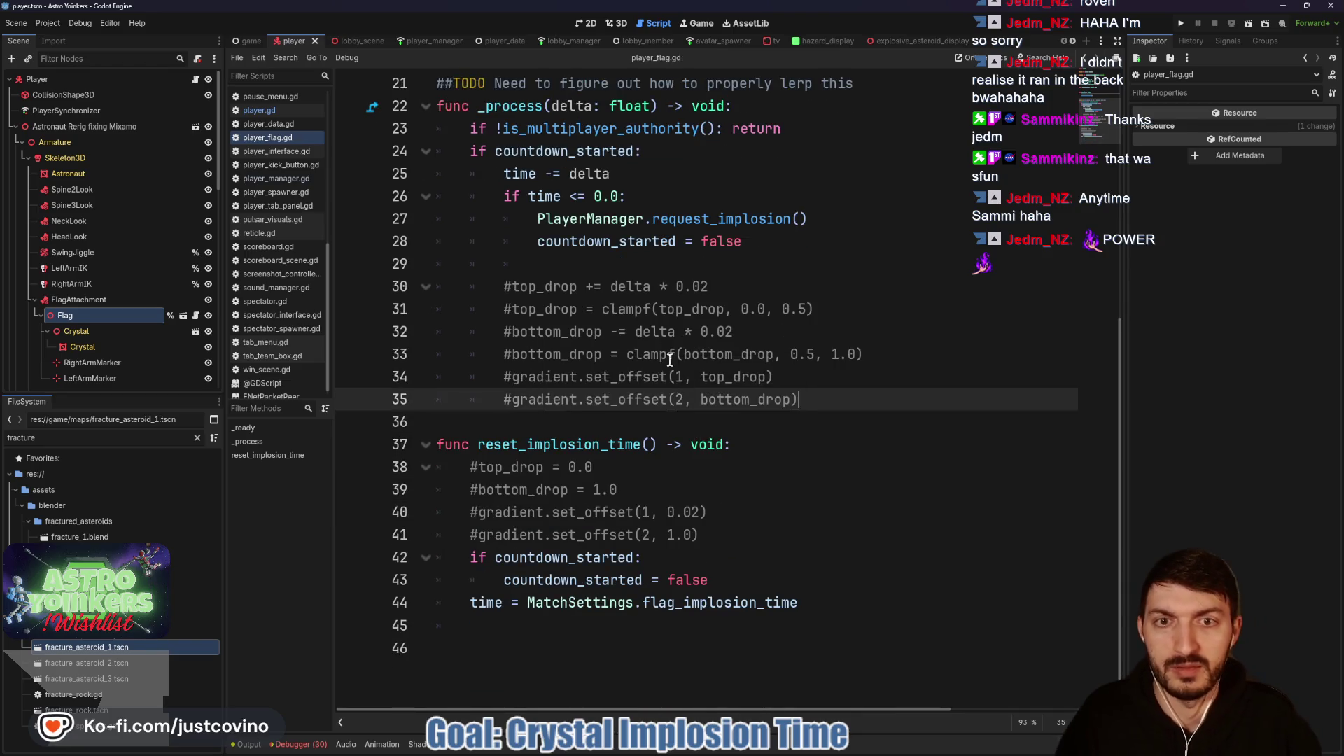
Delete the lerping TODO comment, save, and switch to the 3D view.
scroll(702, 269, up, 2)
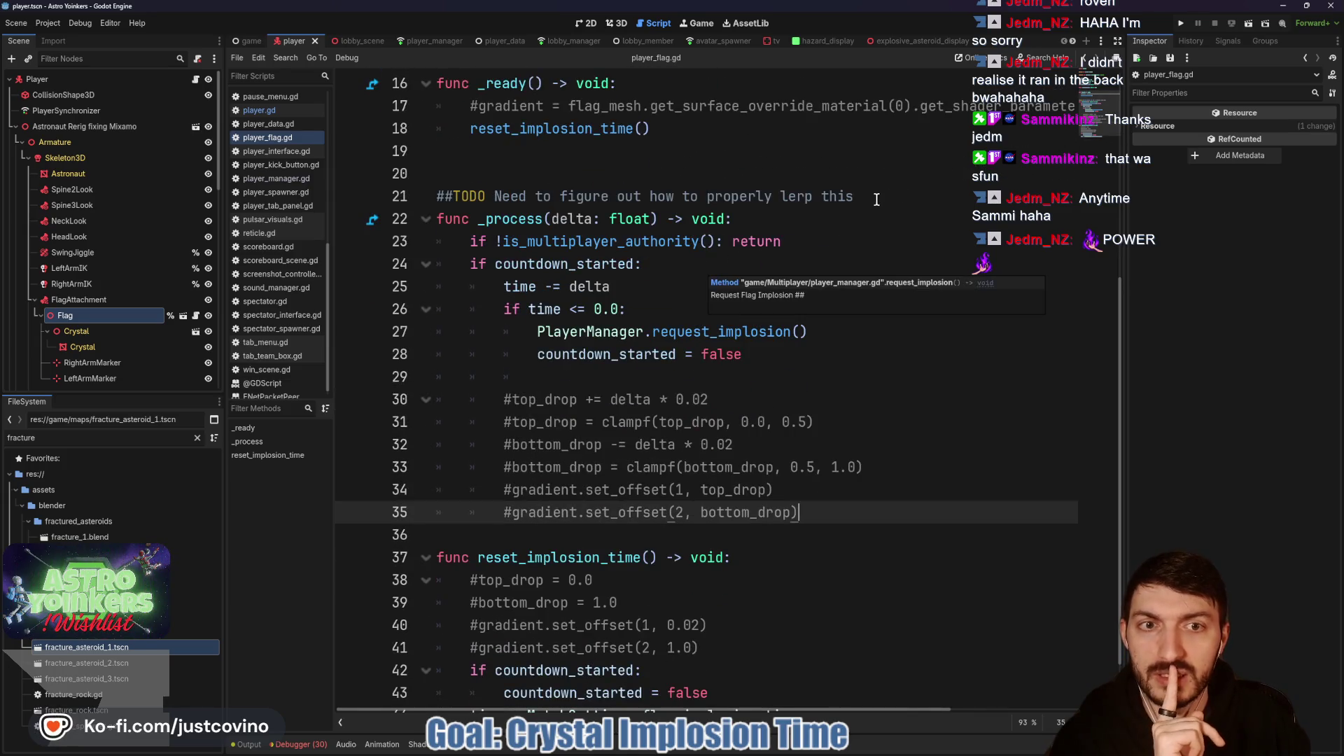
drag(874, 196, 397, 201)
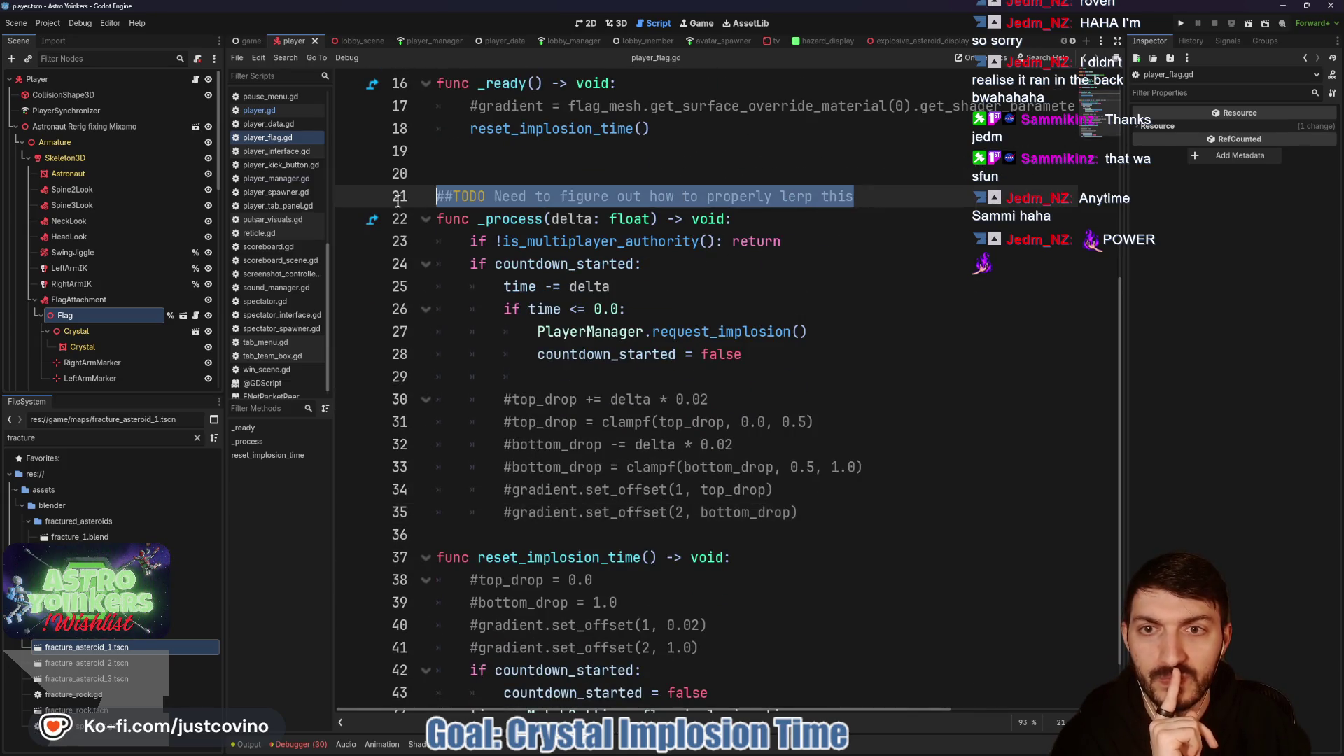
key(BackSpace)
key(BackSpace)
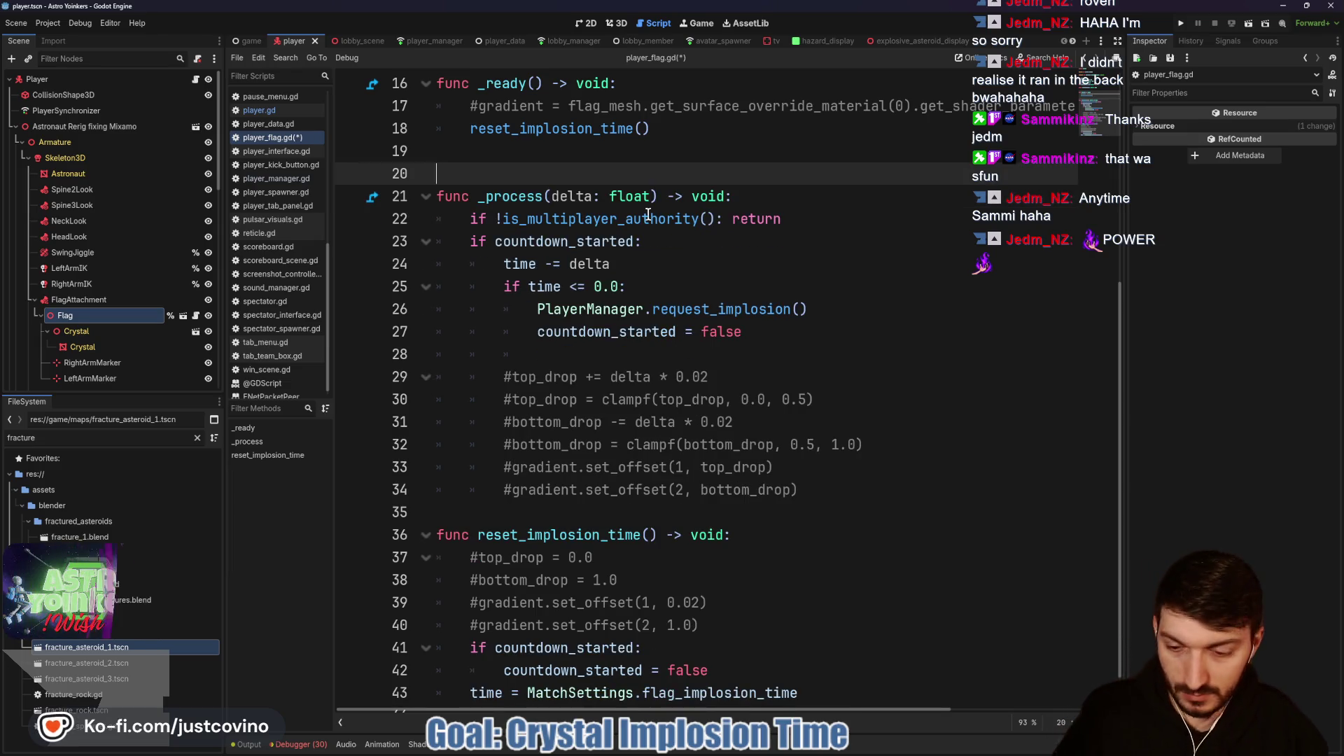
key(ctrl+s)
key(ctrl+F2)
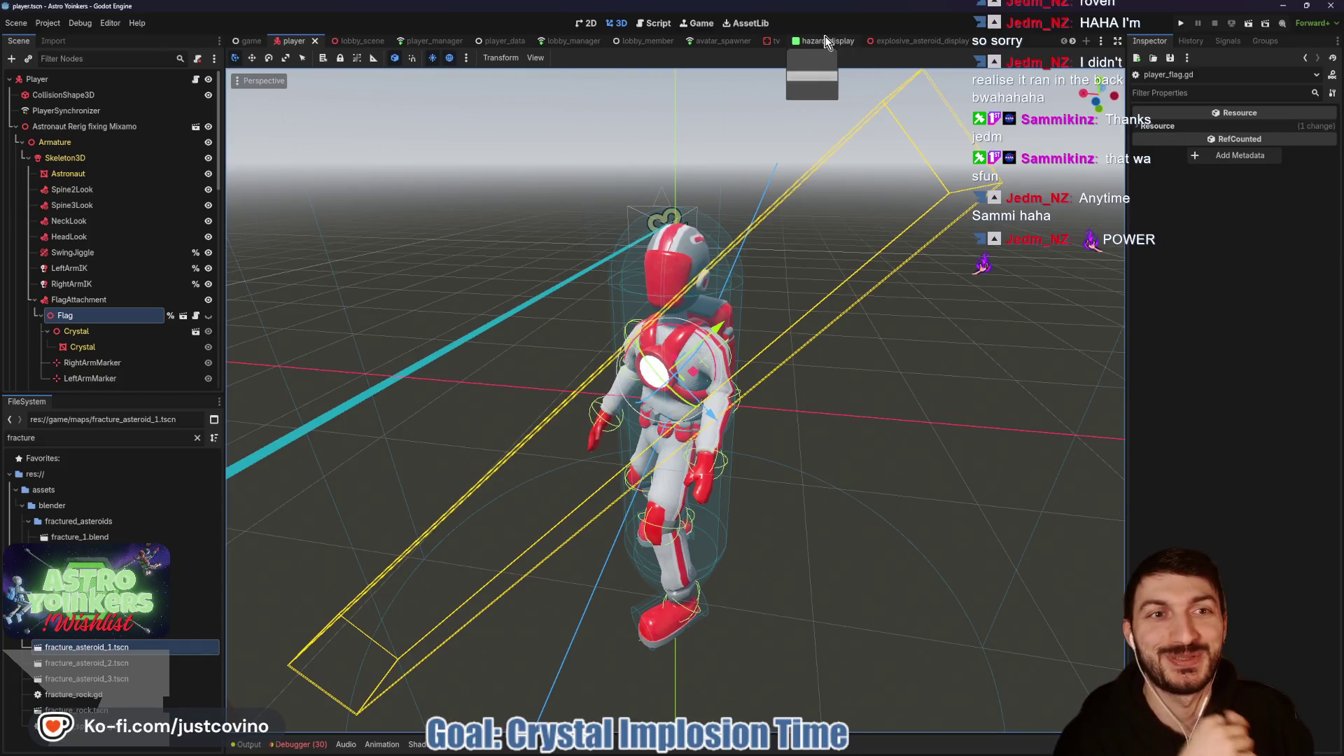
Run the project to start two Astro Yoinkers debug instances.
mouse_move(892, 44)
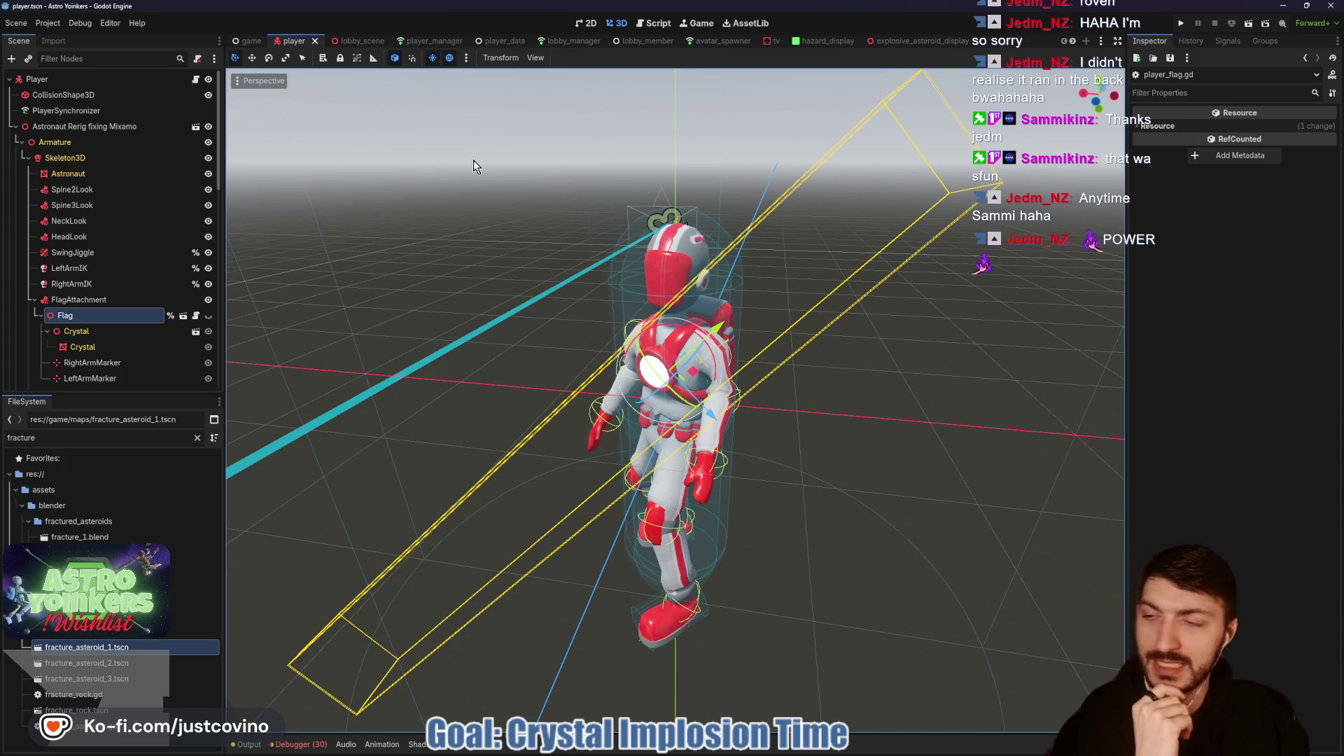
click(1182, 25)
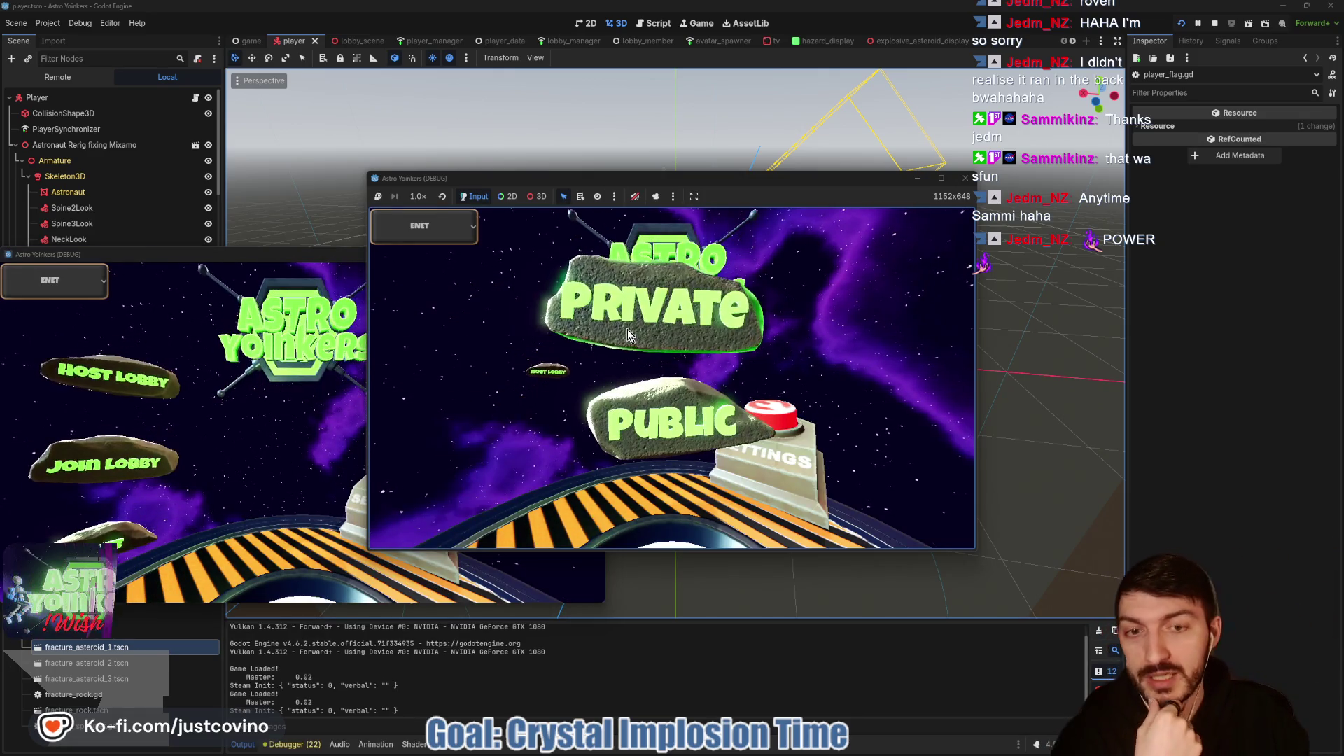
Host a private lobby, place the two game windows side by side, and join from the second.
click(627, 329)
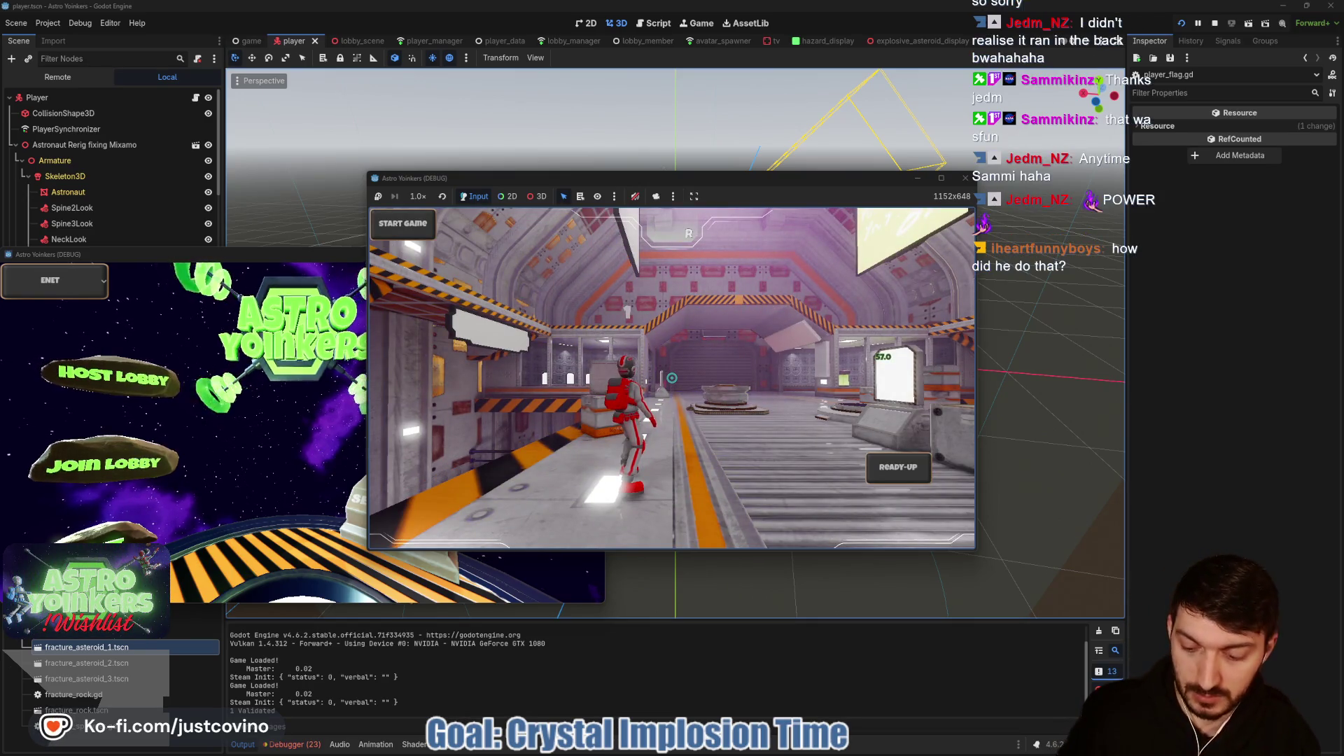
mouse_move(272, 255)
mouse_down()
mouse_move(1022, 219)
mouse_move(1001, 217)
mouse_up()
mouse_move(700, 178)
mouse_down()
mouse_move(399, 196)
mouse_move(416, 189)
mouse_up()
click(888, 413)
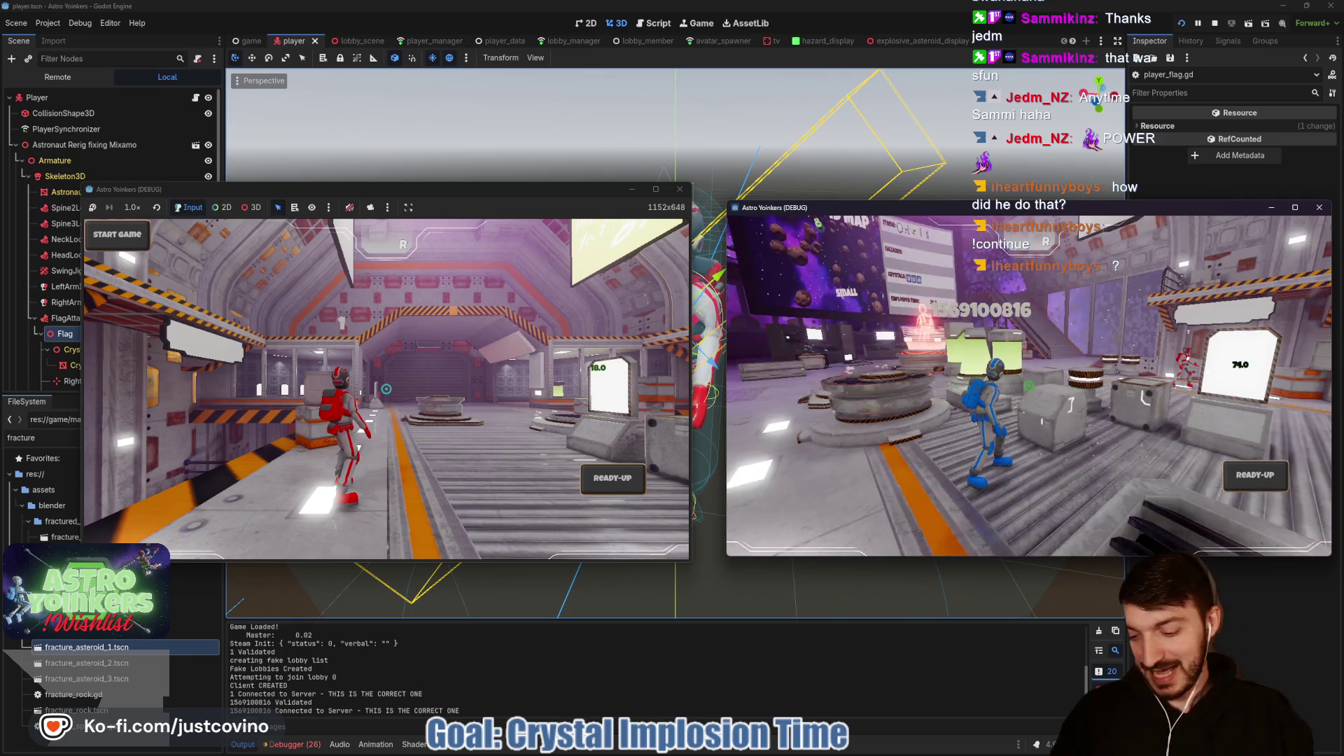
Mark both players ready with R and show the Team Red / Team Blue scoreboard.
key(r)
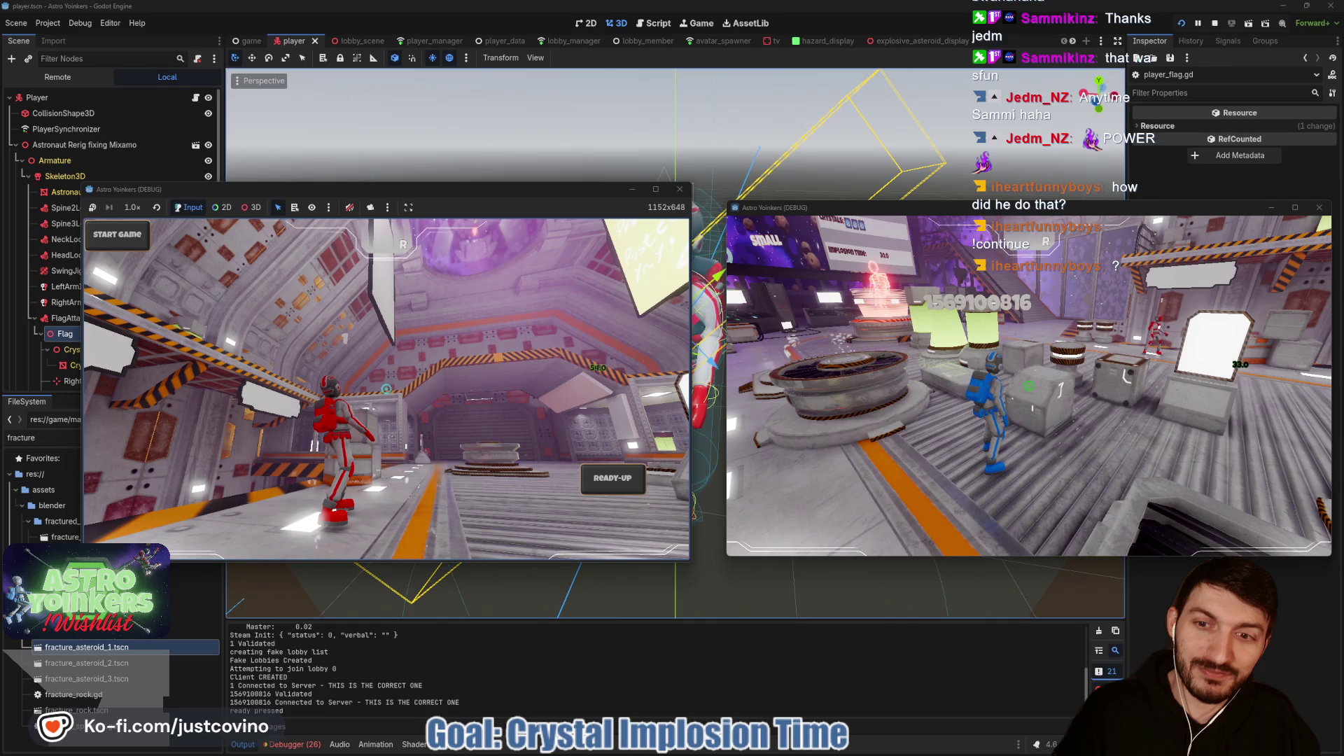
key(r)
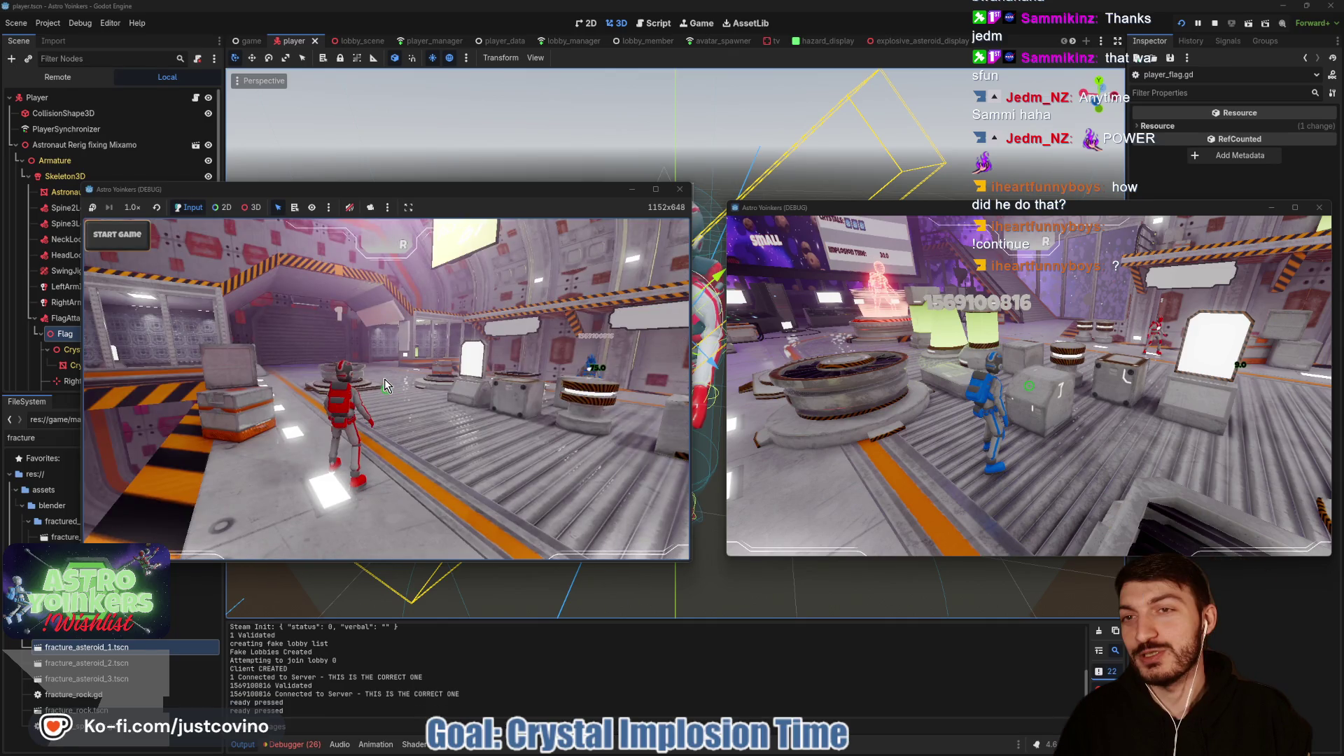
key(Tab)
key(Tab)
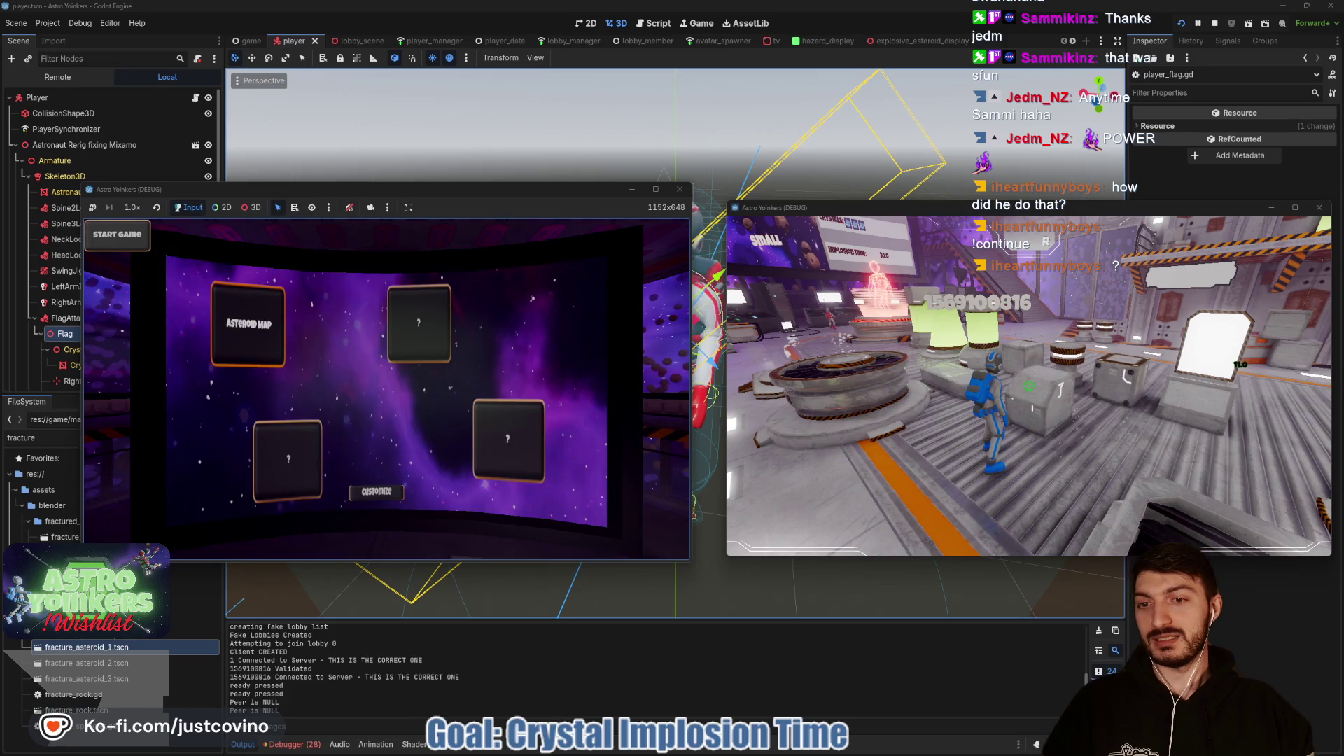
In the Crystals customization, lower Implosion Time from 30 to 5, then start the Asteroid Map match.
key(e)
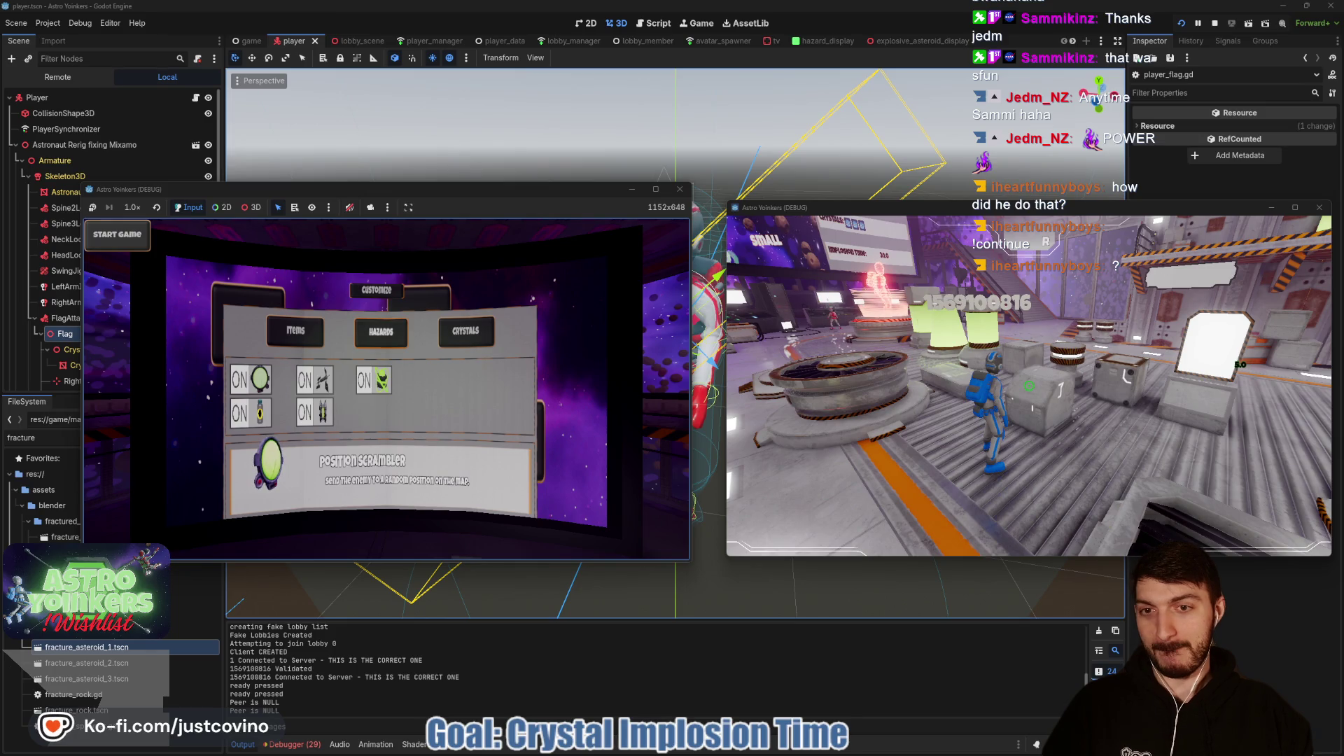
key(Right)
key(Right)
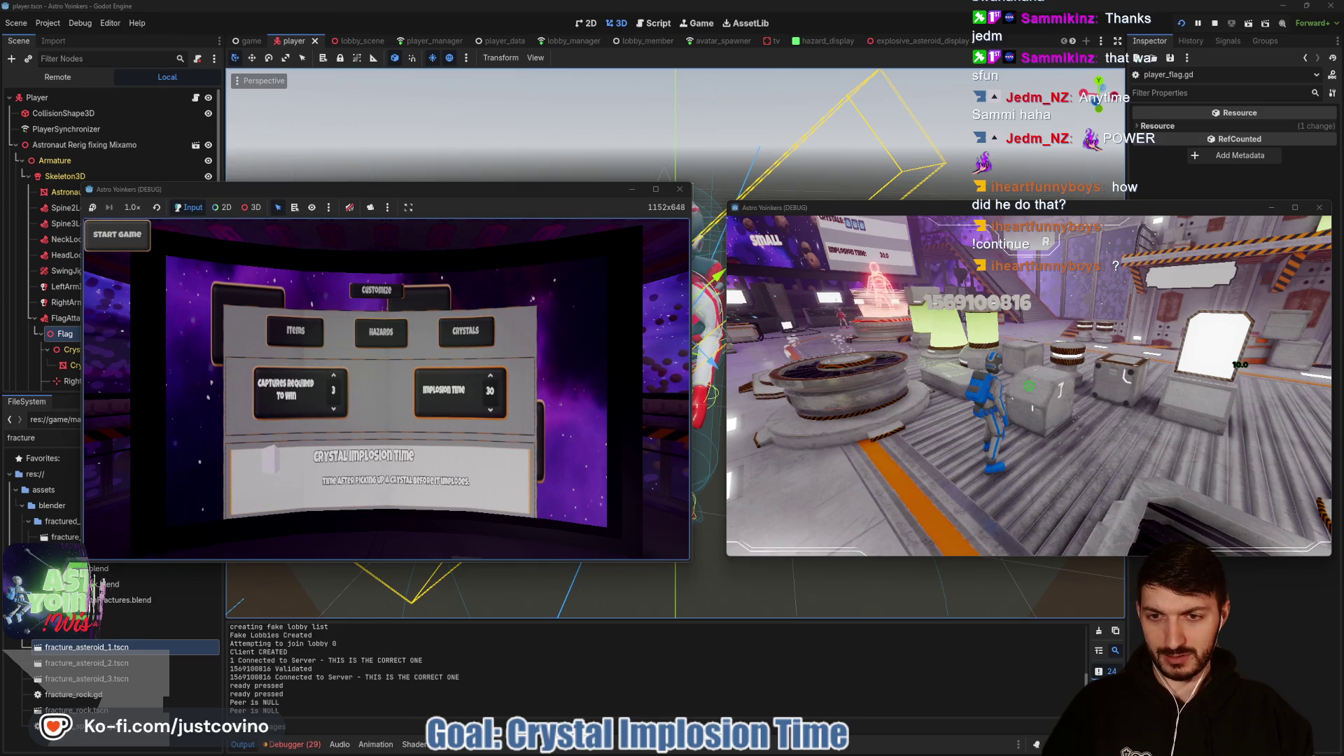
key(Down)
key(Down)
key(Down)
key(Down)
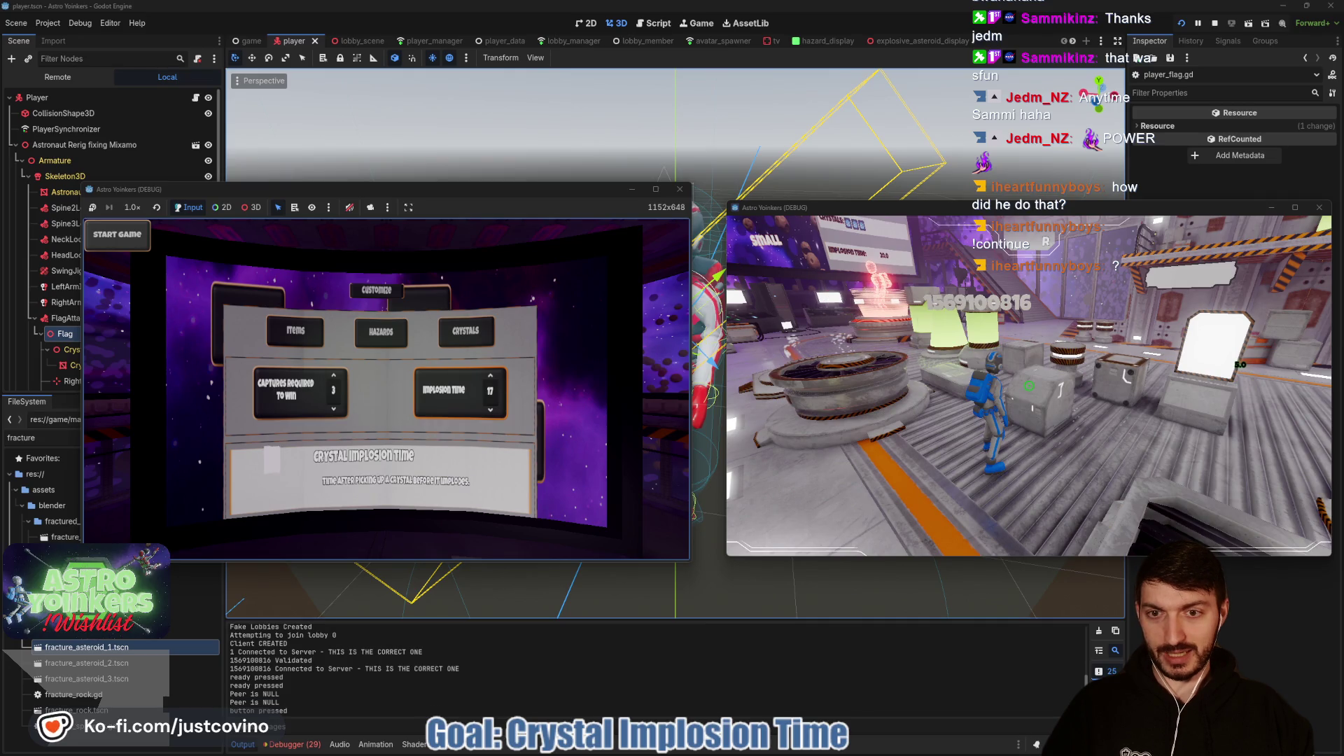
key(Down)
key(Down)
key(Down)
key(Down)
key(Down)
key(Down)
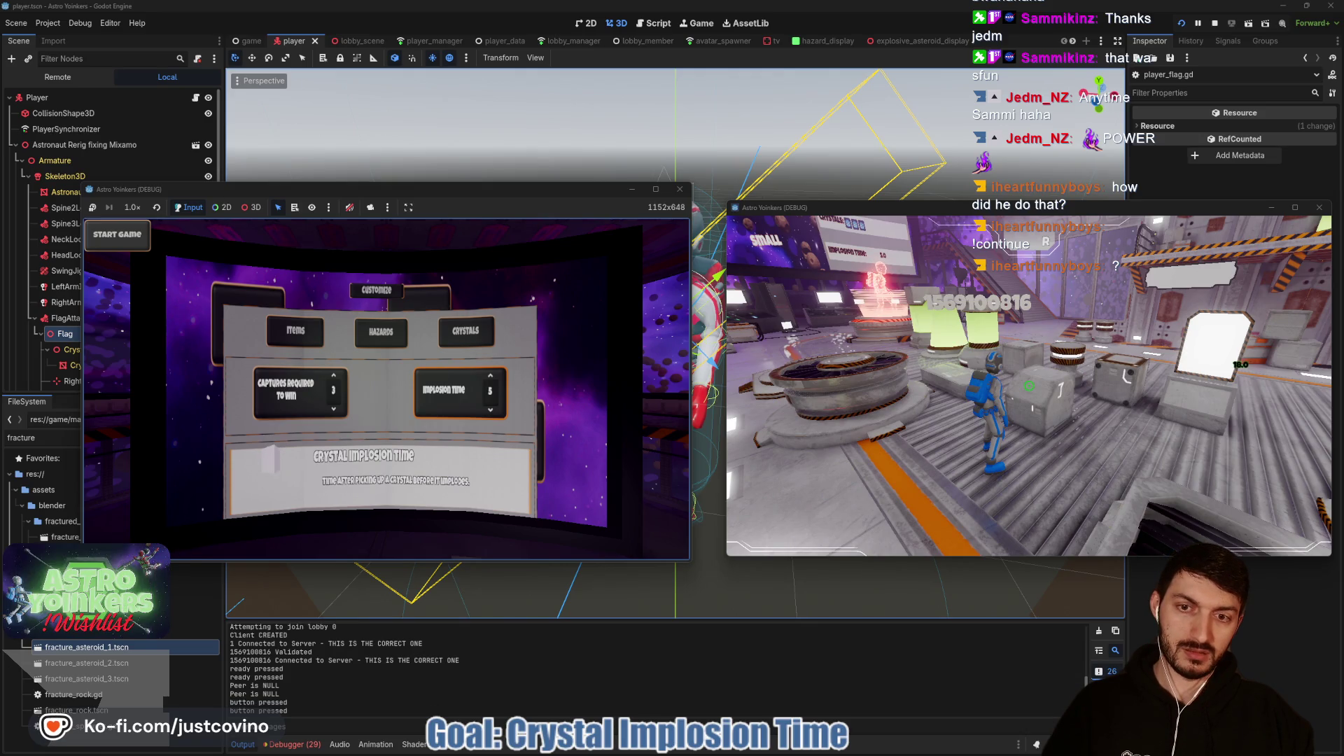
key(Escape)
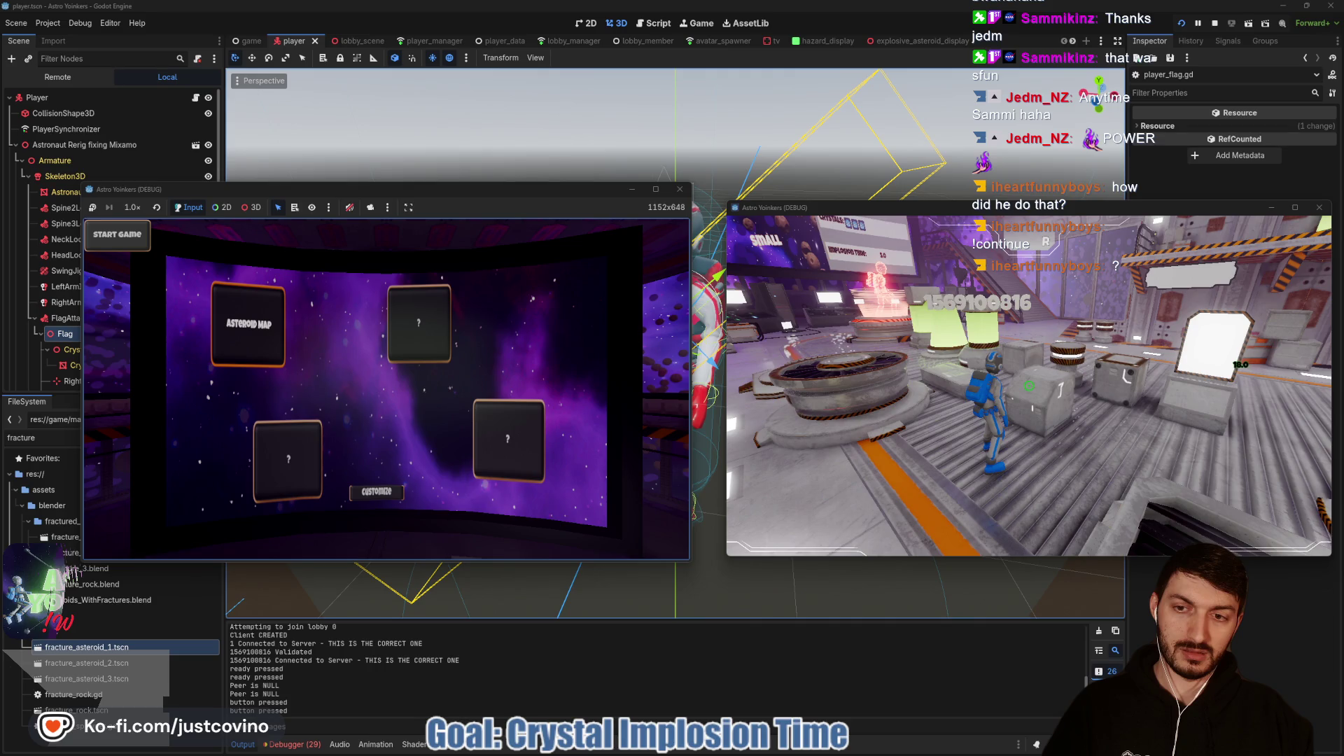
key(Escape)
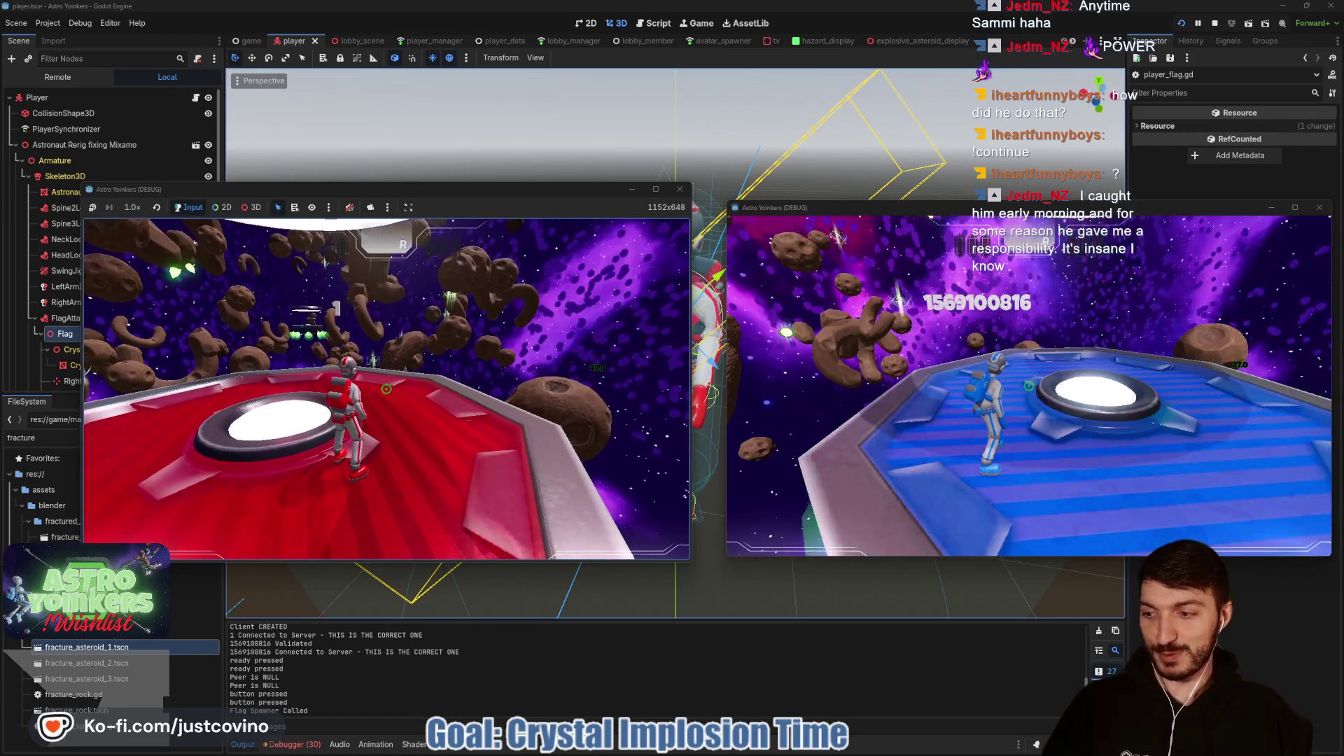
Run the red astronaut forward and jump off its platform, then stop the test with F8.
key(w)
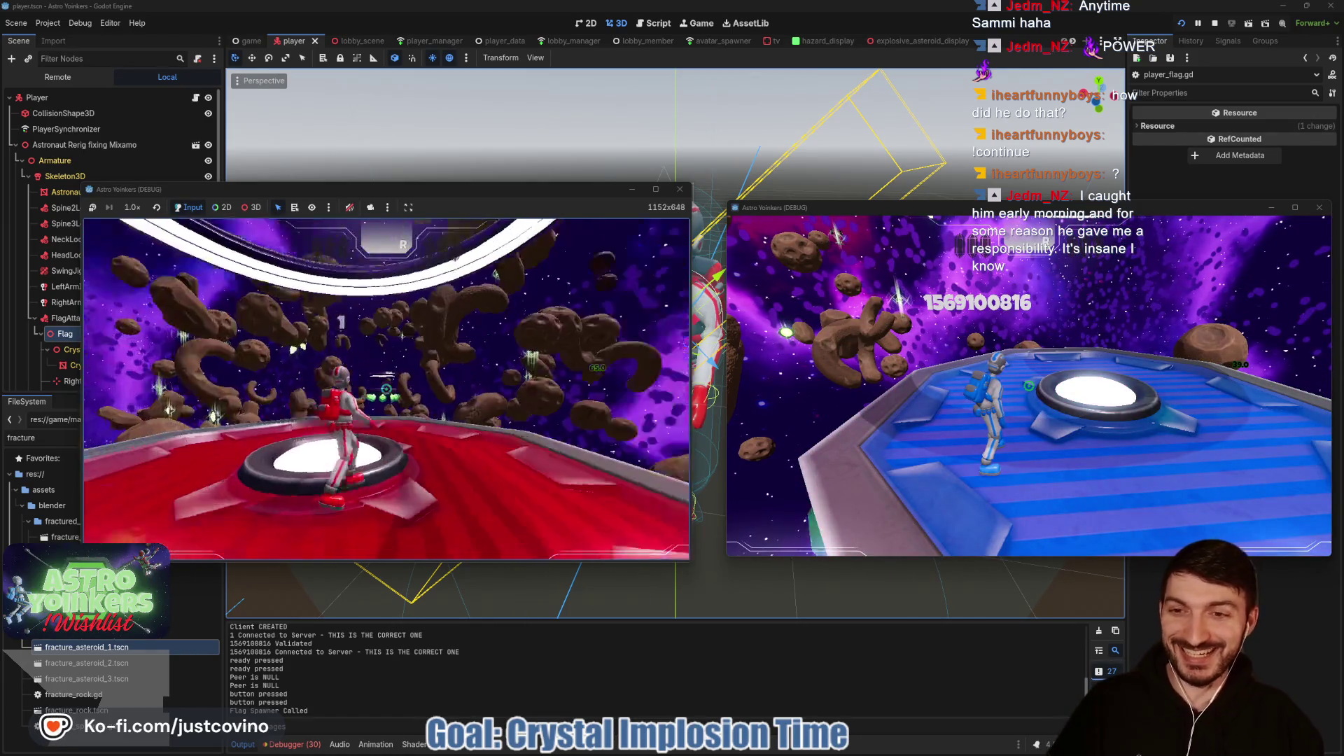
key(w)
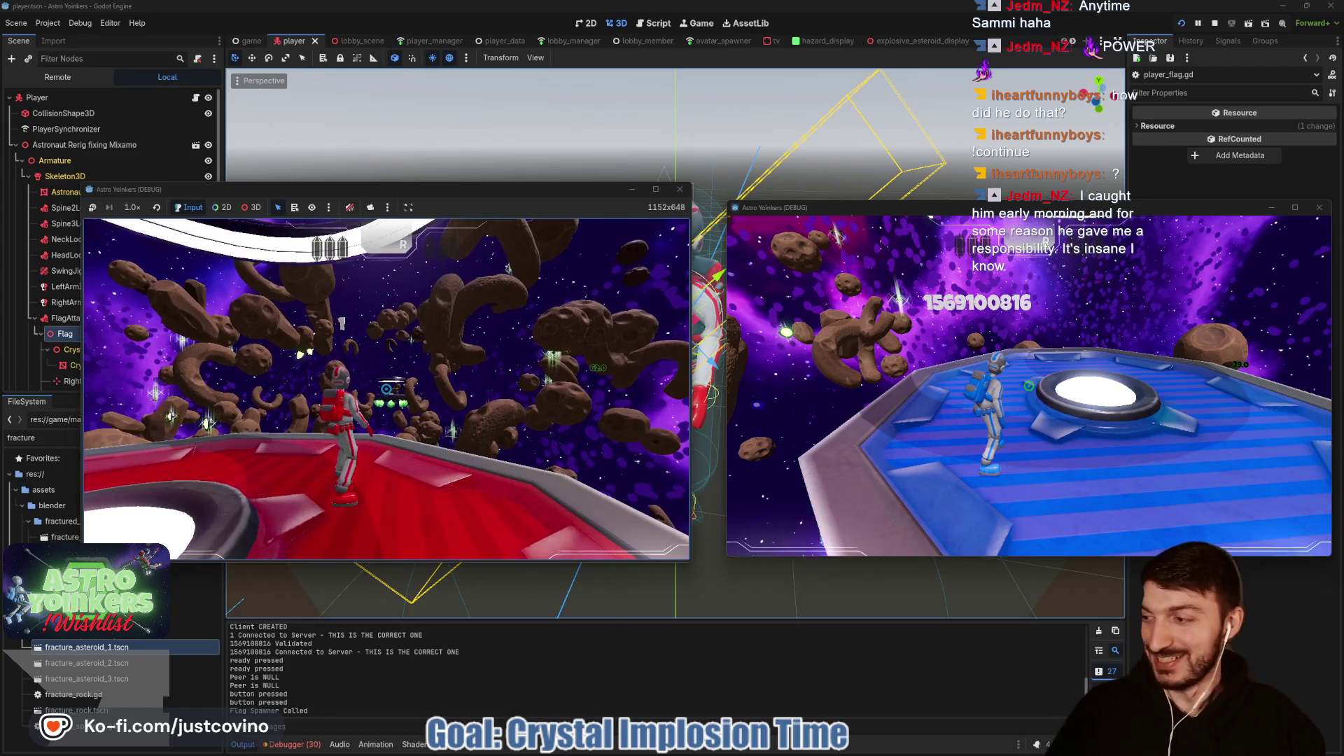
key(space)
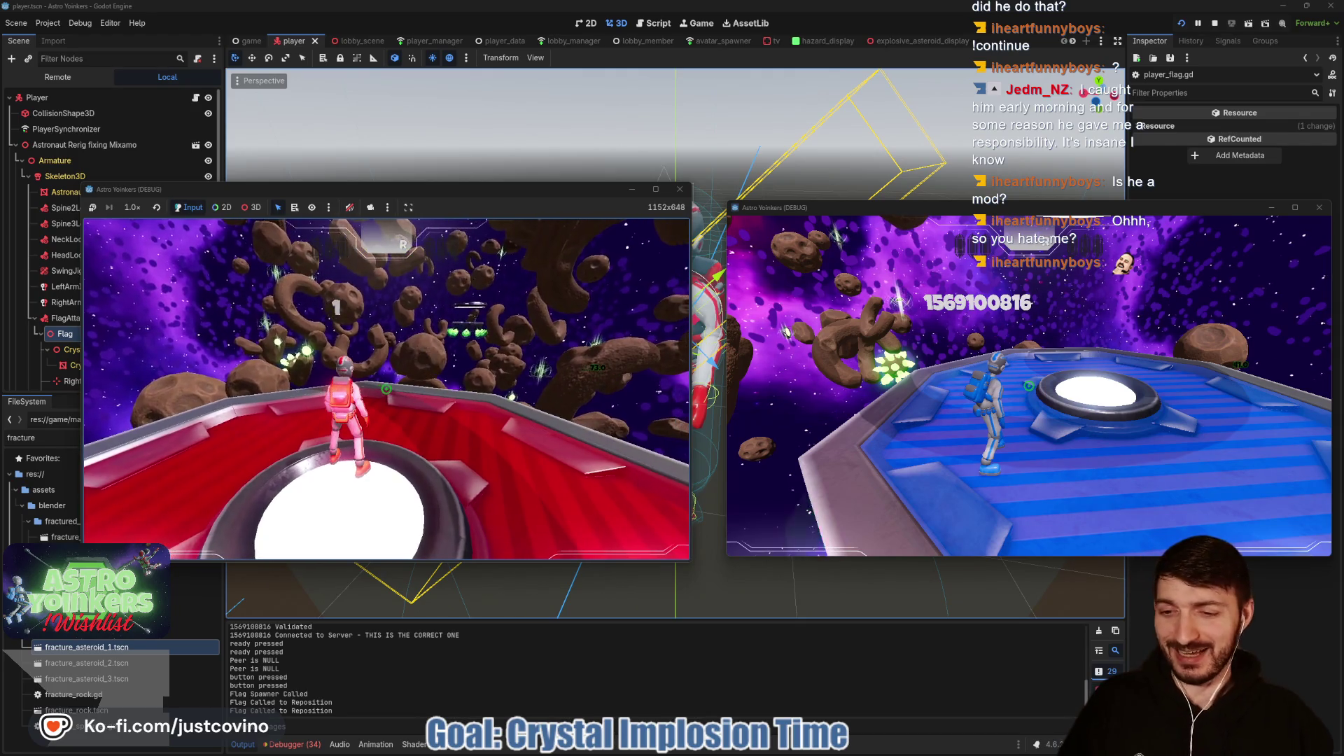
key(F8)
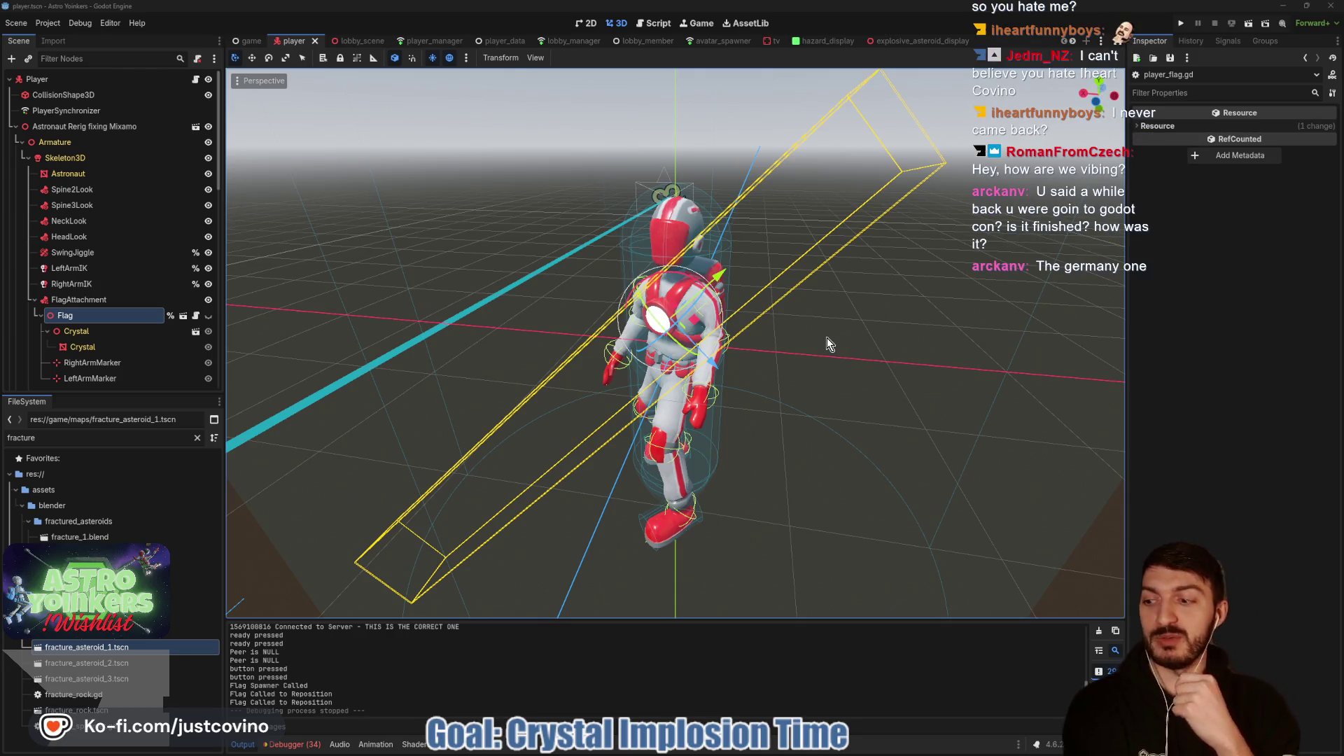
Orbit around the flag-carrying astronaut from several angles, save the player scene, and bring up the Notion to-do board.
mouse_move(789, 354)
mouse_down()
mouse_move(716, 408)
mouse_move(676, 385)
mouse_up()
scroll(676, 385, down, 3)
key(ctrl+s)
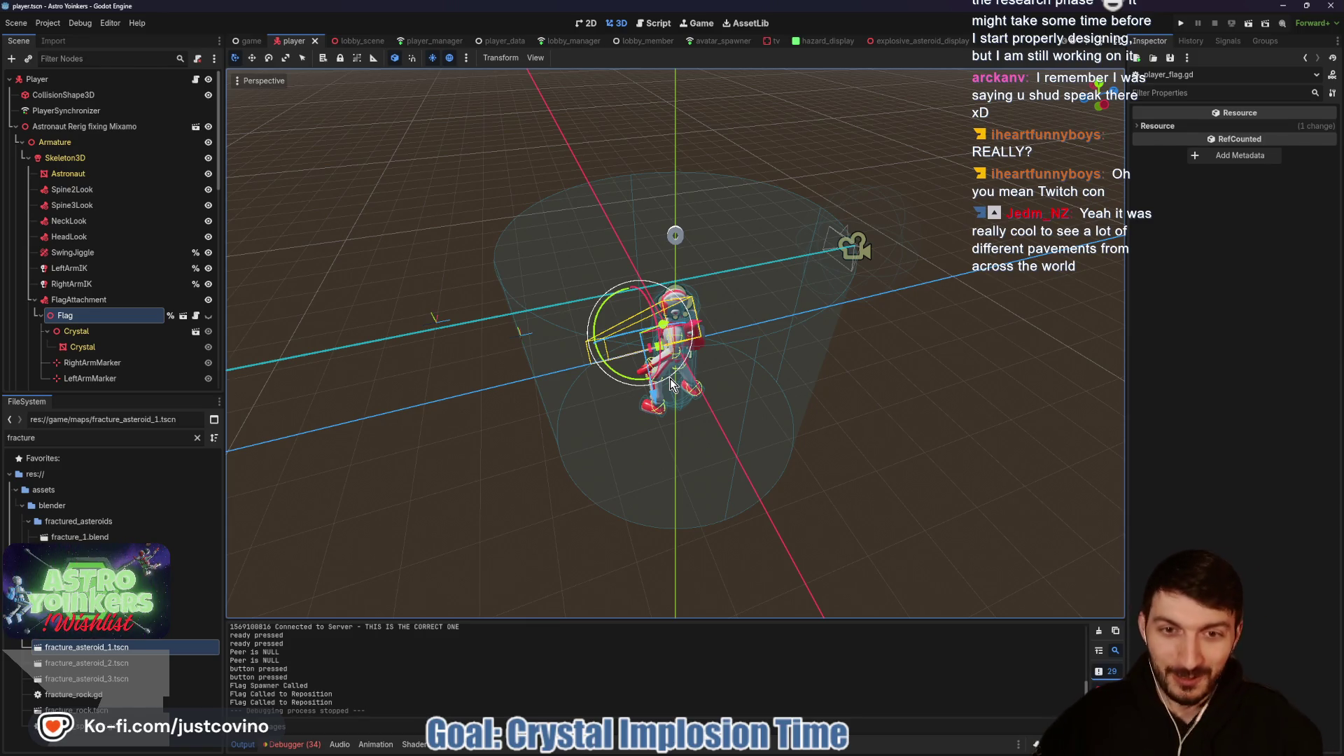
mouse_move(828, 306)
mouse_down()
mouse_move(765, 311)
mouse_move(906, 301)
mouse_up()
key(ctrl+s)
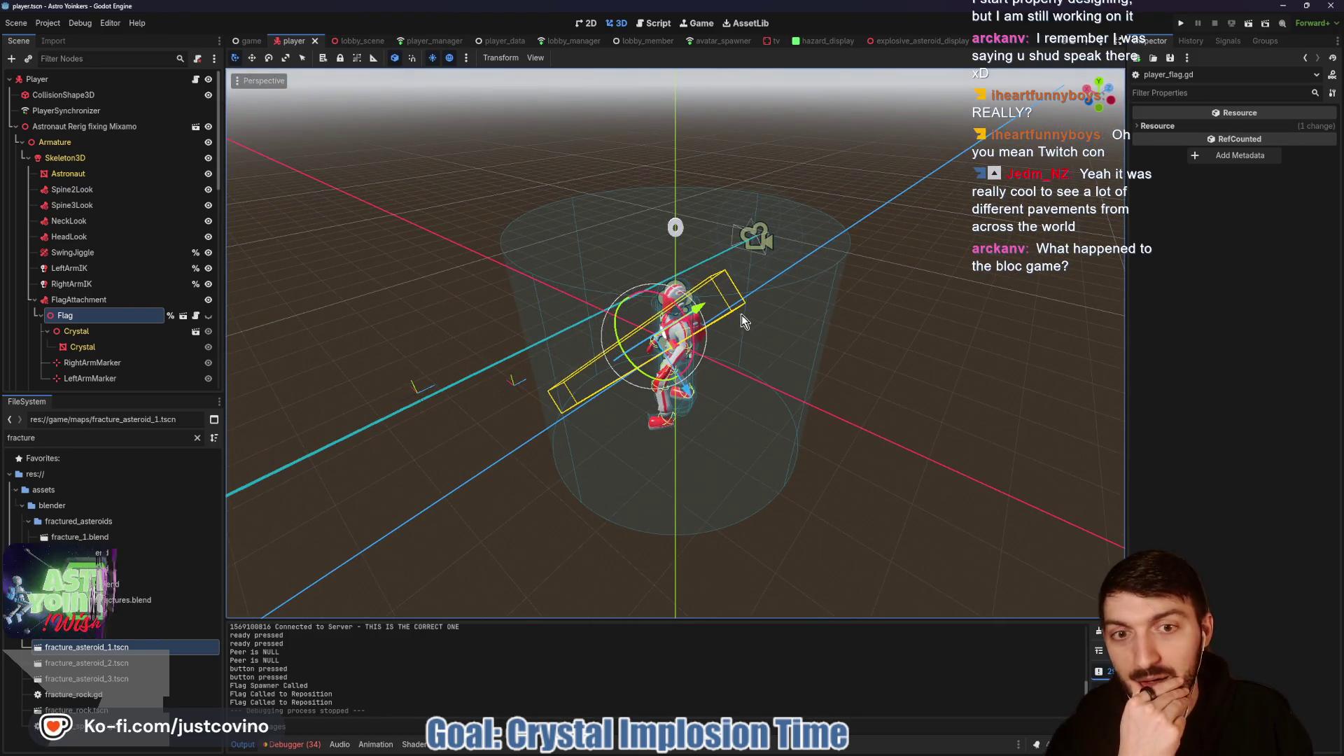
drag(728, 384, 849, 390)
scroll(800, 388, down, 3)
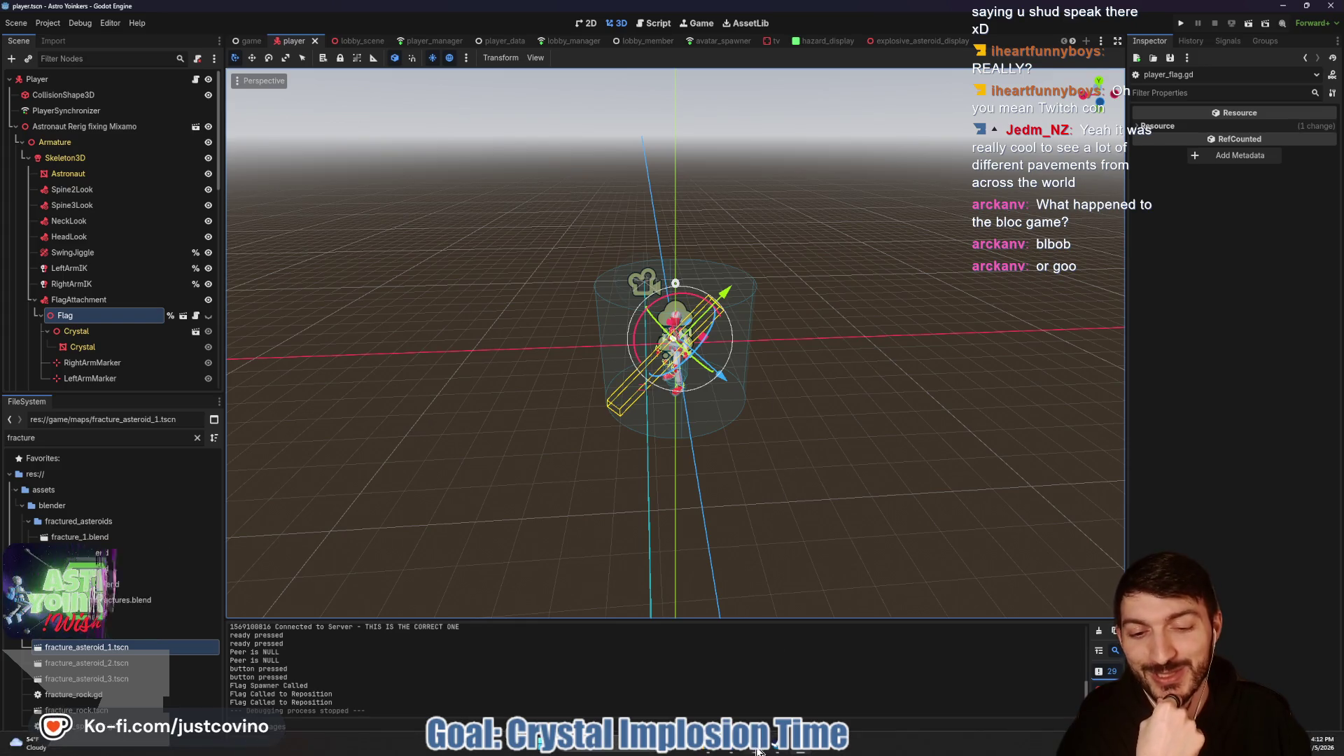
click(803, 754)
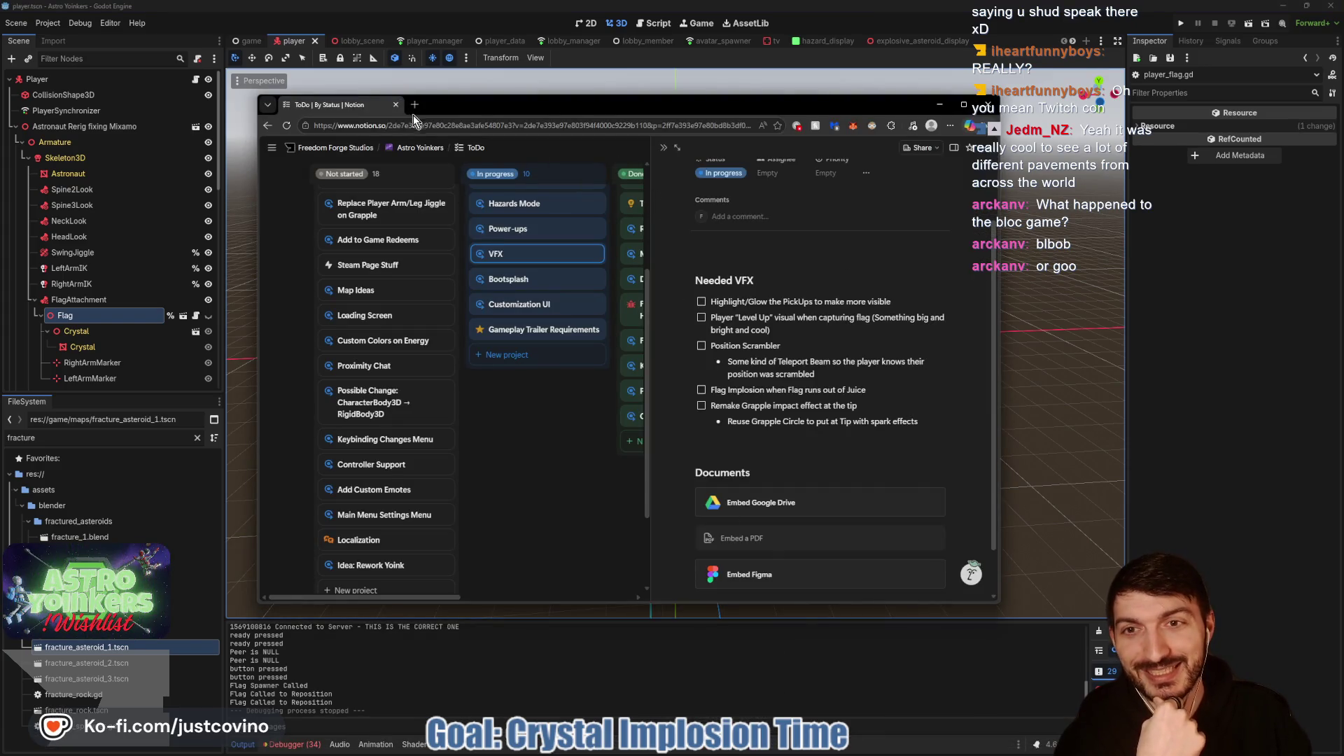
click(415, 105)
text(itch)
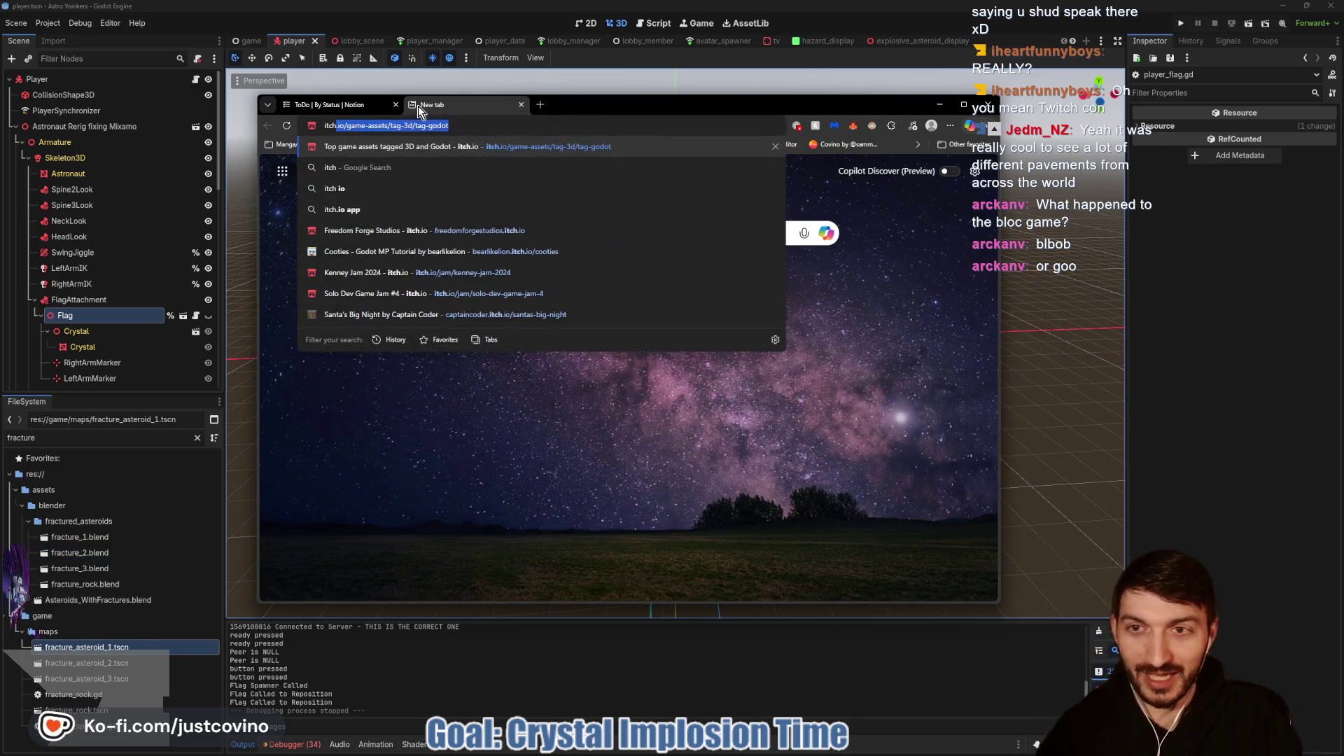
key(Return)
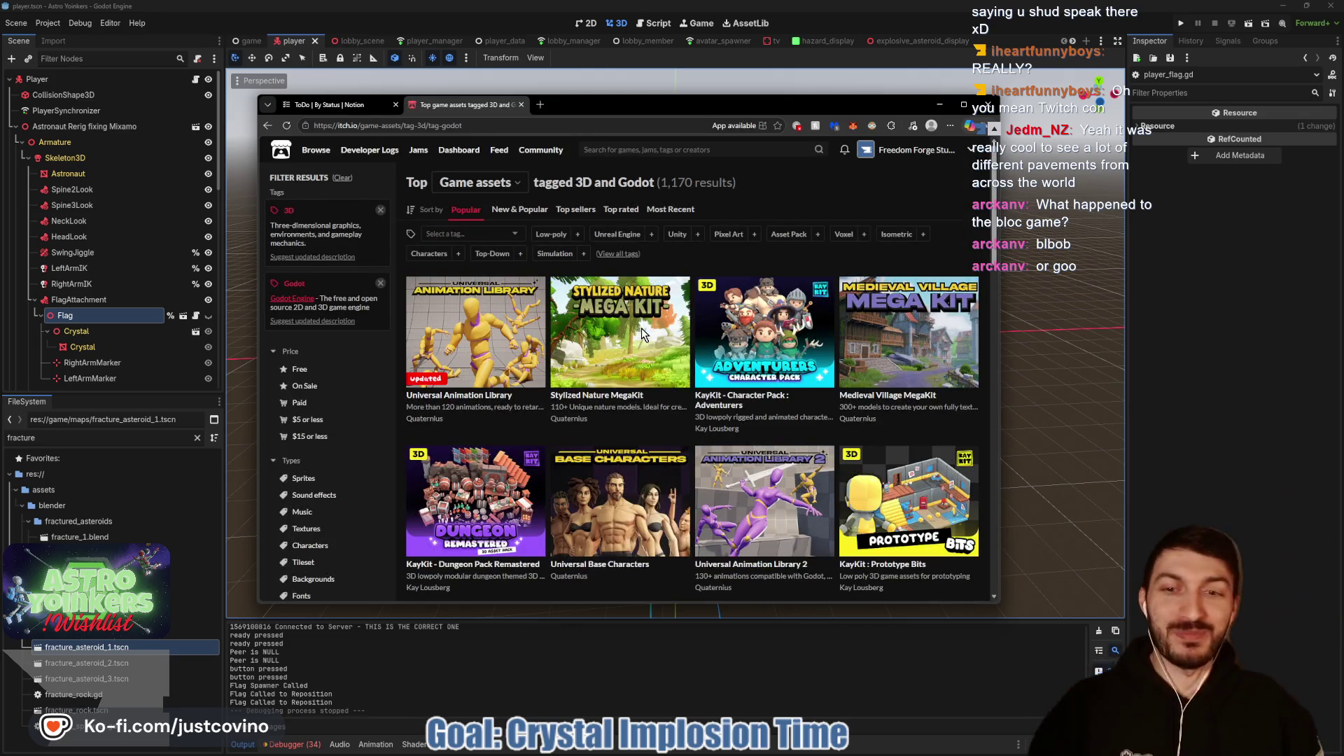
click(910, 150)
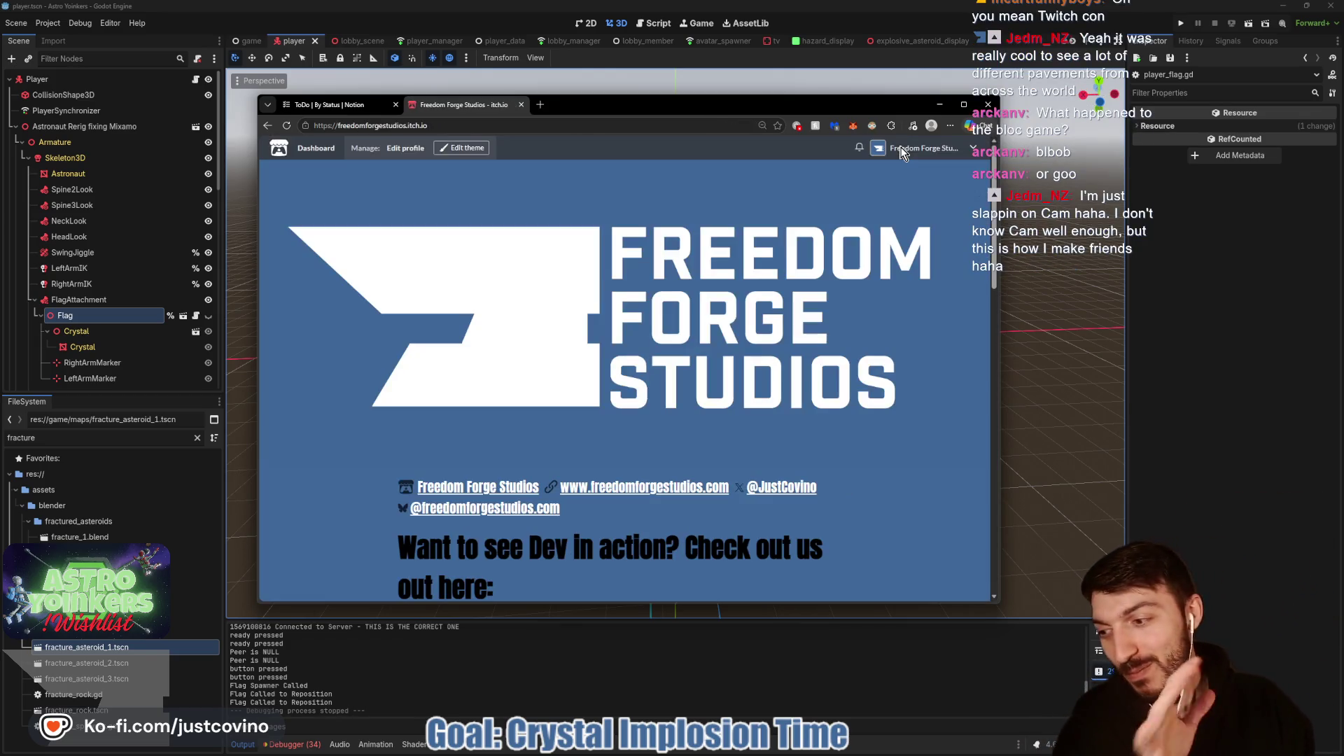
scroll(649, 346, down, 5)
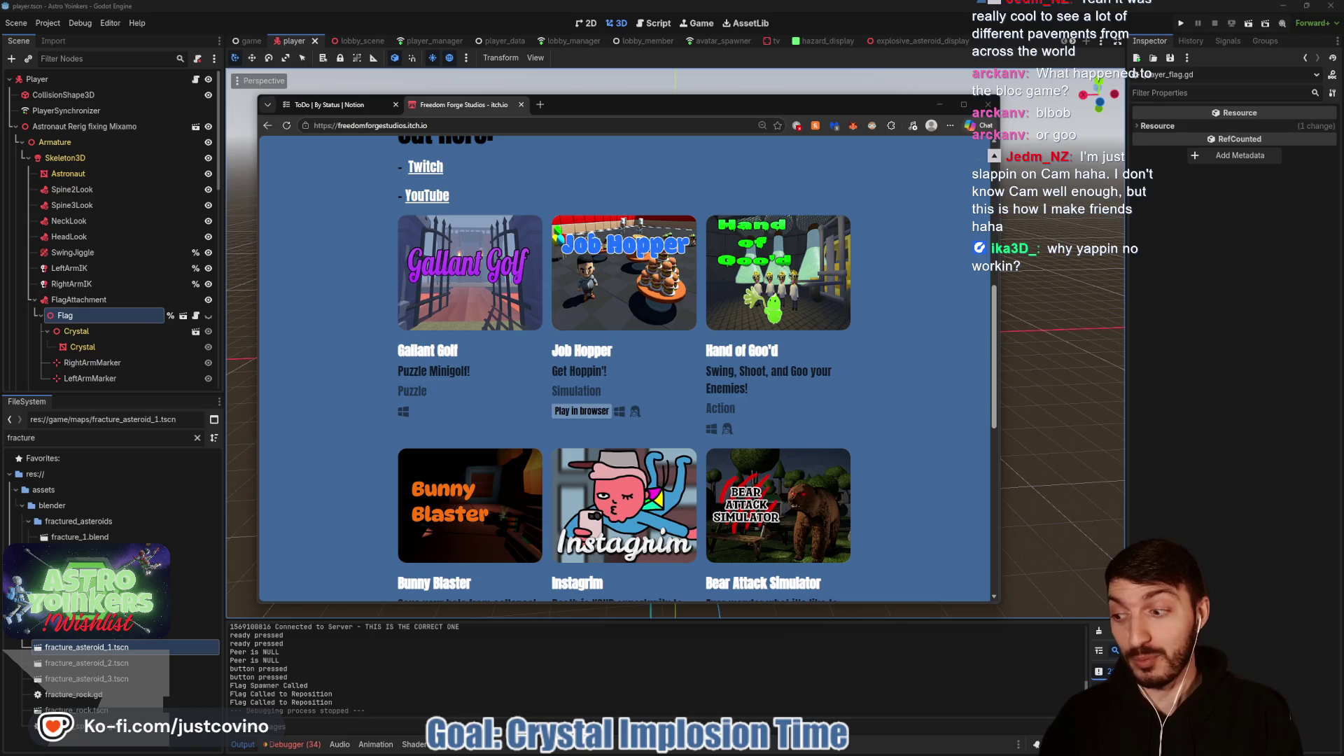
click(1202, 390)
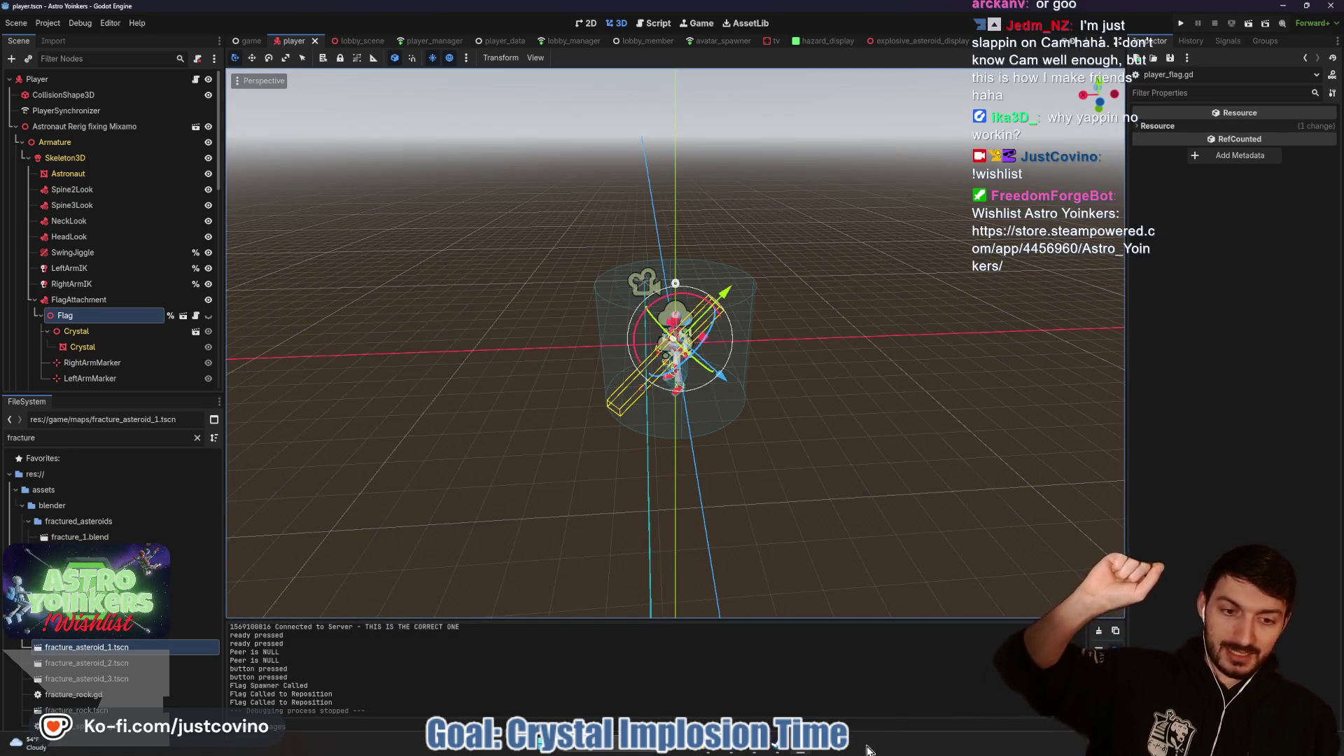
Bring the Astro Yoinkers Steam store page forward from the taskbar.
mouse_move(782, 750)
click(777, 693)
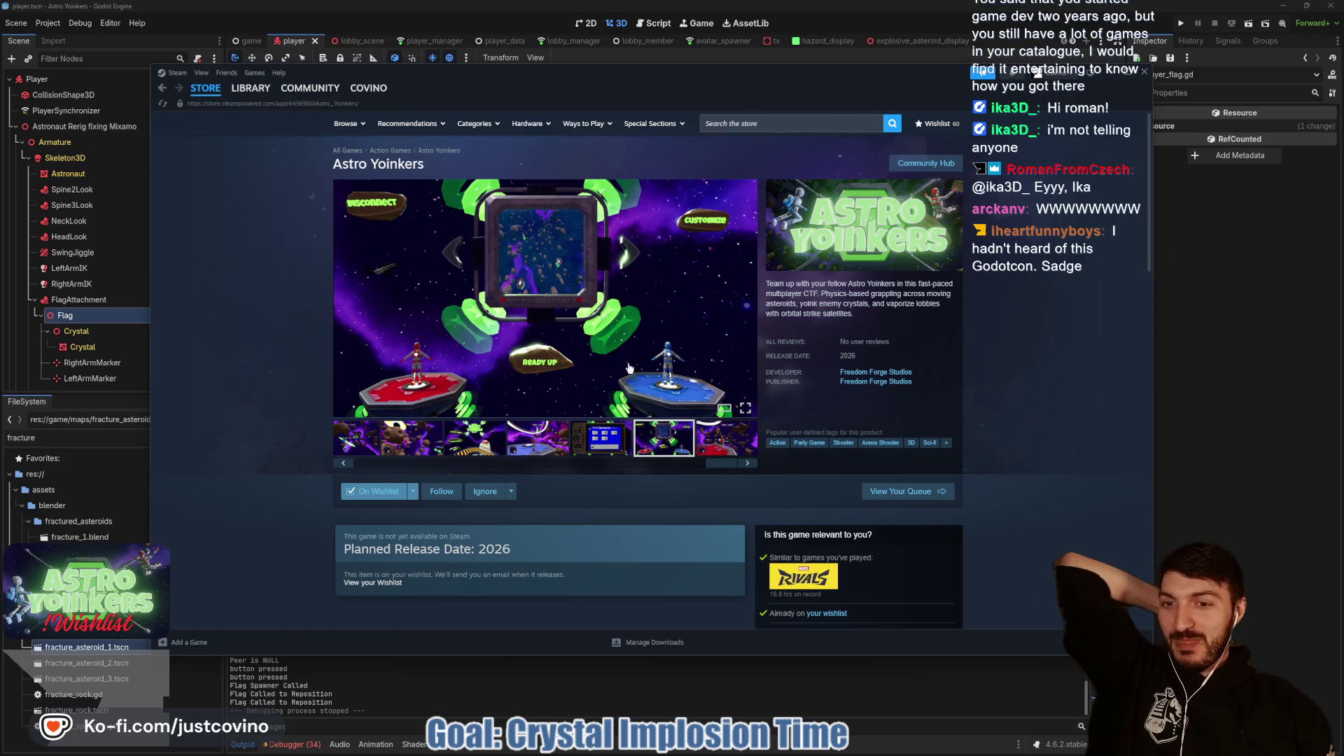
Browse the Astro Yoinkers store screenshots and page, then switch back to the Godot editor.
click(414, 444)
drag(716, 463, 367, 463)
click(364, 438)
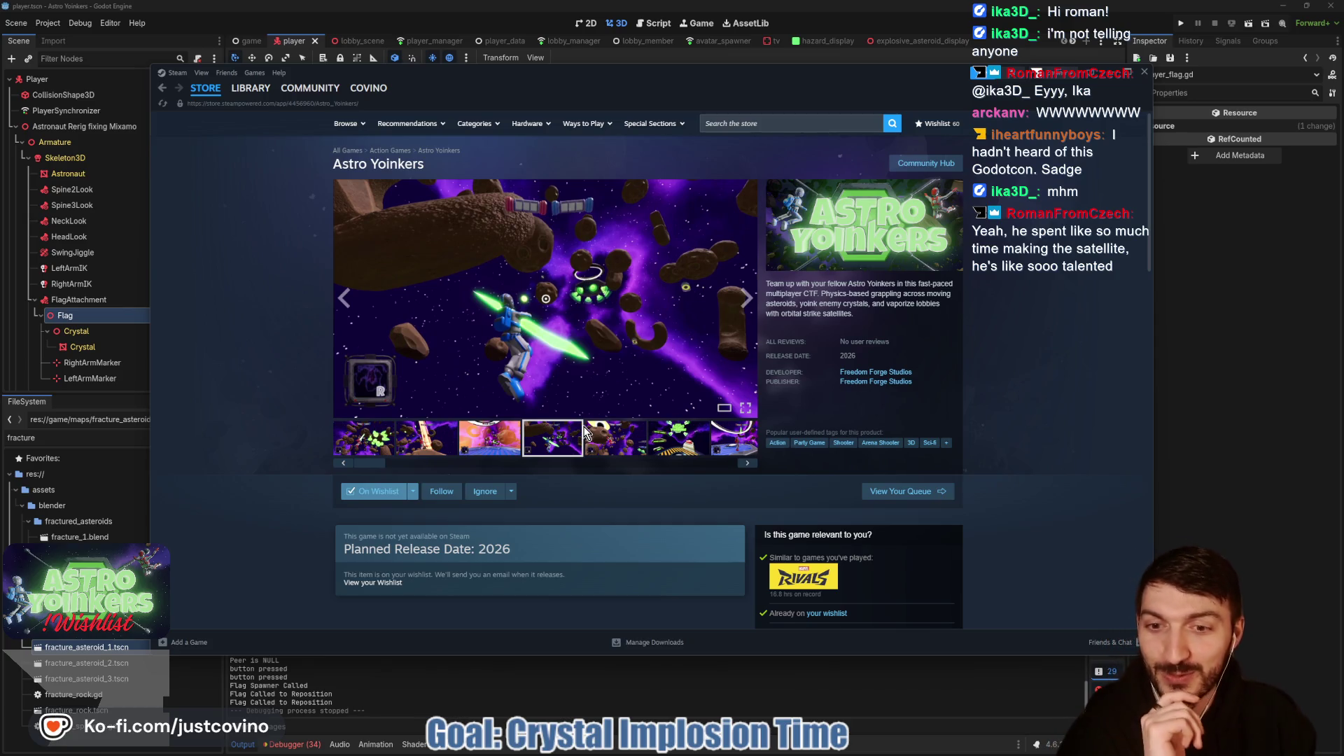
scroll(586, 436, down, 1)
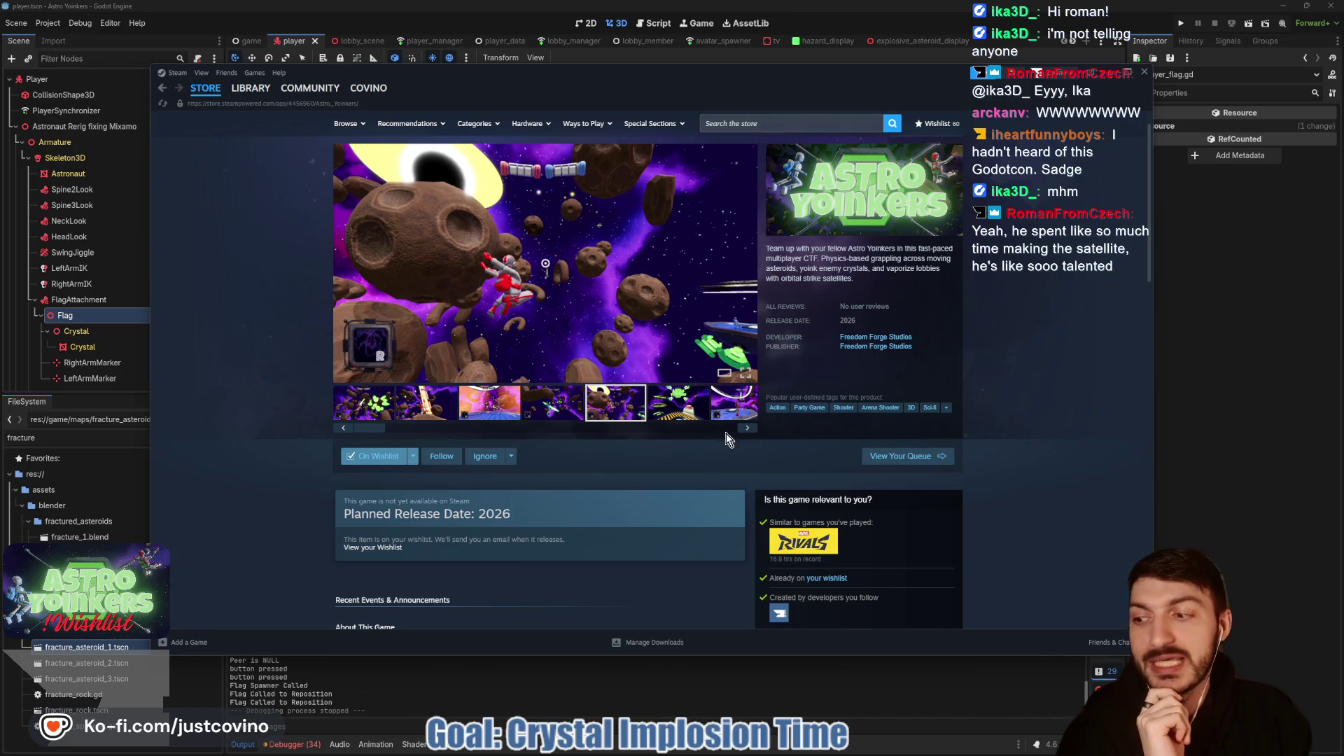
click(1183, 396)
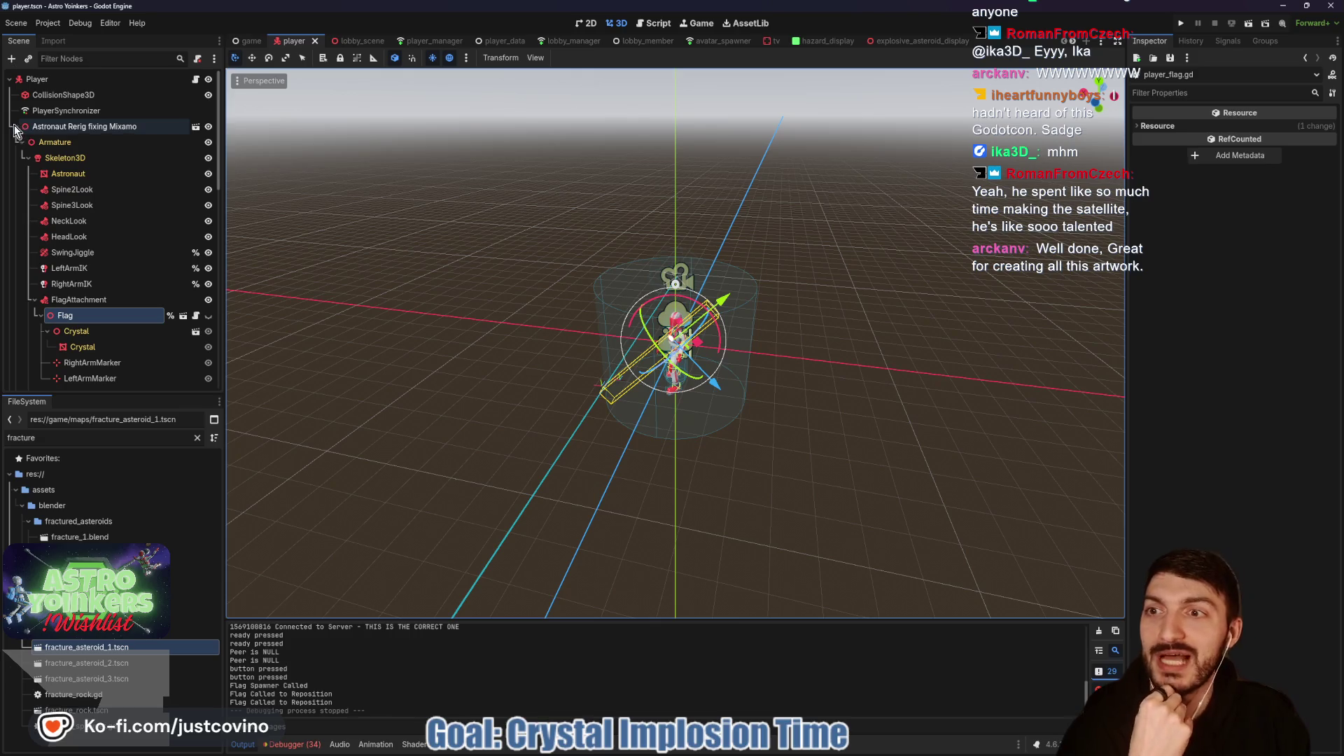
Open player.gd and select the empty line 417 below pass.
click(195, 79)
click(568, 240)
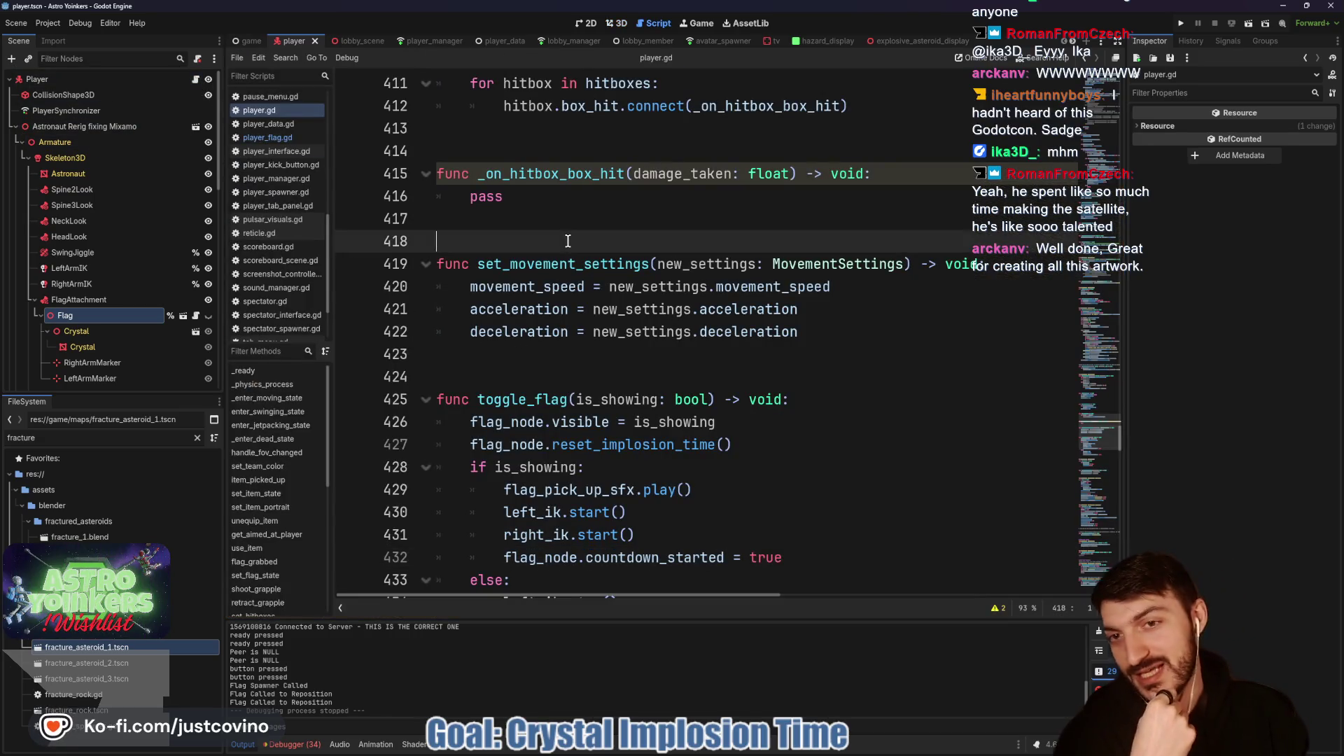
click(528, 198)
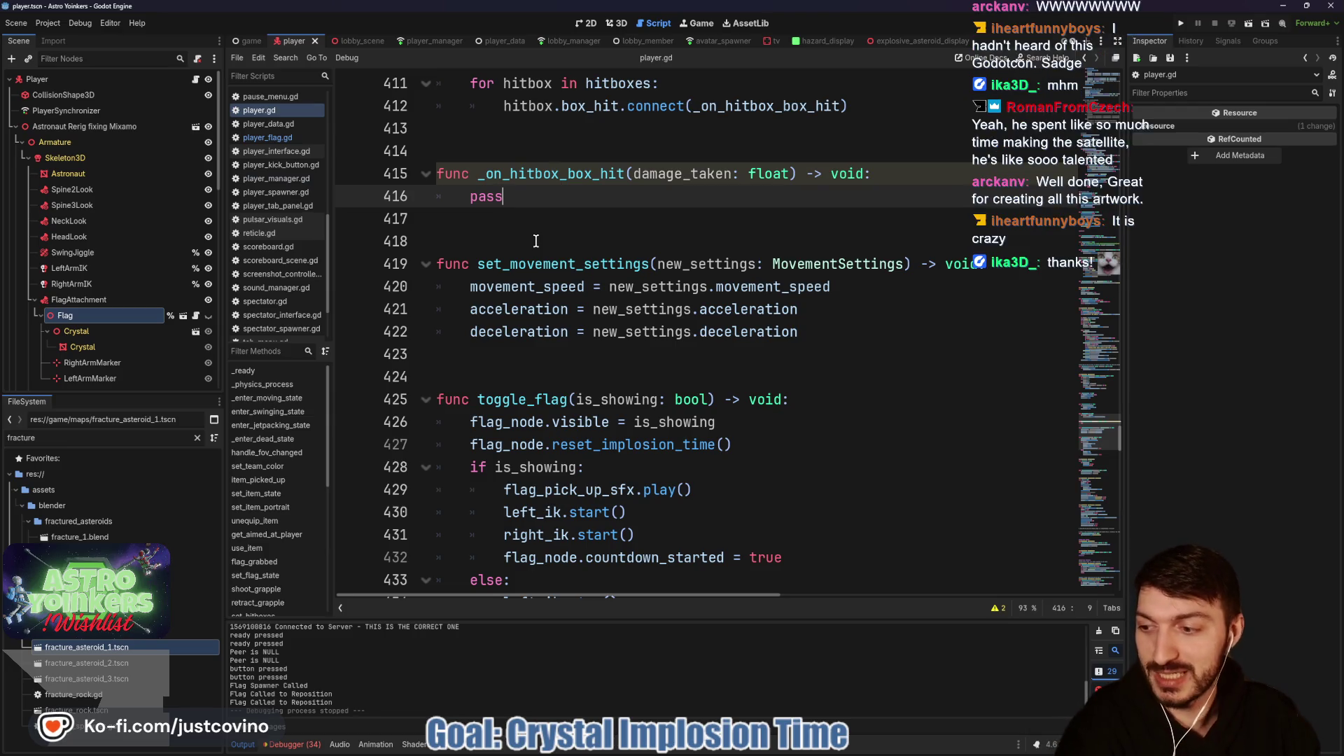
click(553, 354)
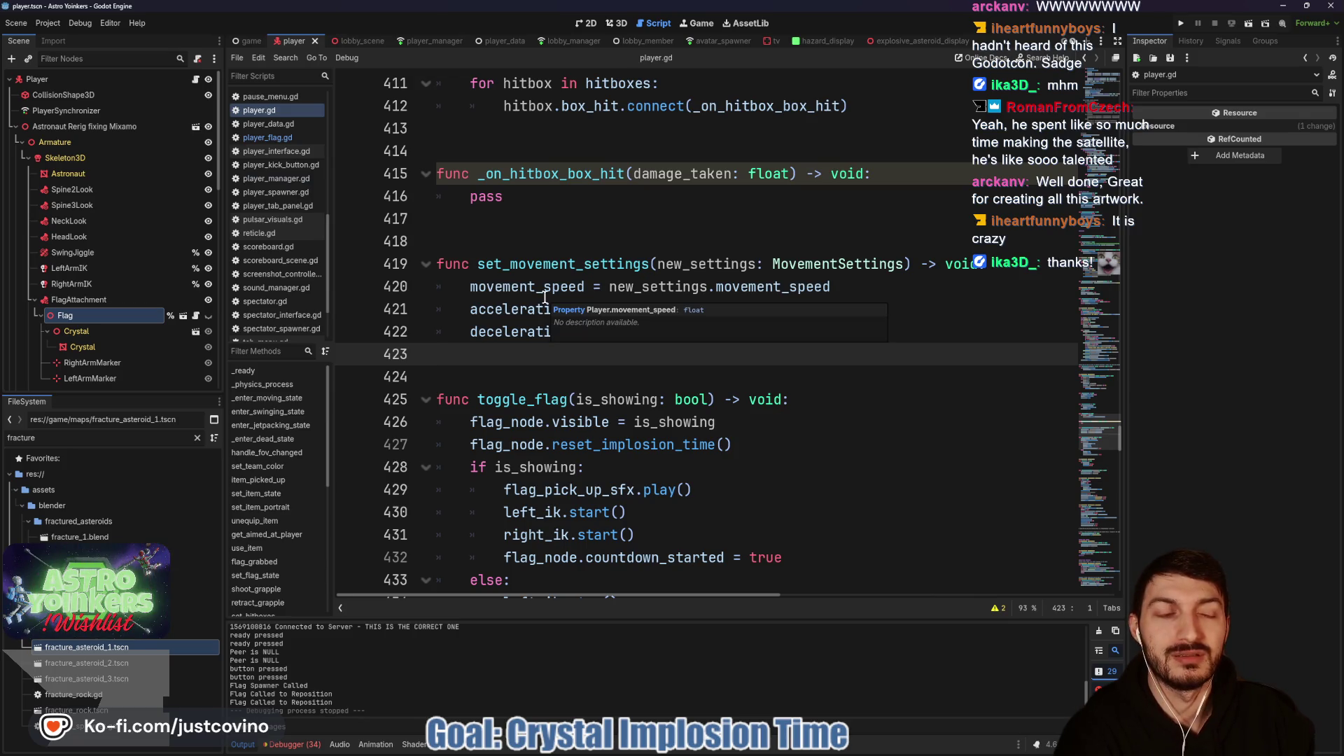
click(513, 219)
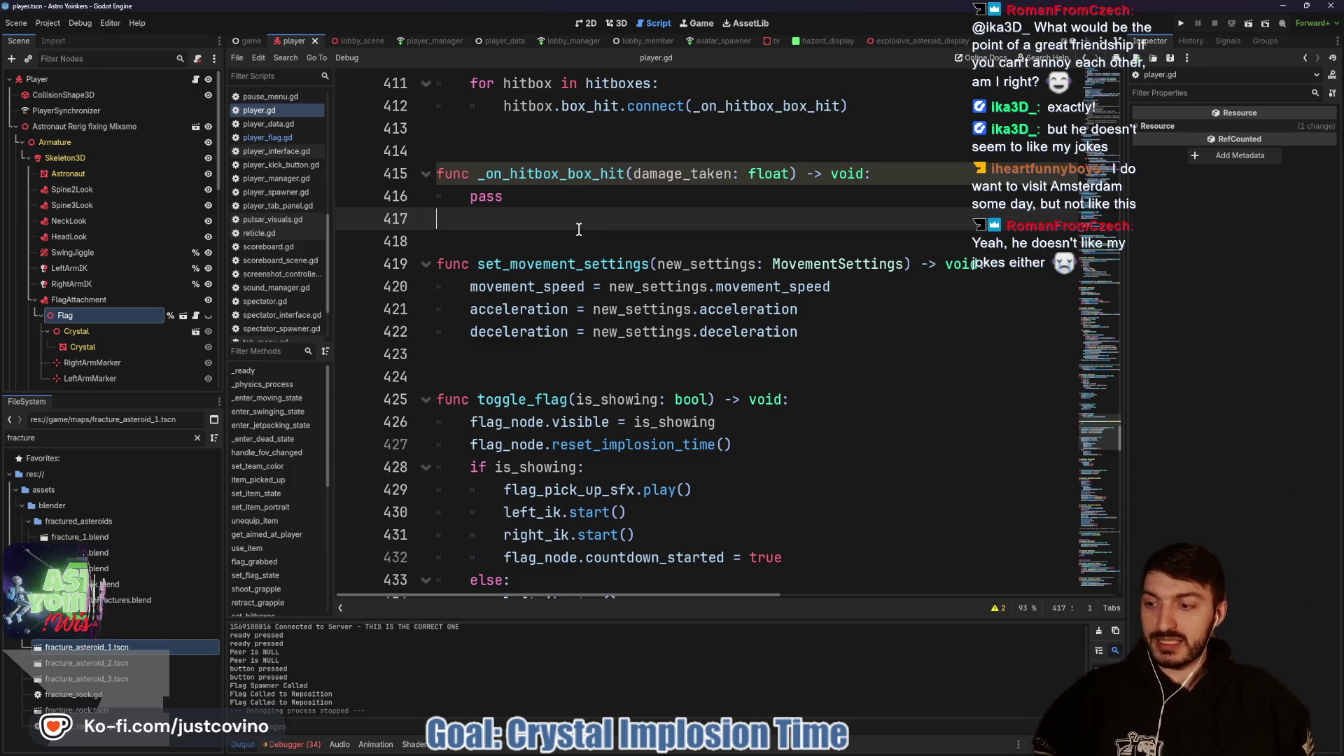
key(shift+Down)
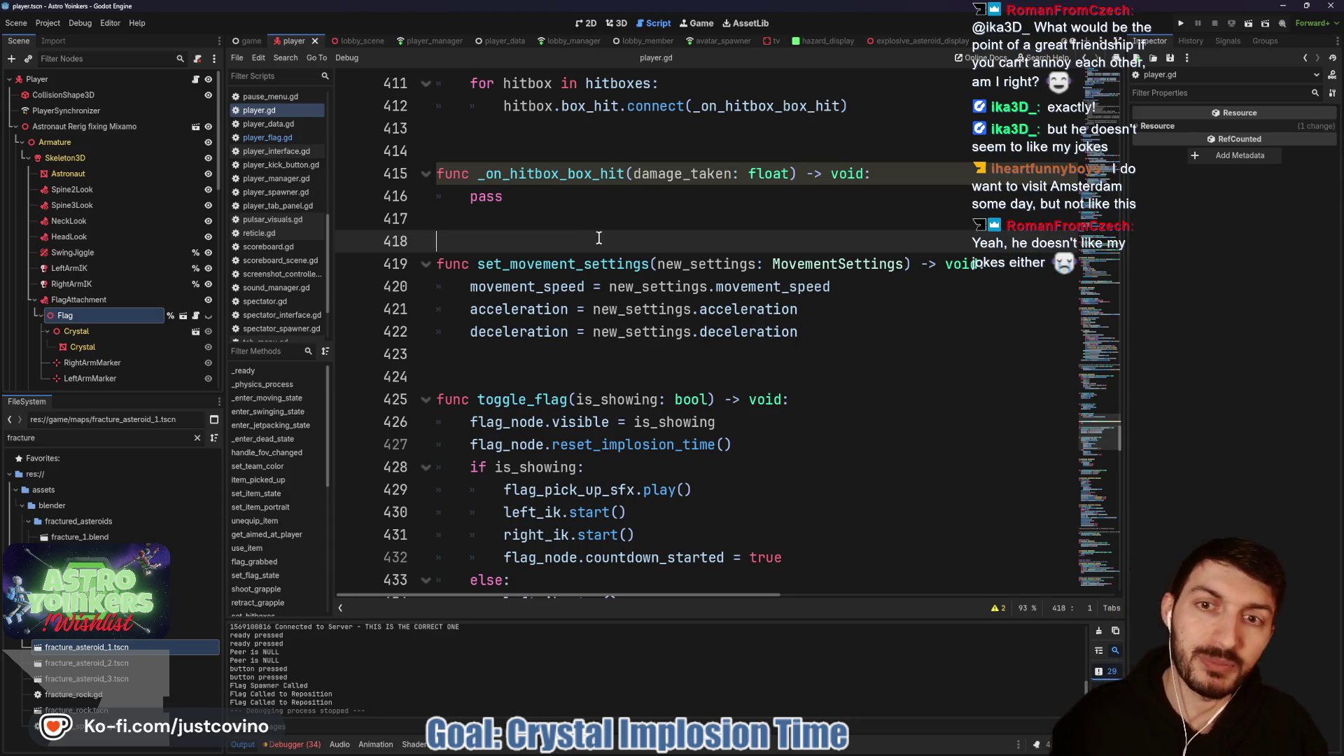
Save player.gd and bring up GitHub Desktop listing the five changed files.
key(ctrl+s)
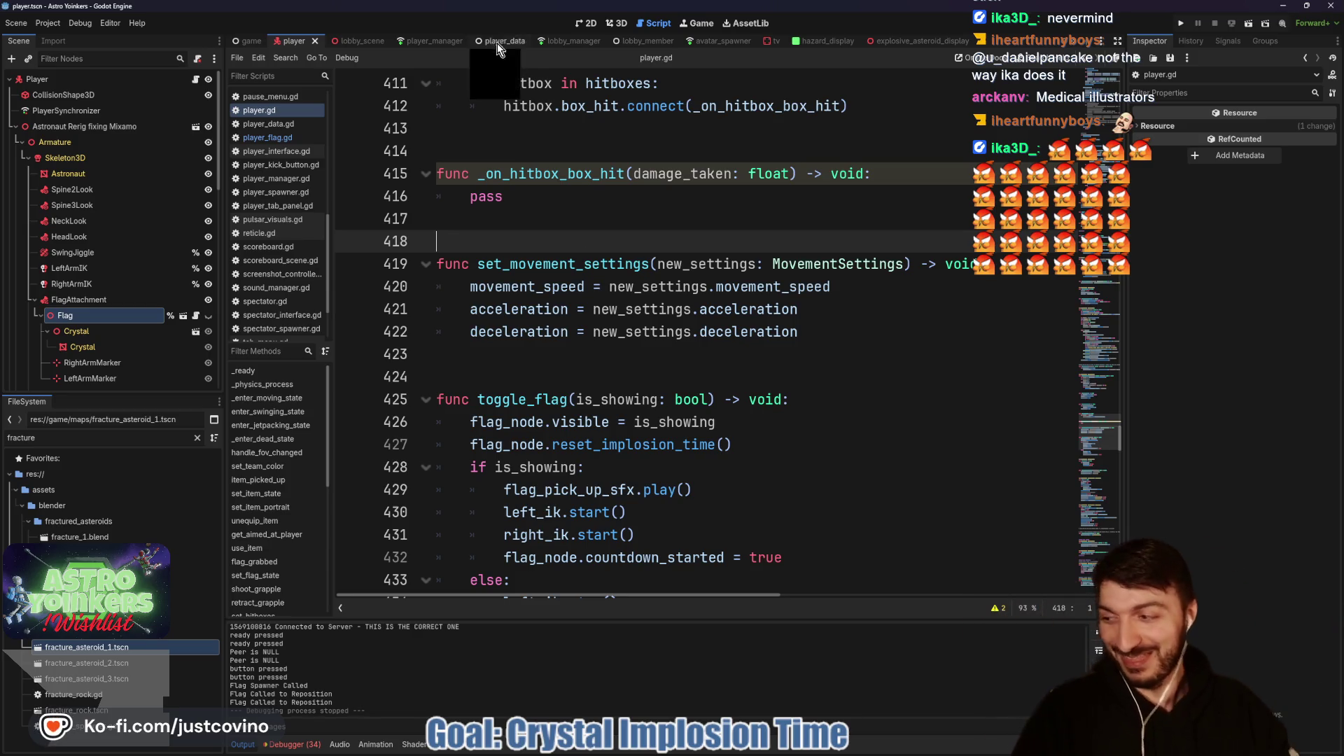
click(428, 226)
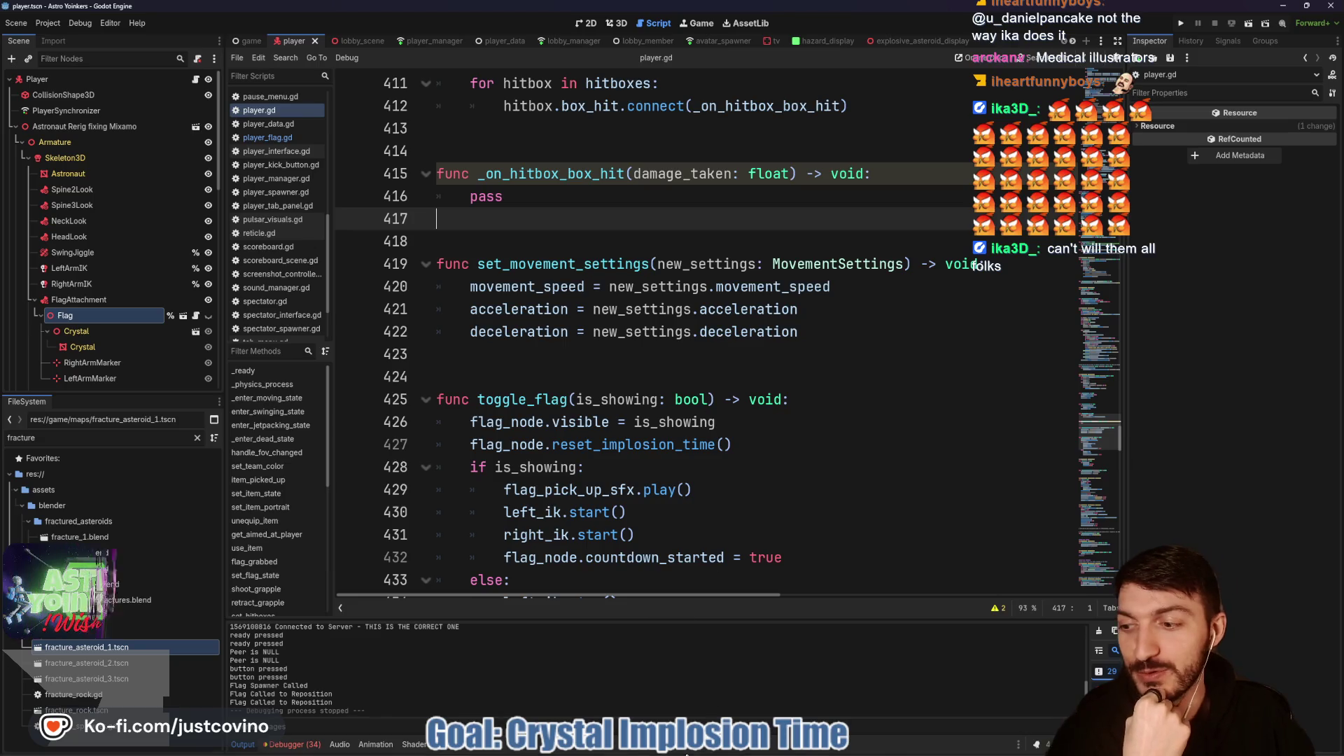
click(721, 750)
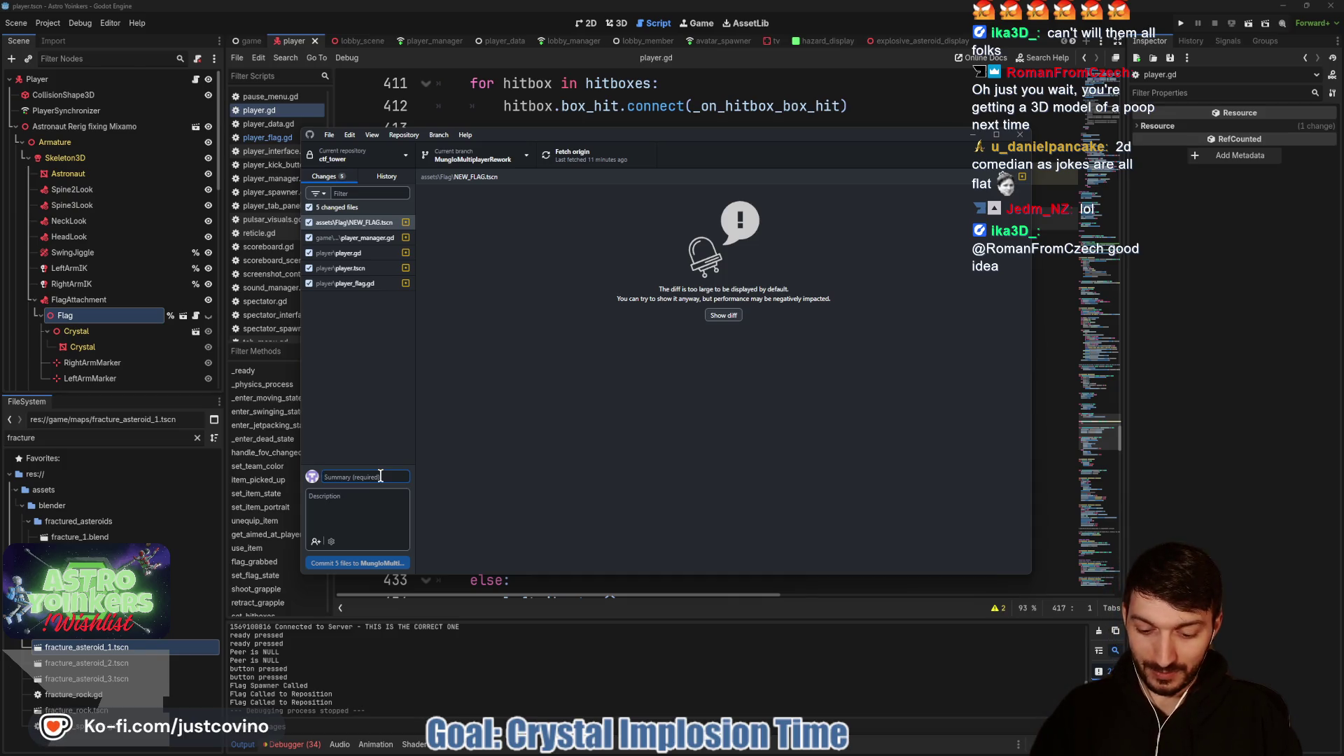
Finish the 'Implosion Rew' summary, commit the five files, push to origin, and return to player.gd.
text(Implosion Rew)
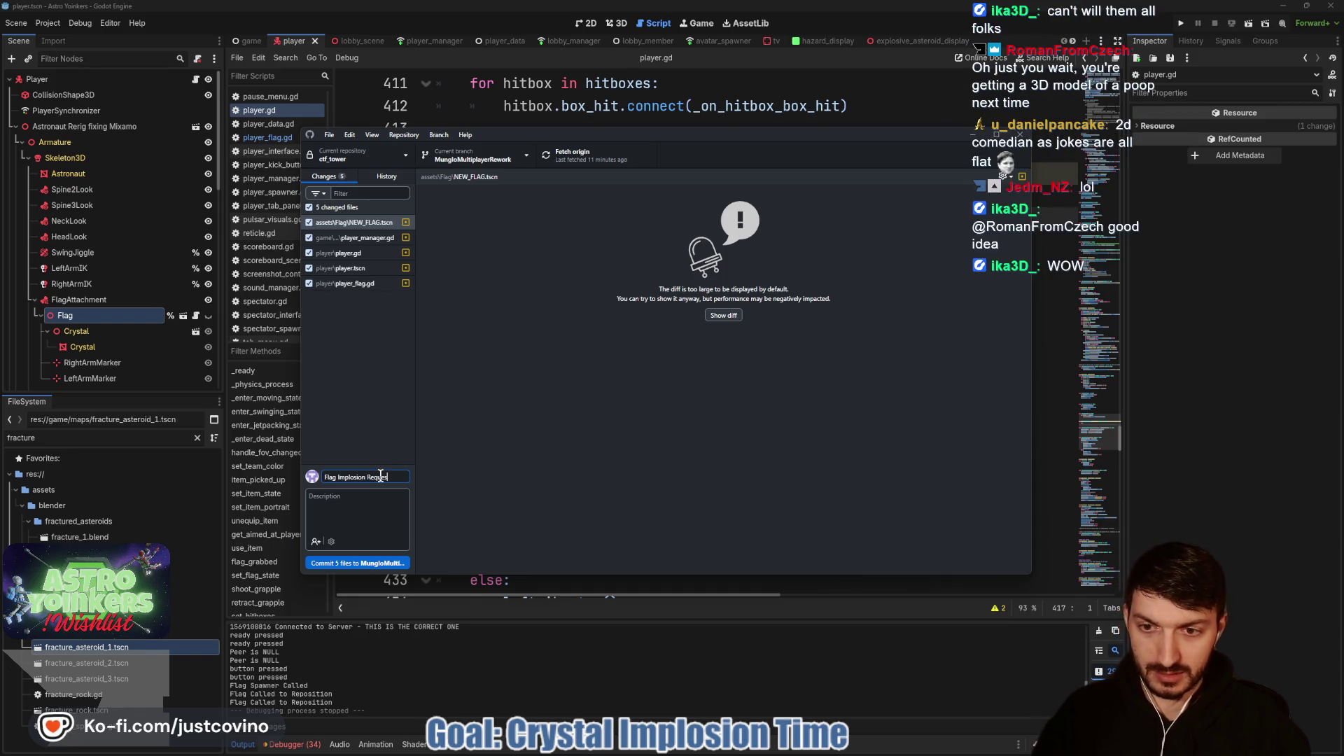
click(373, 563)
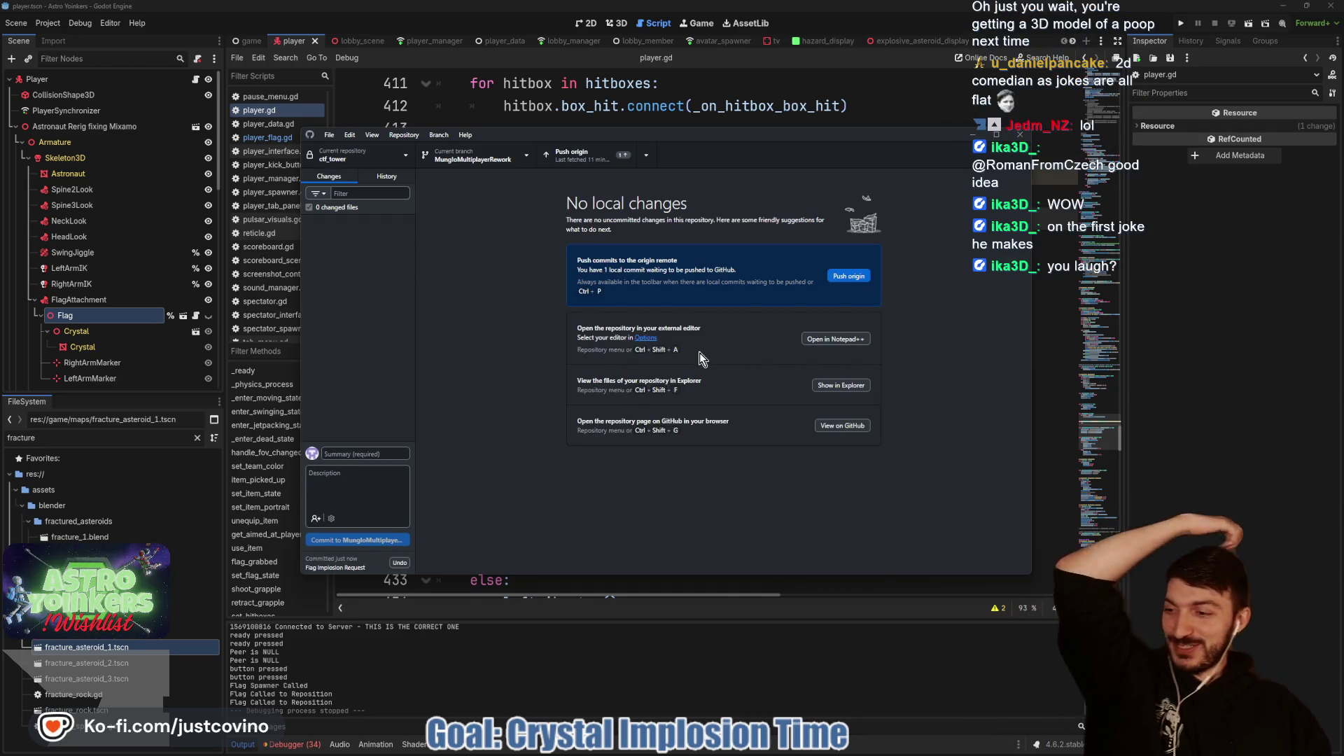
click(854, 275)
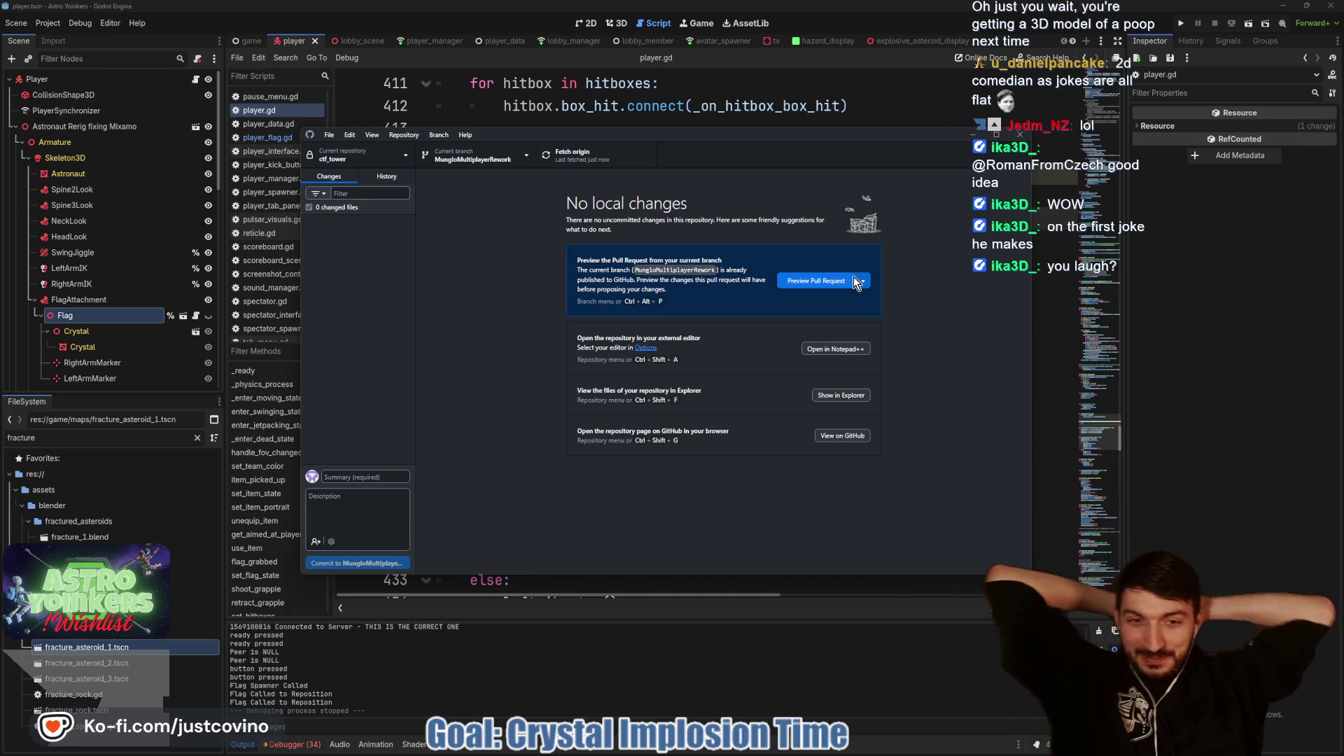
click(973, 133)
click(639, 355)
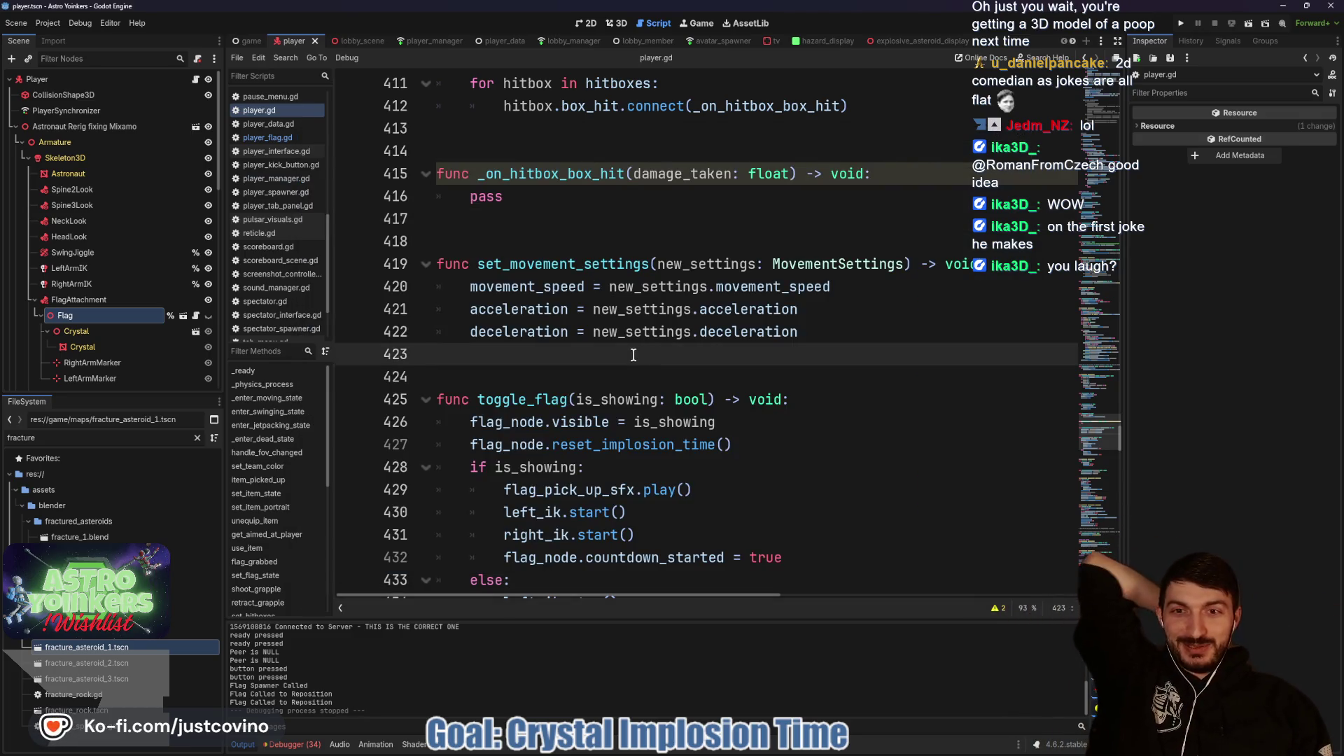
Delete the extra blank line above retract_grapple in player.gd.
click(553, 219)
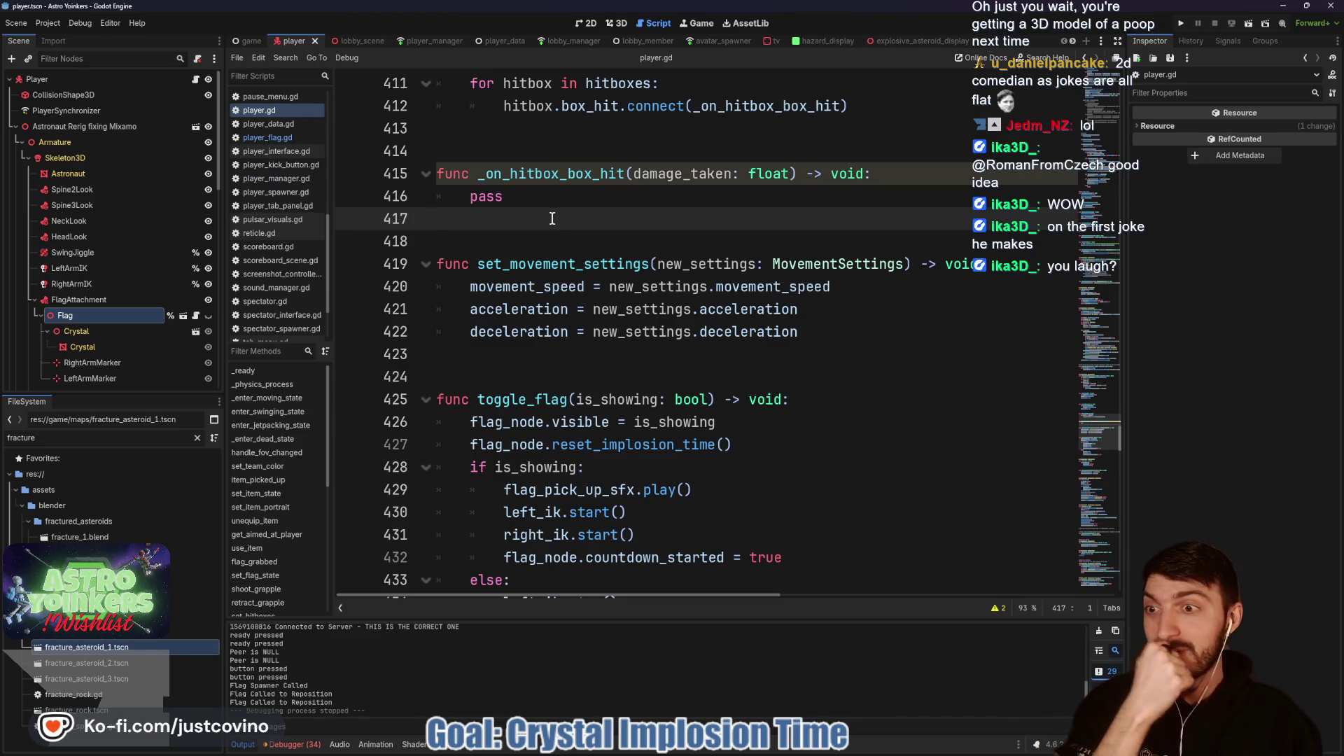
scroll(565, 266, up, 5)
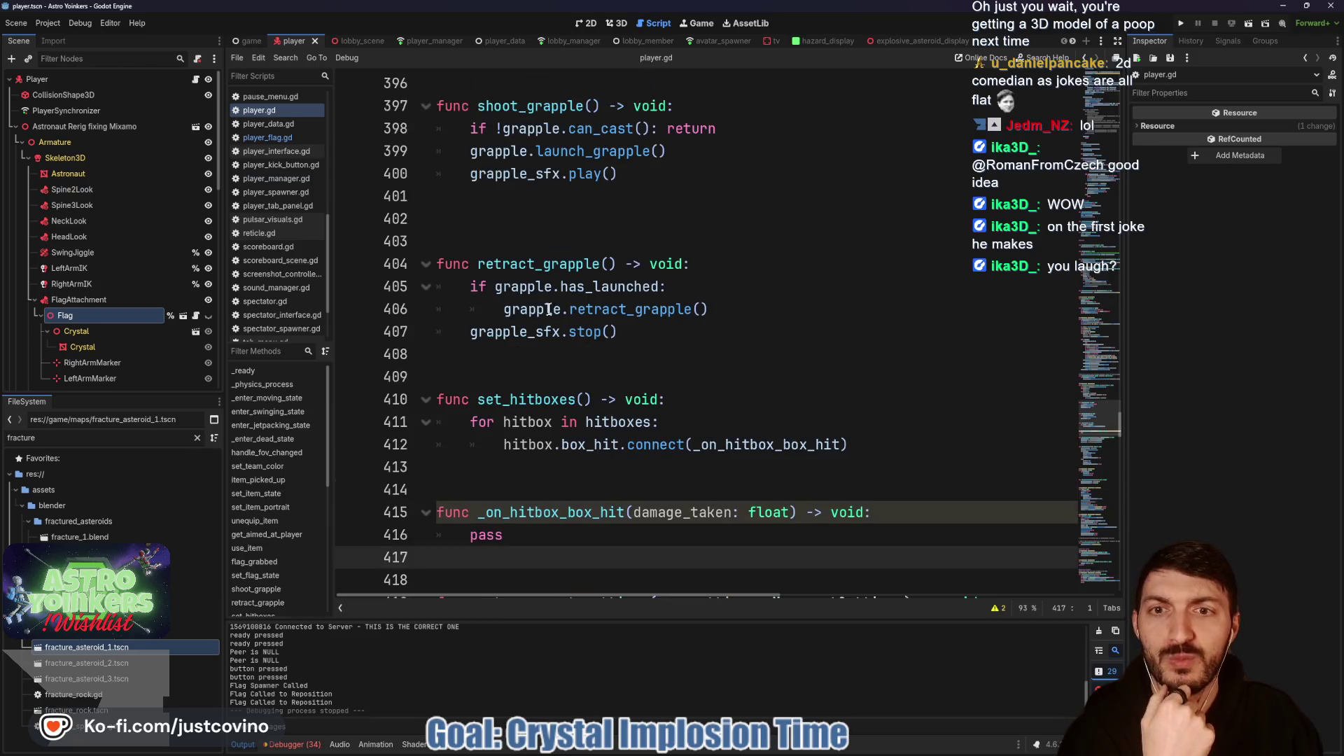
click(480, 240)
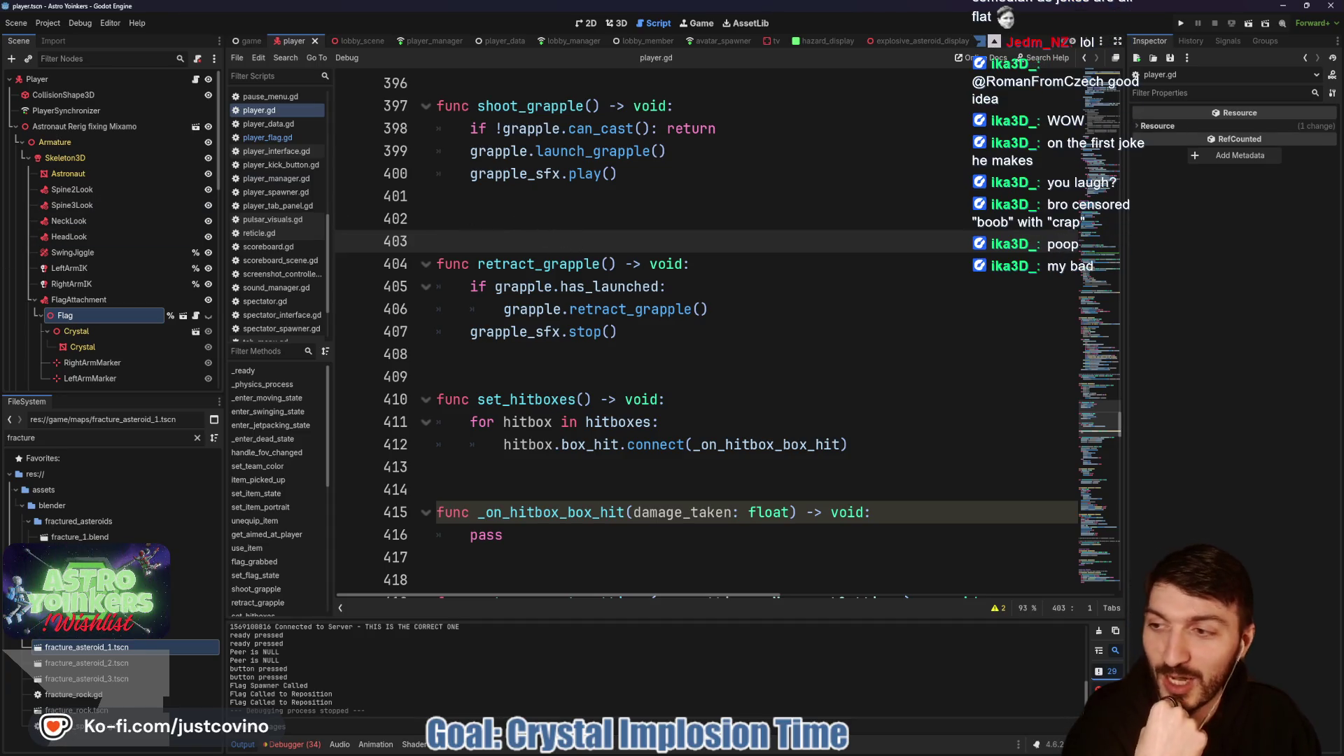
drag(623, 142, 0, 162)
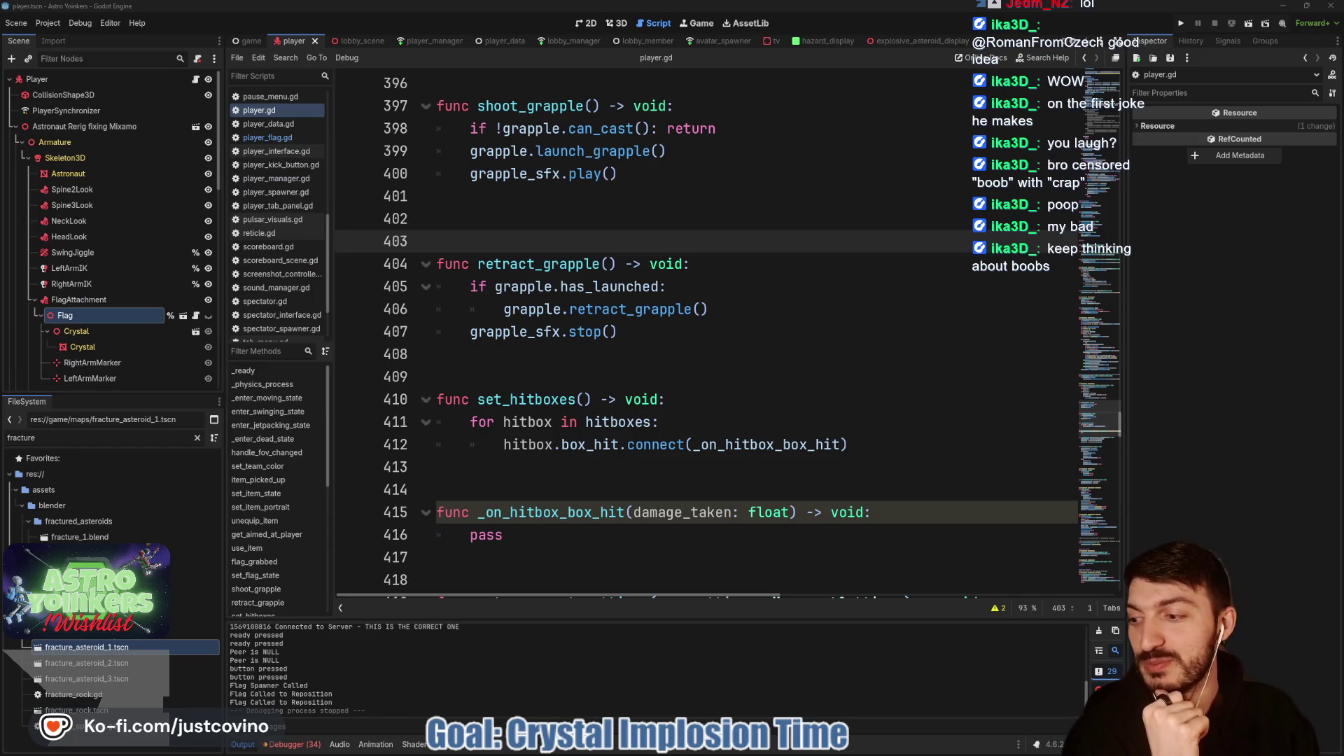
click(602, 331)
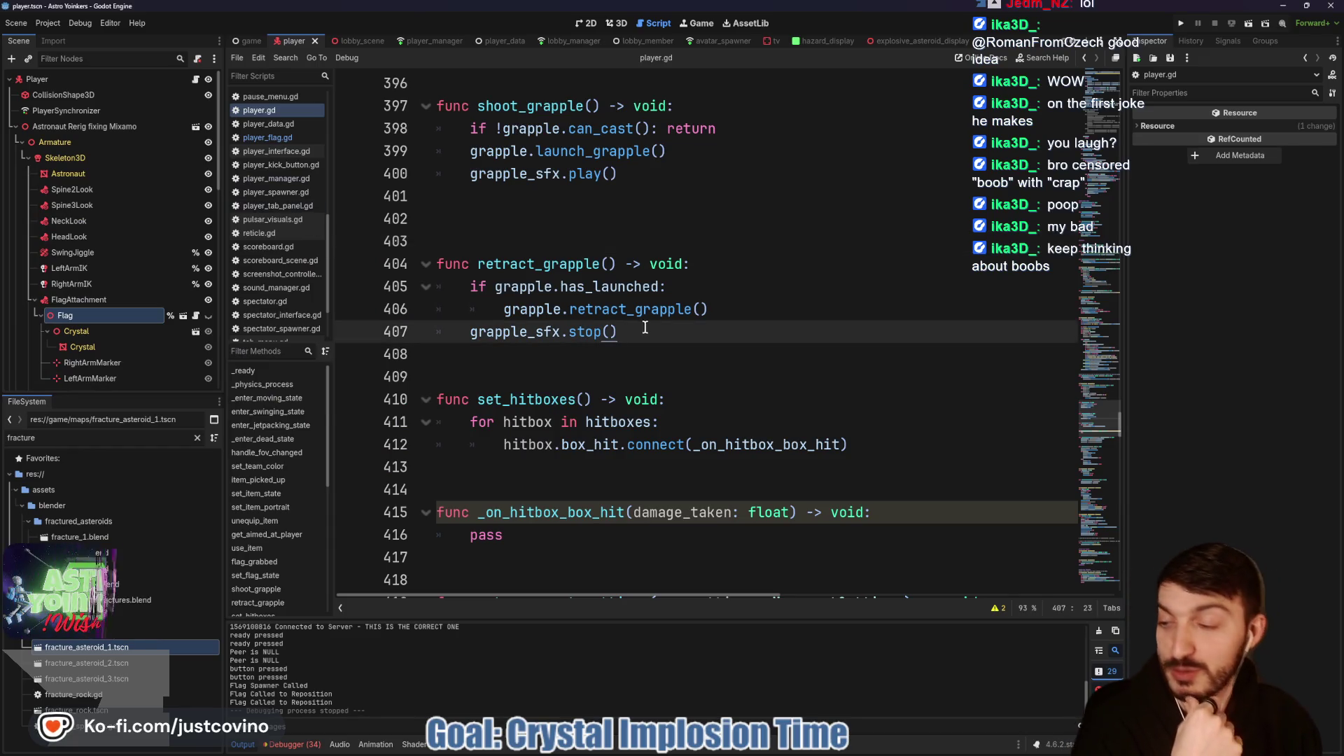
click(534, 376)
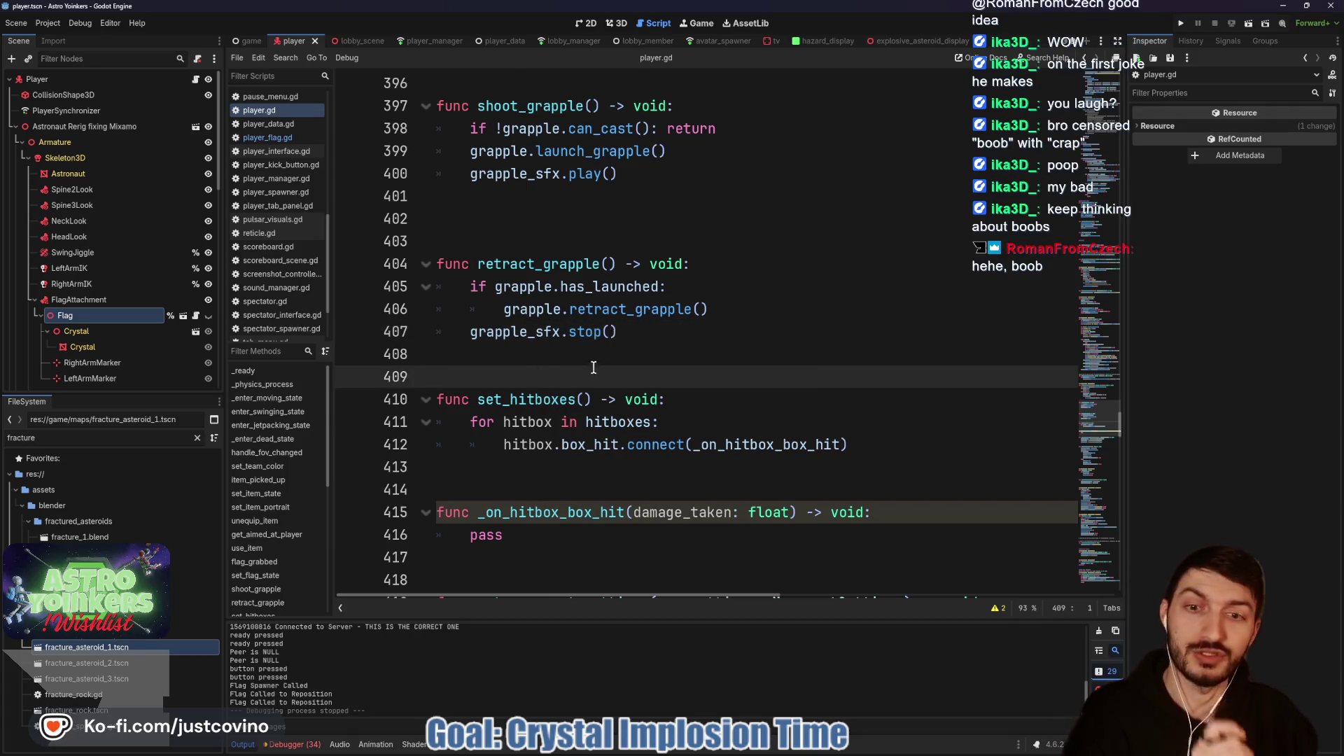
scroll(590, 374, down, 1)
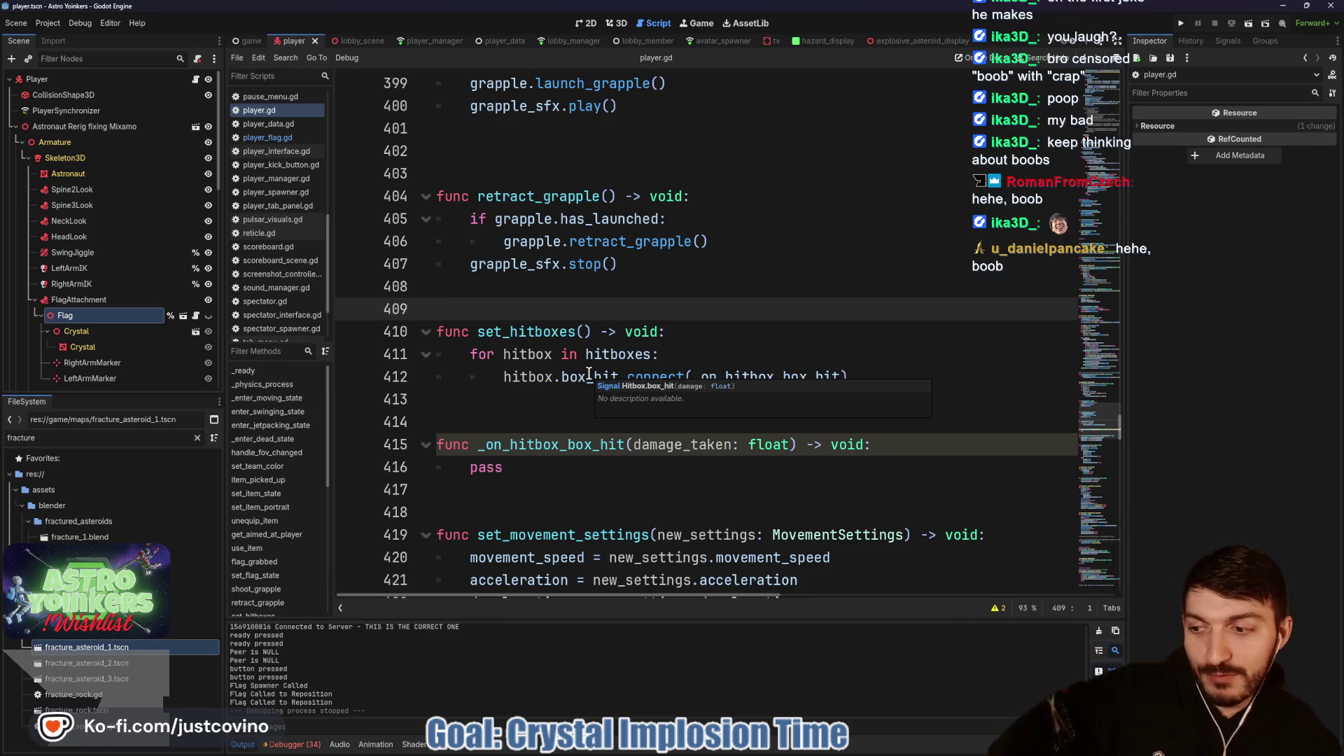
click(552, 147)
key(BackSpace)
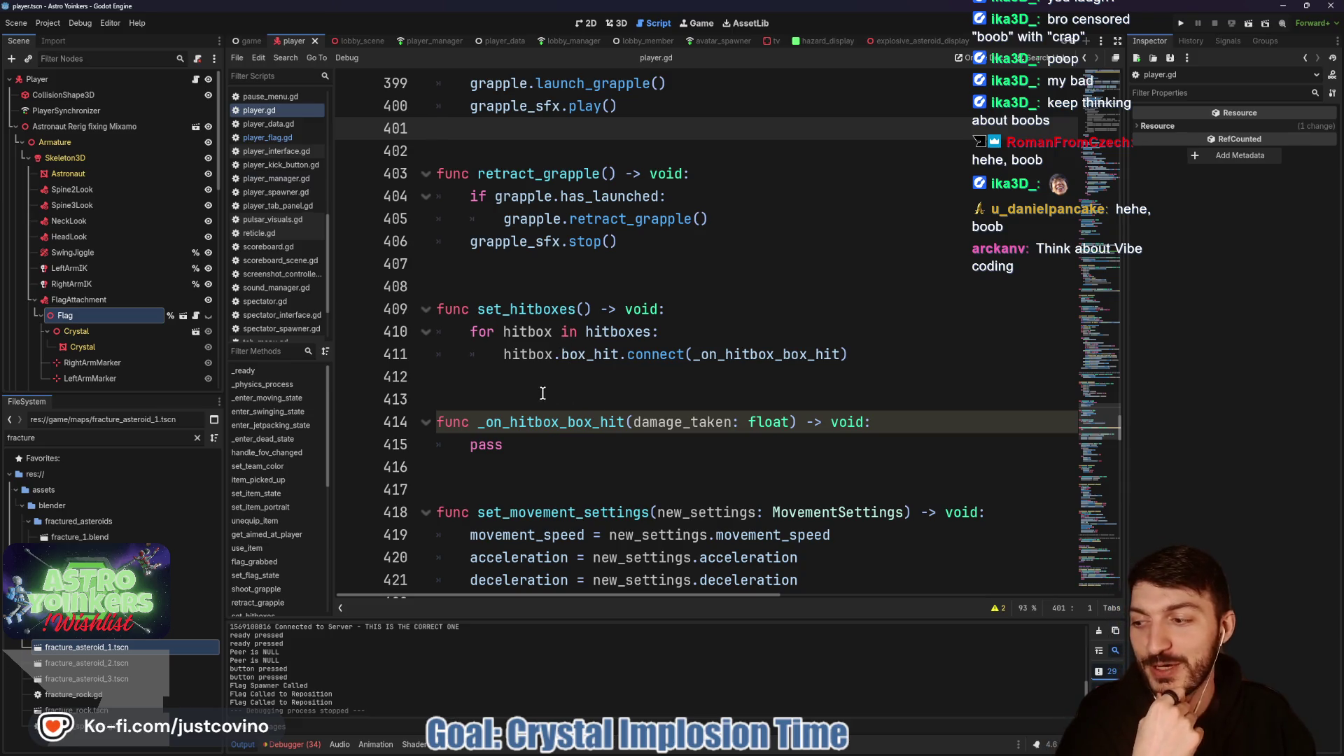
Run the project, opening two Astro Yoinkers debug windows at the main menu.
scroll(616, 432, up, 10)
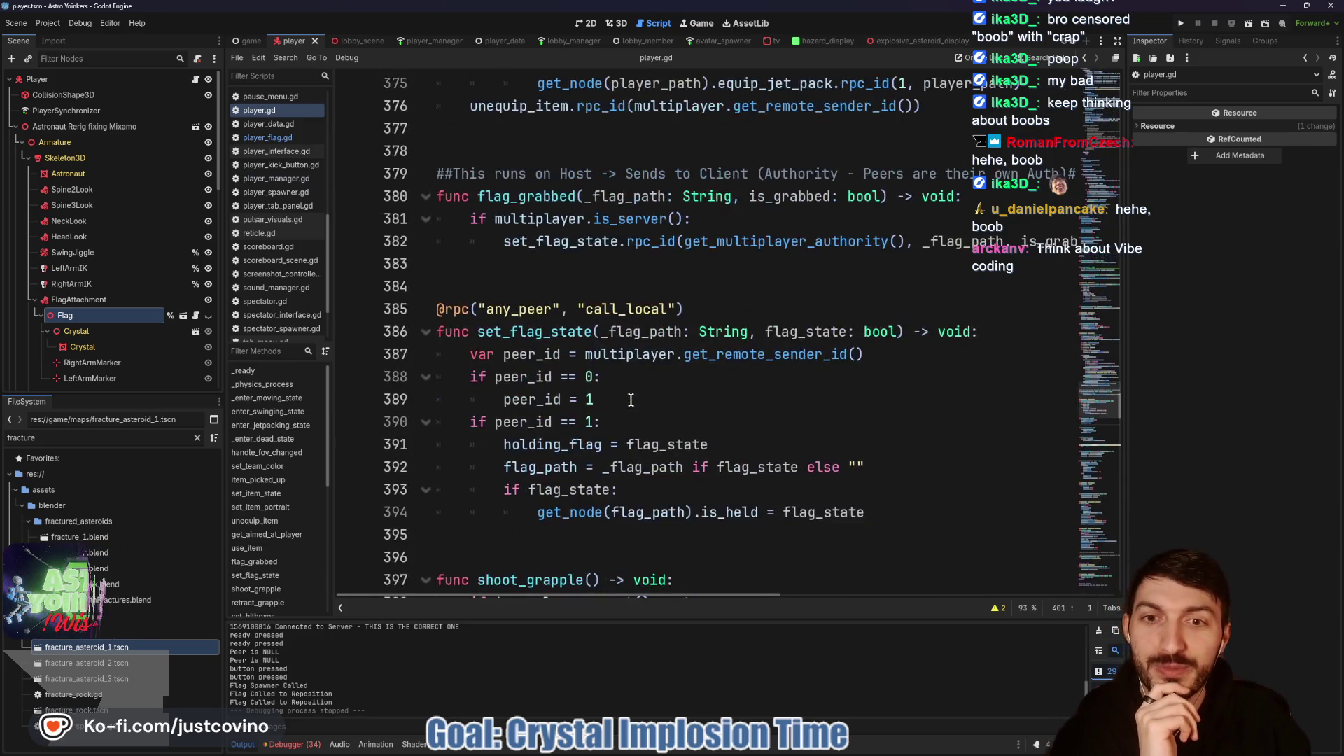
scroll(721, 285, up, 2)
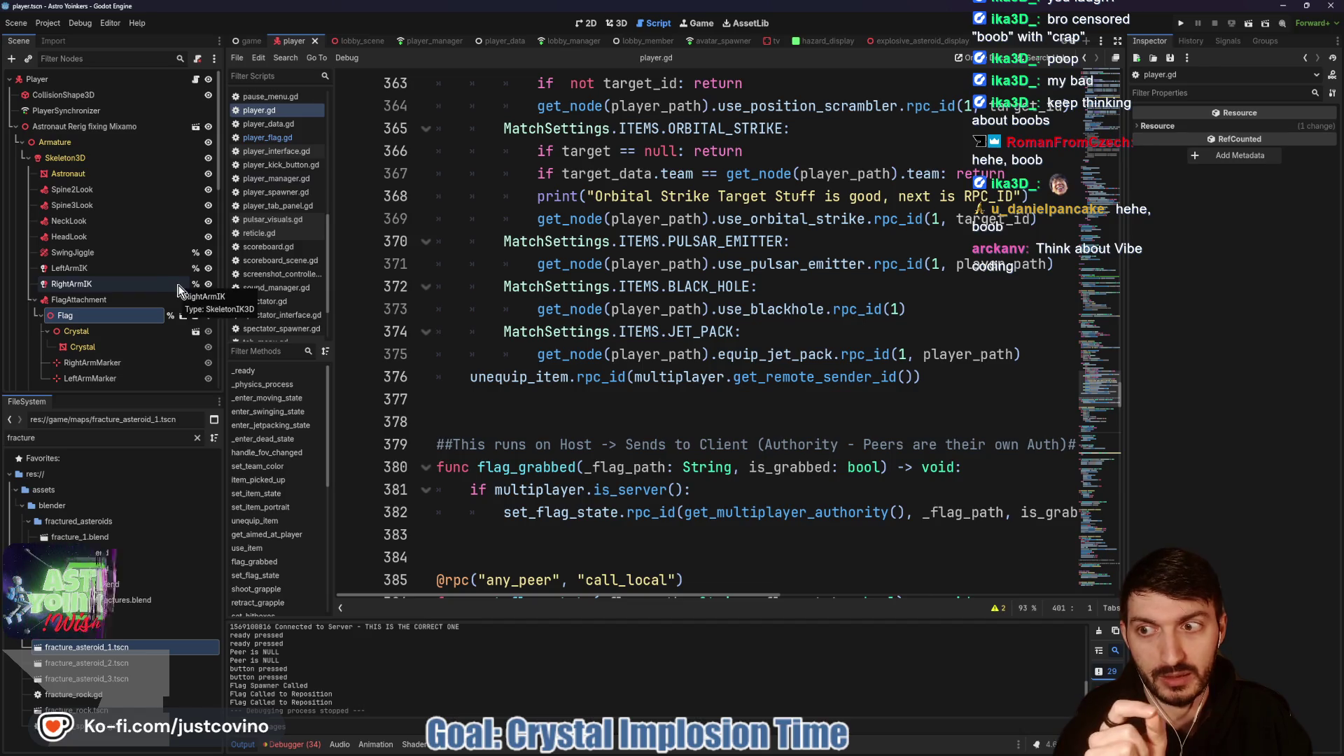
click(1178, 25)
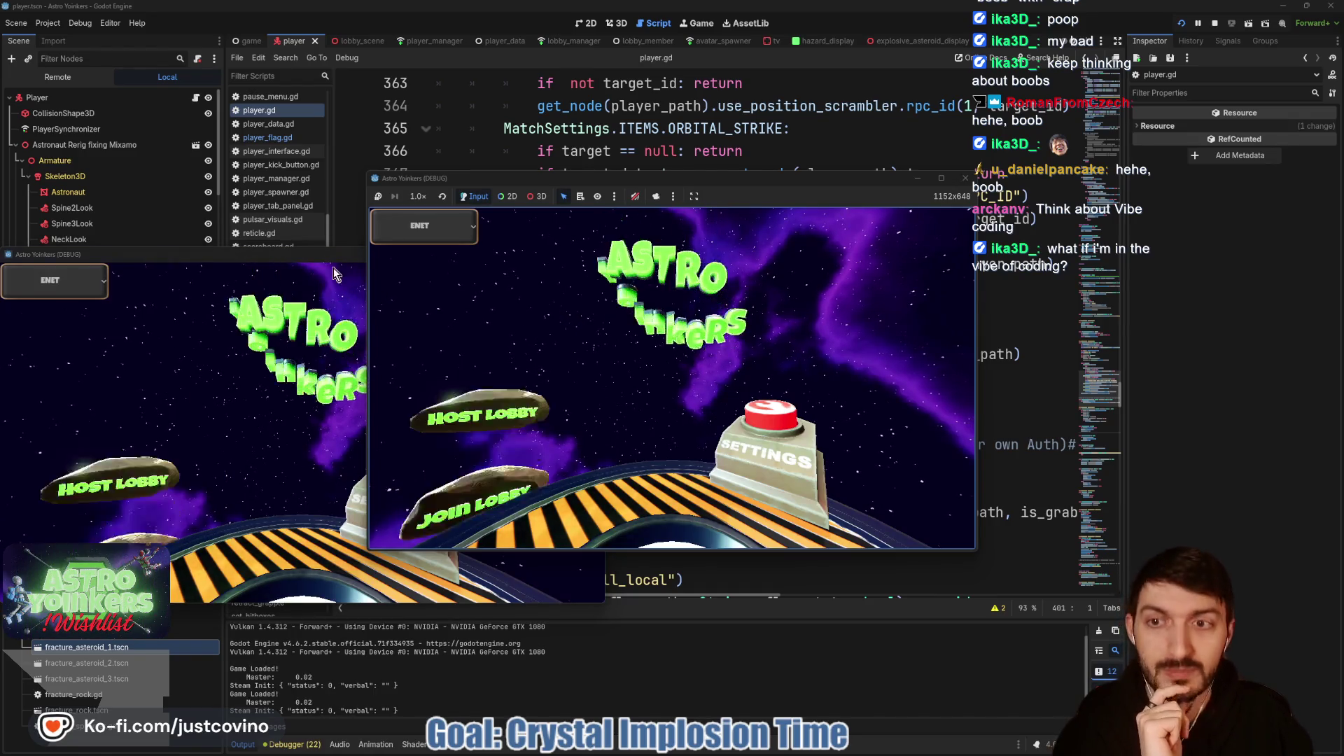
Arrange both debug game windows side by side and create a hosted lobby in the left one.
mouse_move(320, 253)
mouse_down()
mouse_move(946, 236)
mouse_move(1008, 215)
mouse_up()
mouse_move(812, 181)
mouse_down()
mouse_move(812, 198)
mouse_move(516, 196)
mouse_up()
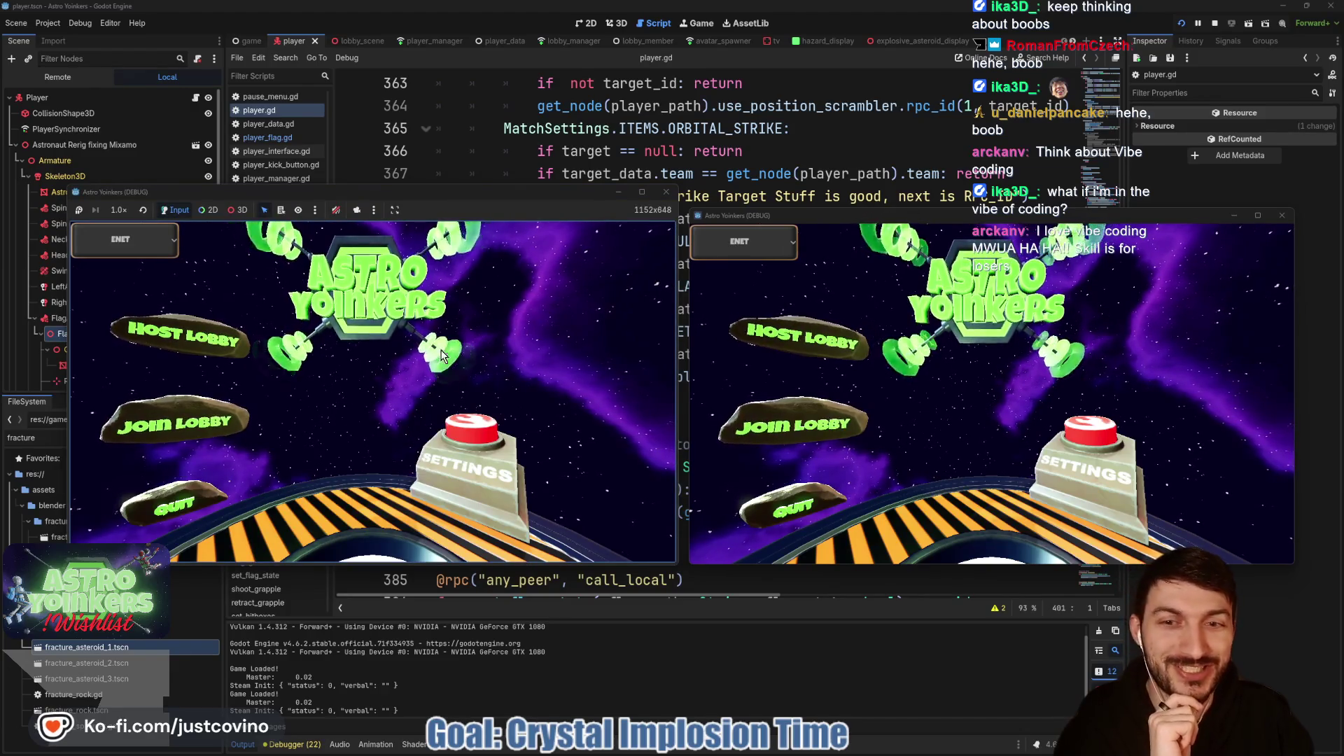
click(172, 342)
click(329, 345)
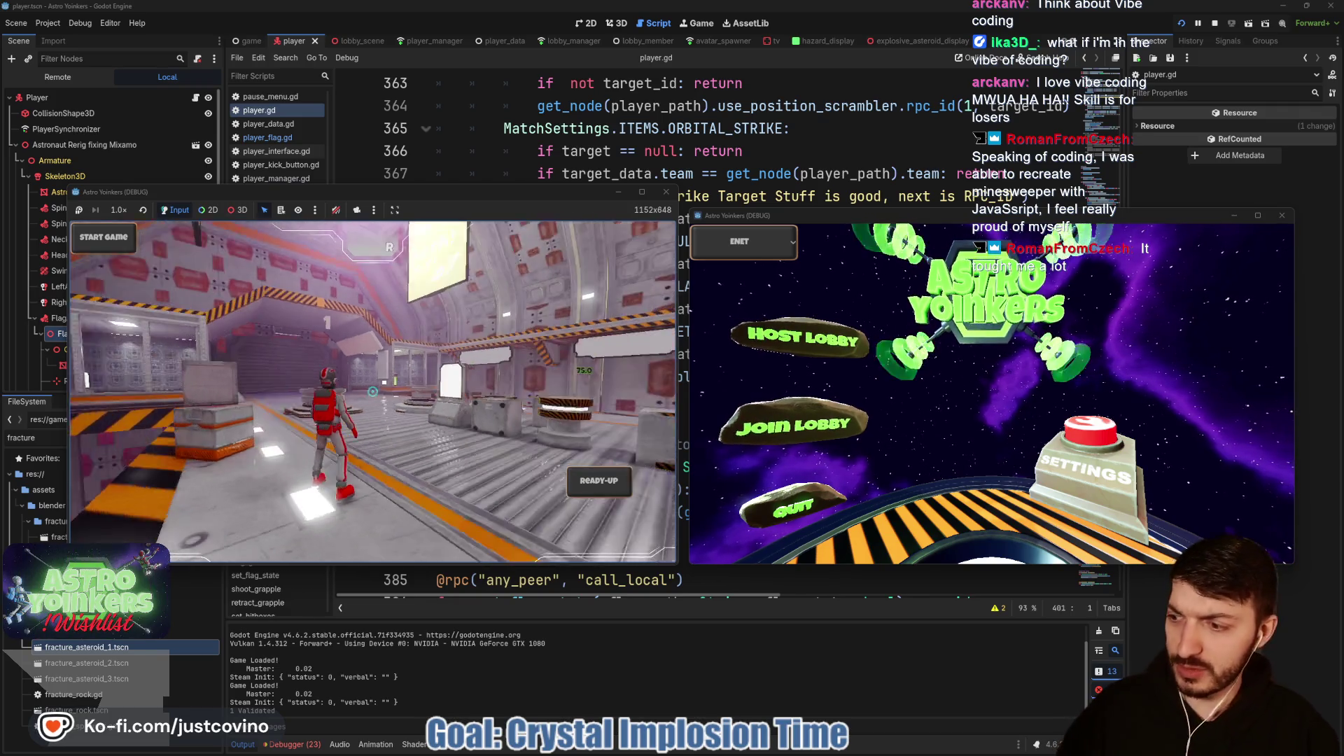
Join the lobby from the right window and ready up both players.
click(820, 426)
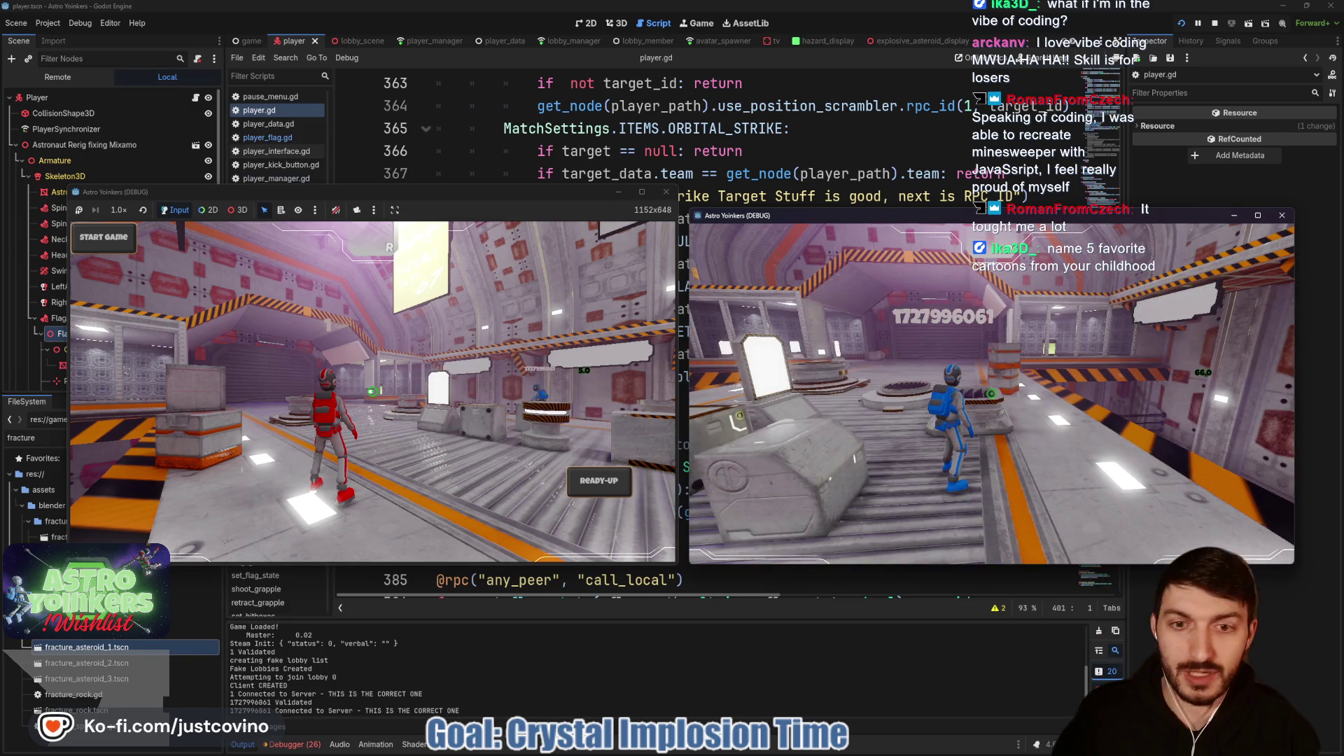
click(599, 480)
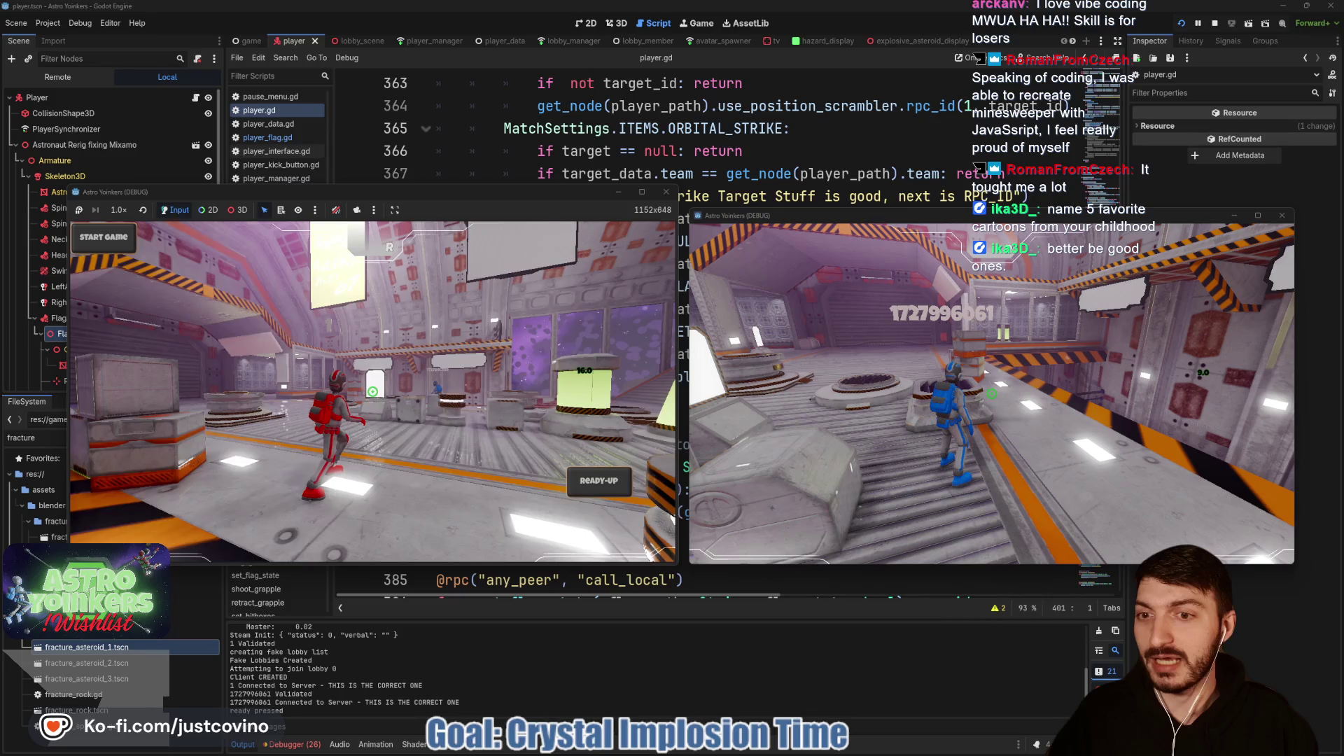
key(r)
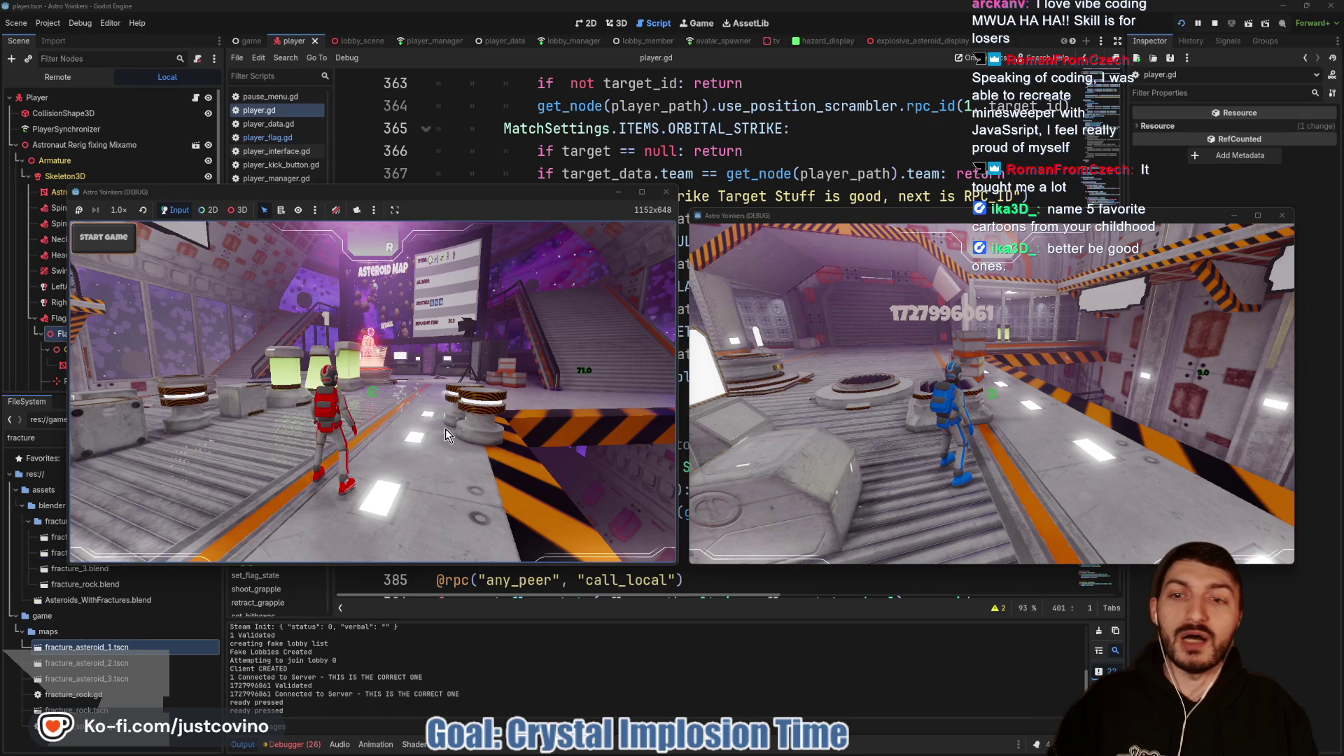
click(445, 428)
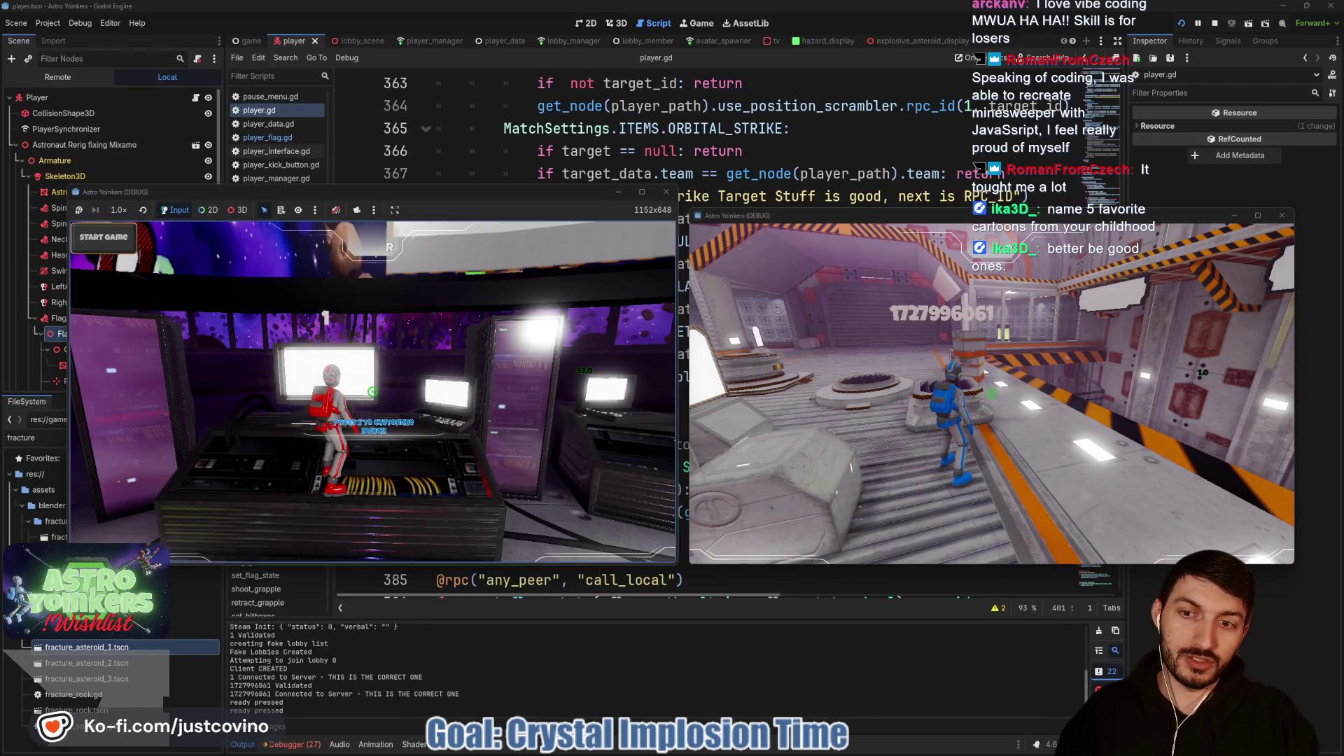
Check the Crystals settings, including Implosion Time, in the match customization panel.
key(e)
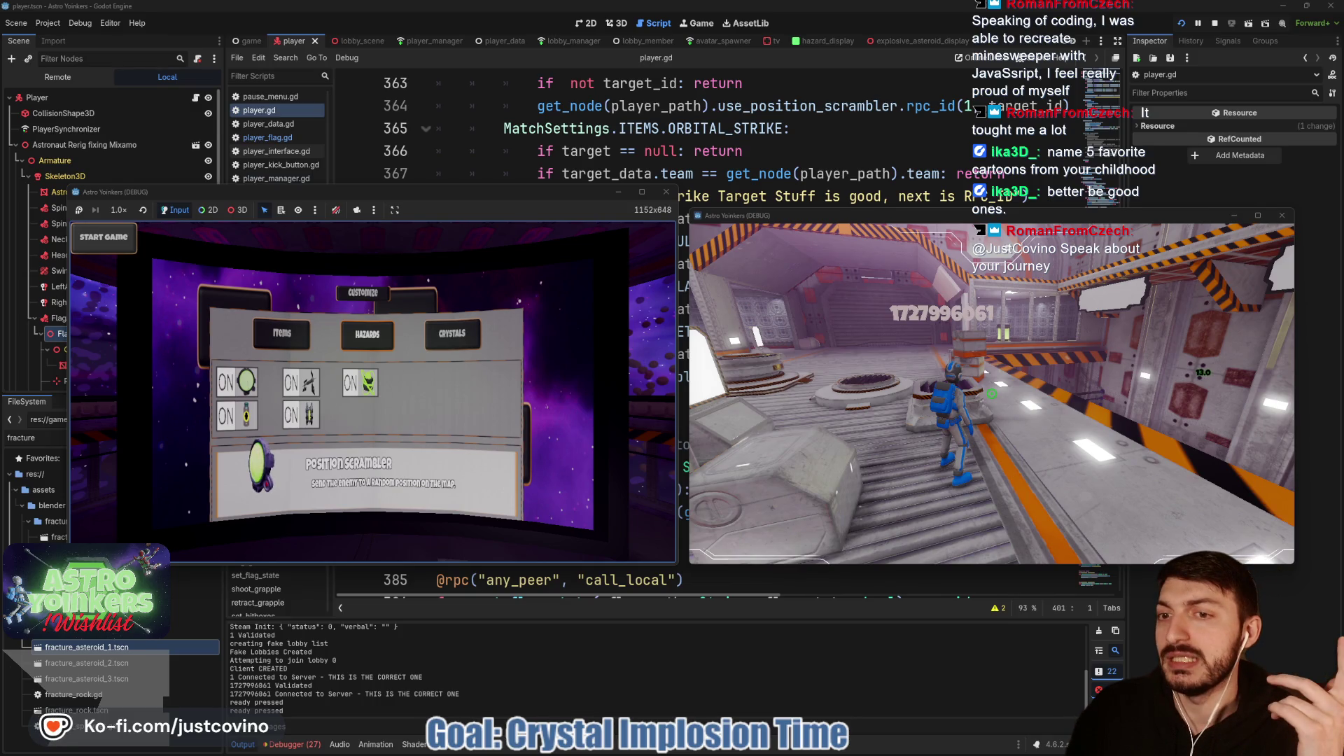
click(452, 334)
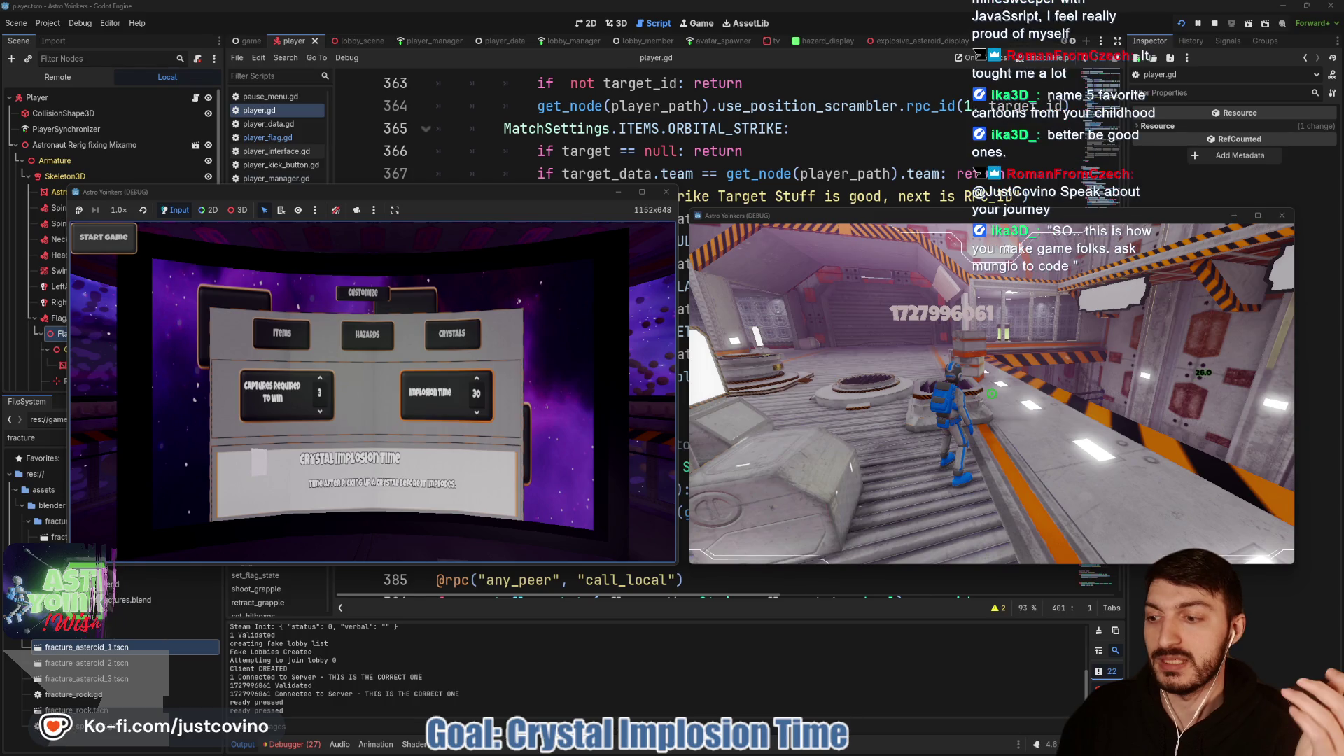
key(Escape)
key(Escape)
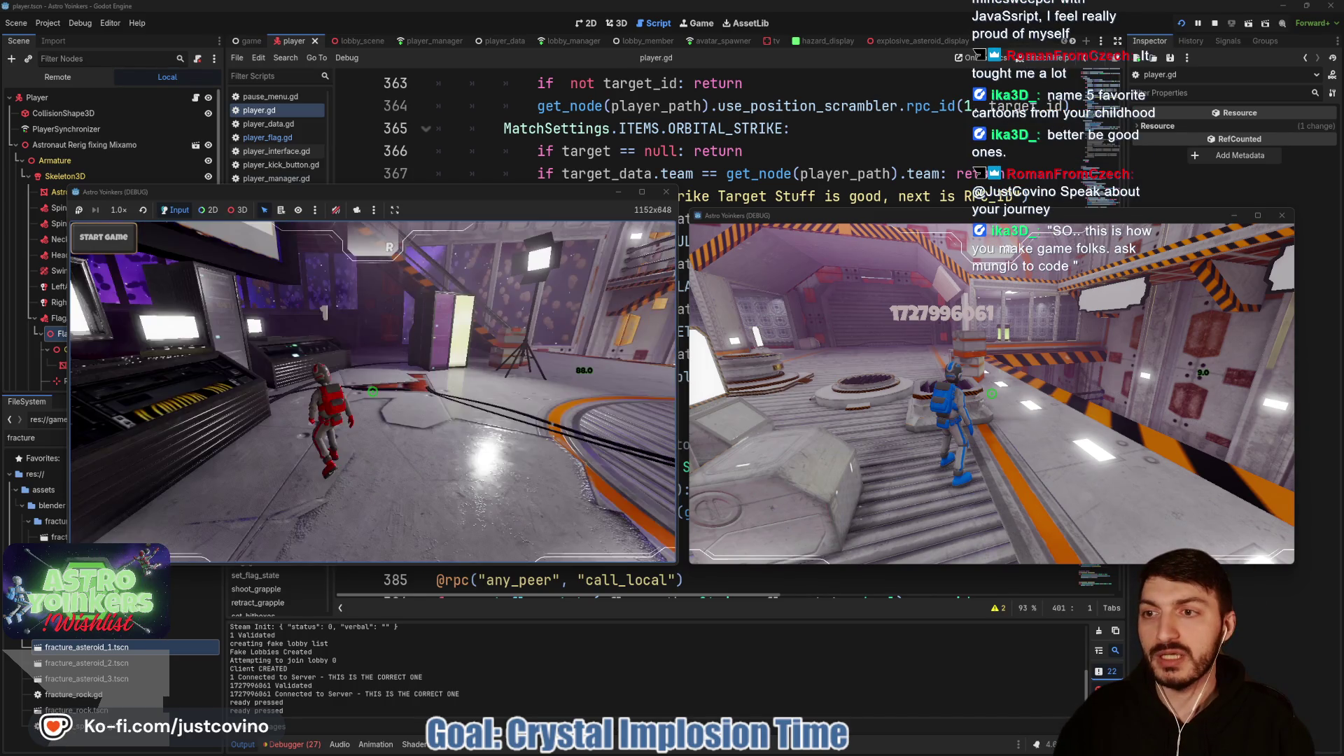
Start the match and watch the crystal implosion bathe both astronauts in green glow.
click(105, 238)
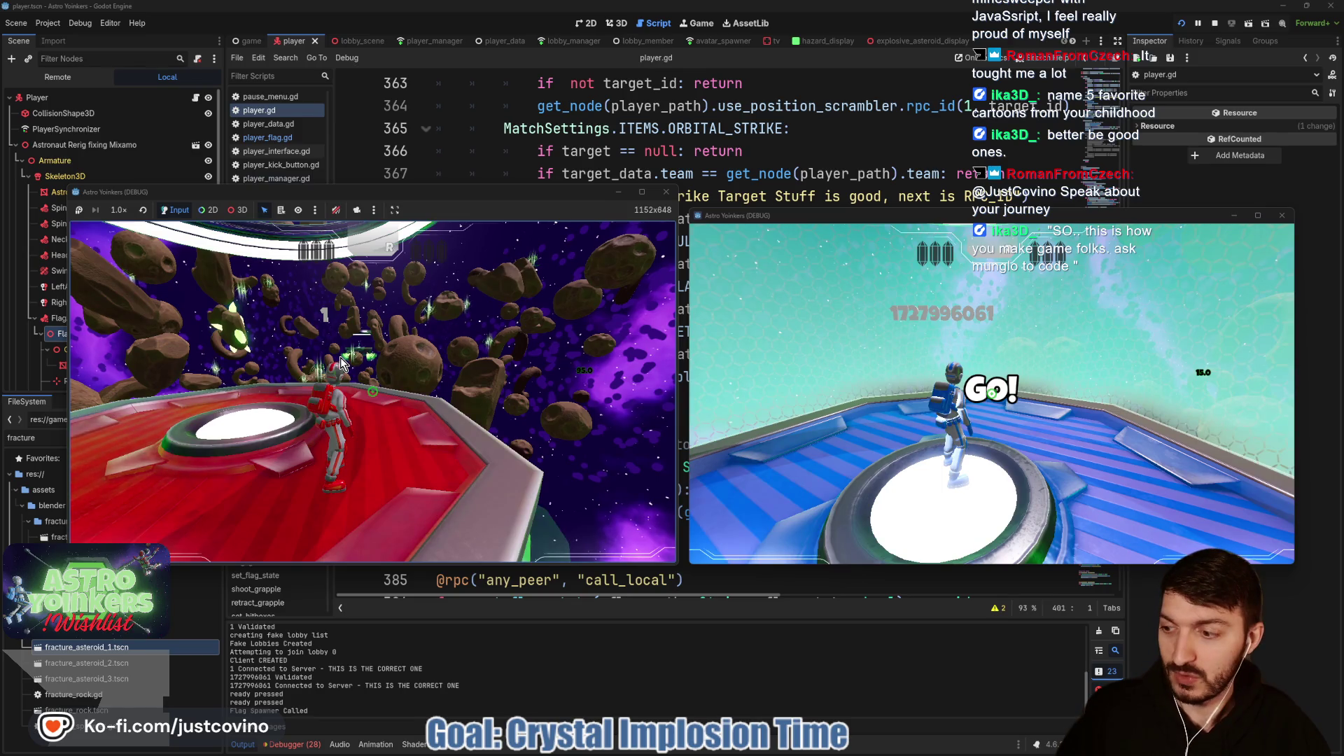
click(197, 339)
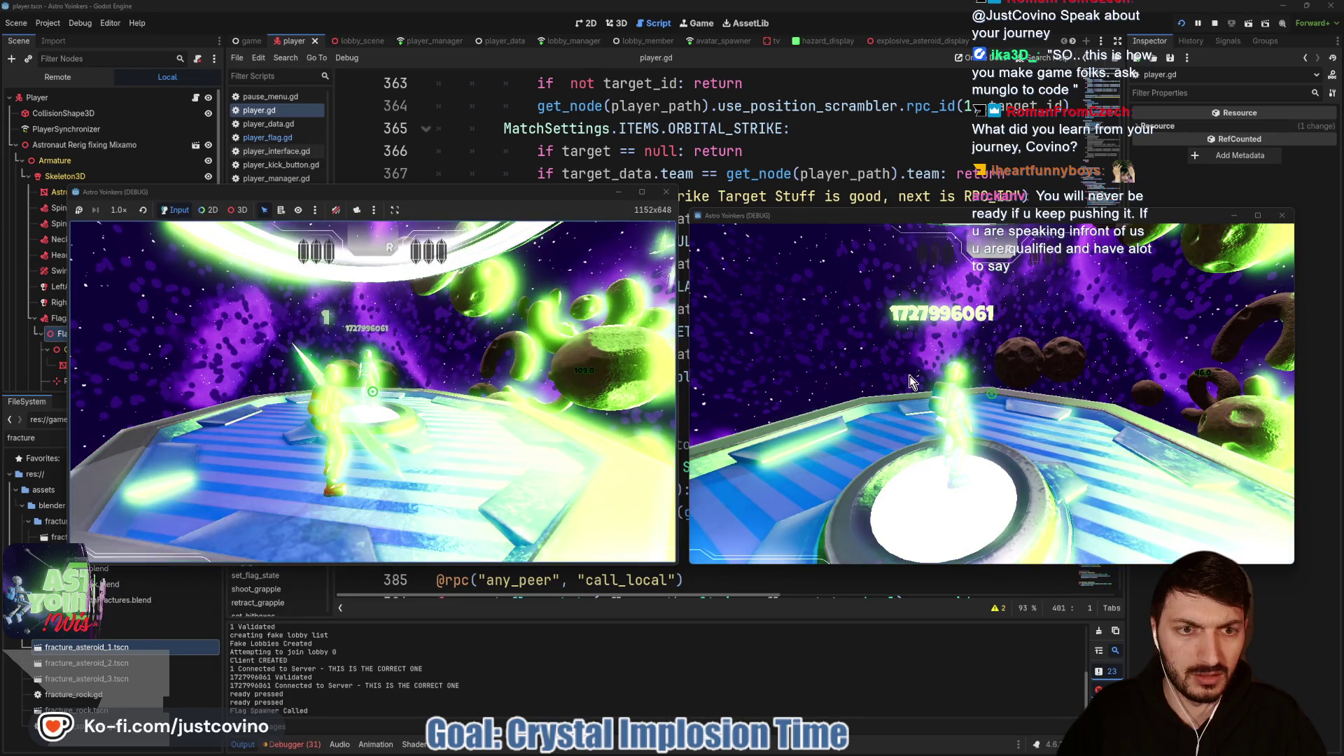
click(893, 339)
click(893, 338)
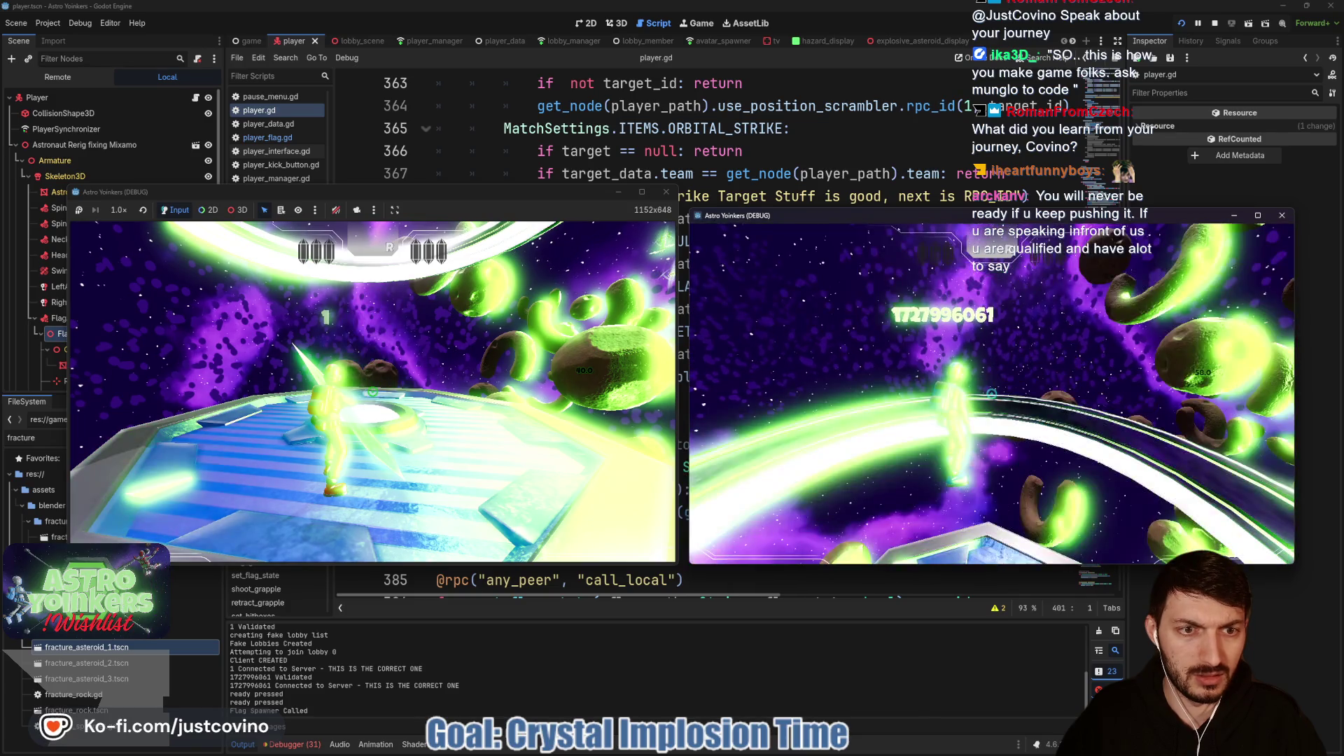
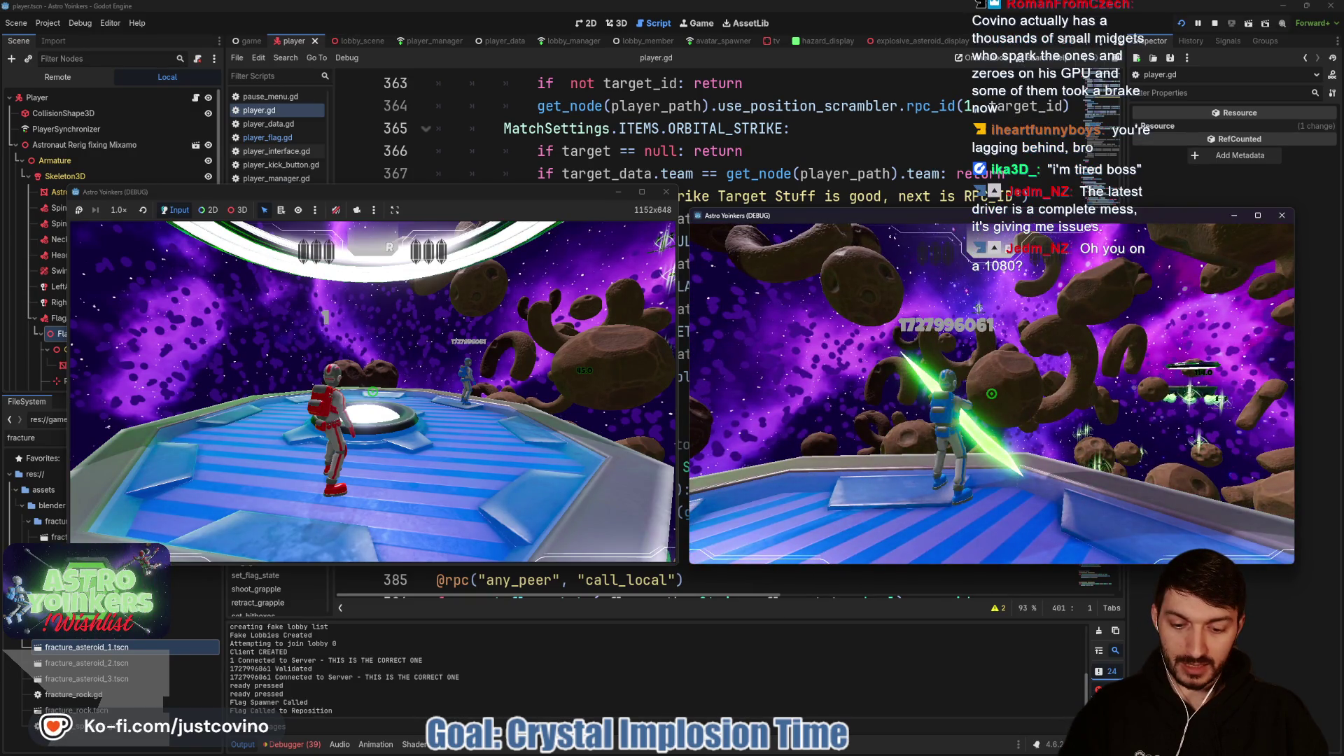
Stop both game instances and open player_flag.gd at the Flag_2 missing-node error line.
click(1282, 215)
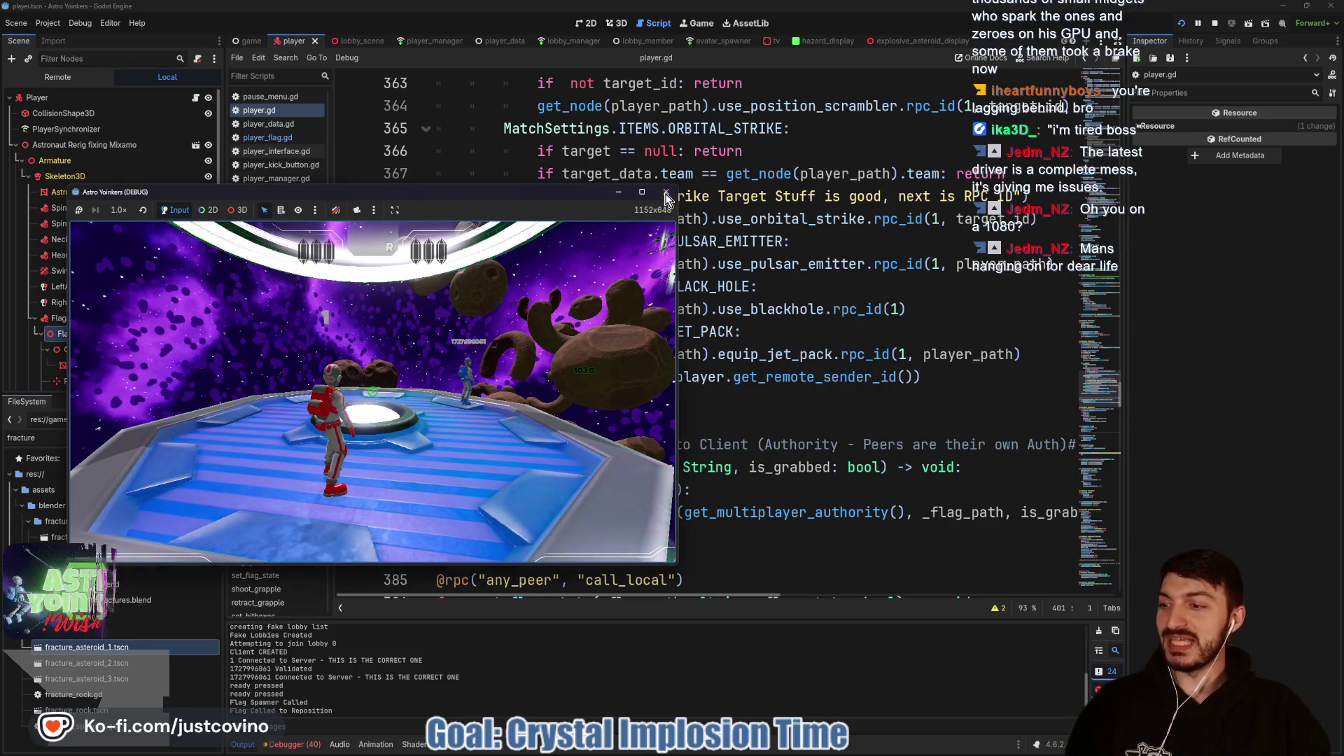
click(666, 194)
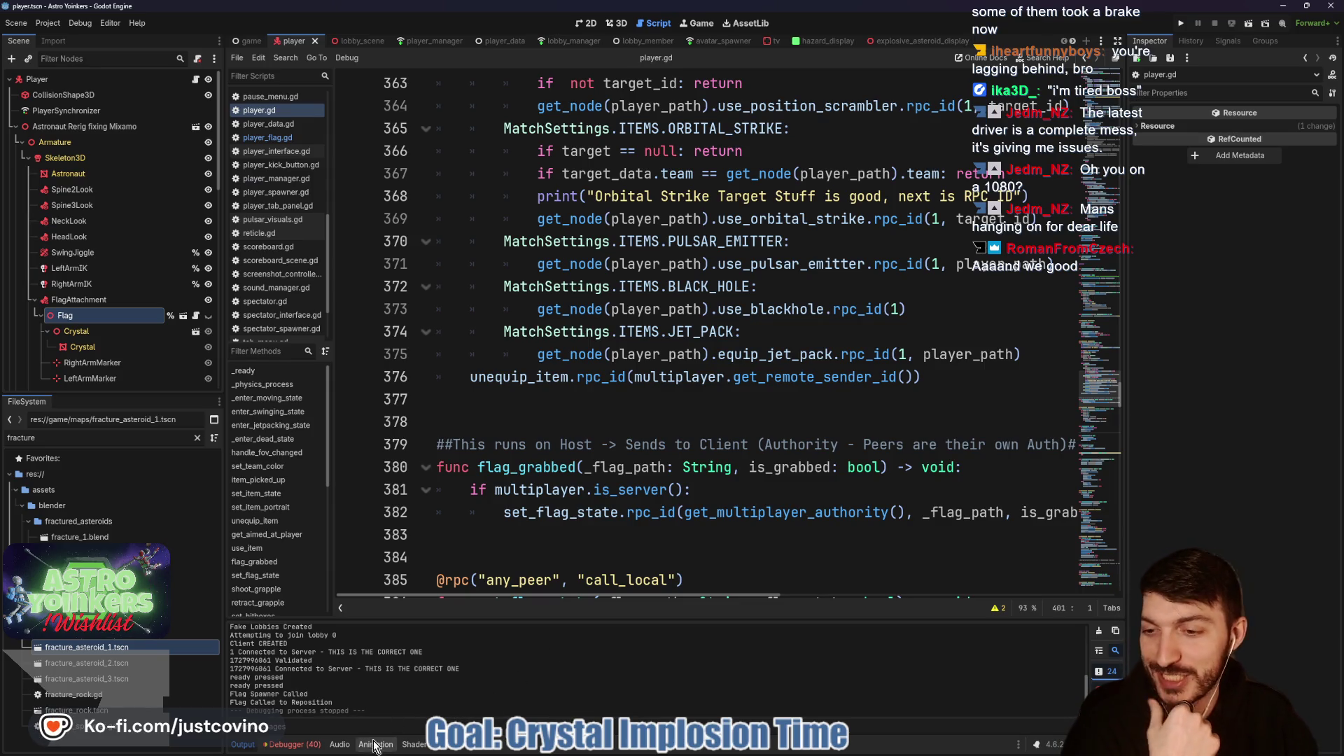
click(291, 744)
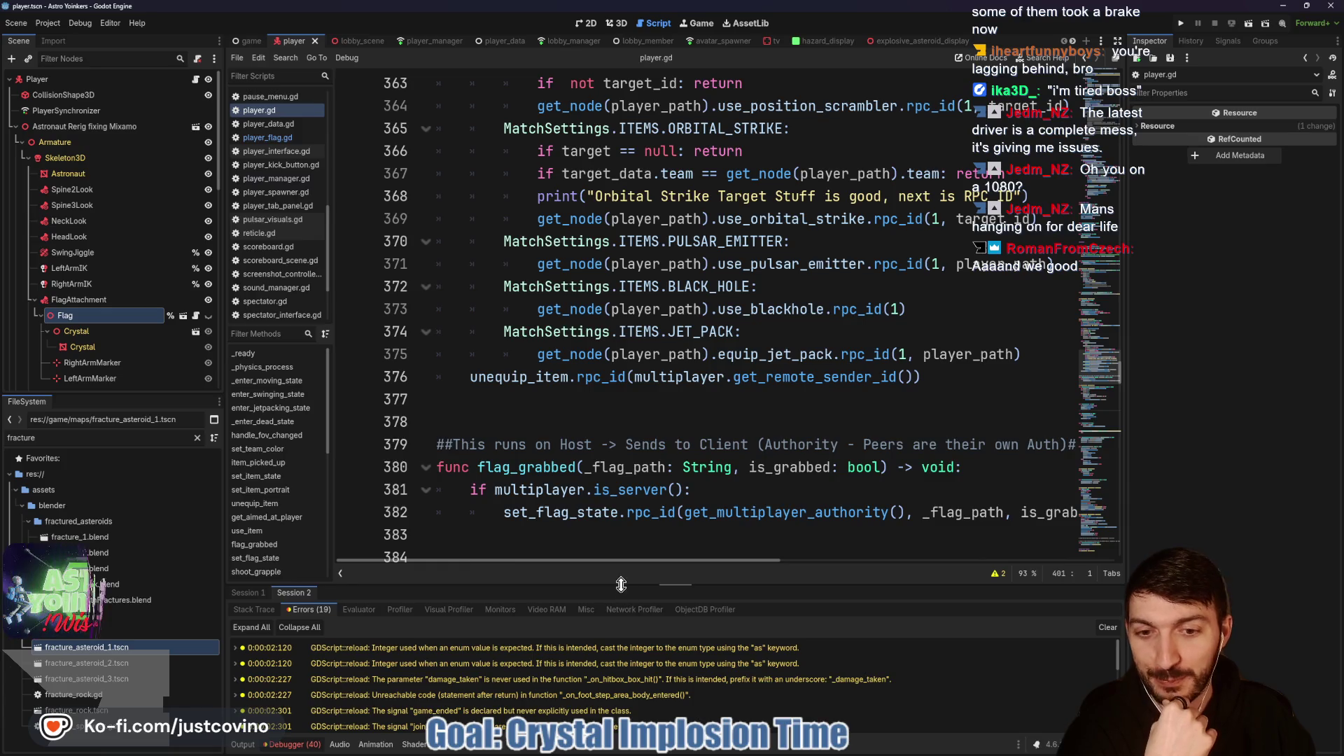
drag(621, 585, 621, 294)
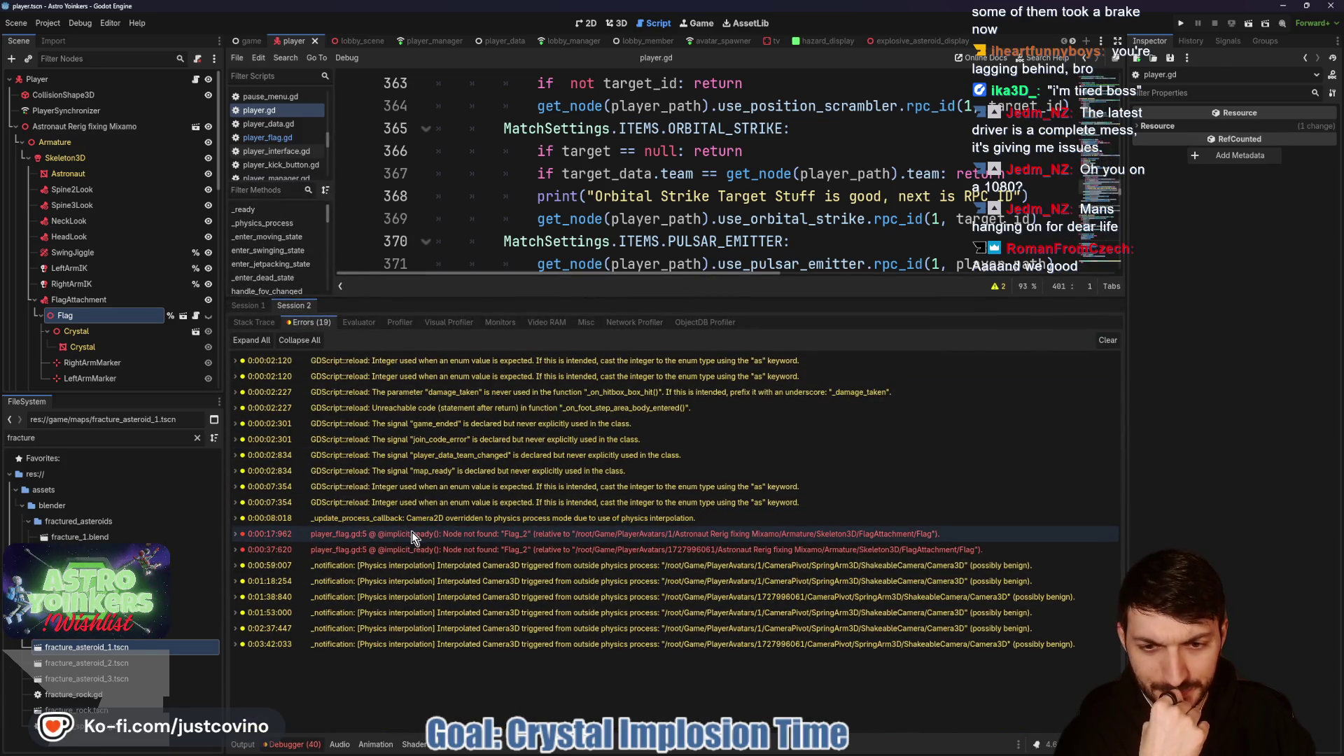
mouse_move(413, 536)
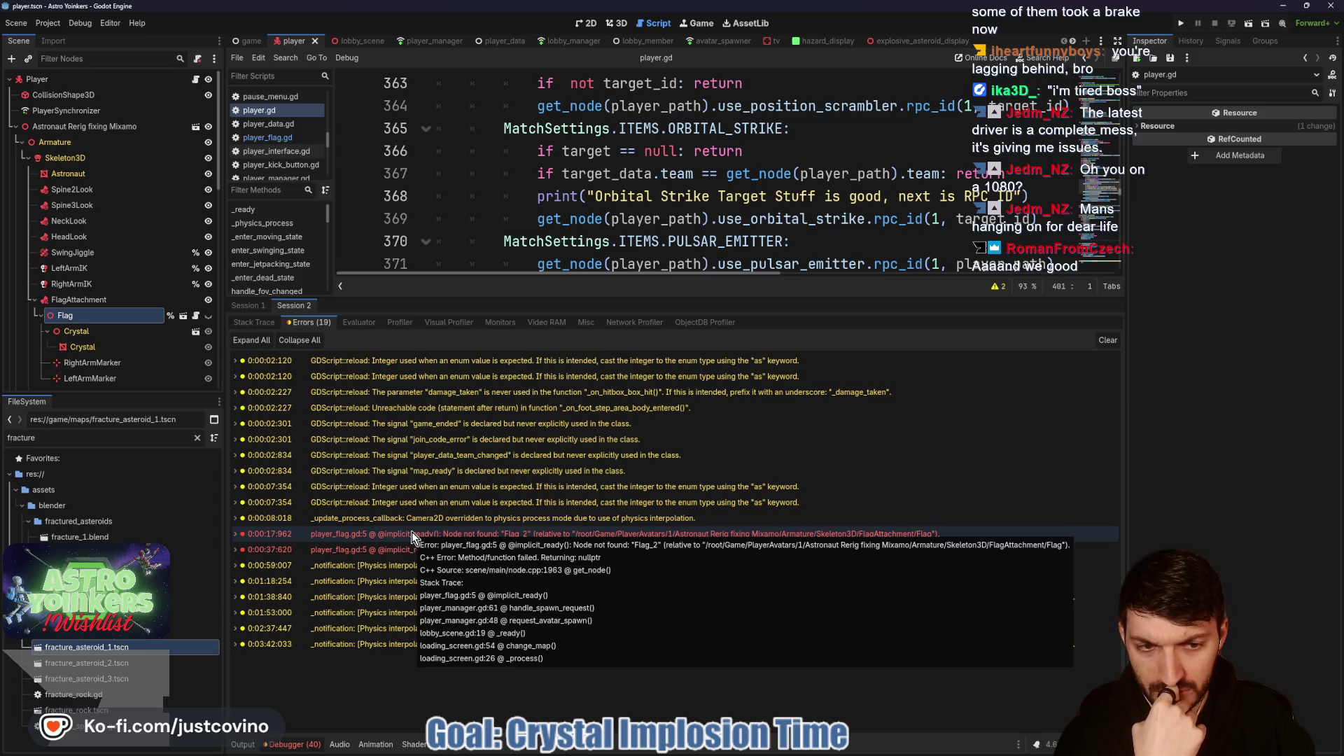
double_click(413, 535)
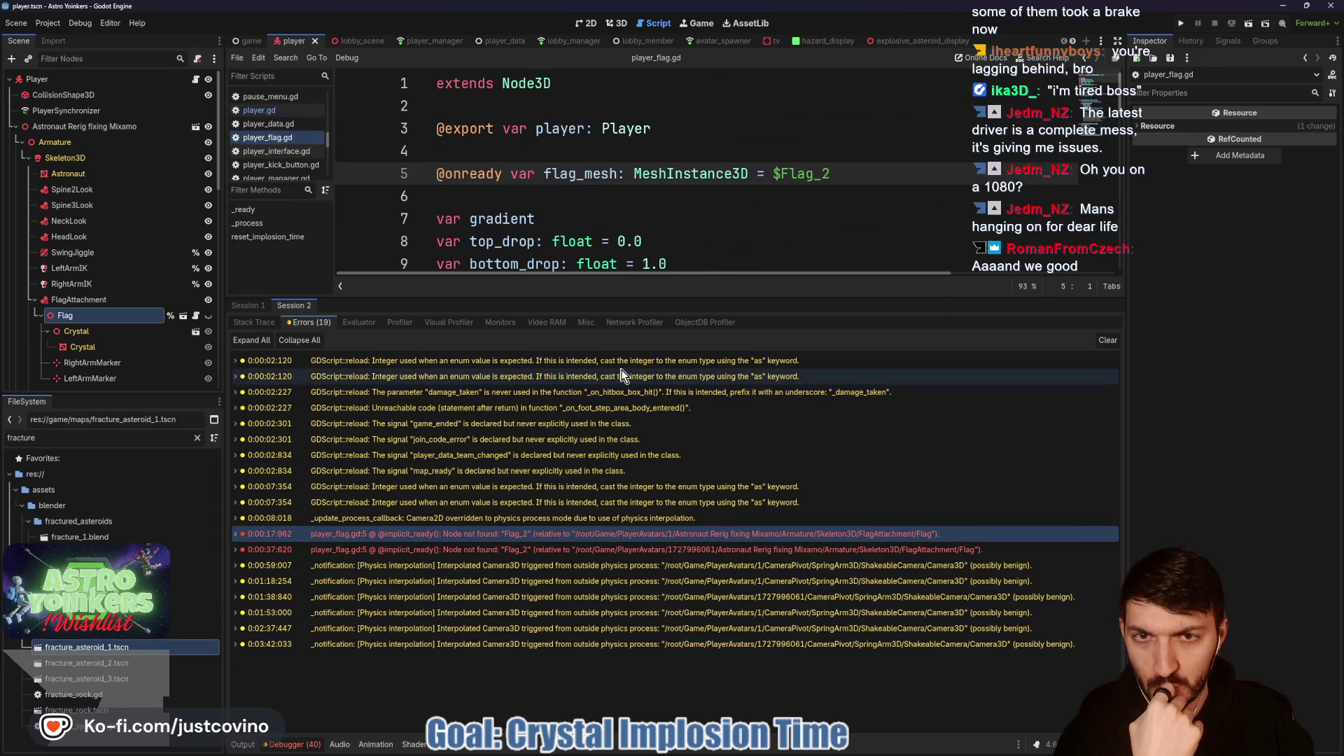
drag(573, 298, 602, 617)
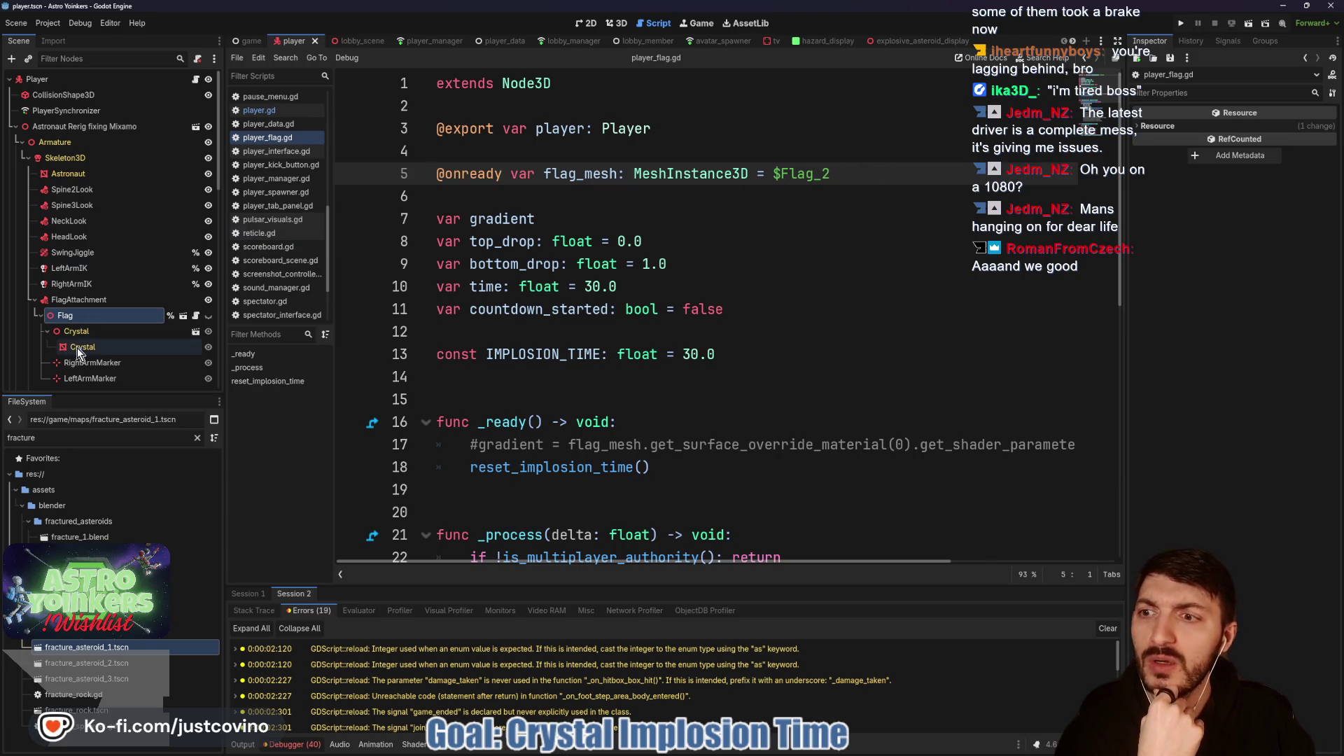
mouse_move(833, 174)
mouse_down()
mouse_move(383, 188)
mouse_move(408, 173)
mouse_up()
key(BackSpace)
key(BackSpace)
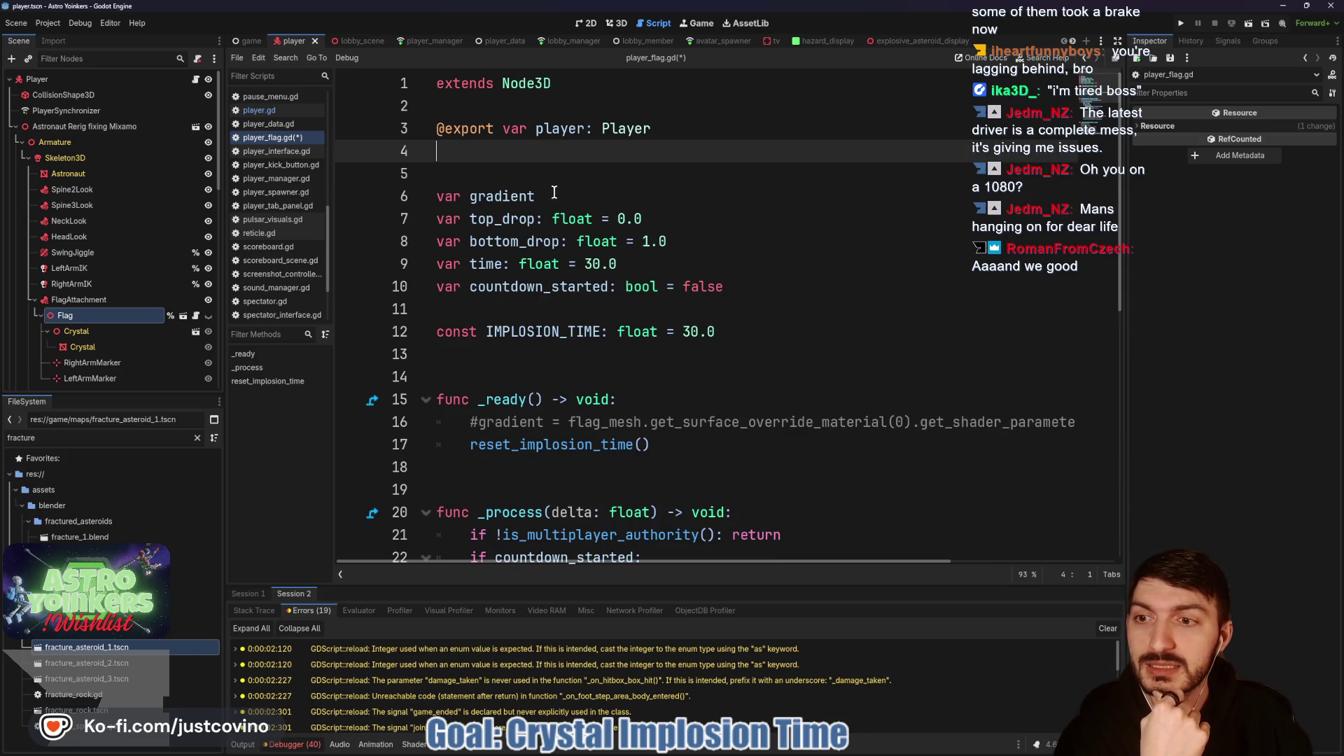
scroll(551, 192, down, 3)
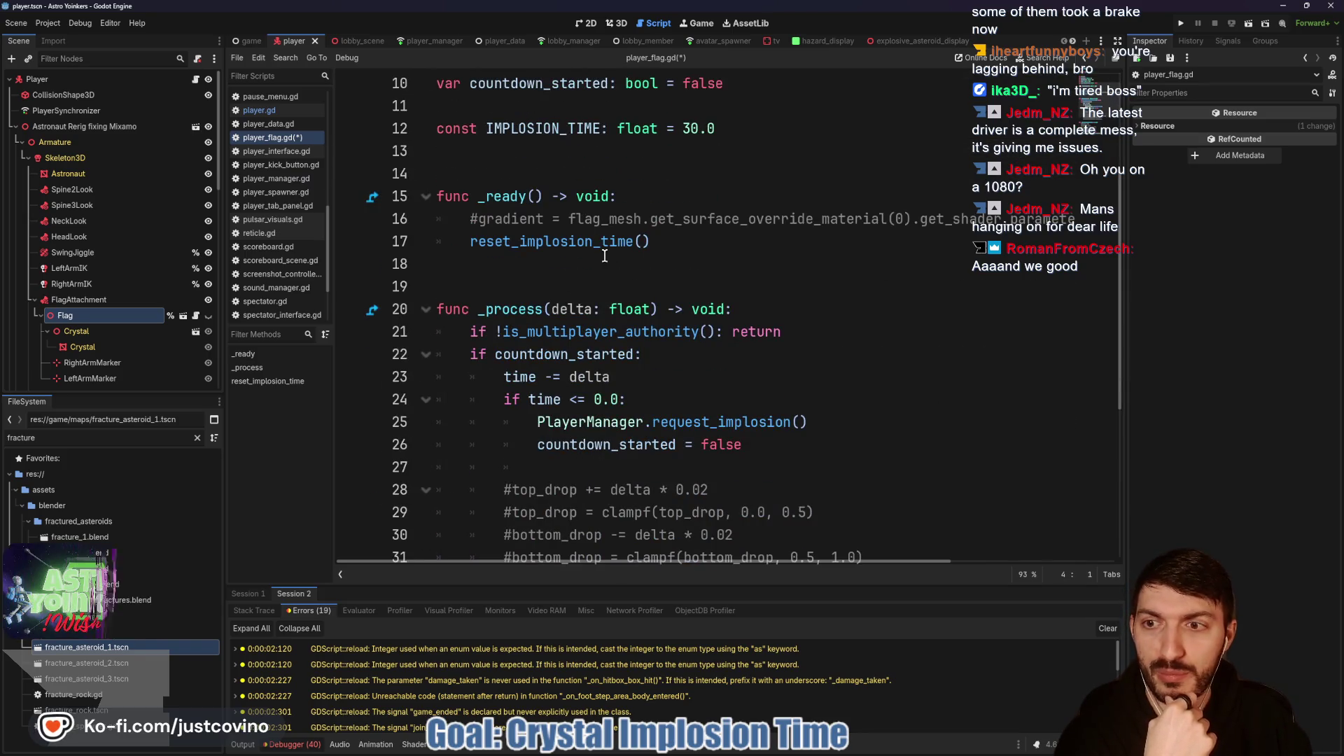
scroll(628, 281, down, 4)
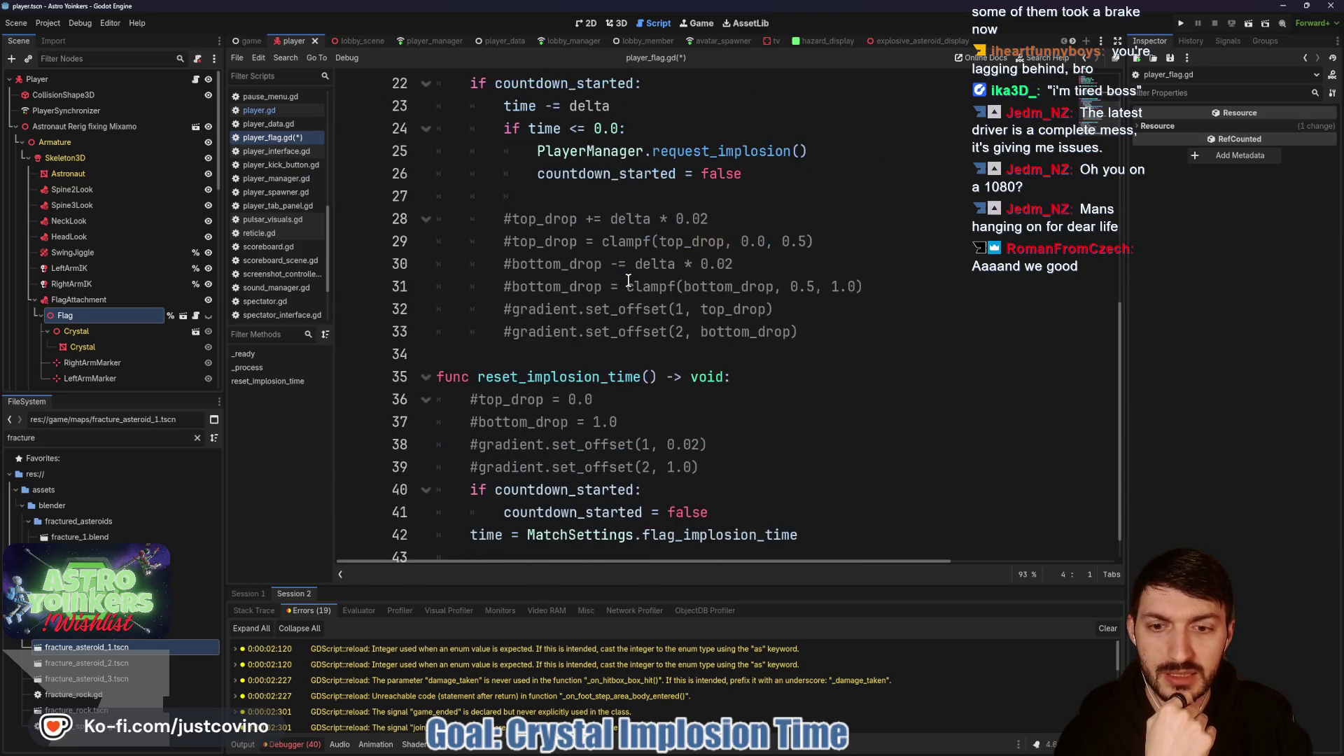
scroll(628, 281, down, 1)
scroll(628, 281, up, 7)
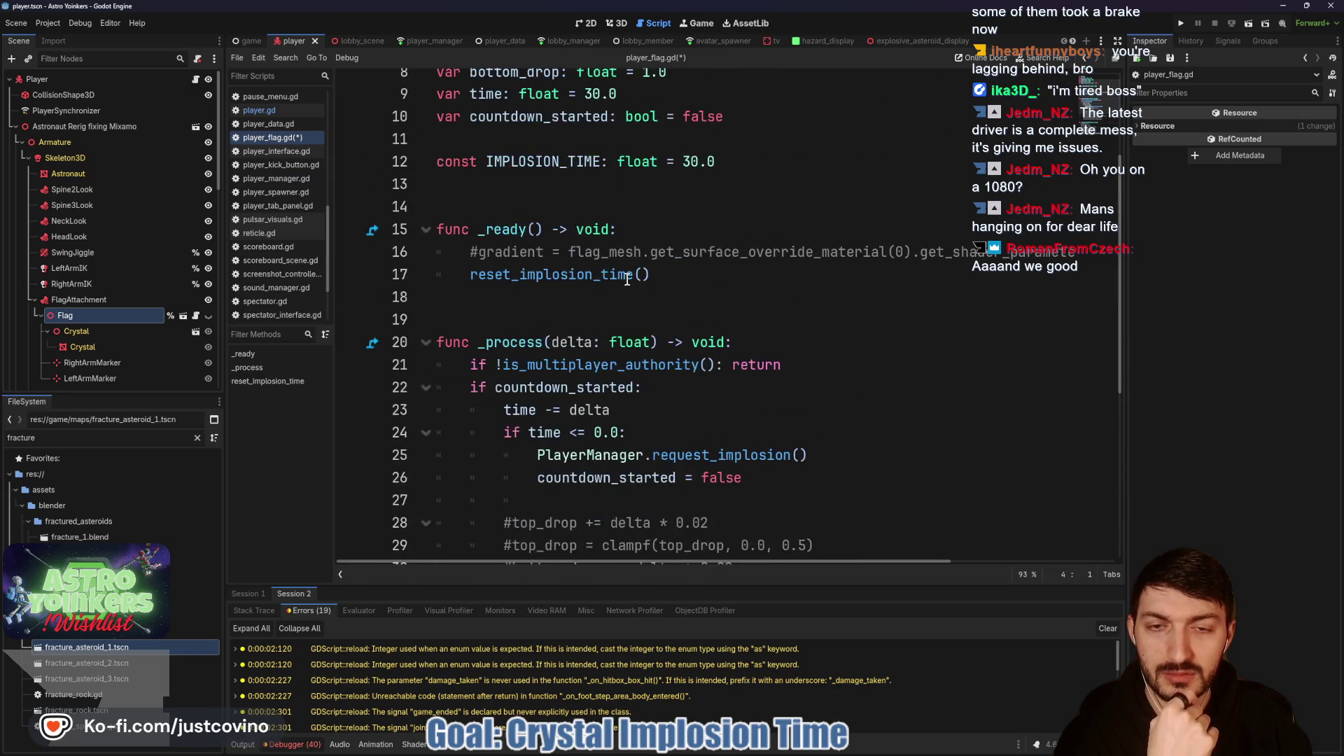
click(573, 178)
key(ctrl+s)
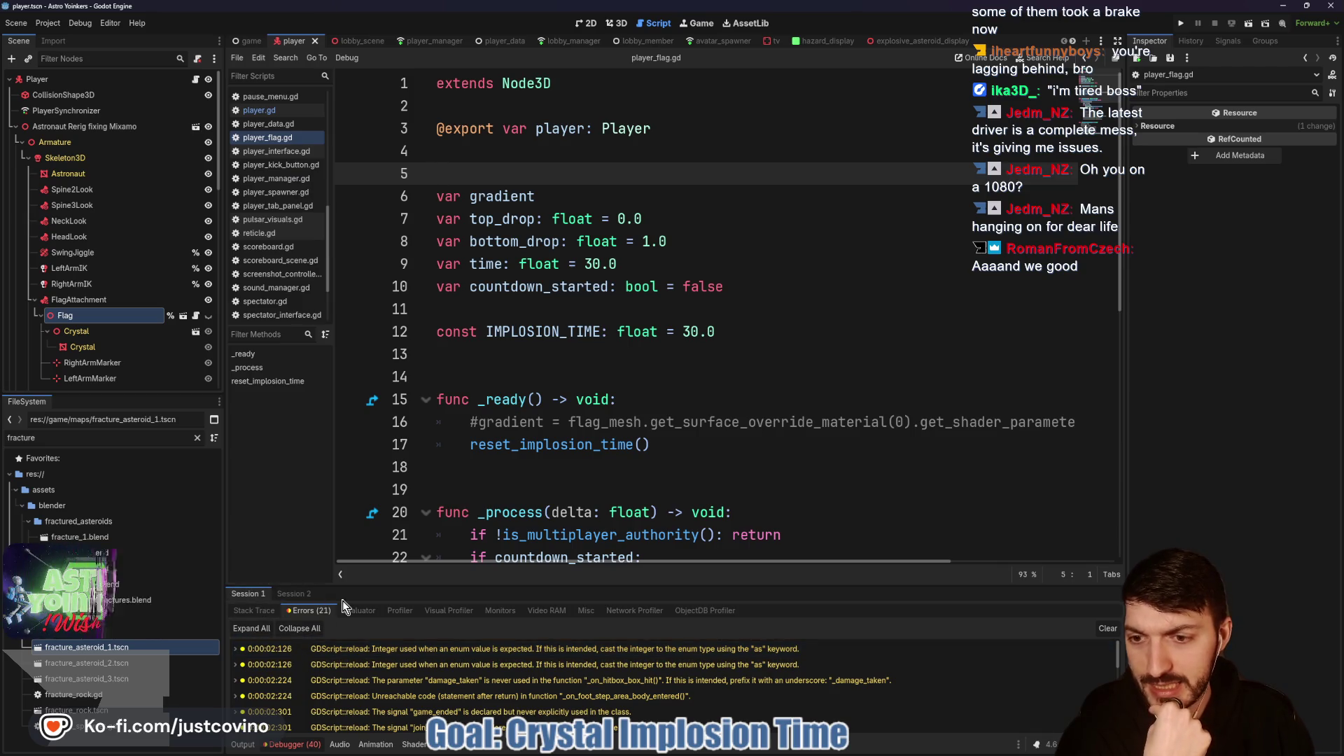
Clear the errors in both debugger sessions and collapse the Debugger panel.
scroll(383, 675, down, 3)
scroll(390, 679, down, 3)
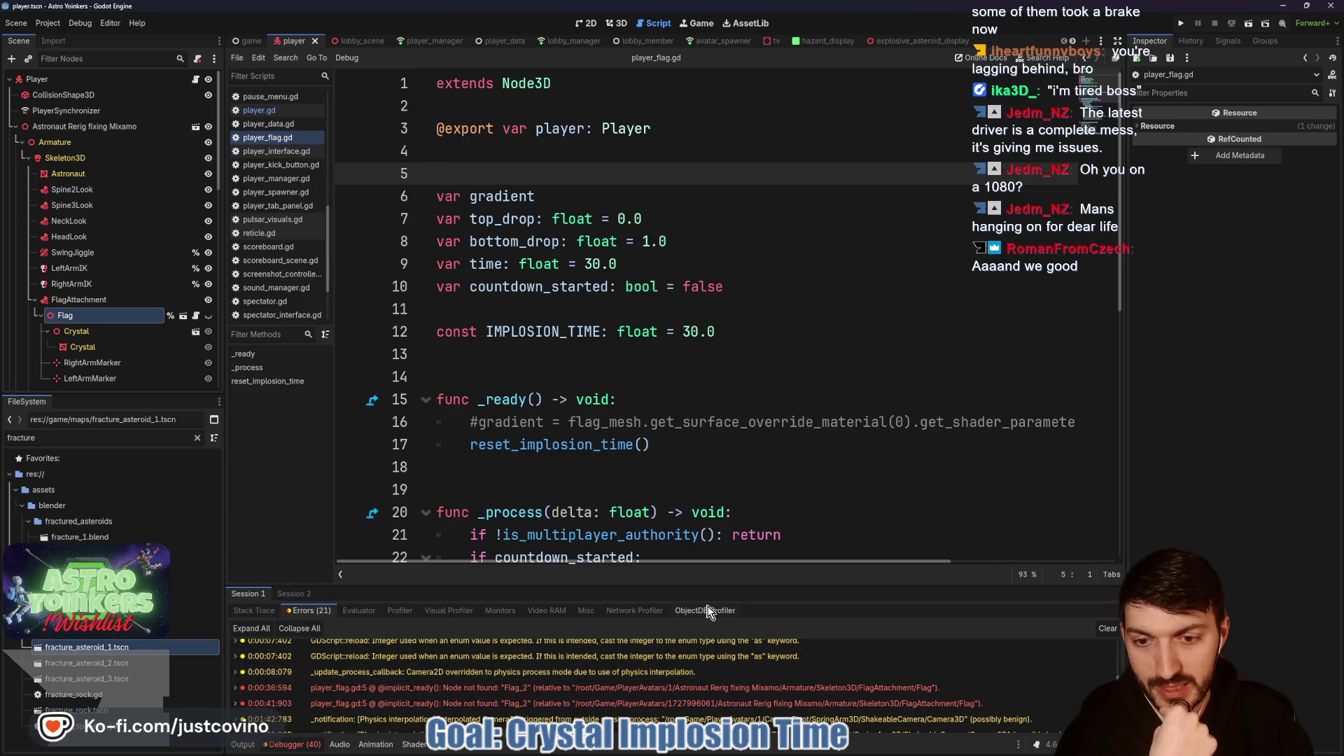
scroll(616, 700, down, 3)
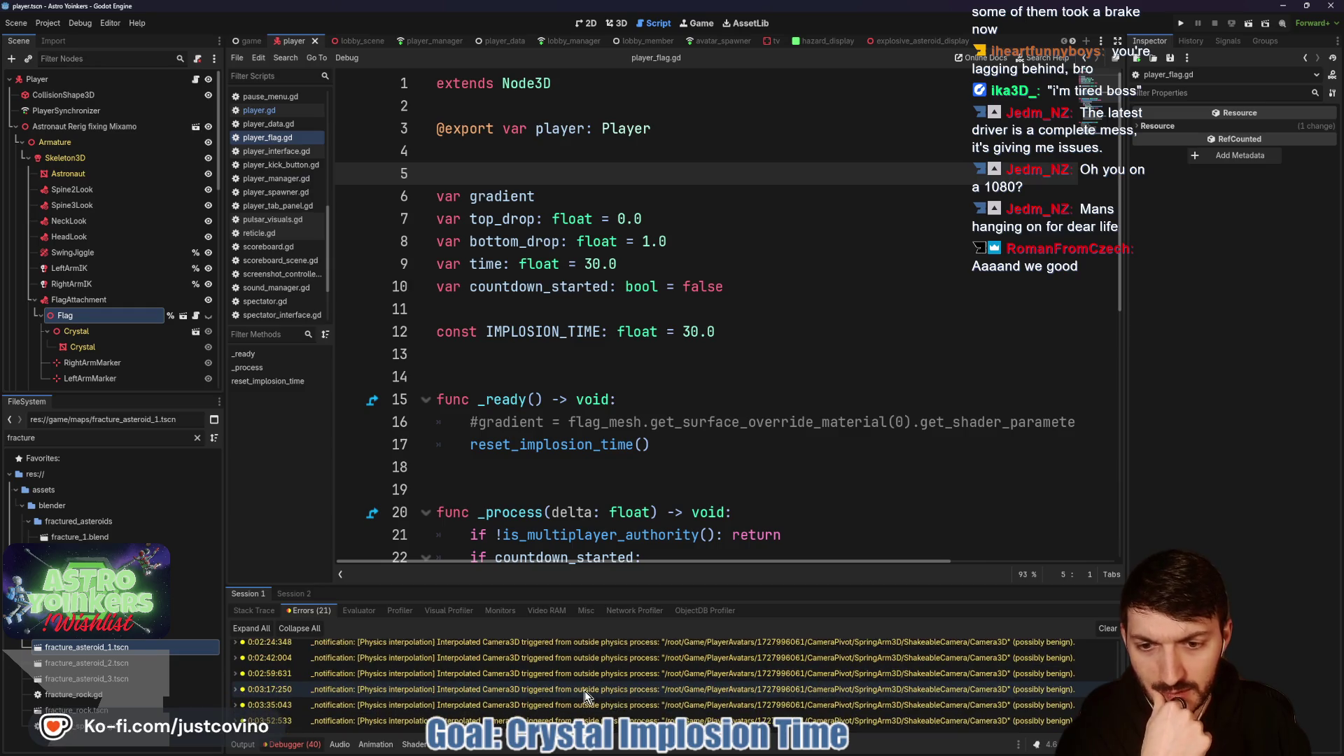
click(1109, 629)
click(294, 593)
click(280, 744)
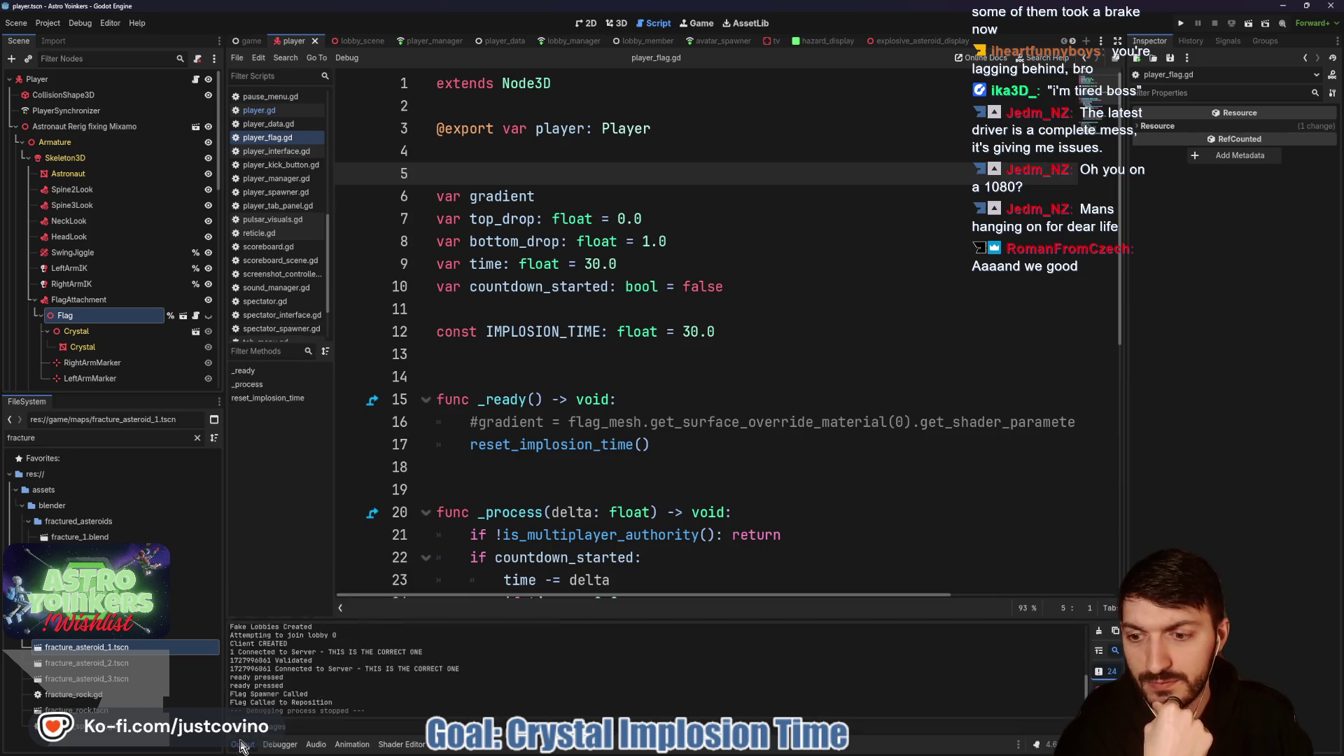
Delete the IMPLOSION_TIME constant line and the extra blank line, then save.
click(594, 469)
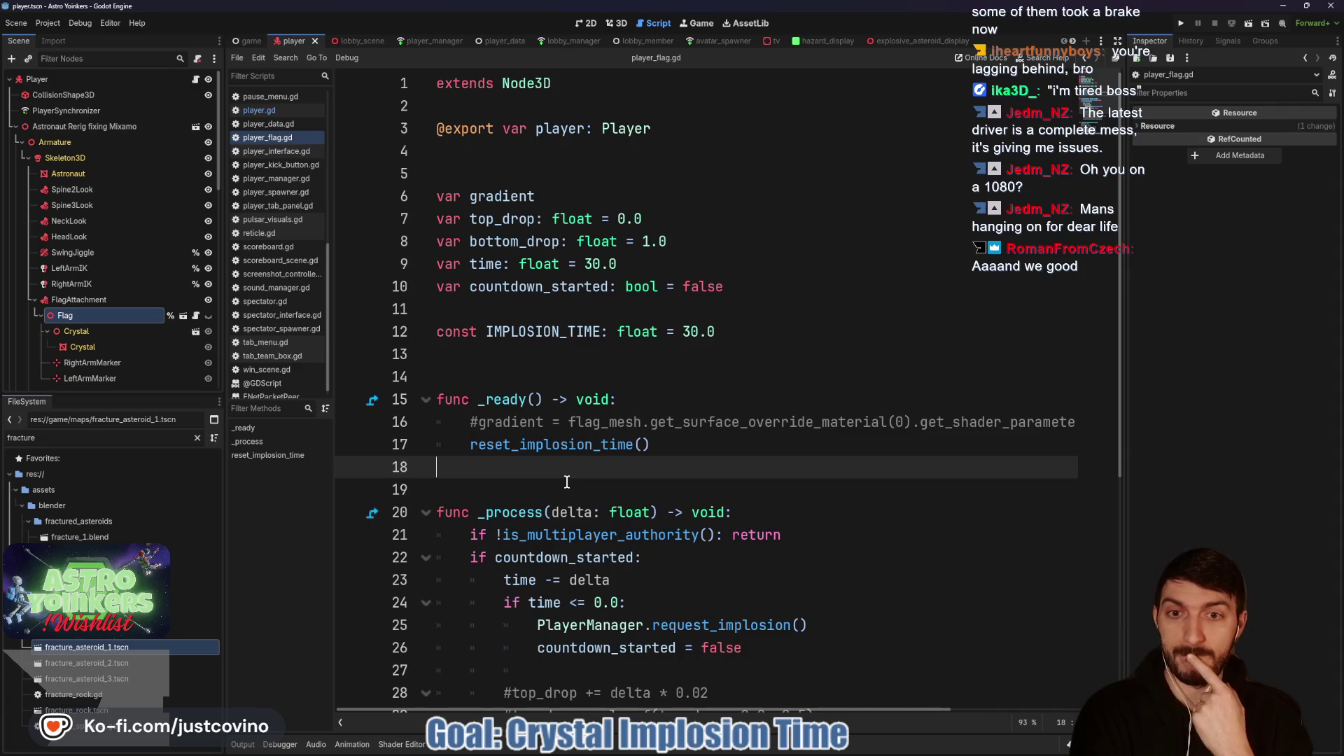
drag(718, 329, 354, 334)
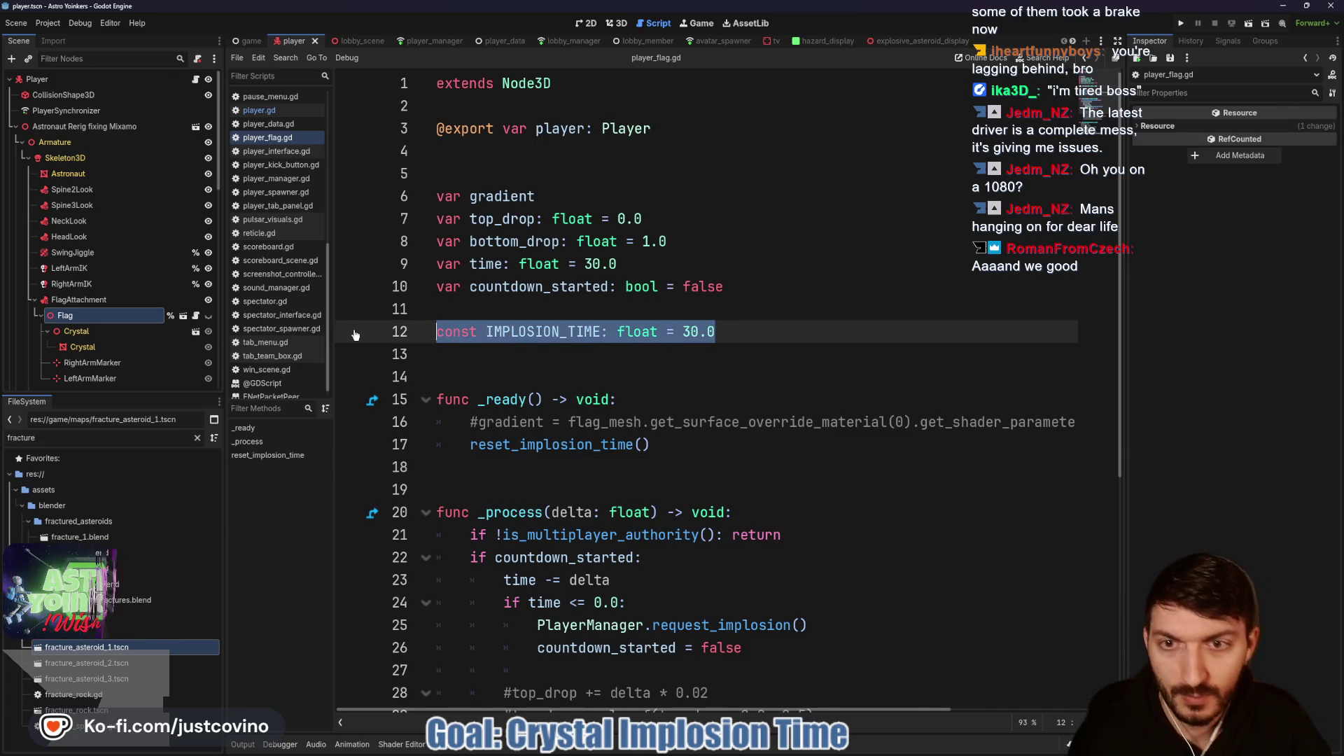
key(BackSpace)
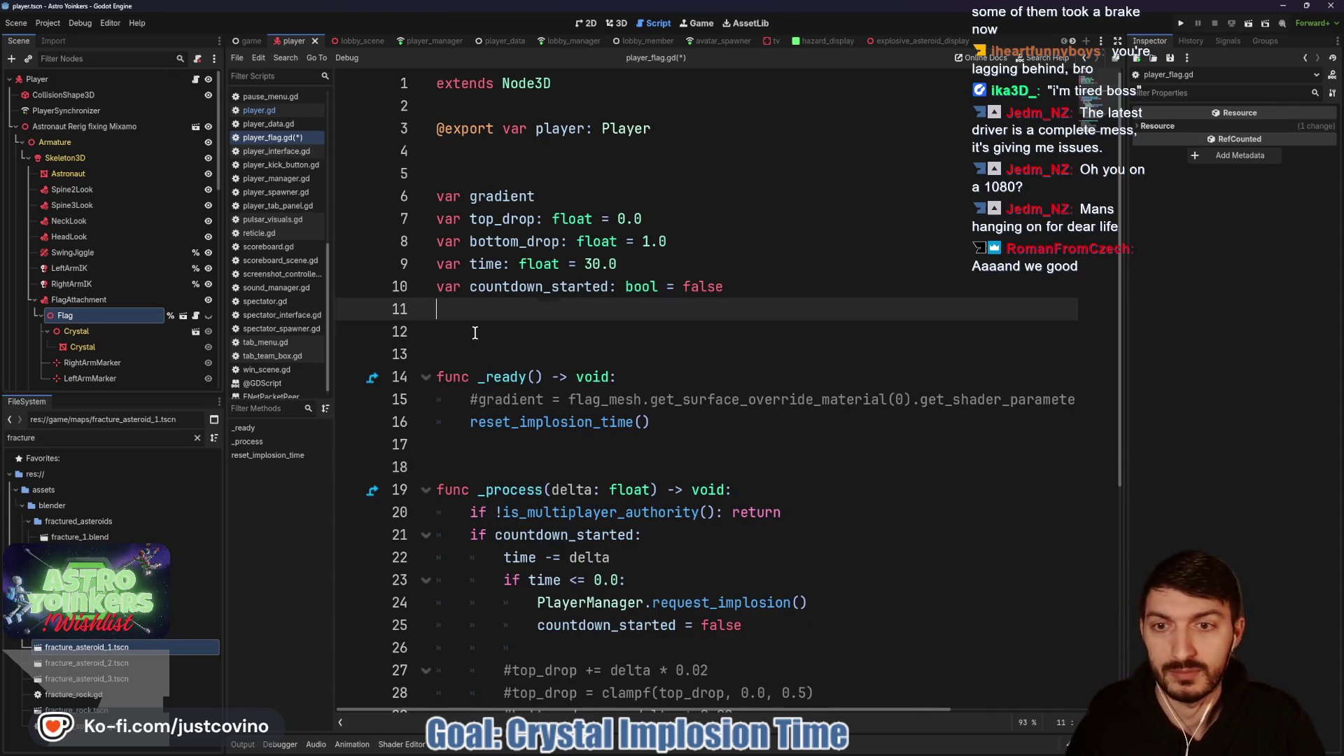
click(475, 333)
key(BackSpace)
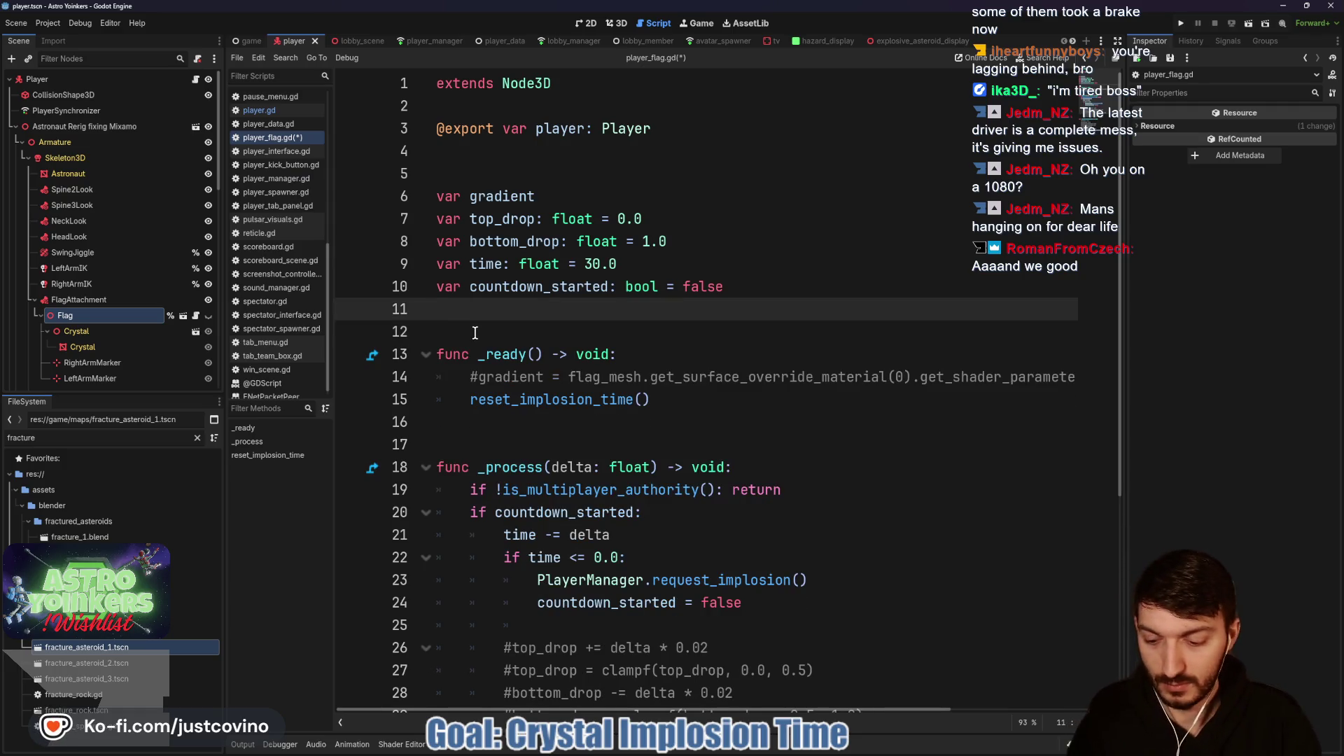
key(ctrl+s)
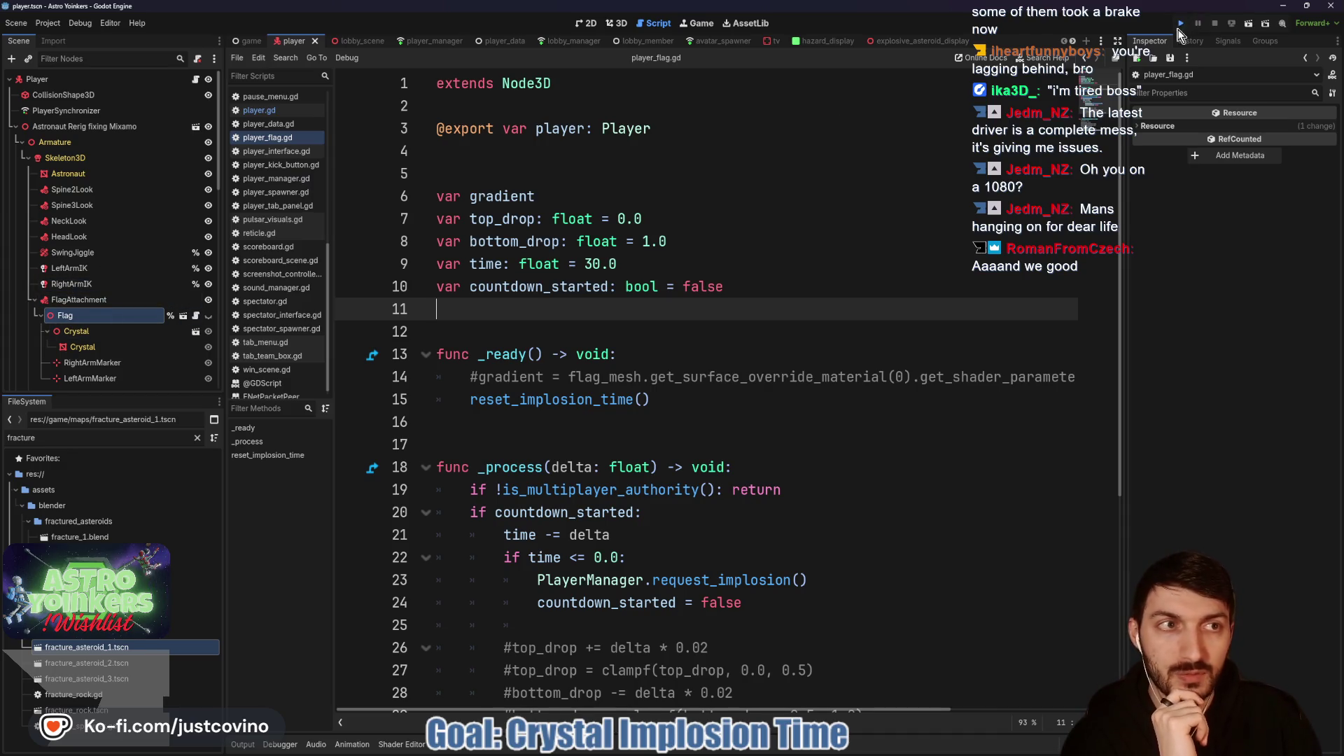
Run the game with two instances arranged side by side.
click(1180, 25)
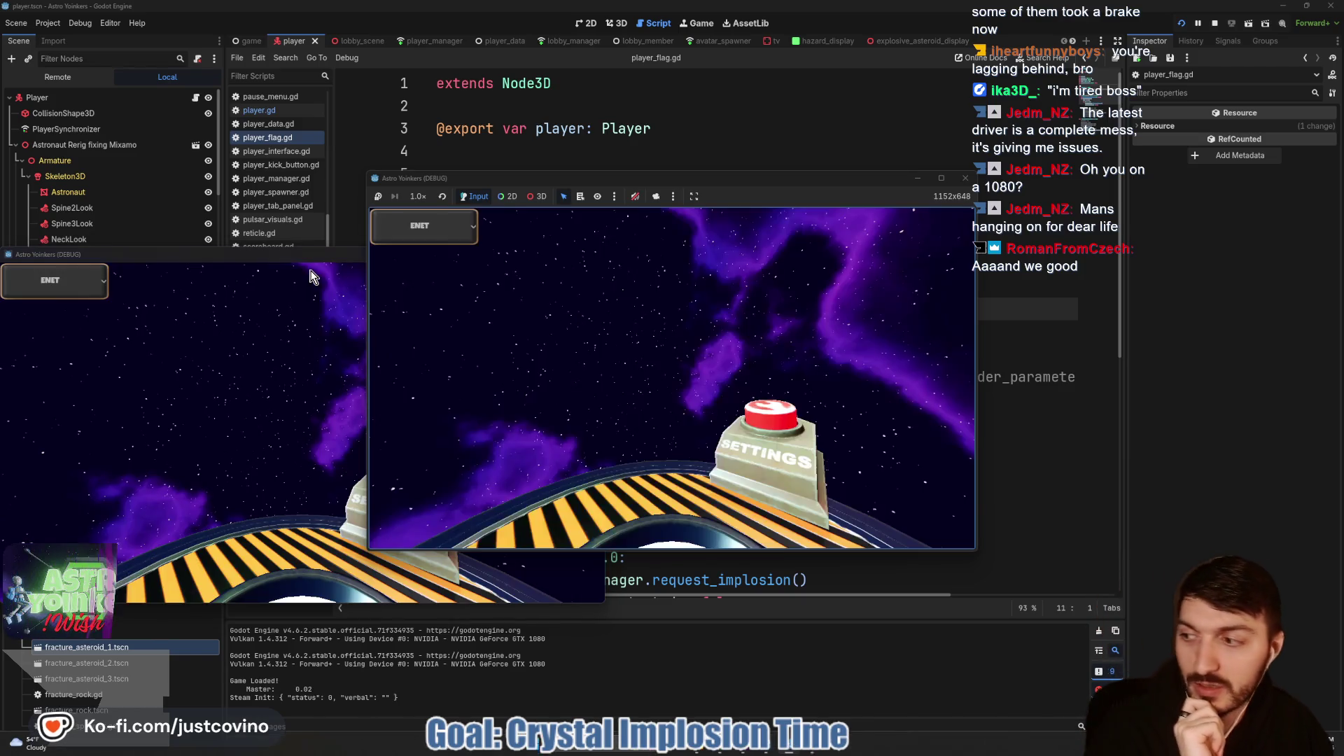
mouse_move(310, 256)
mouse_down()
mouse_move(492, 258)
mouse_move(990, 215)
mouse_up()
drag(802, 178, 501, 181)
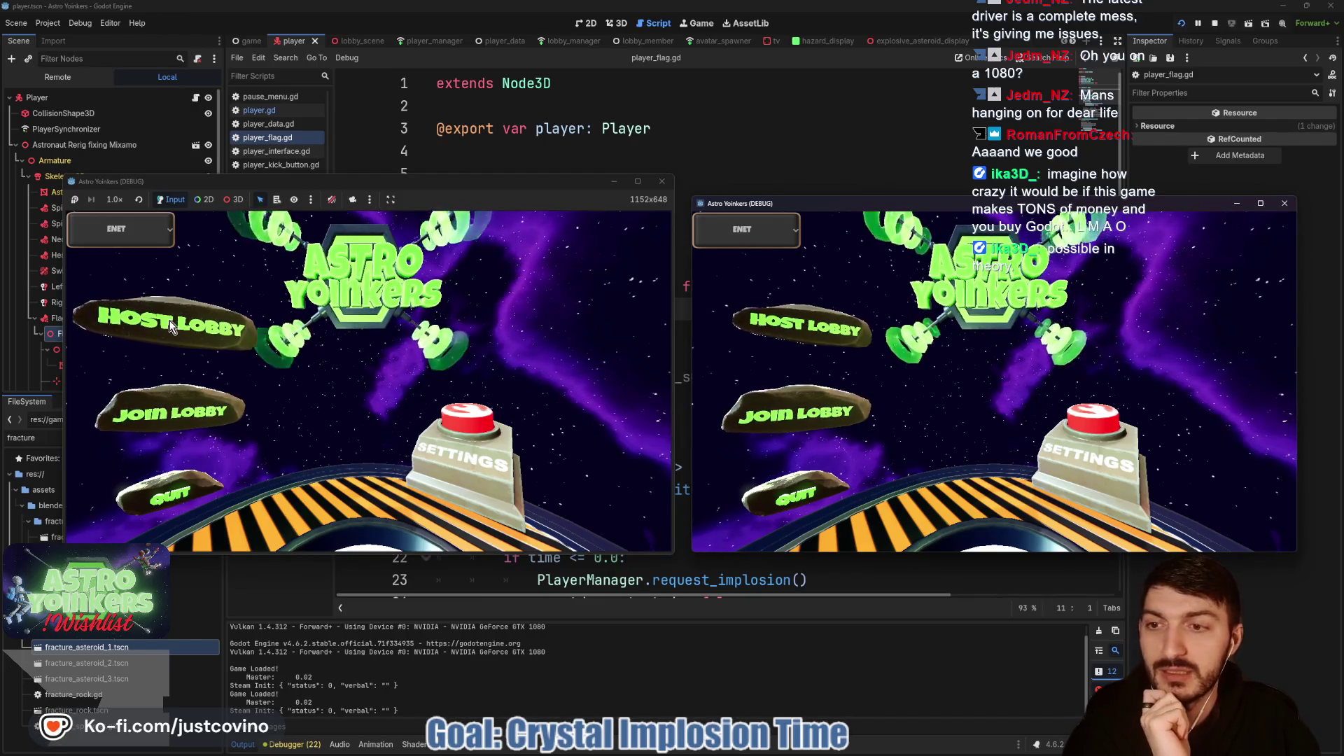
Host a private lobby in the left window and open the lobby list in the right.
click(170, 320)
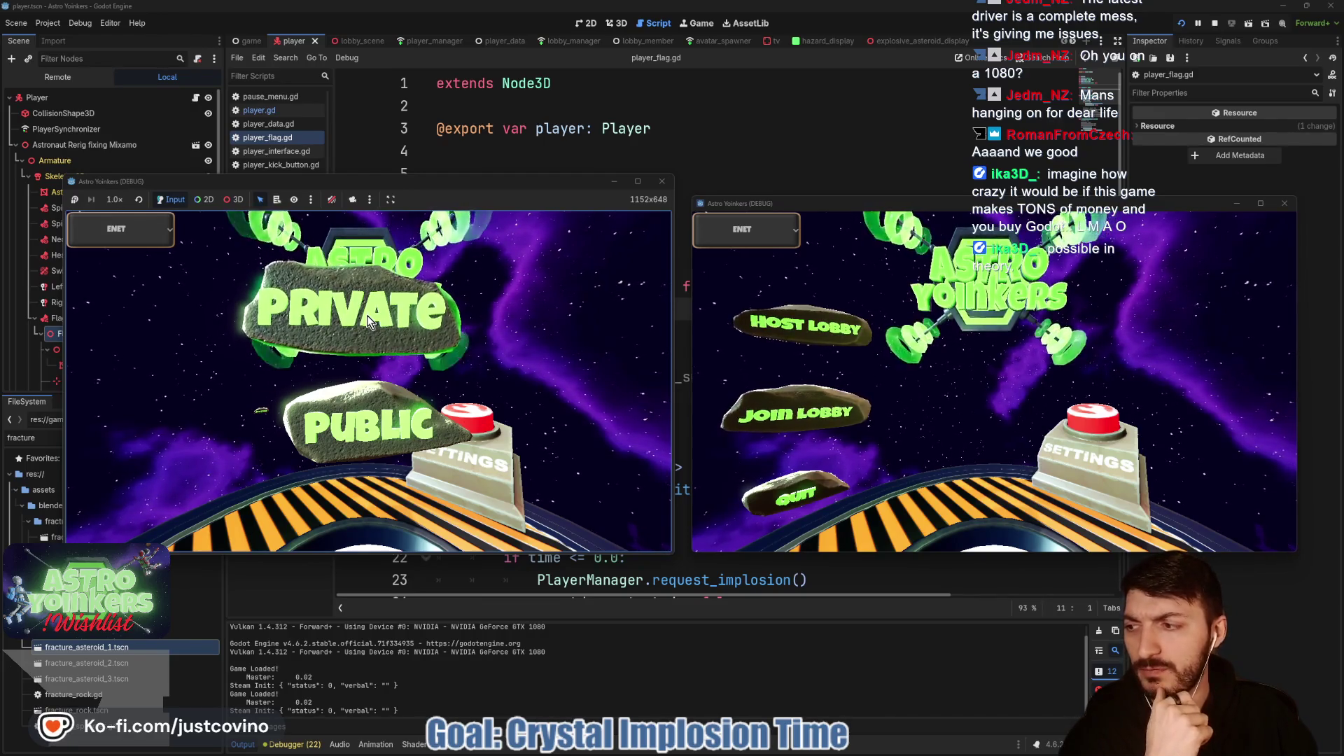
click(369, 322)
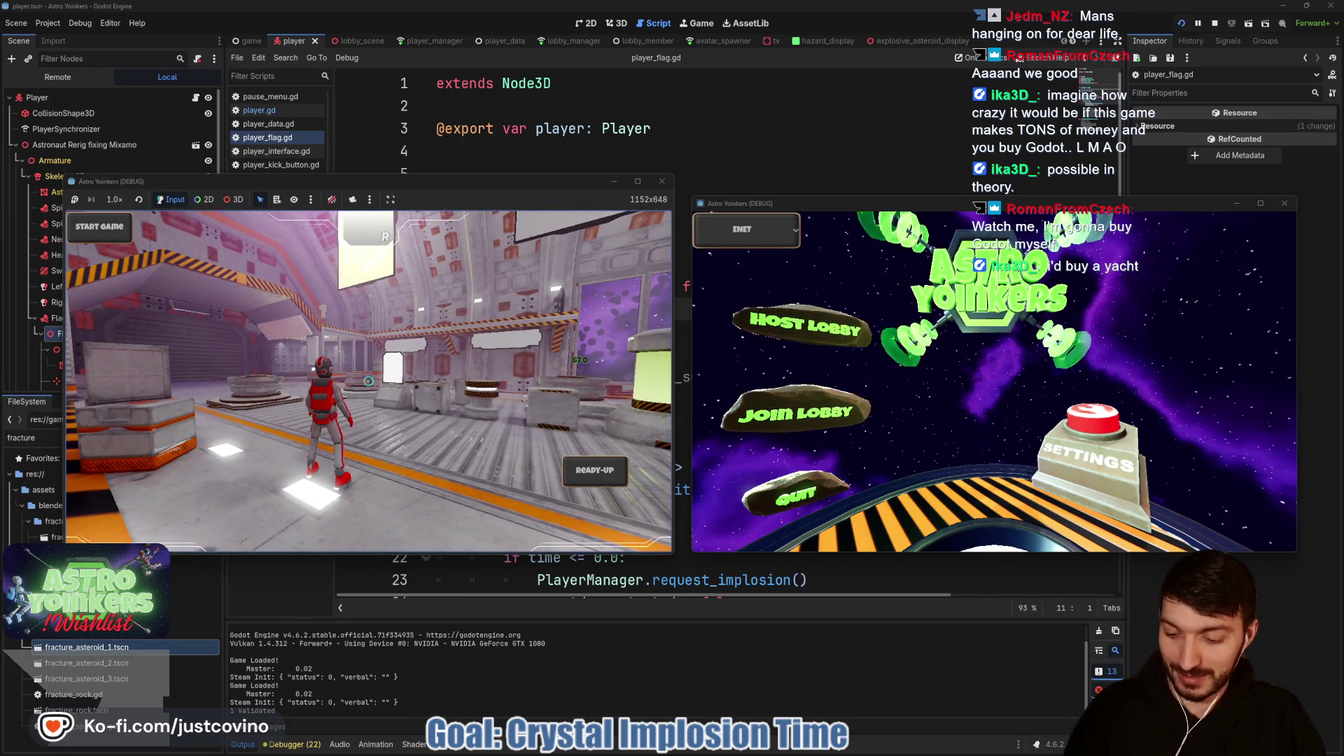
click(800, 413)
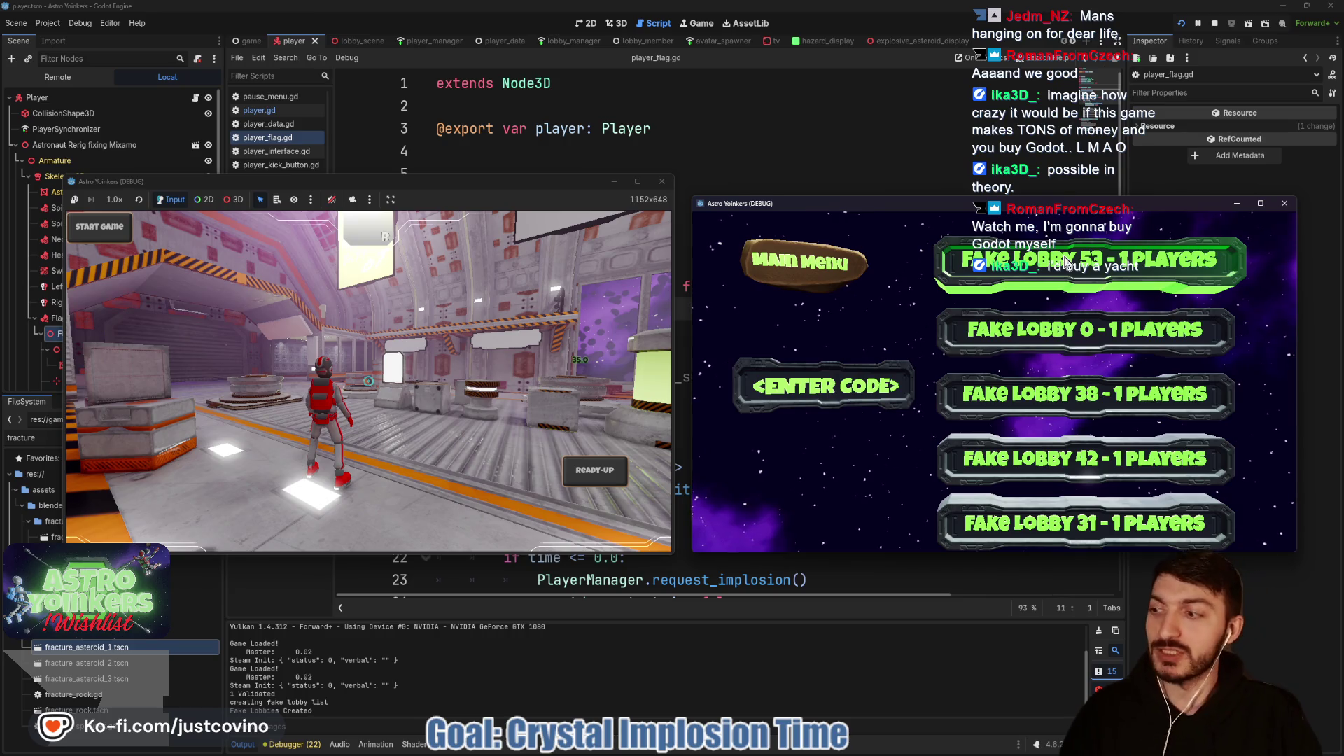
Join Fake Lobby 0 from the right window, play the match, then stop both instances.
click(1065, 262)
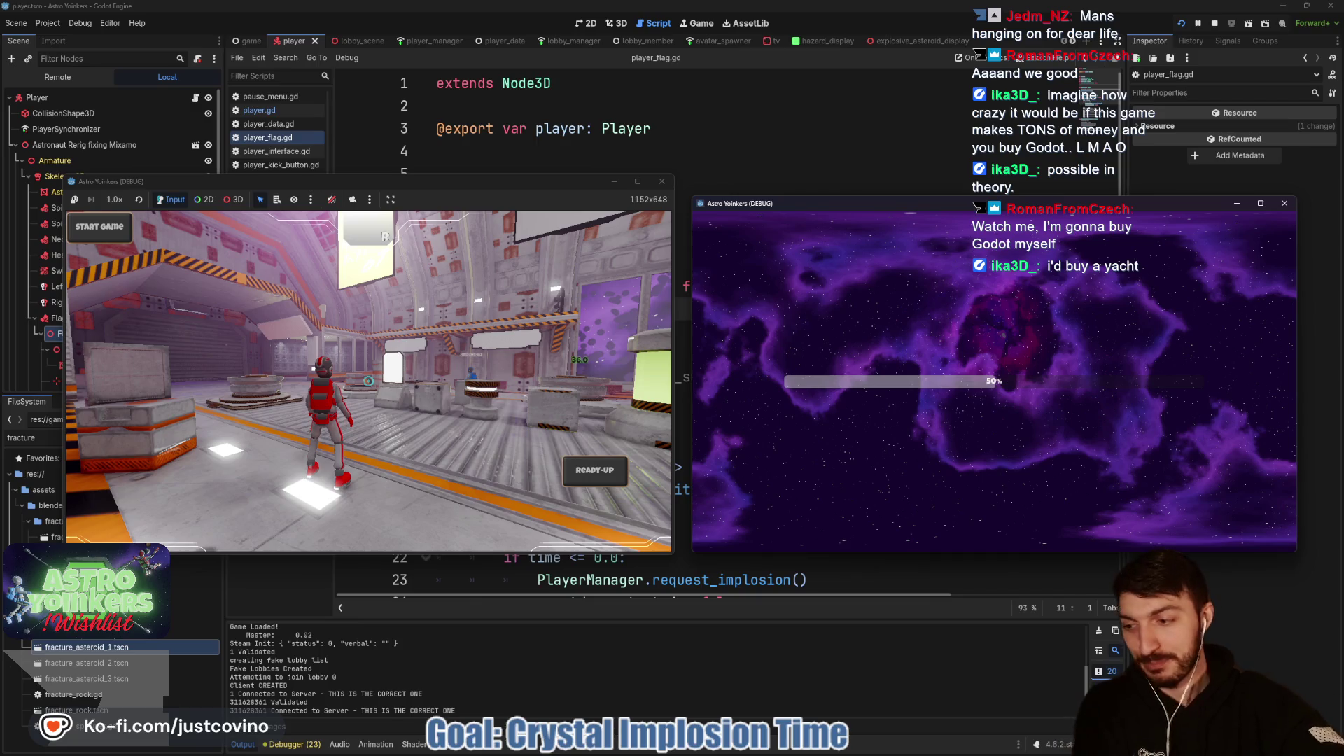
text(d)
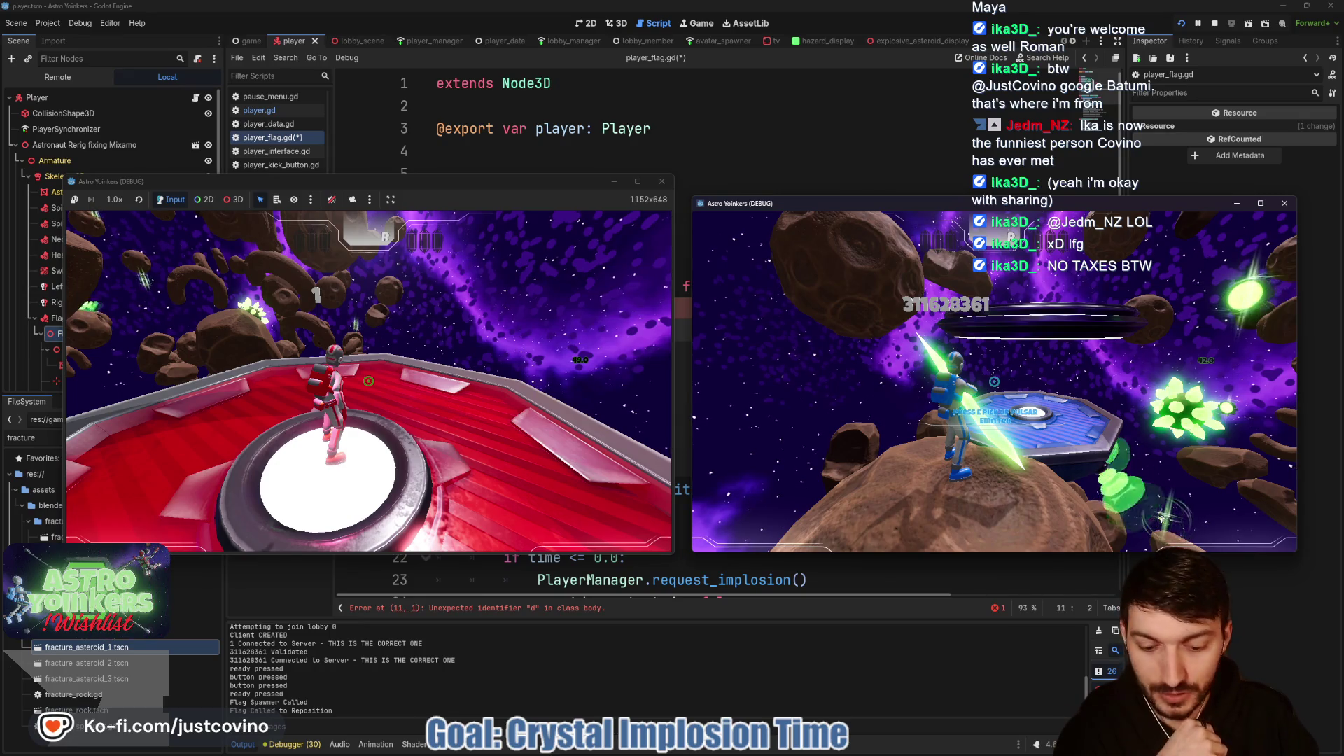
key(F8)
click(475, 306)
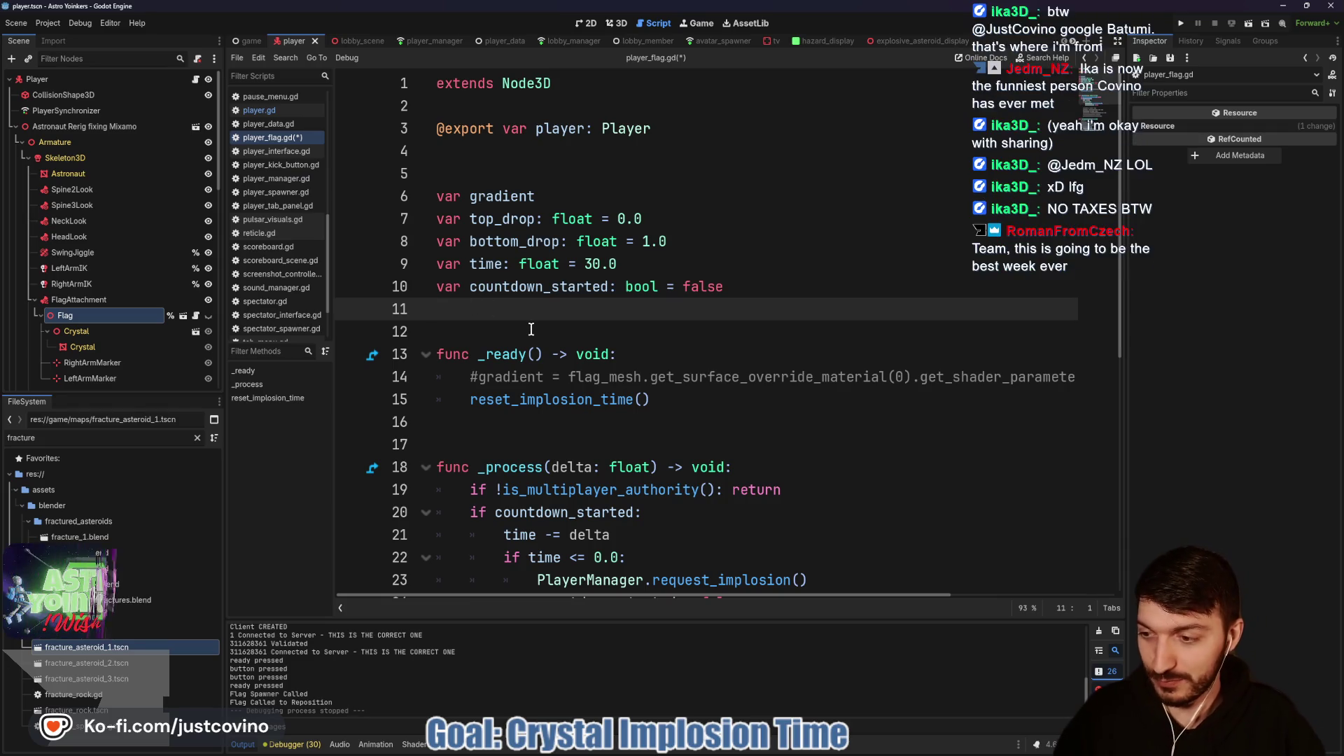
Save player_flag.gd, clear both sessions' debugger errors, and enlarge the script editor.
key(ctrl+s)
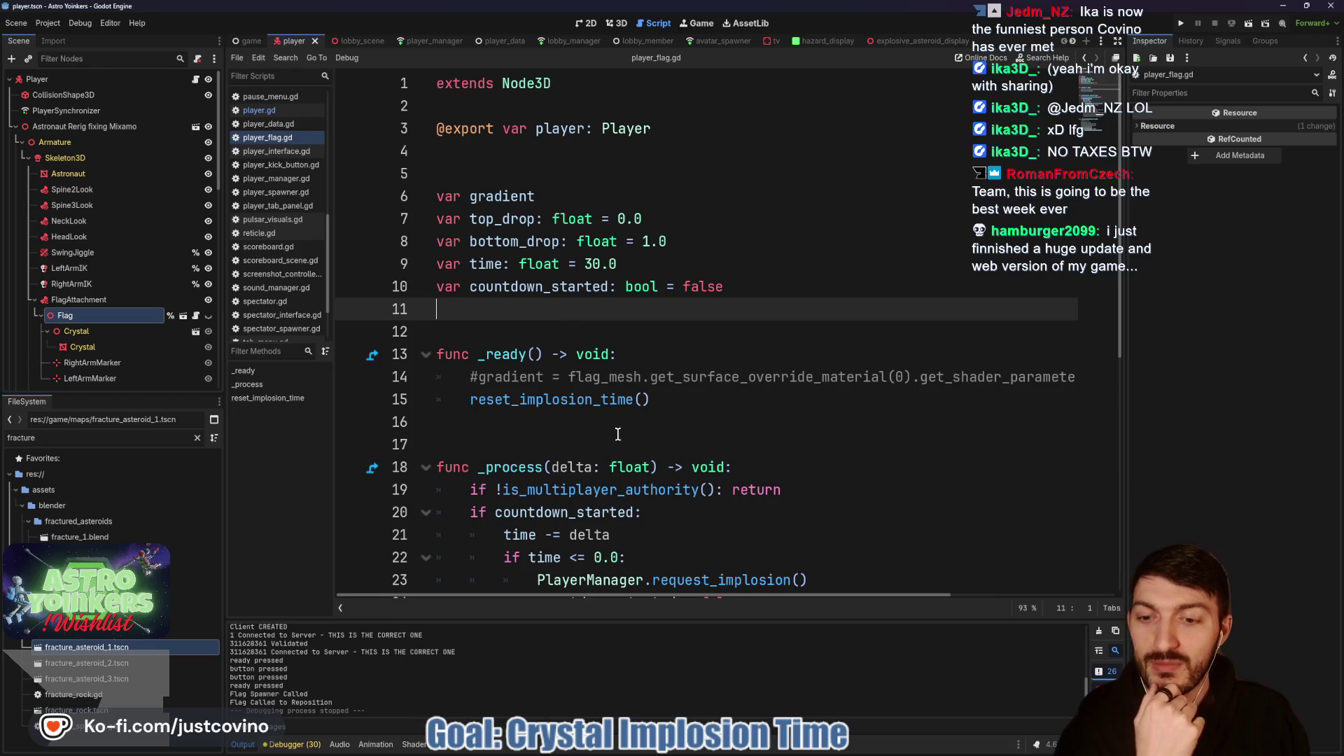
click(291, 744)
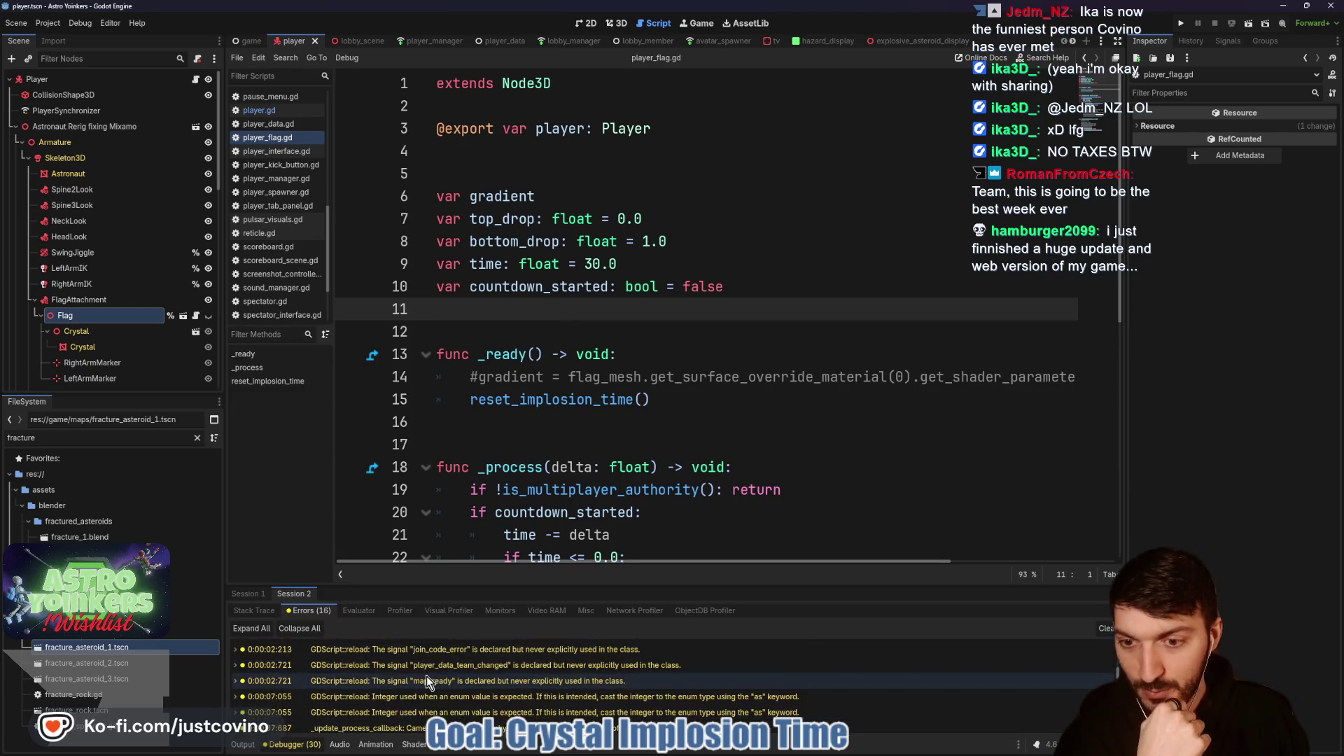
mouse_move(664, 587)
mouse_down()
mouse_move(664, 264)
mouse_move(664, 364)
mouse_up()
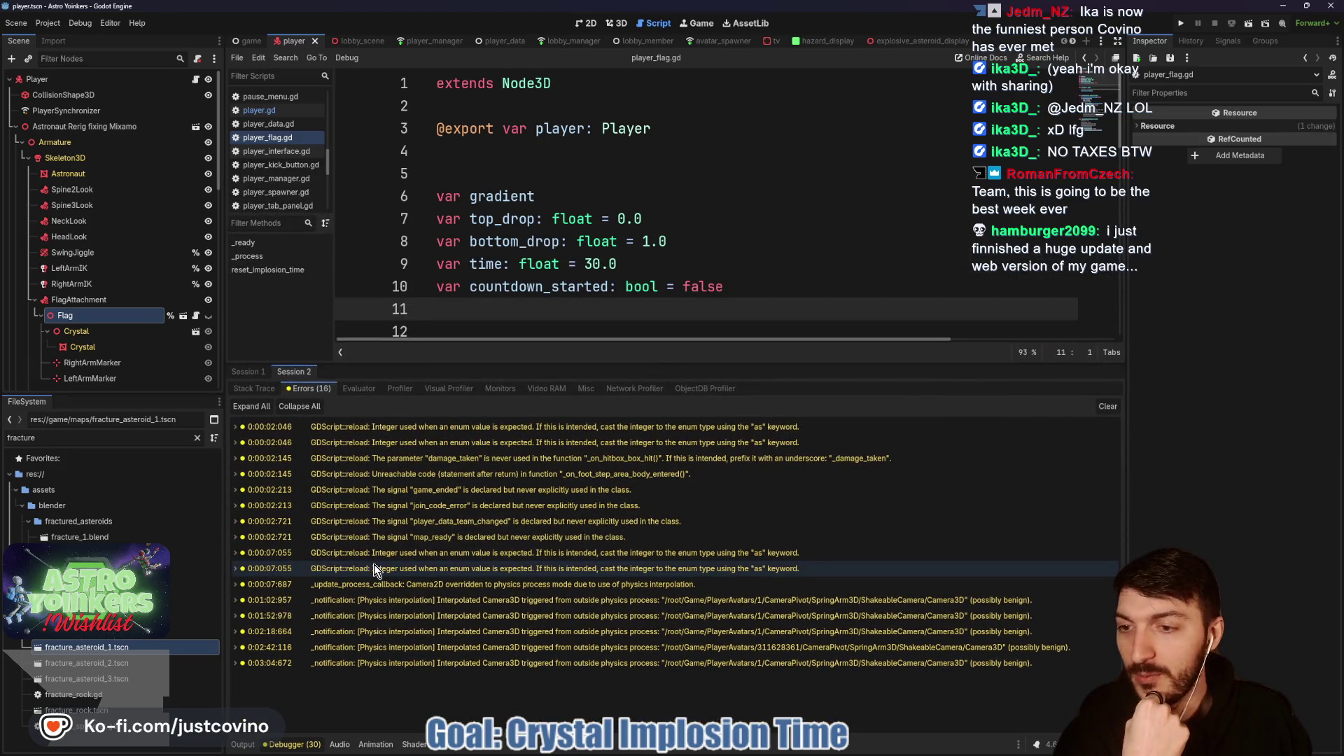
click(1106, 407)
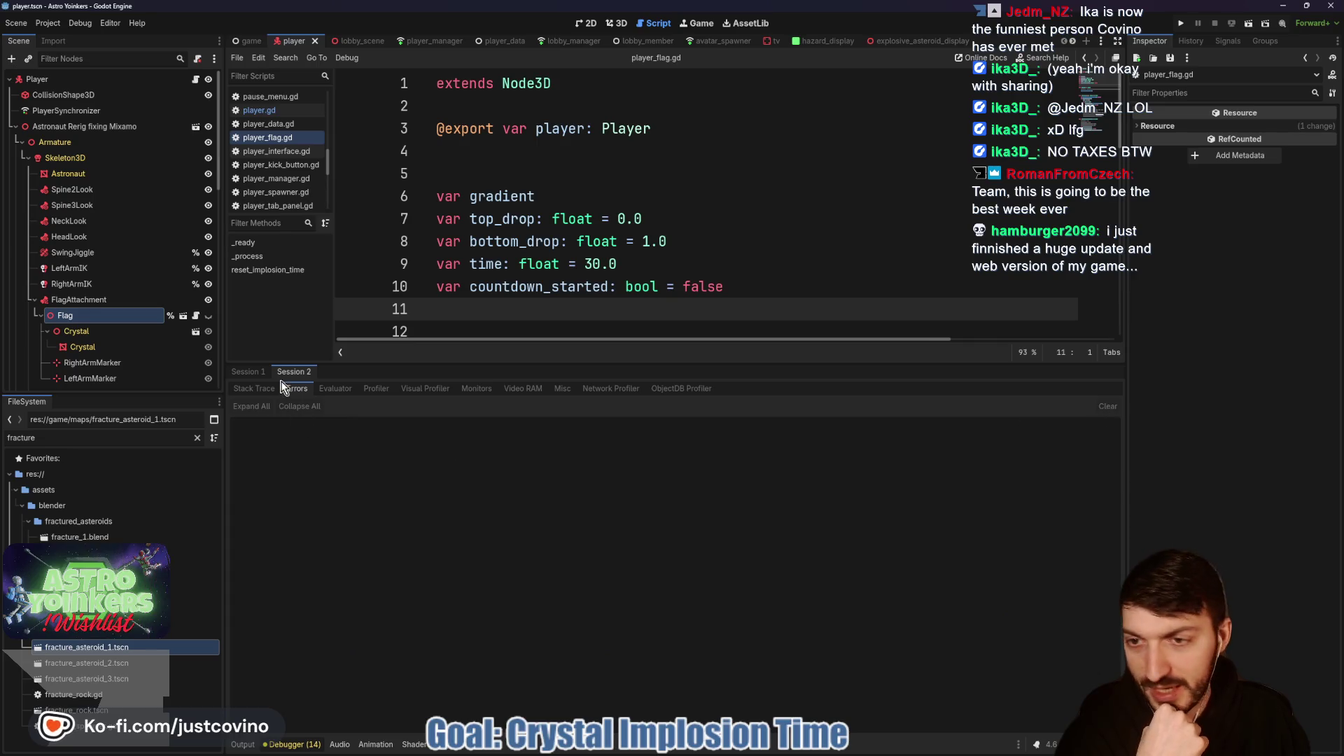
click(1115, 408)
drag(731, 364, 725, 613)
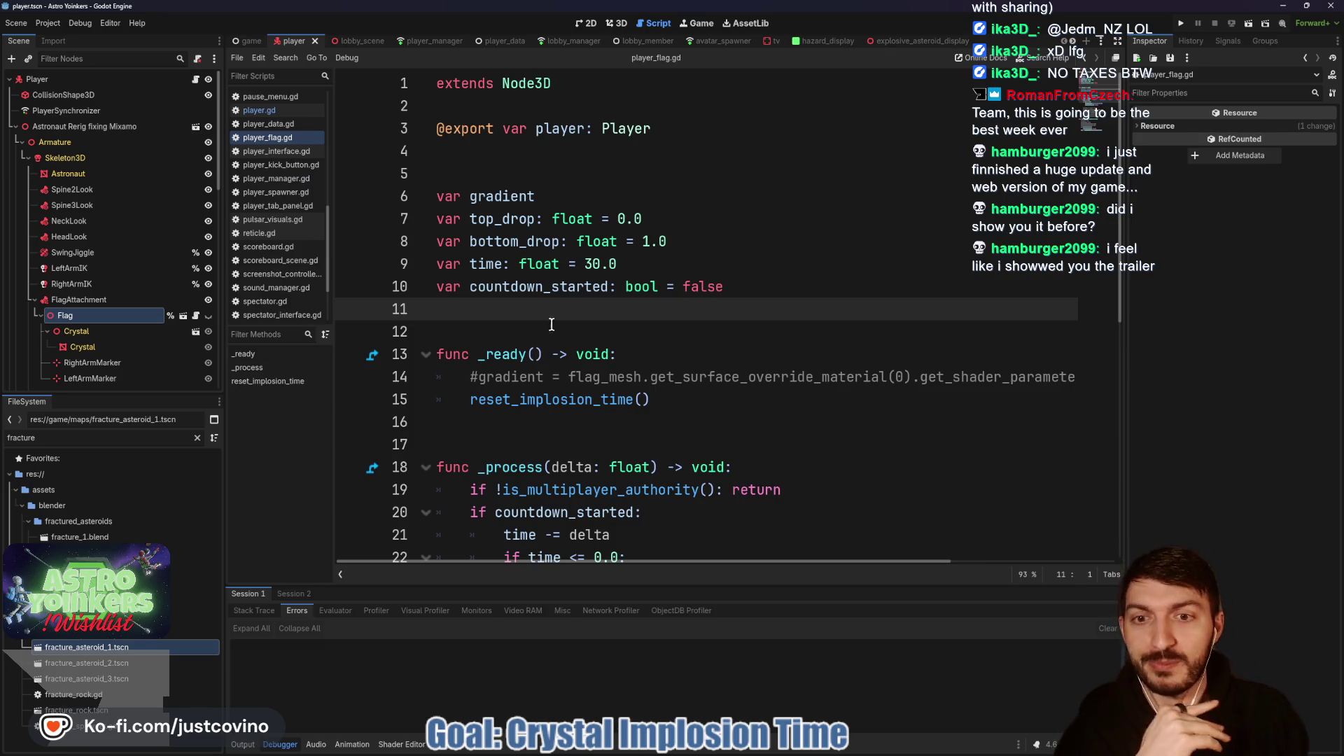
scroll(574, 397, down, 1)
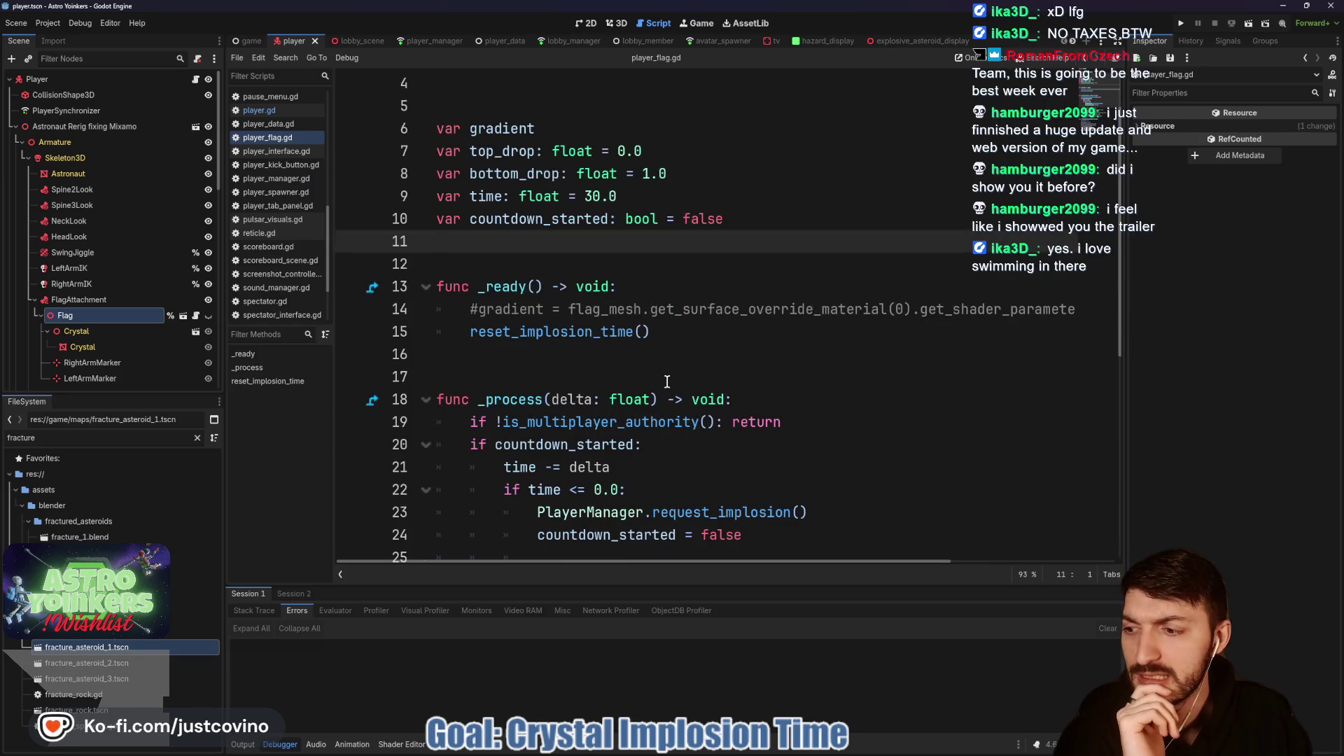
scroll(665, 382, down, 2)
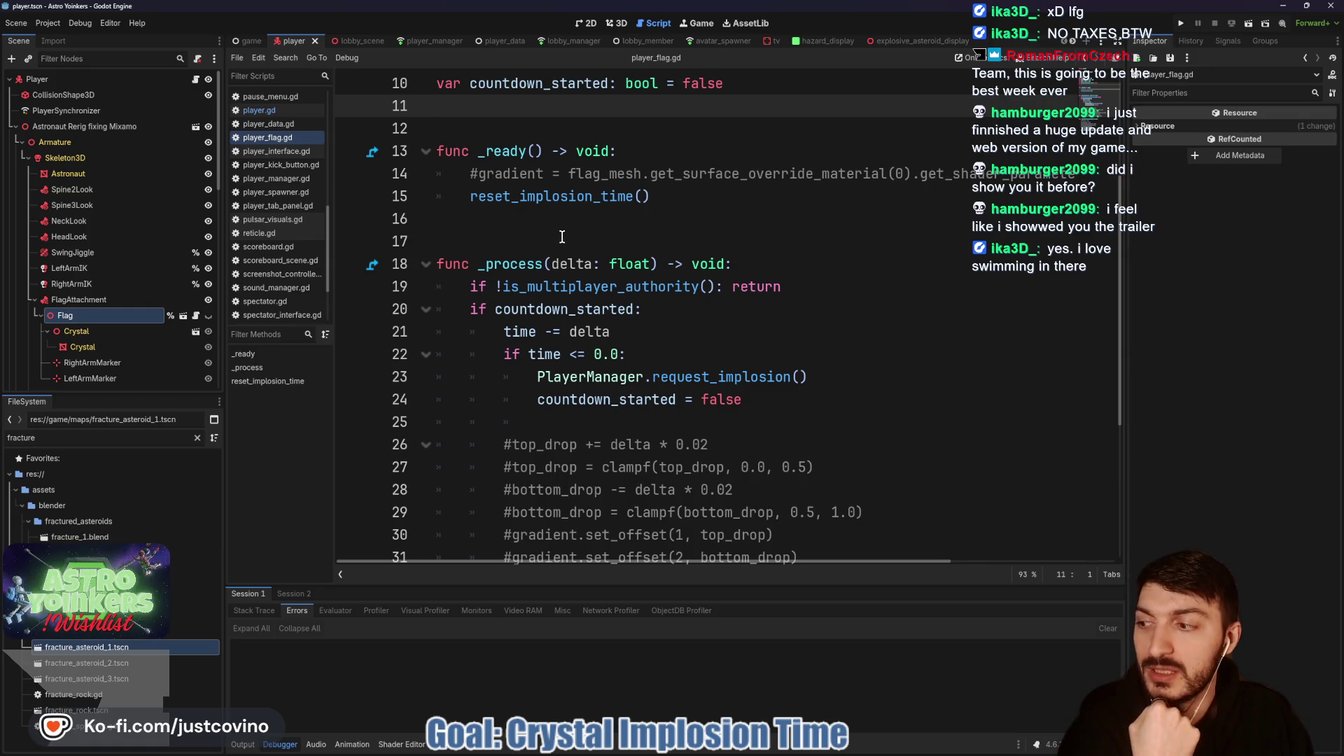
click(562, 236)
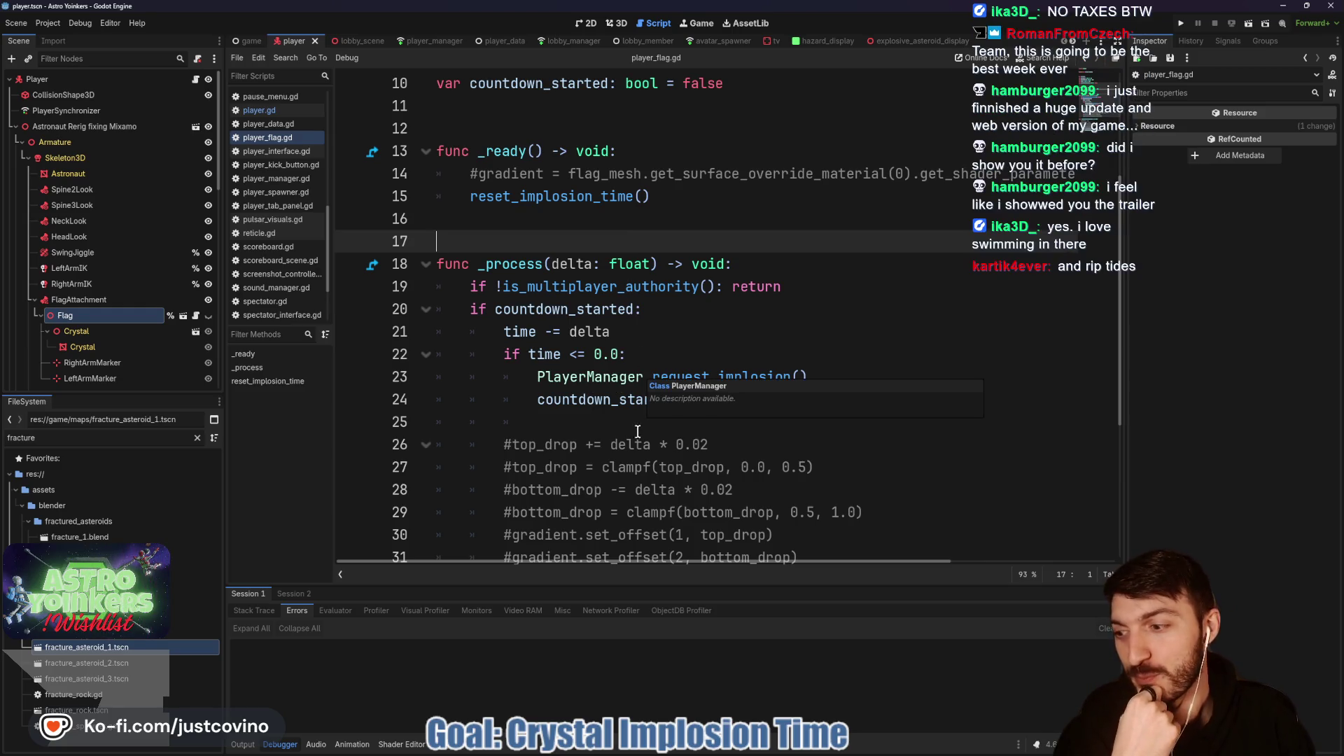
click(596, 431)
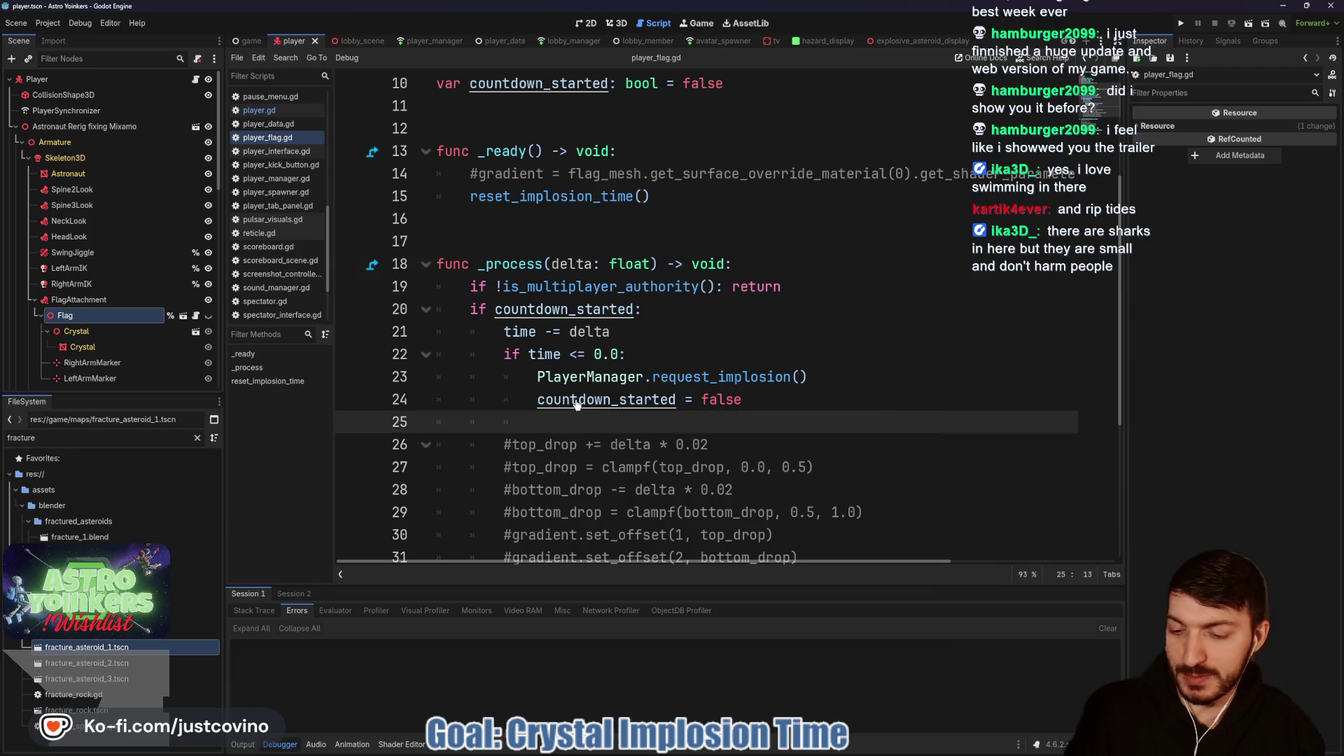
drag(504, 229, 536, 529)
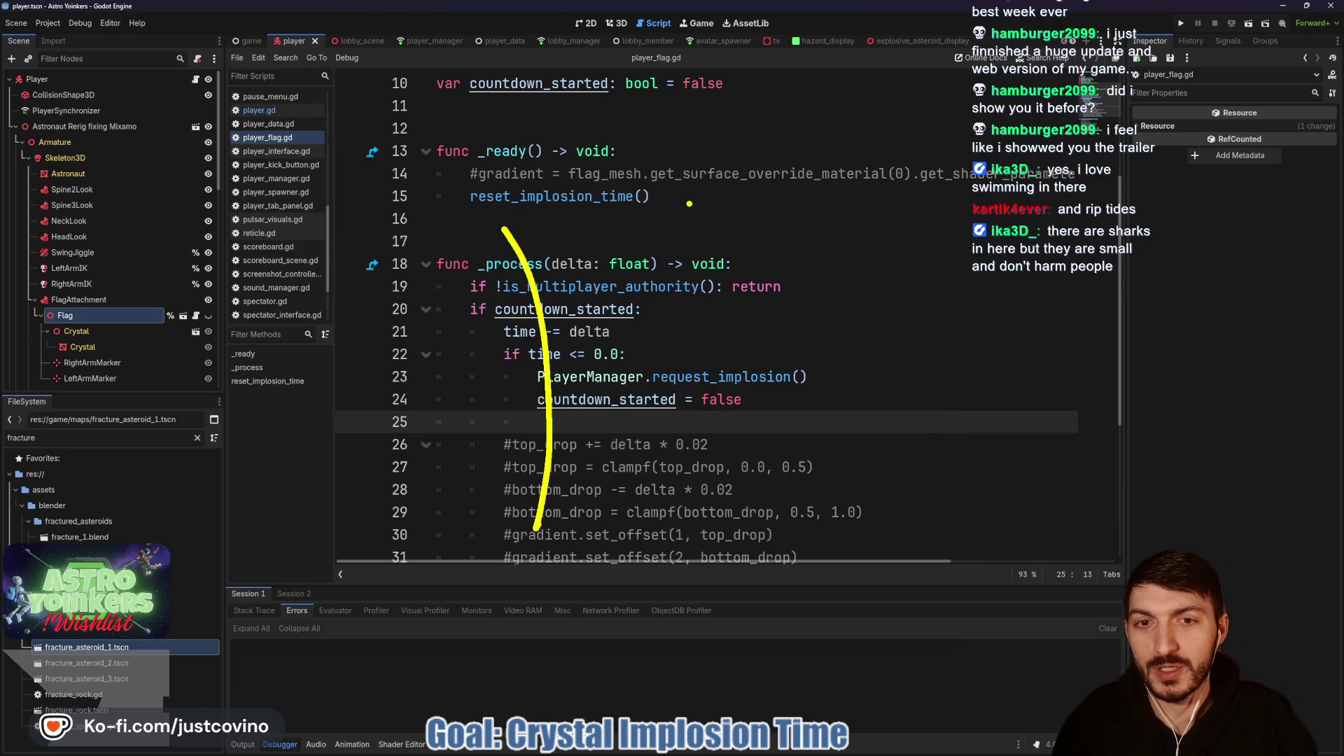
drag(689, 203, 680, 548)
drag(584, 225, 585, 514)
drag(628, 223, 631, 501)
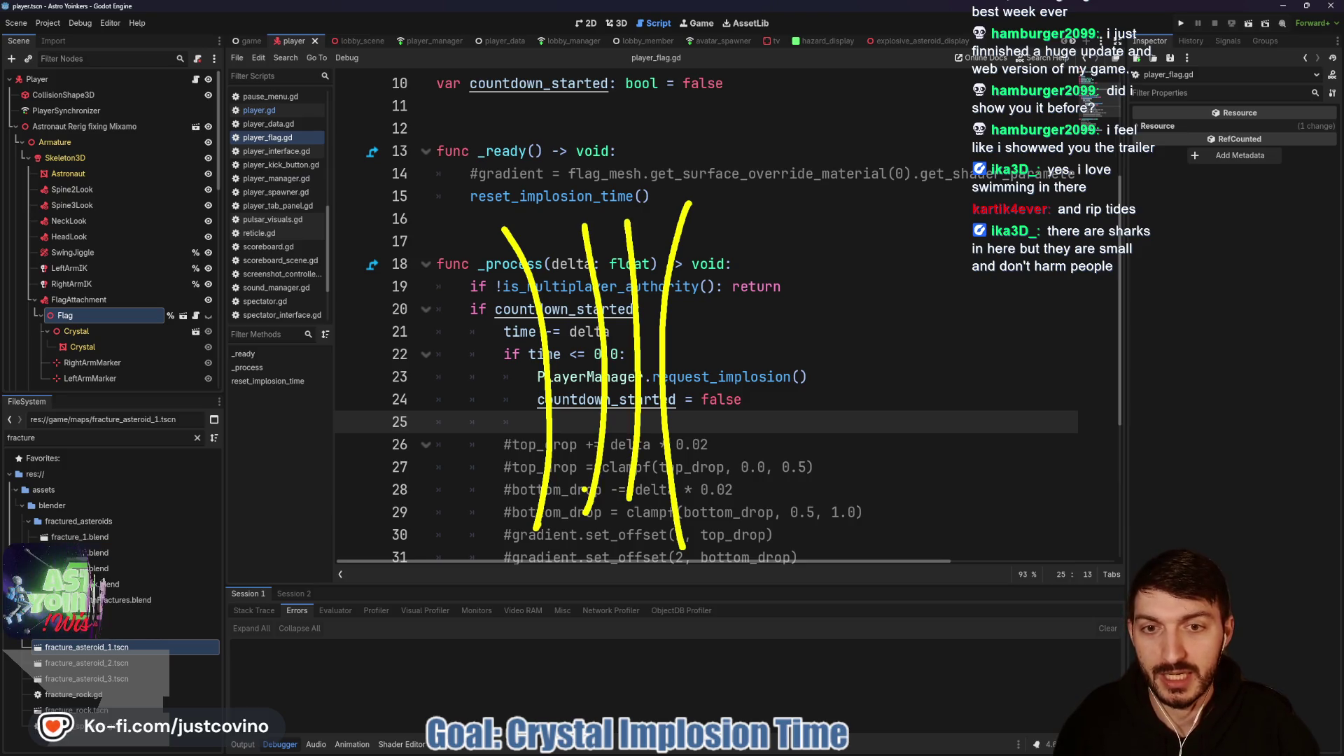
drag(595, 249, 578, 492)
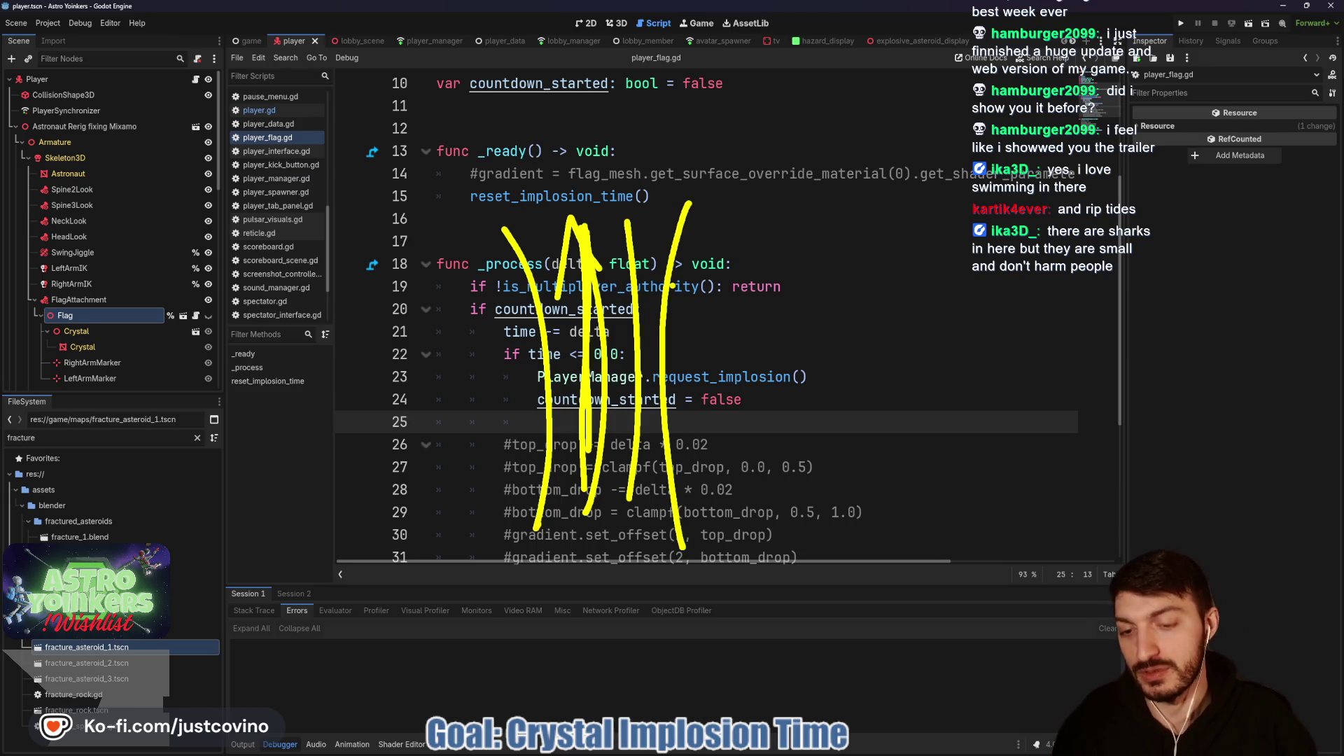
mouse_move(532, 434)
mouse_down()
mouse_move(744, 160)
mouse_move(570, 482)
mouse_up()
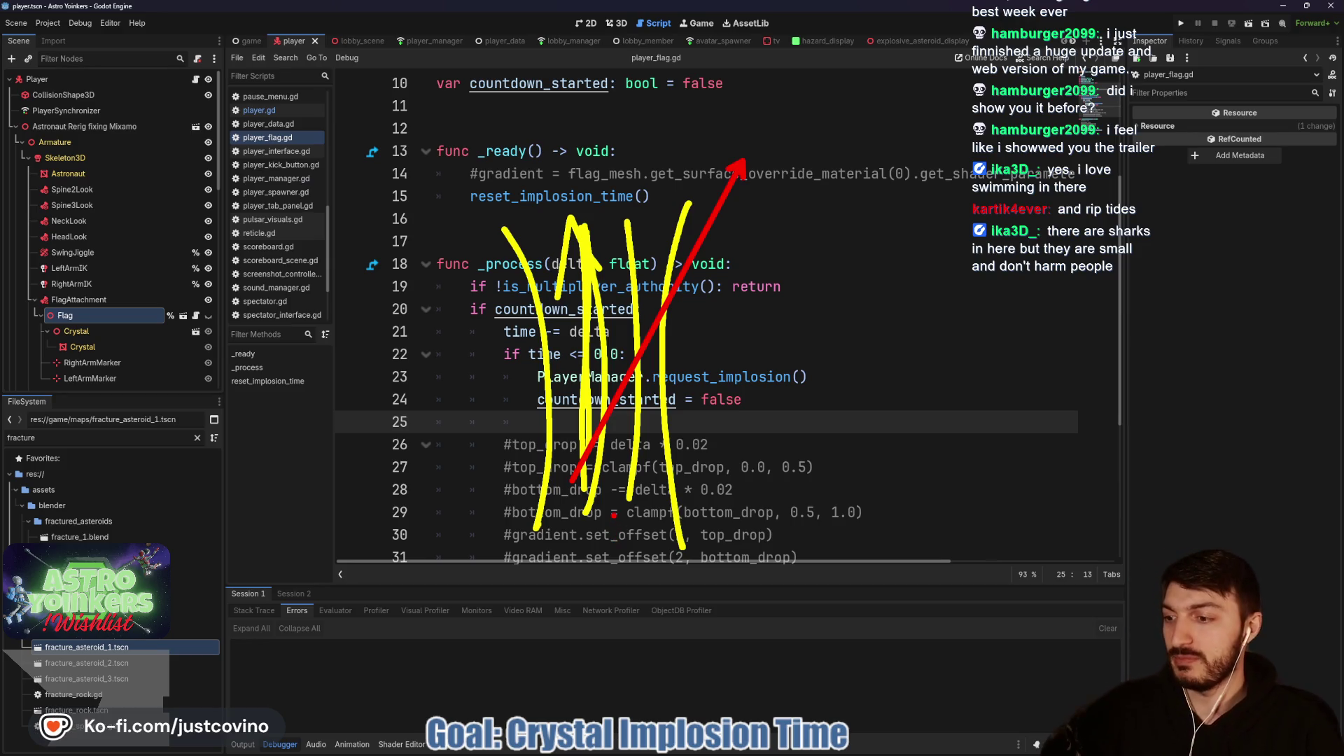
mouse_move(586, 74)
mouse_down()
mouse_move(708, 79)
mouse_move(728, 117)
mouse_up()
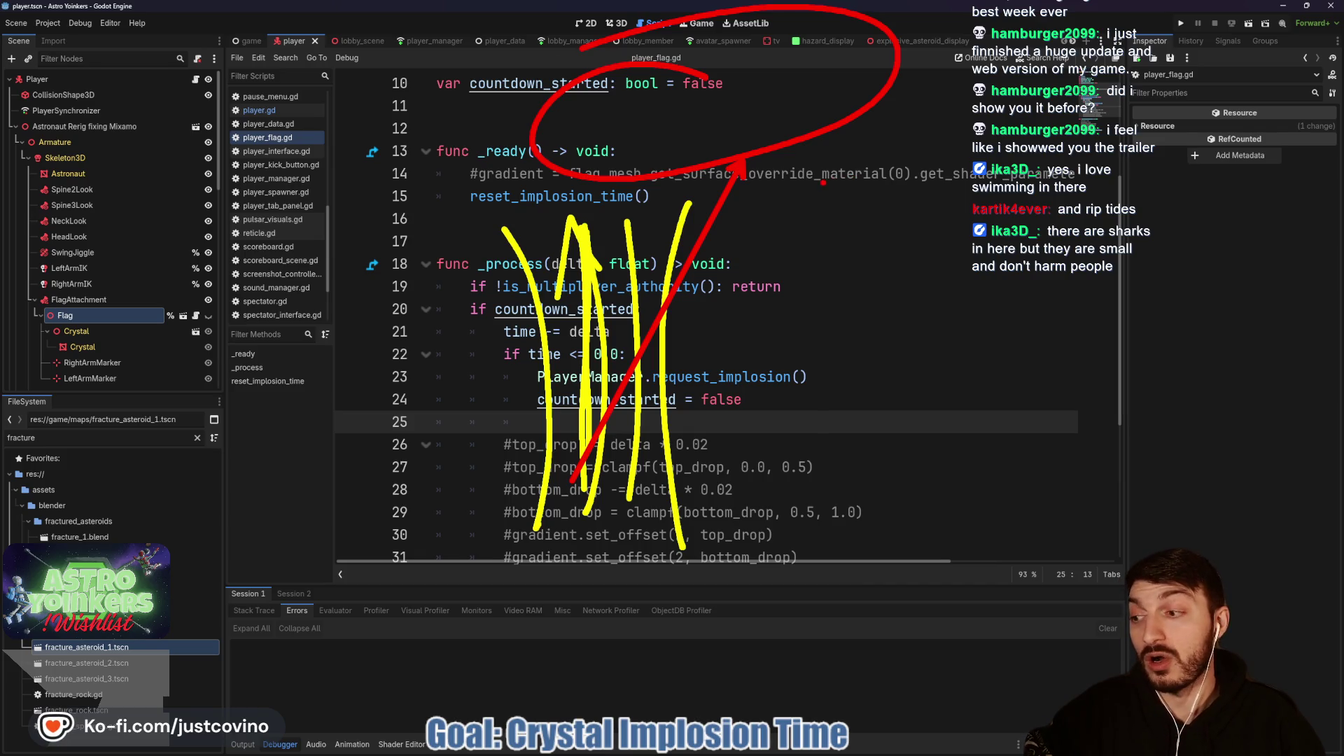
mouse_move(776, 164)
mouse_down()
mouse_move(822, 553)
mouse_move(856, 480)
mouse_up()
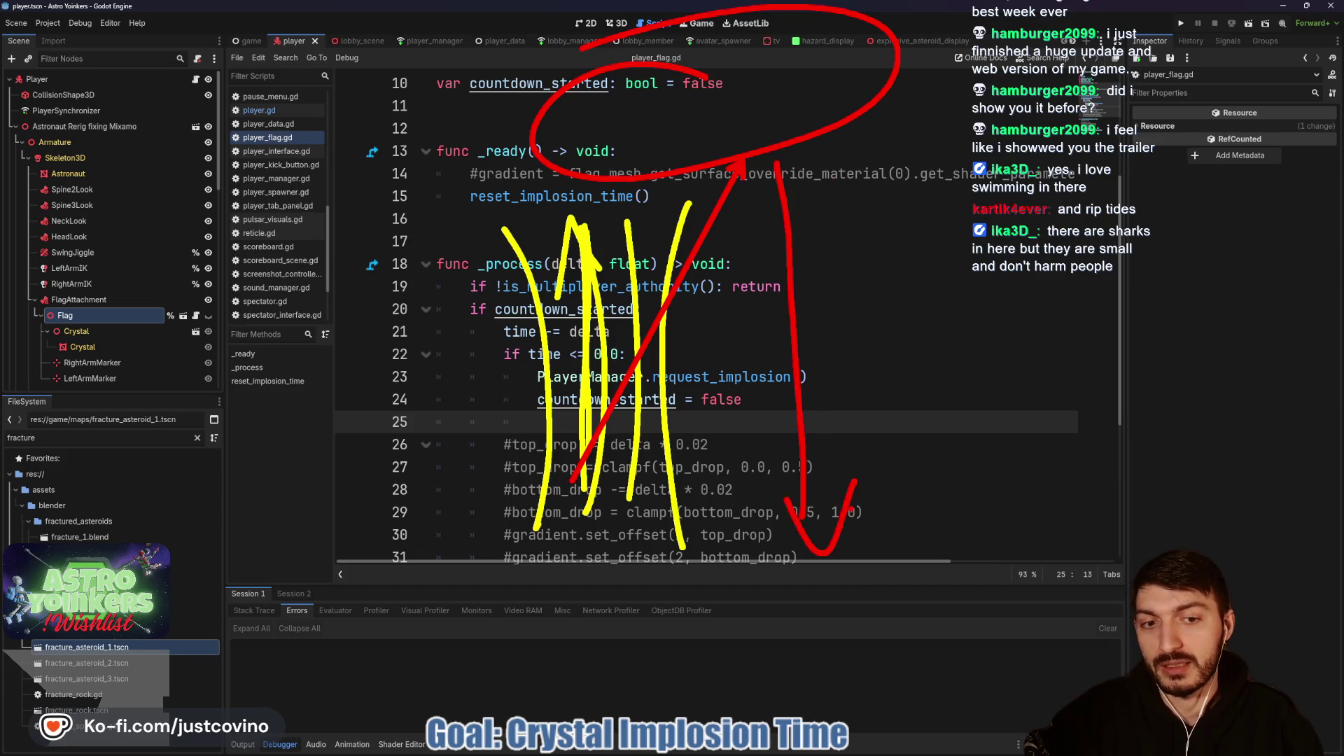
drag(785, 453, 823, 553)
key(ctrl+z)
key(ctrl+z)
drag(784, 484, 820, 494)
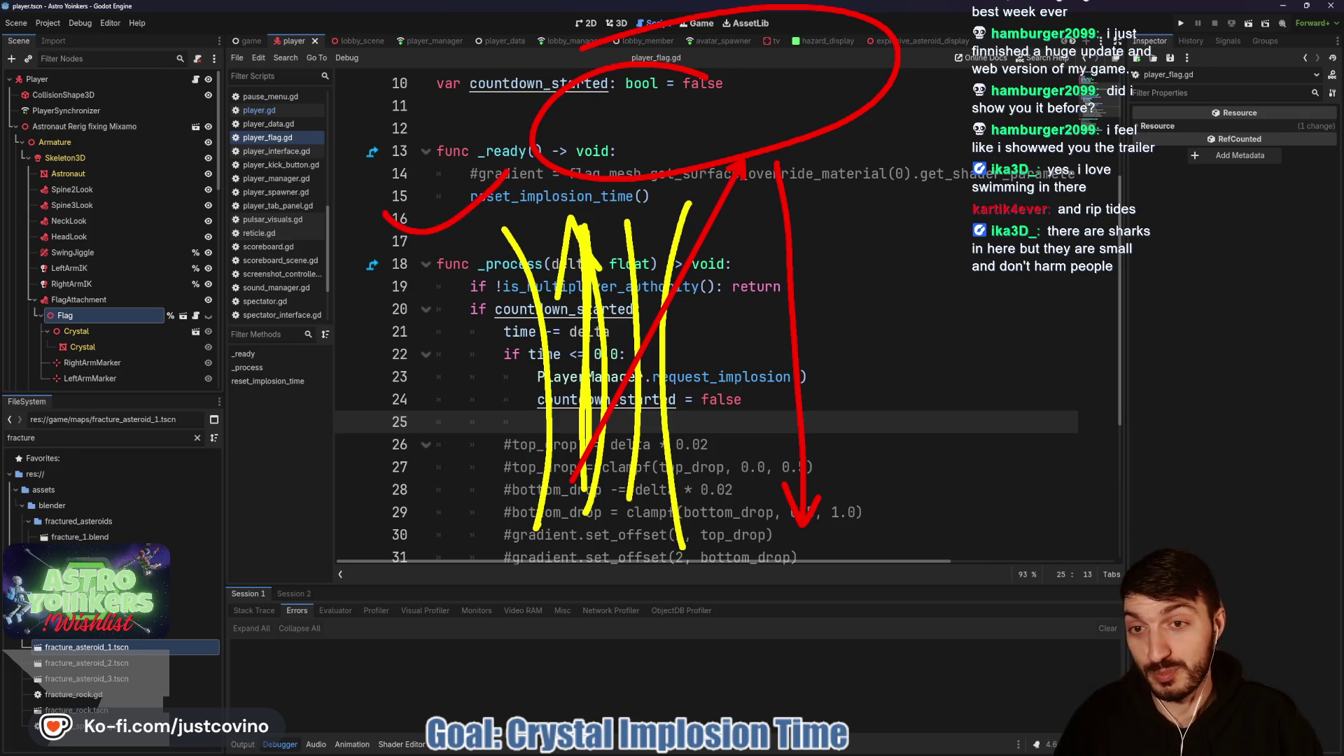
key(ctrl+z)
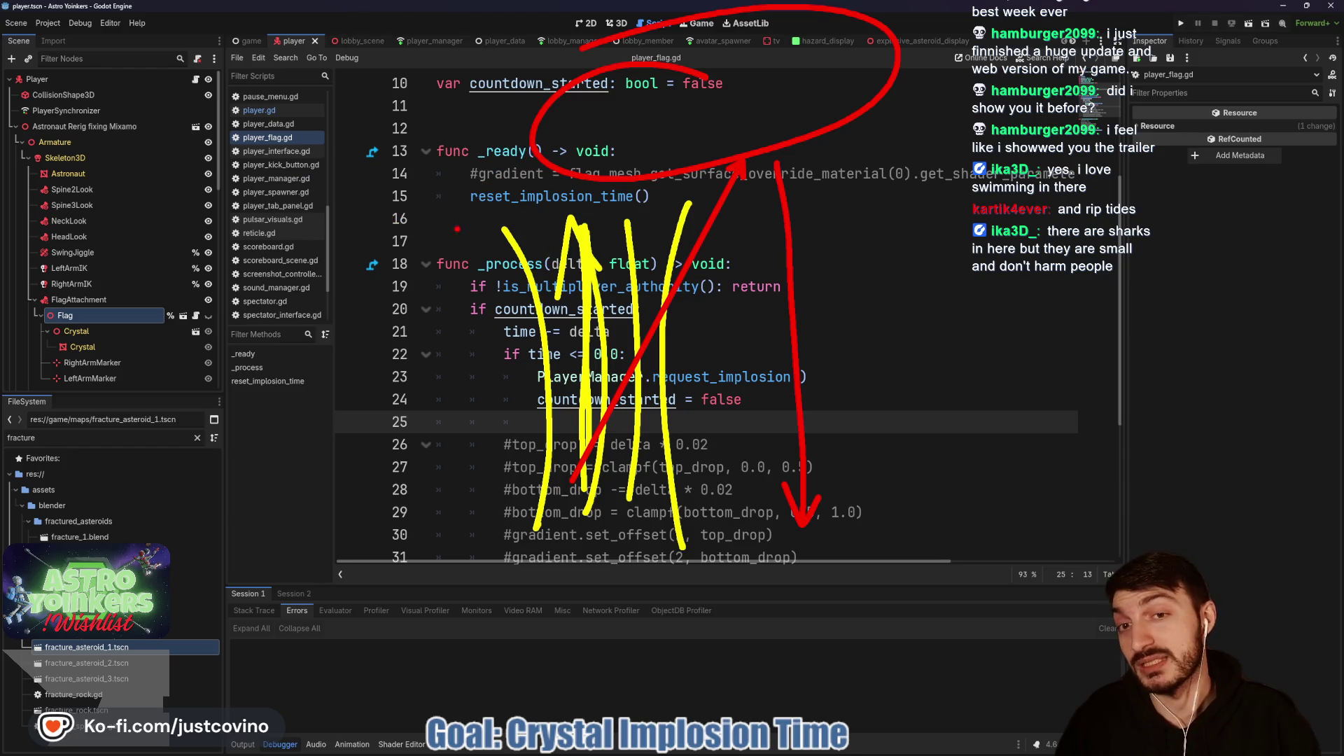
drag(511, 185, 385, 239)
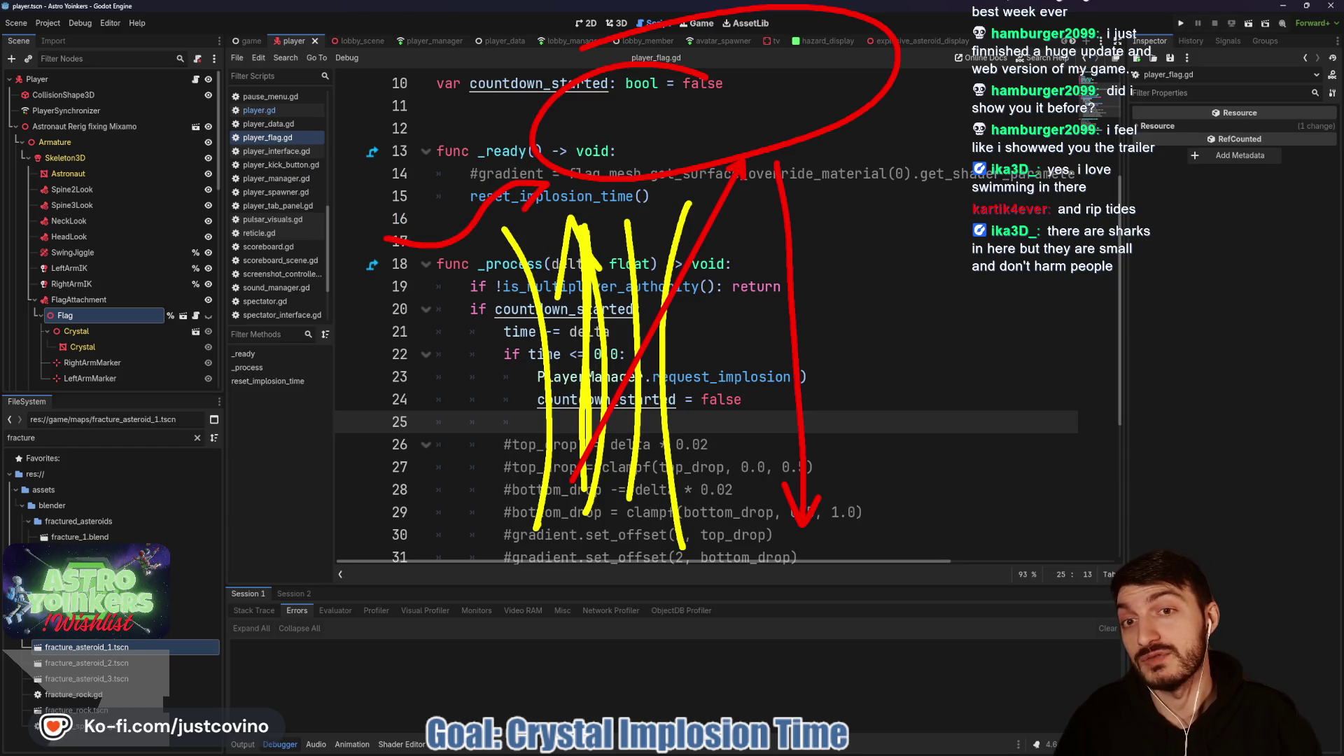
key(Escape)
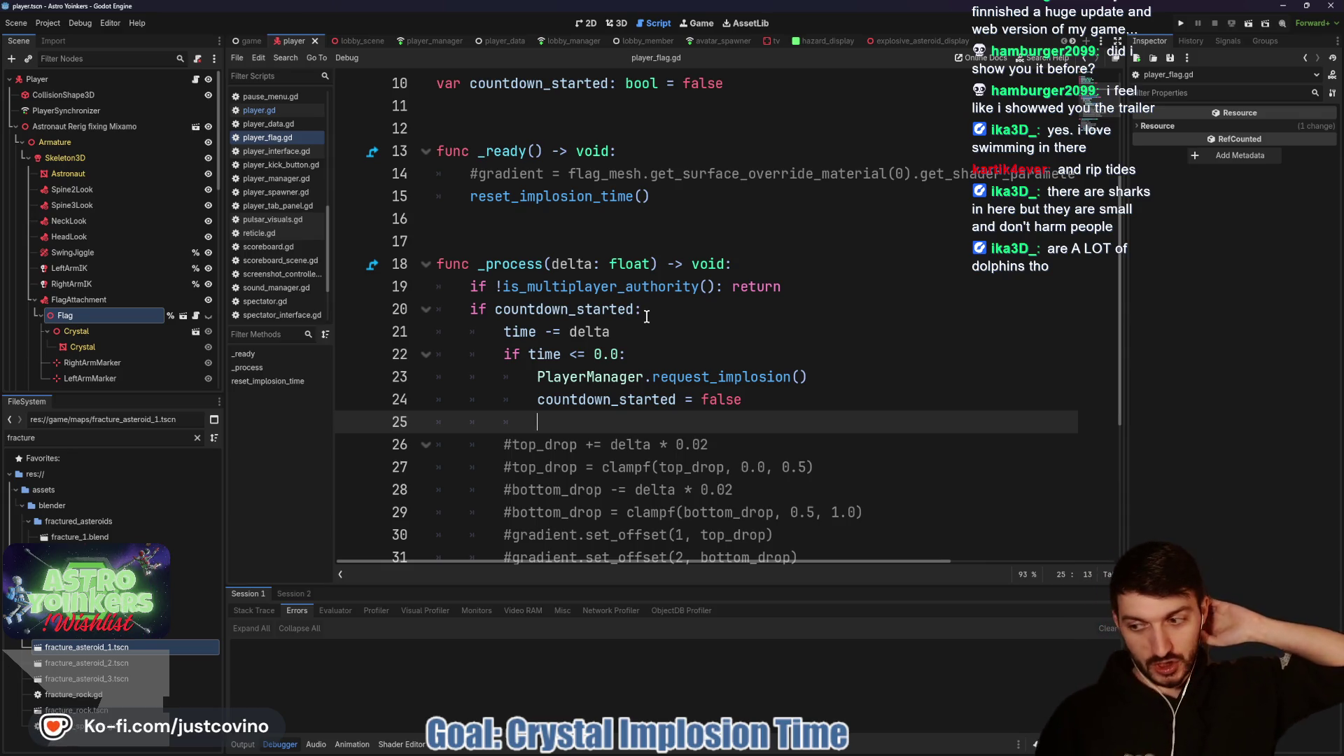
click(645, 324)
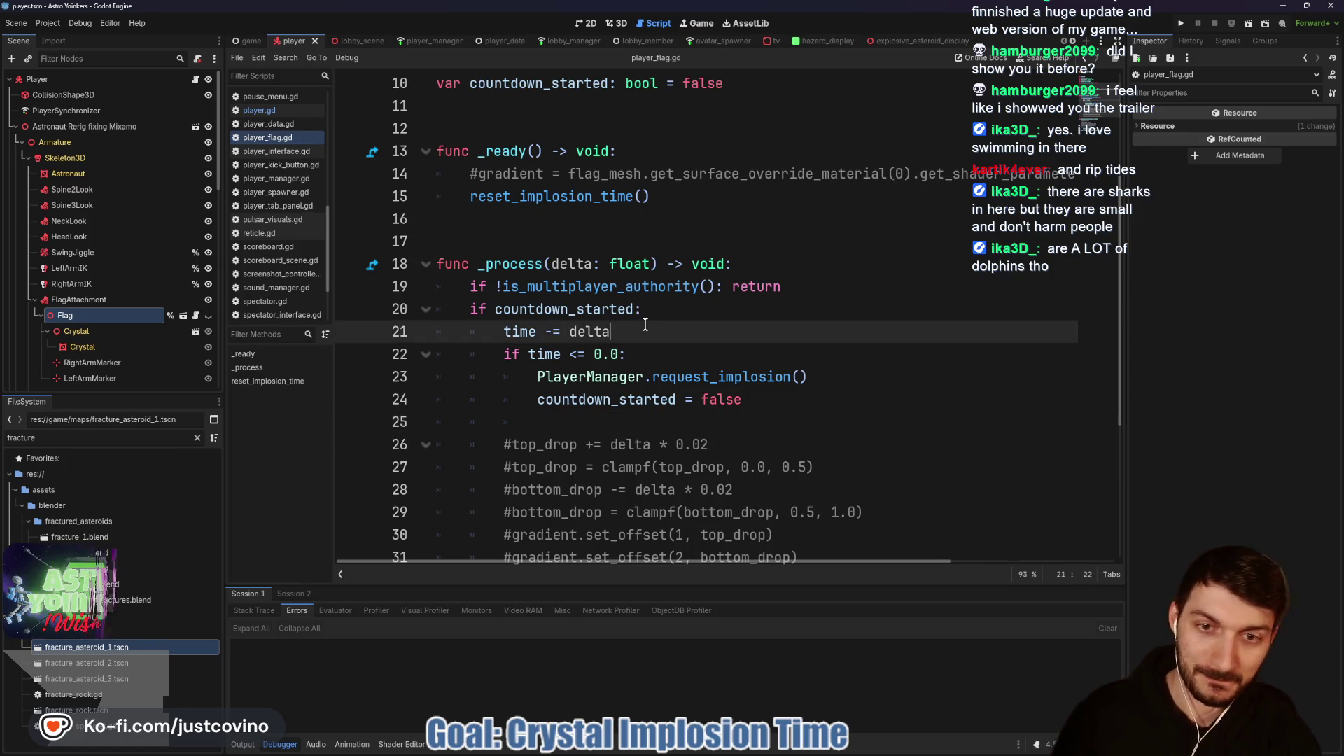
Append a colon after '= false' on line 10's countdown_started declaration.
click(611, 231)
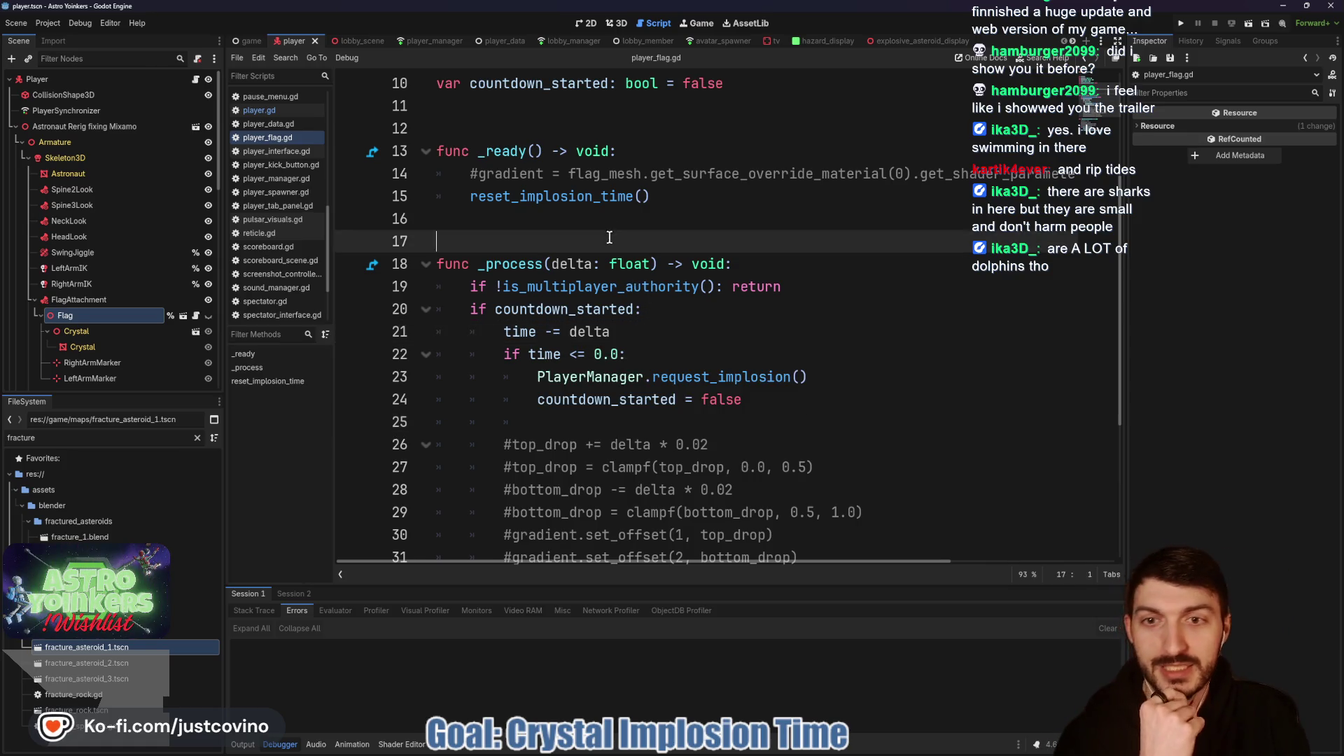
click(614, 422)
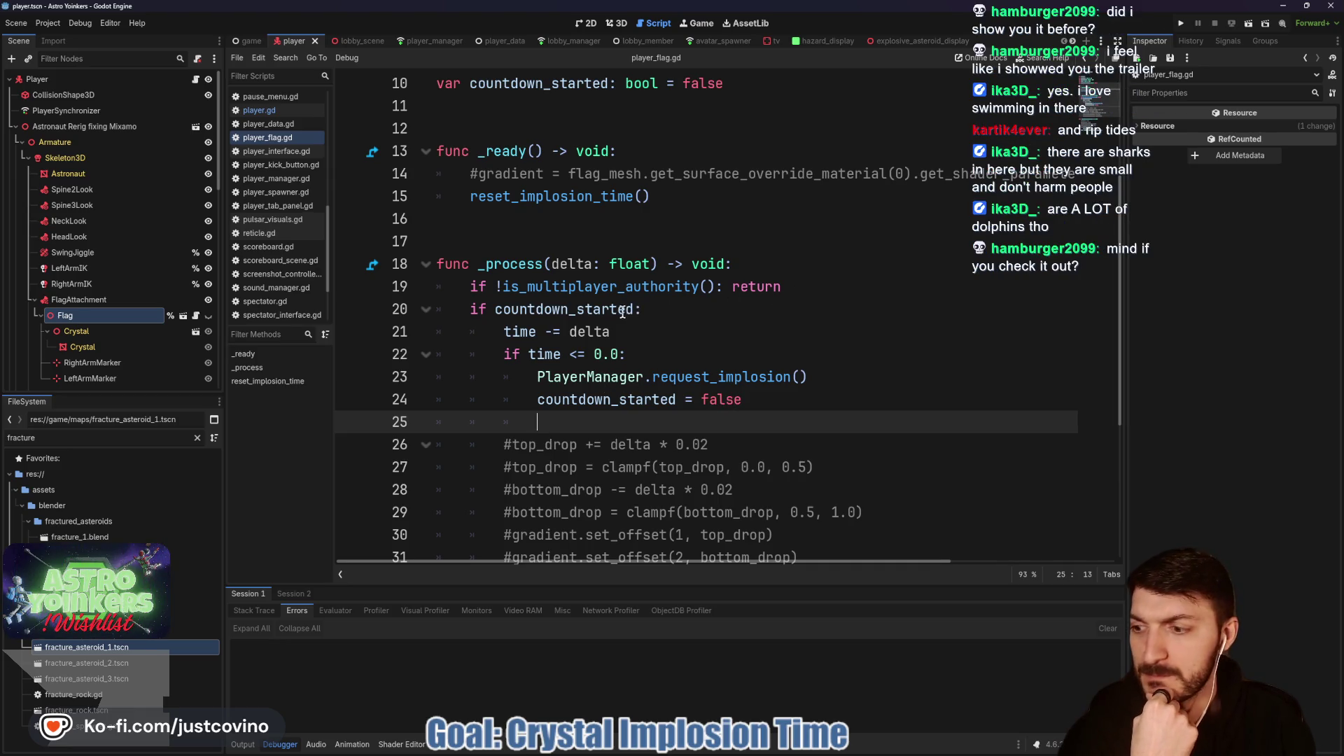
click(593, 316)
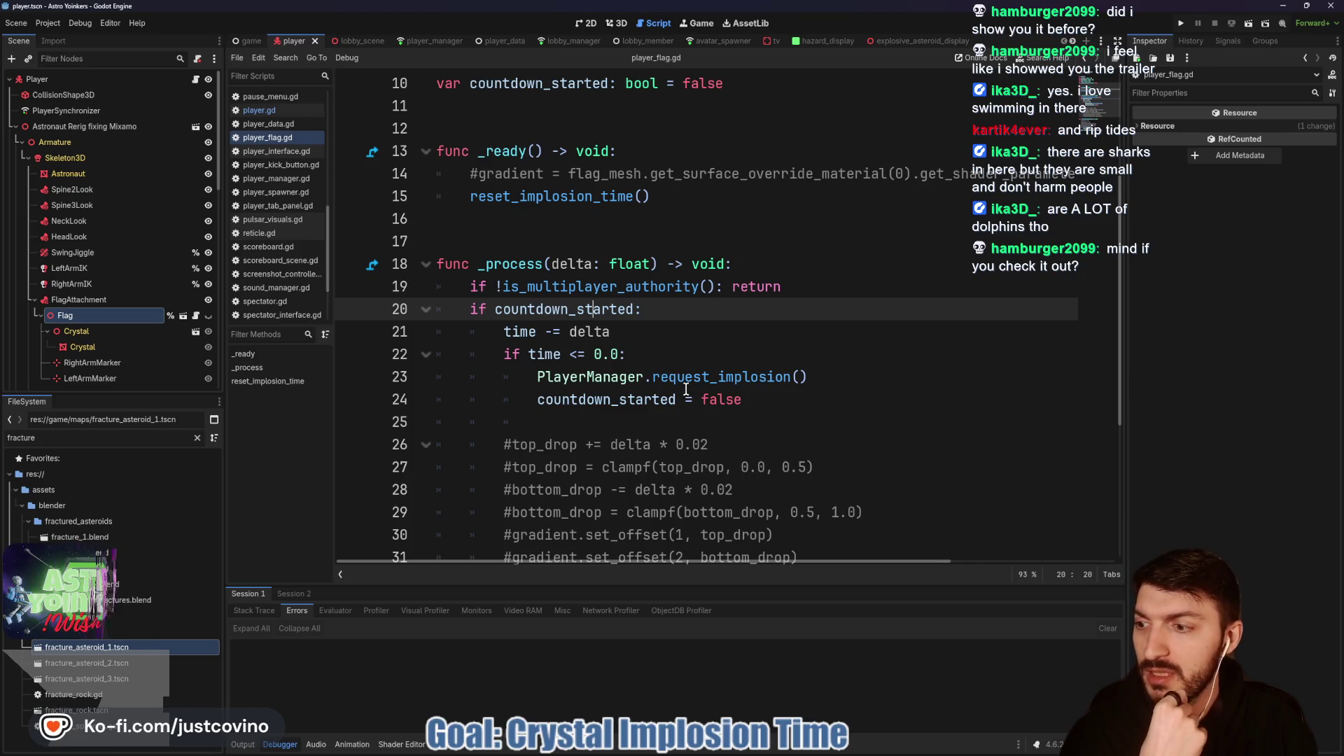
click(740, 409)
key(Down)
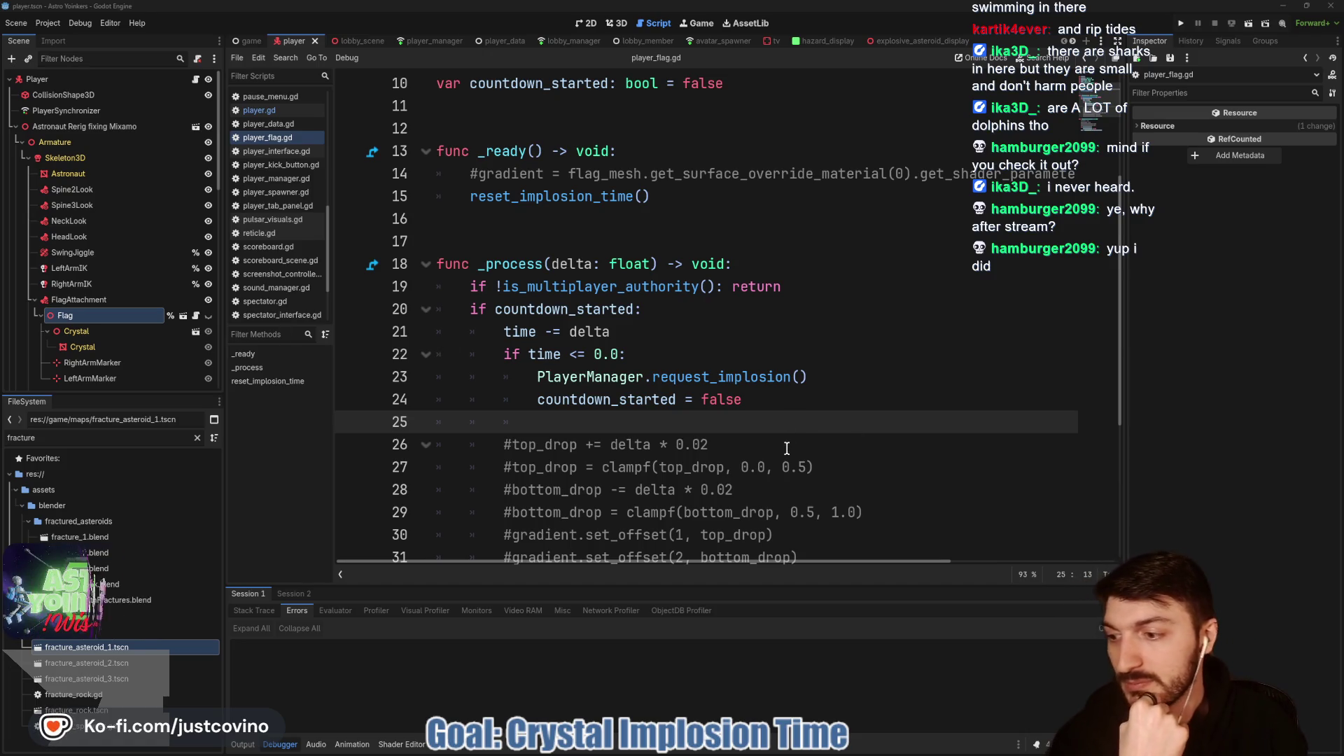
click(740, 435)
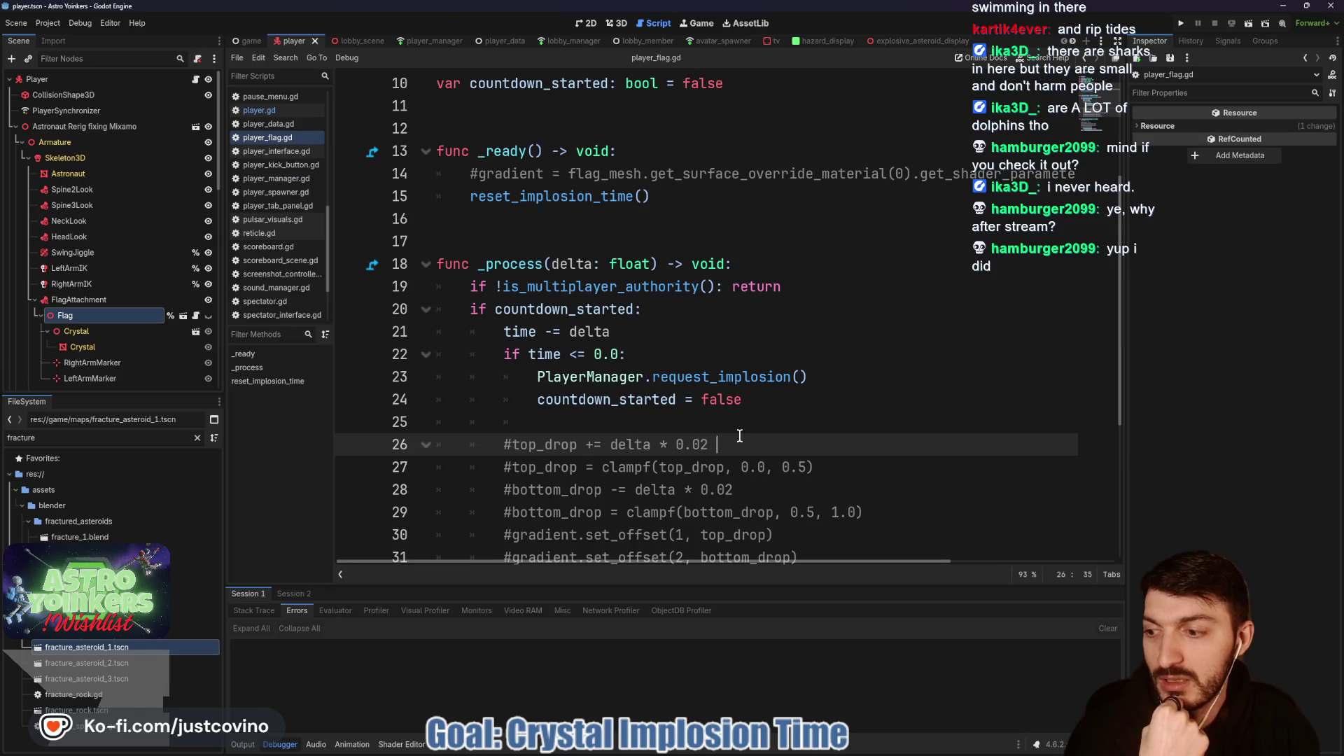
click(643, 429)
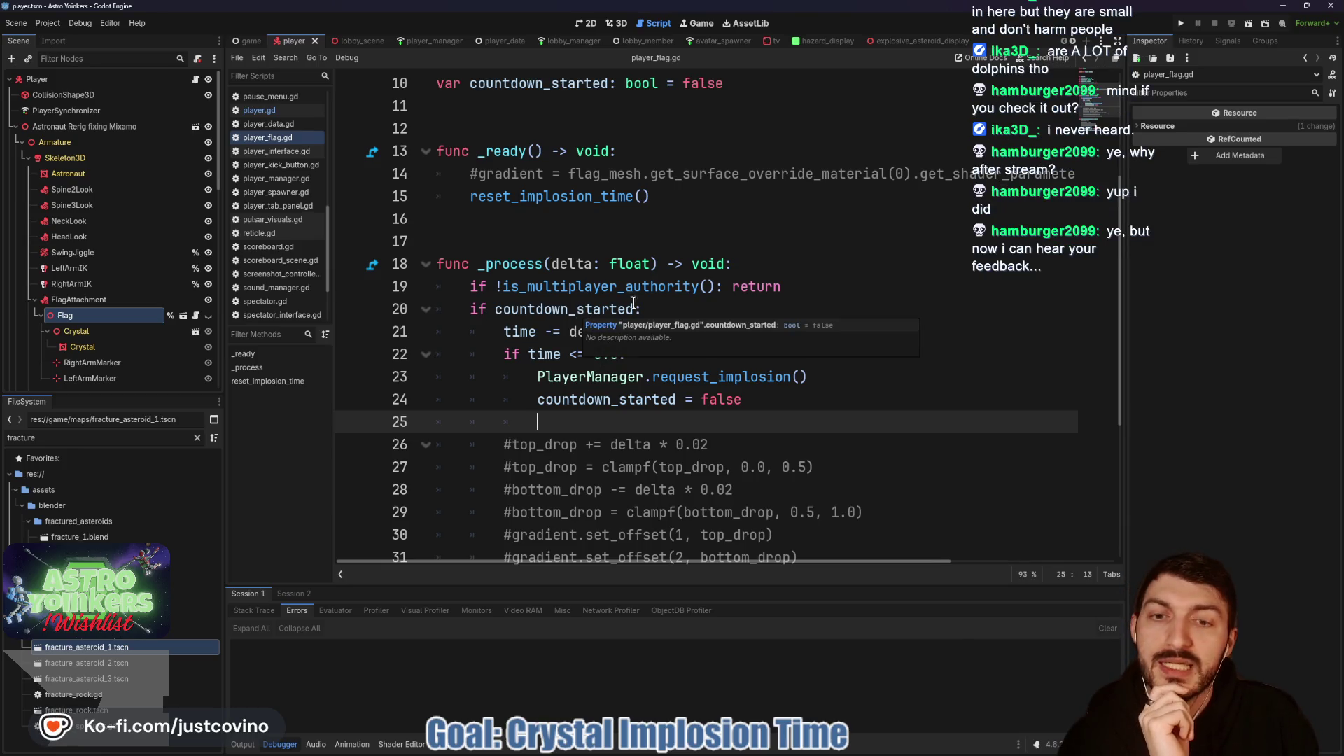
scroll(700, 284, up, 3)
click(742, 284)
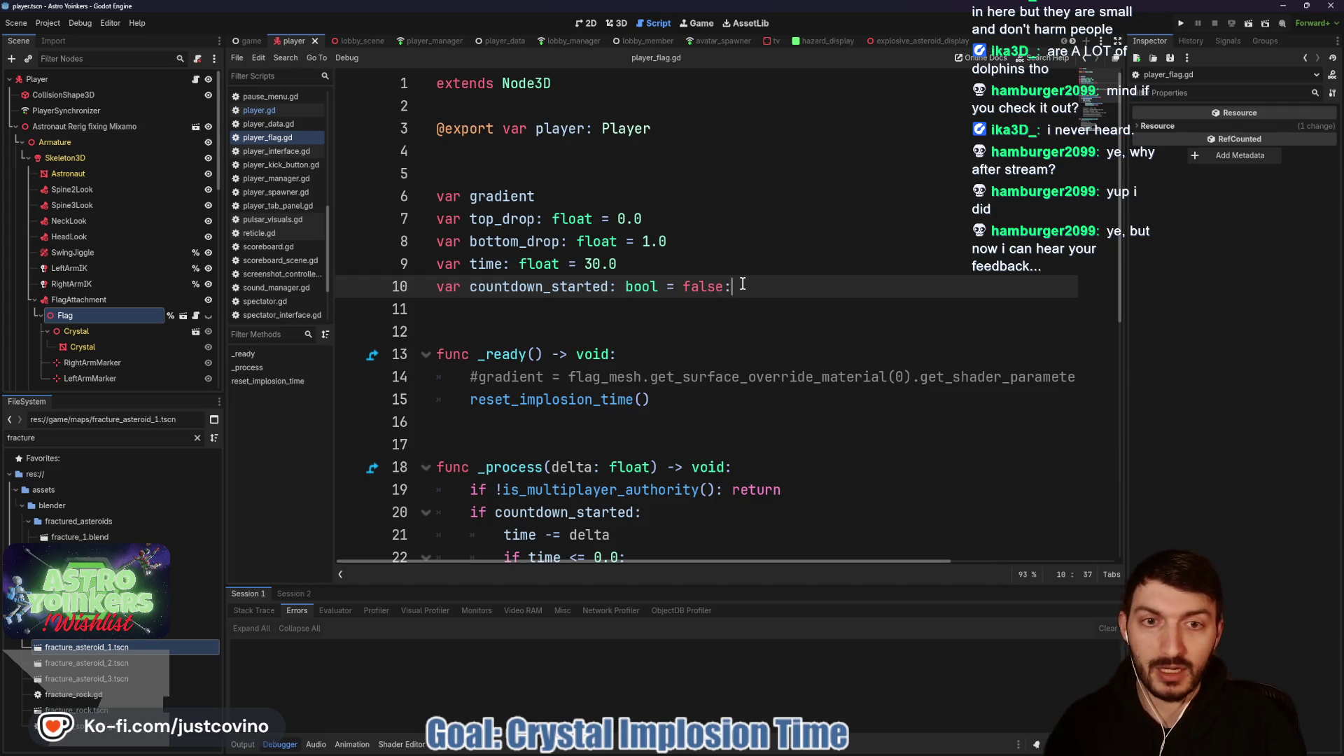
key(Return)
text(set(va)
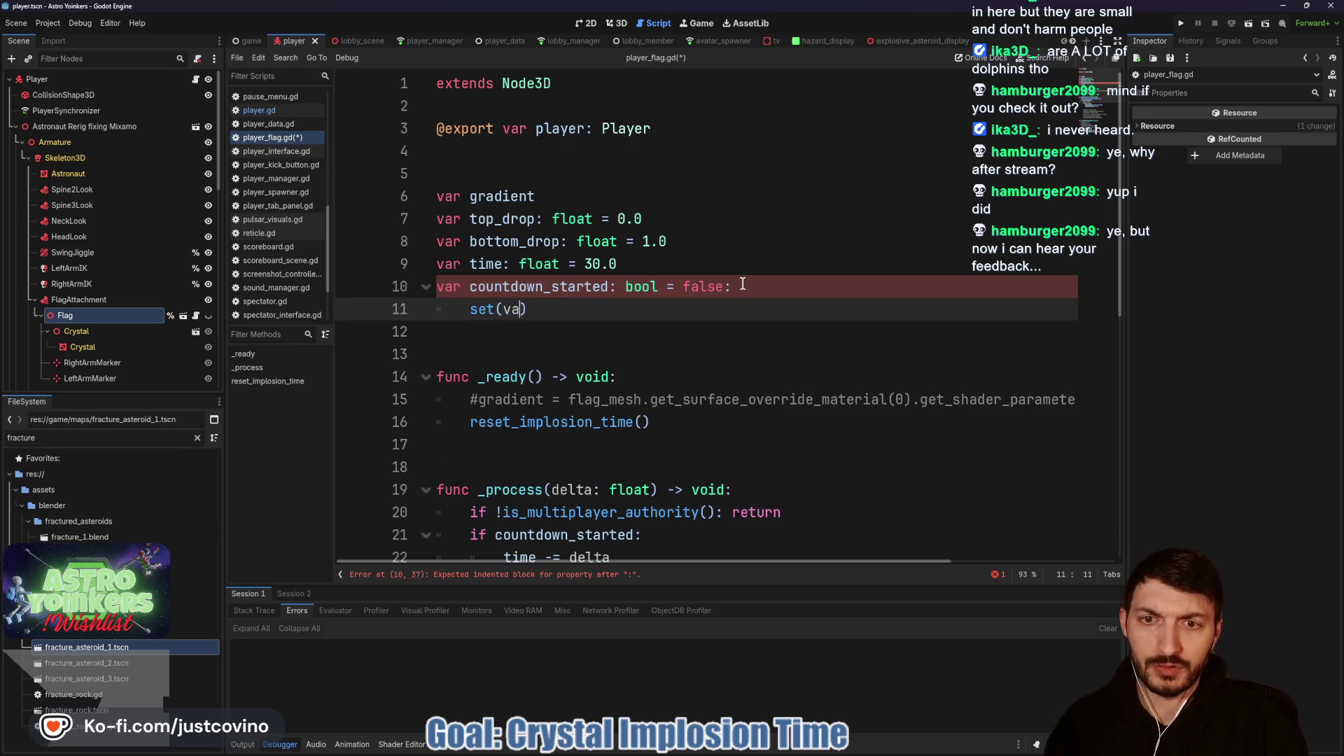
text())
key(Return)
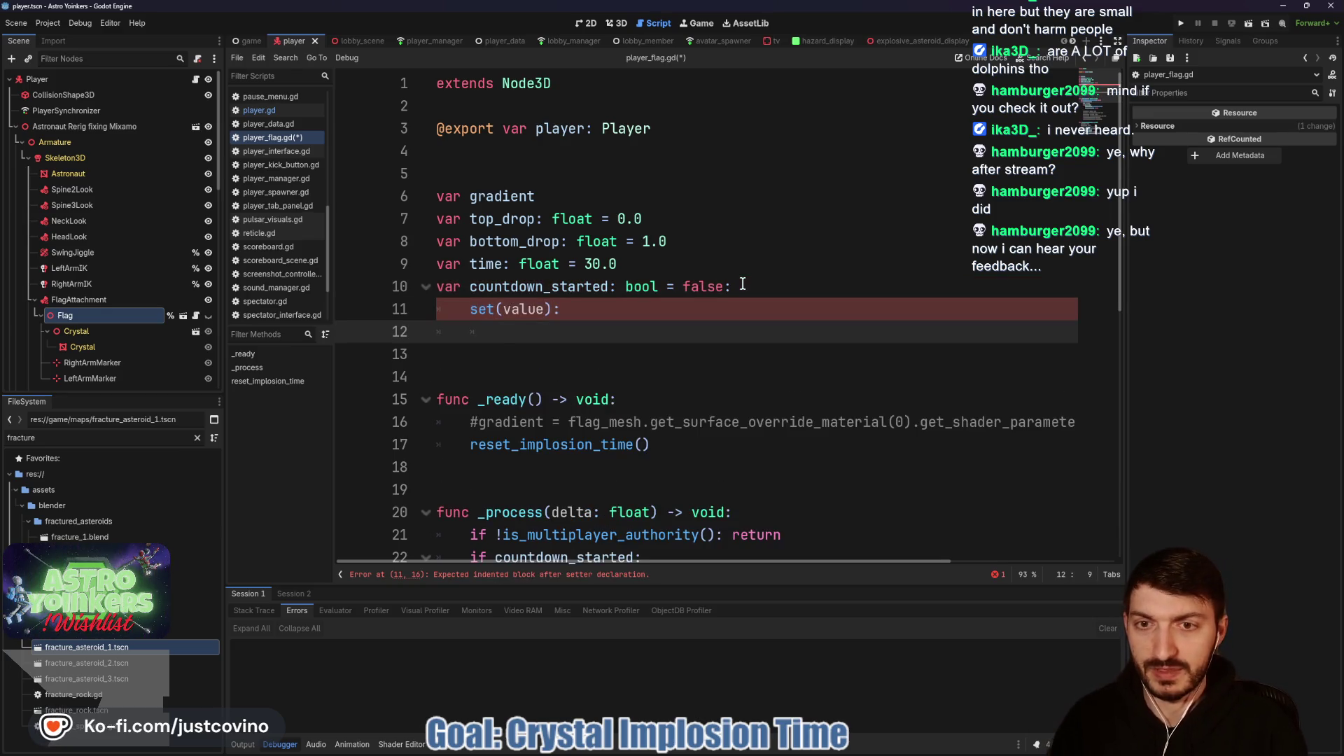
text(count)
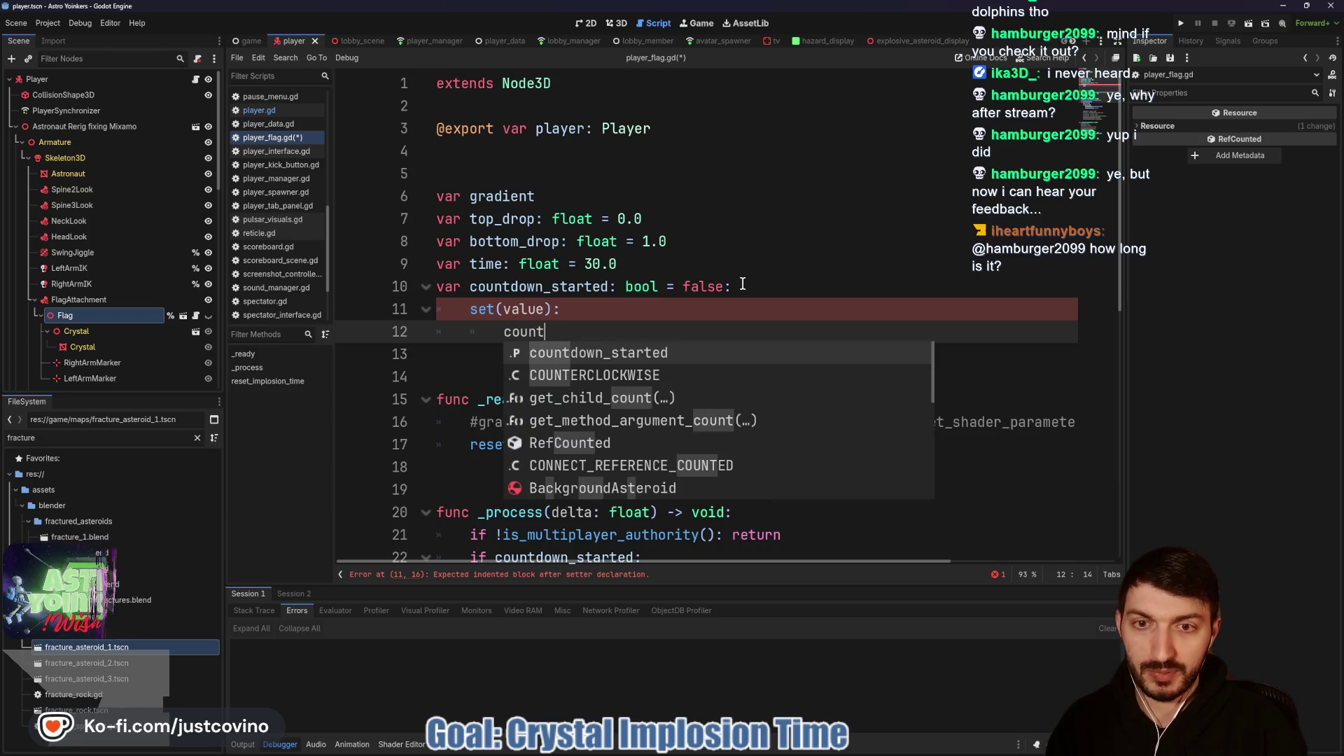
key(Return)
text(= v)
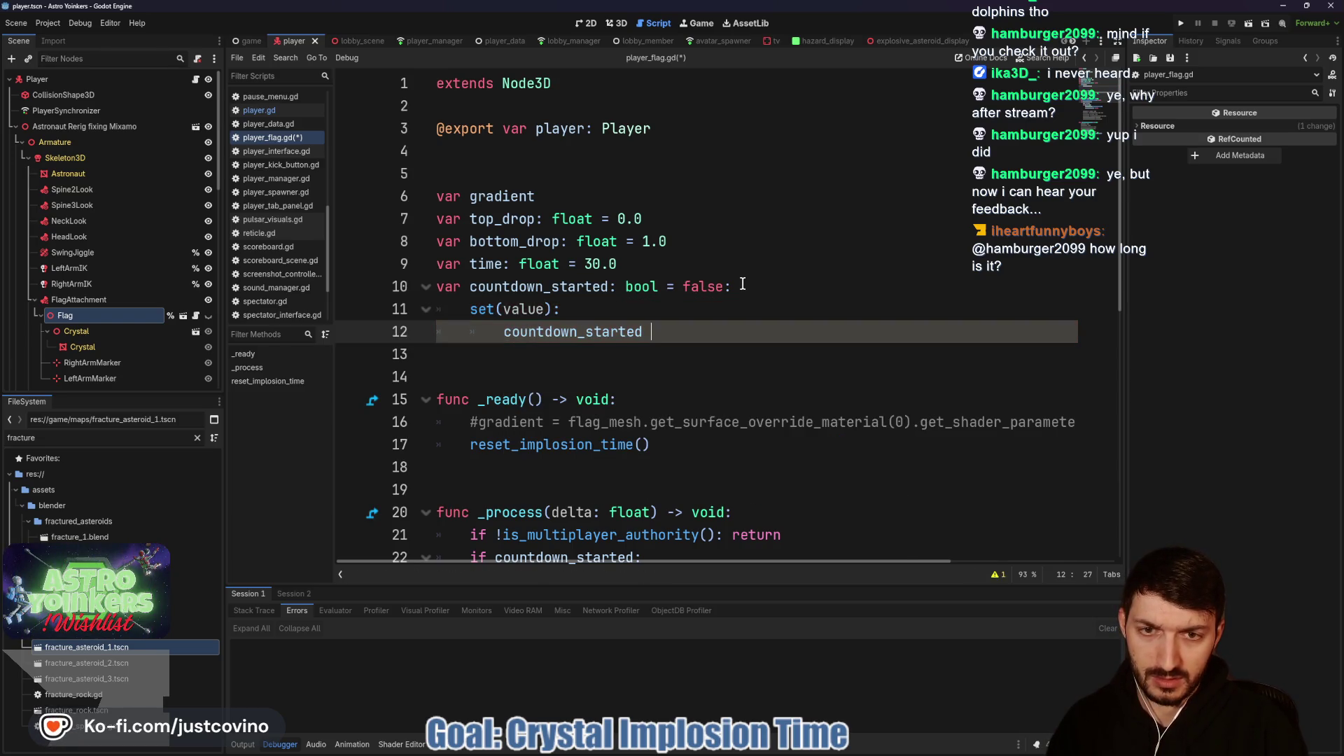
text(alue)
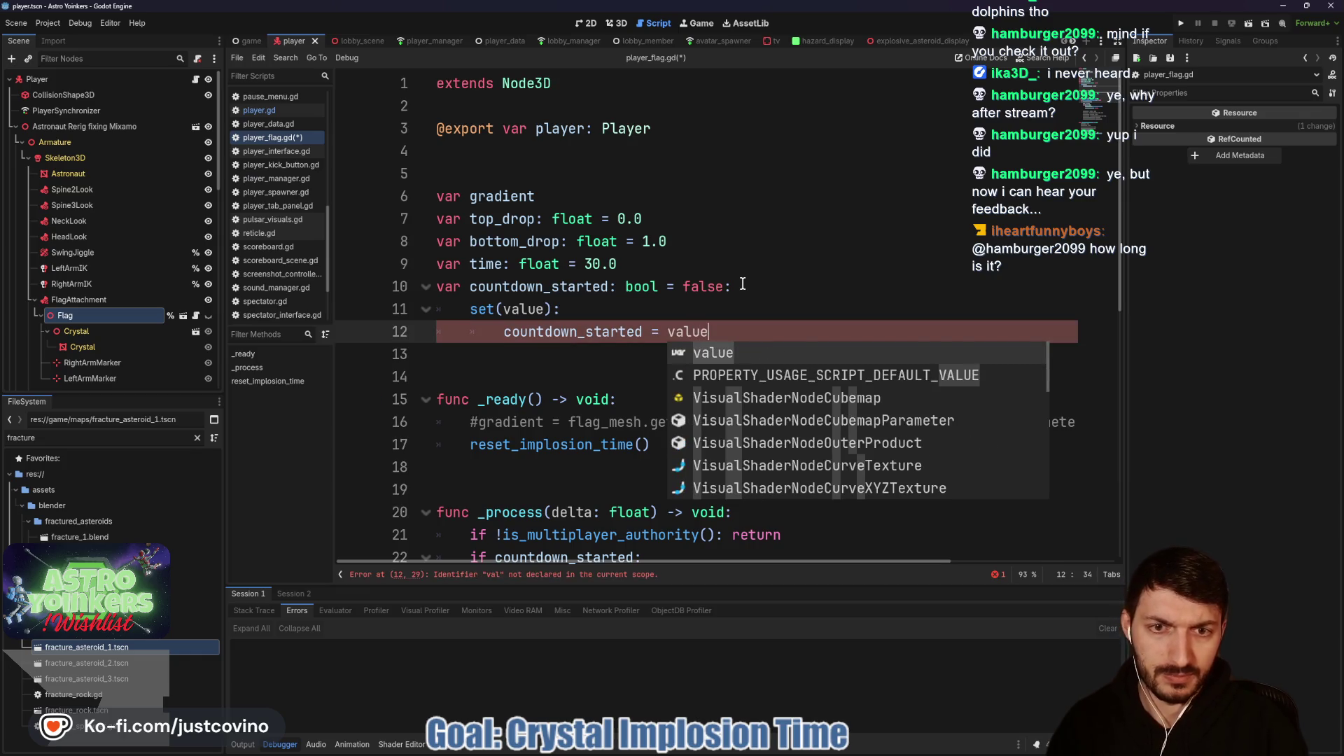
key(Escape)
key(Return)
text(print("C)
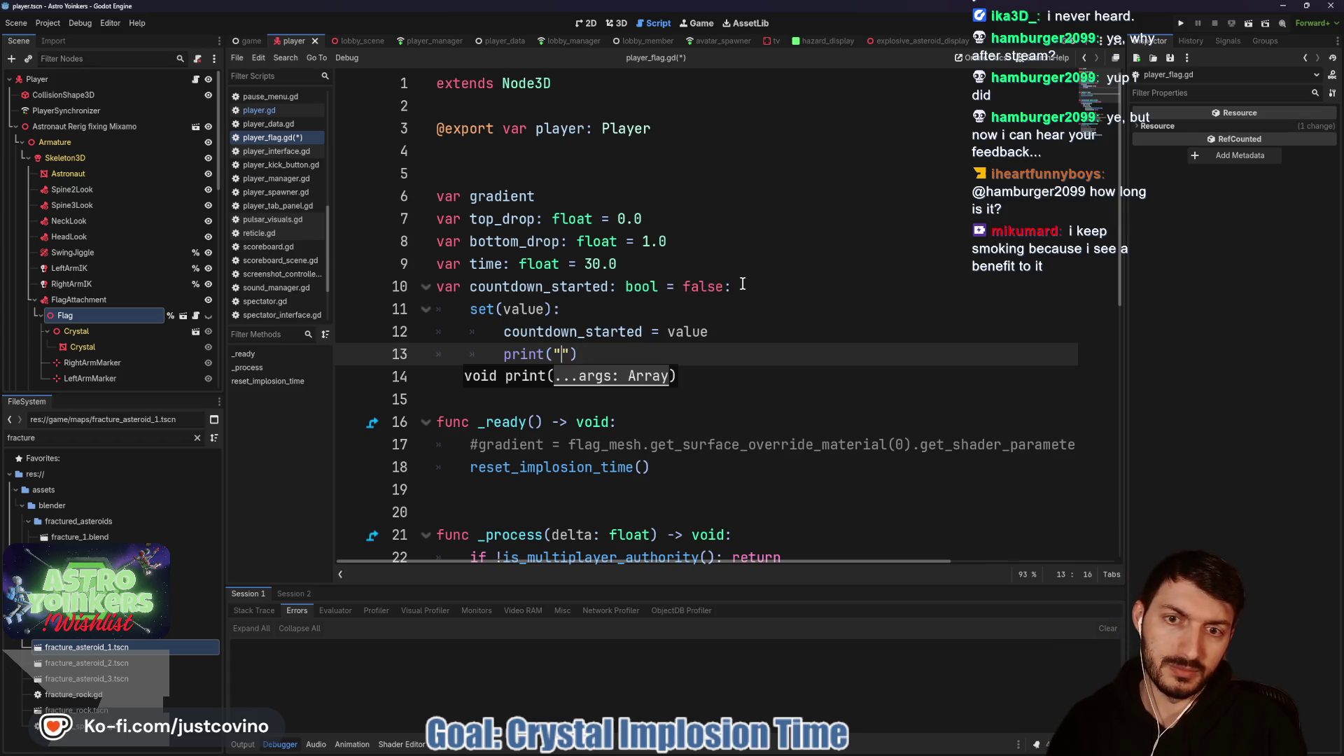
text(ountdown Started!)
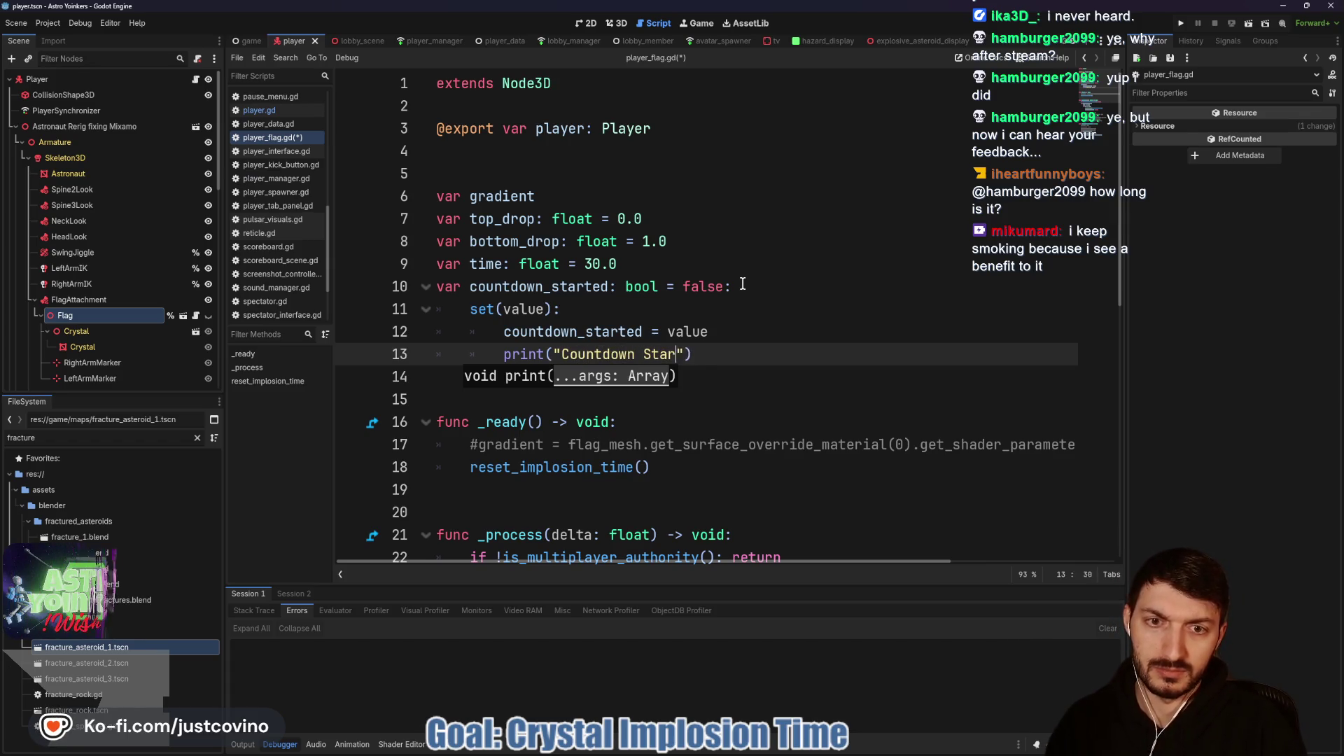
click(741, 349)
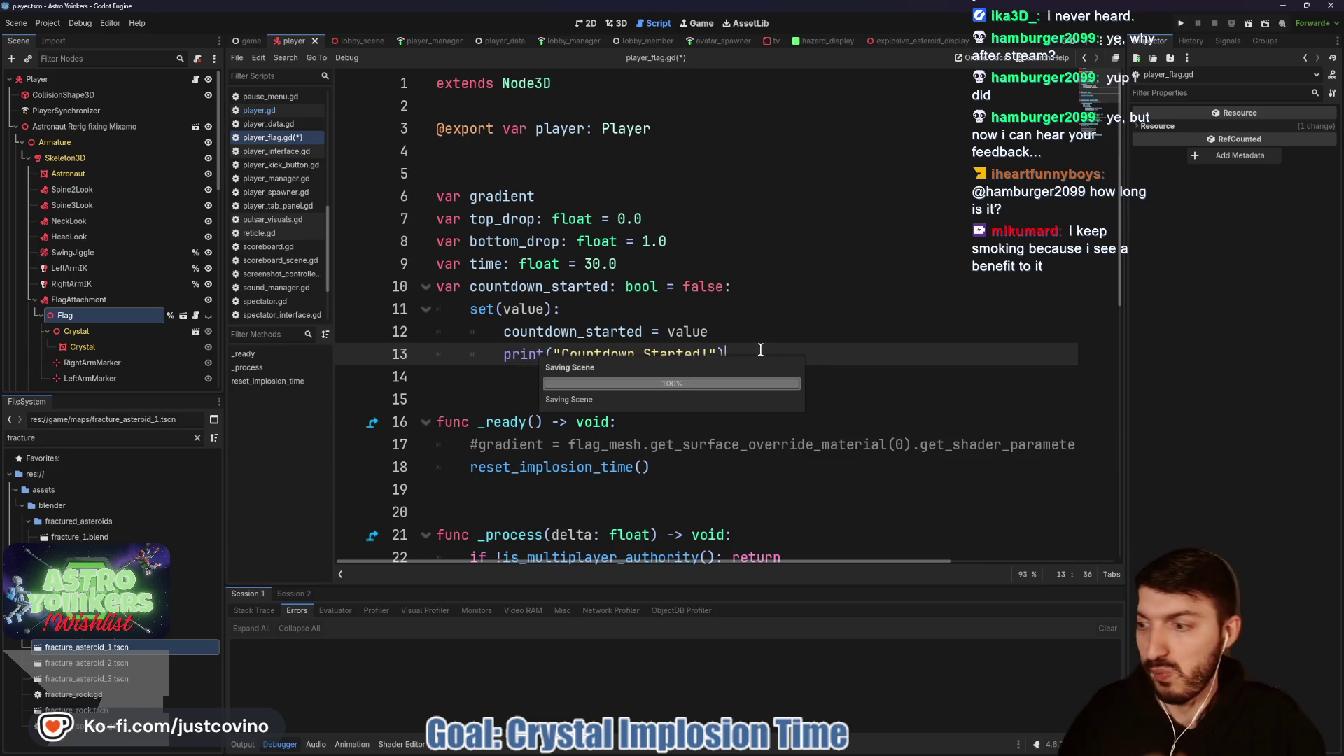
key(ctrl+s)
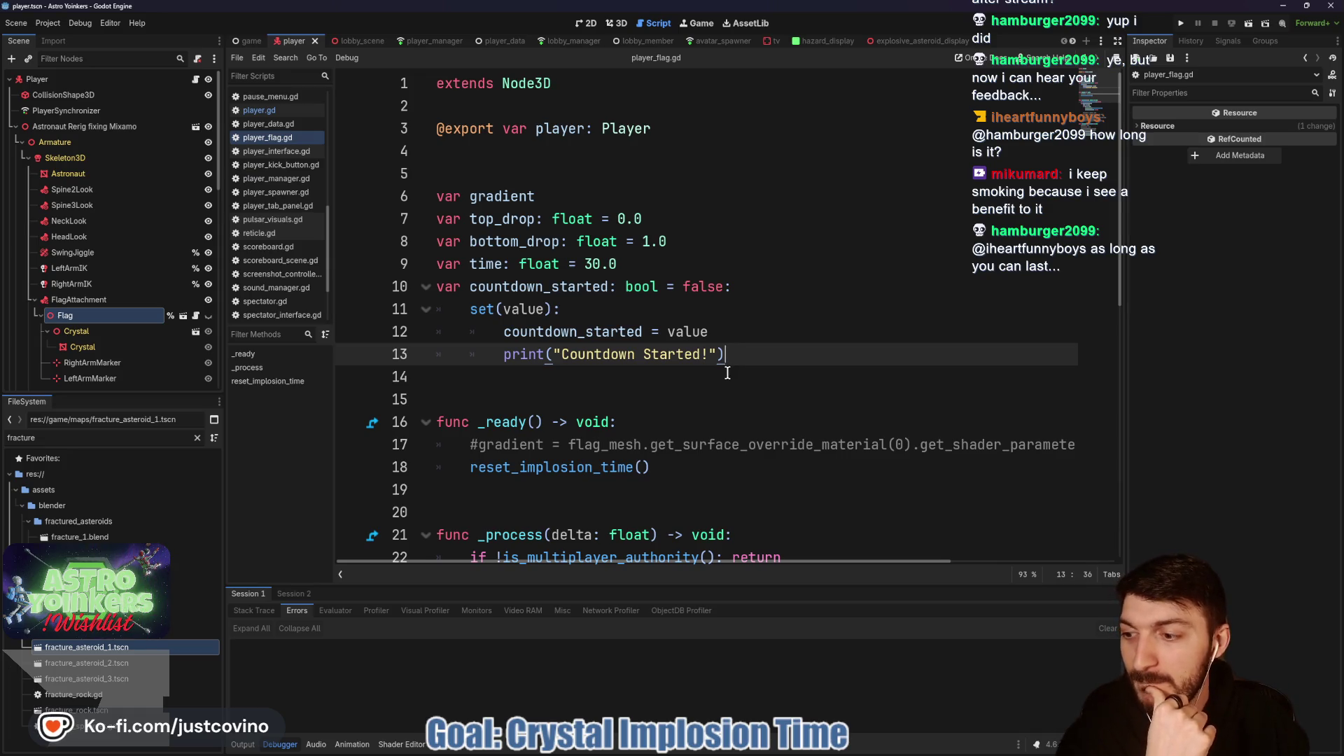
click(1180, 24)
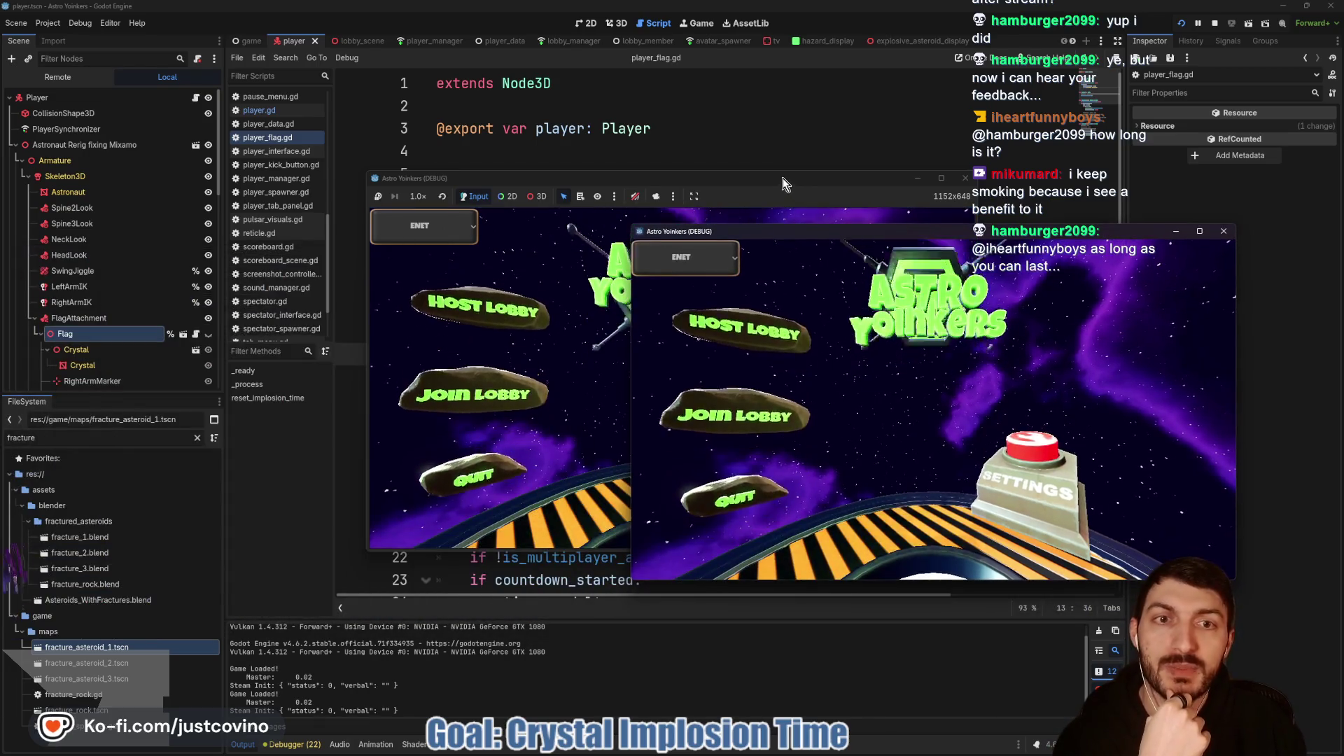
Arrange both debug windows side by side and host a lobby in the first one.
drag(782, 177, 455, 196)
drag(801, 231, 842, 191)
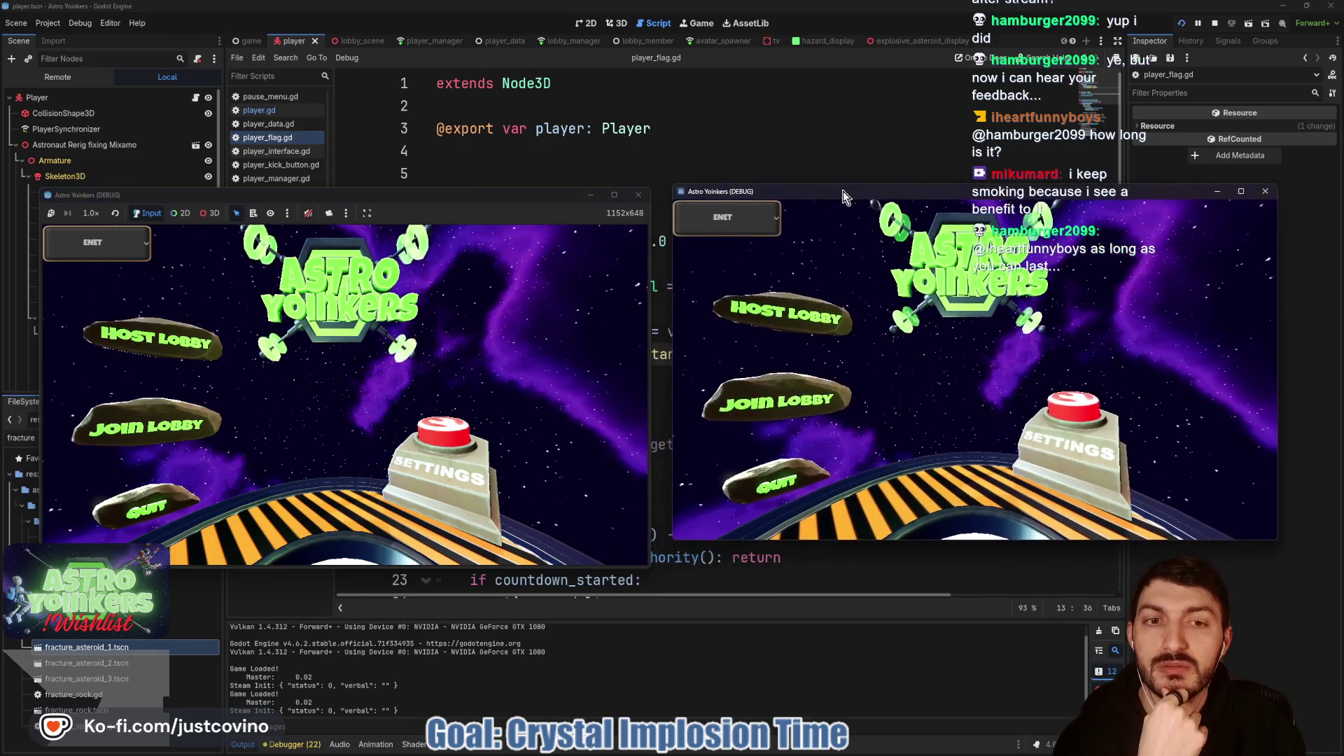
click(181, 334)
click(295, 339)
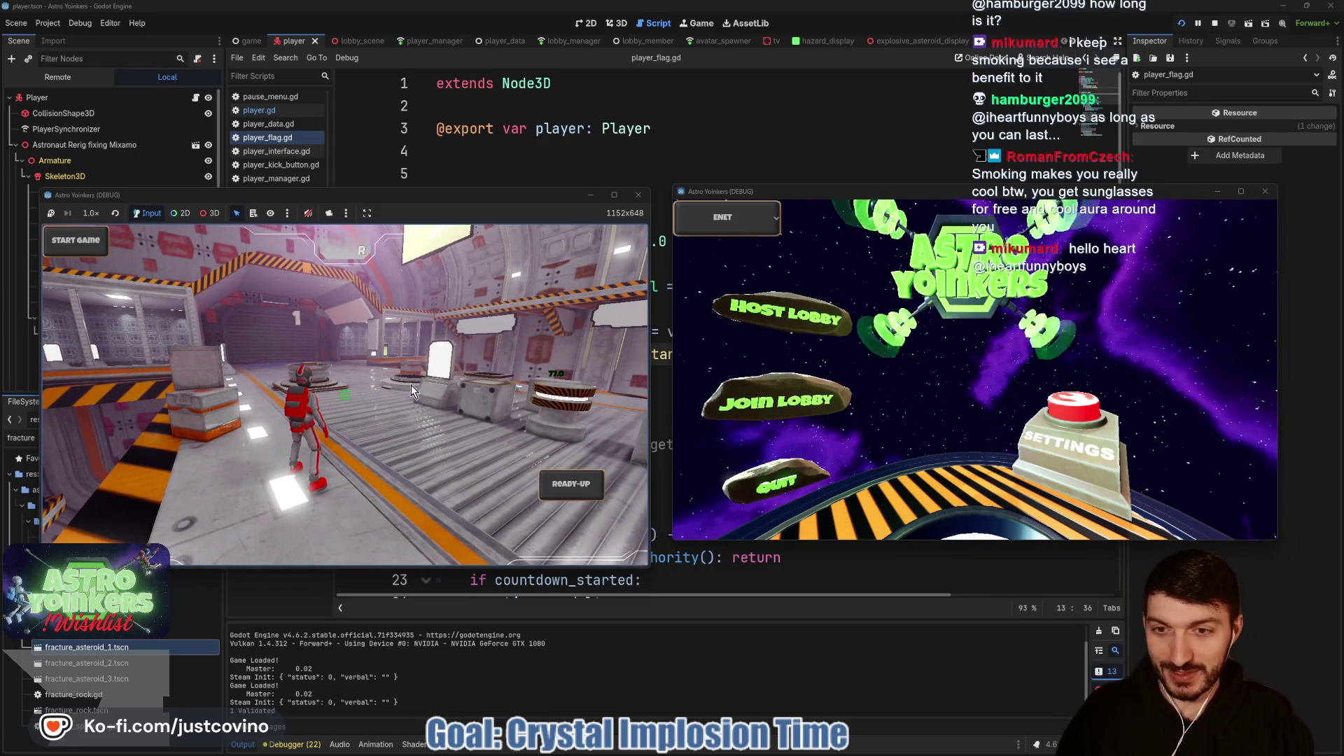
Join the hosted lobby from the second window and mark the host player ready.
click(789, 399)
click(803, 376)
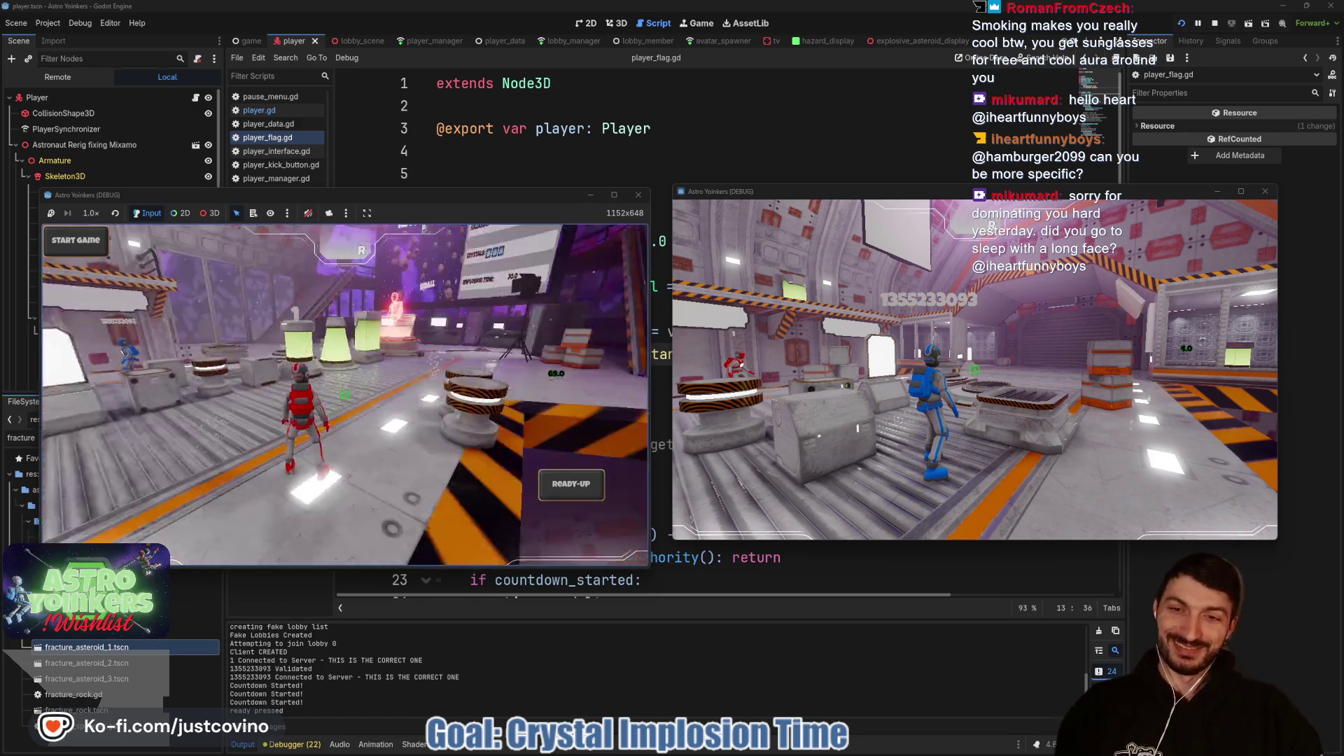
click(569, 487)
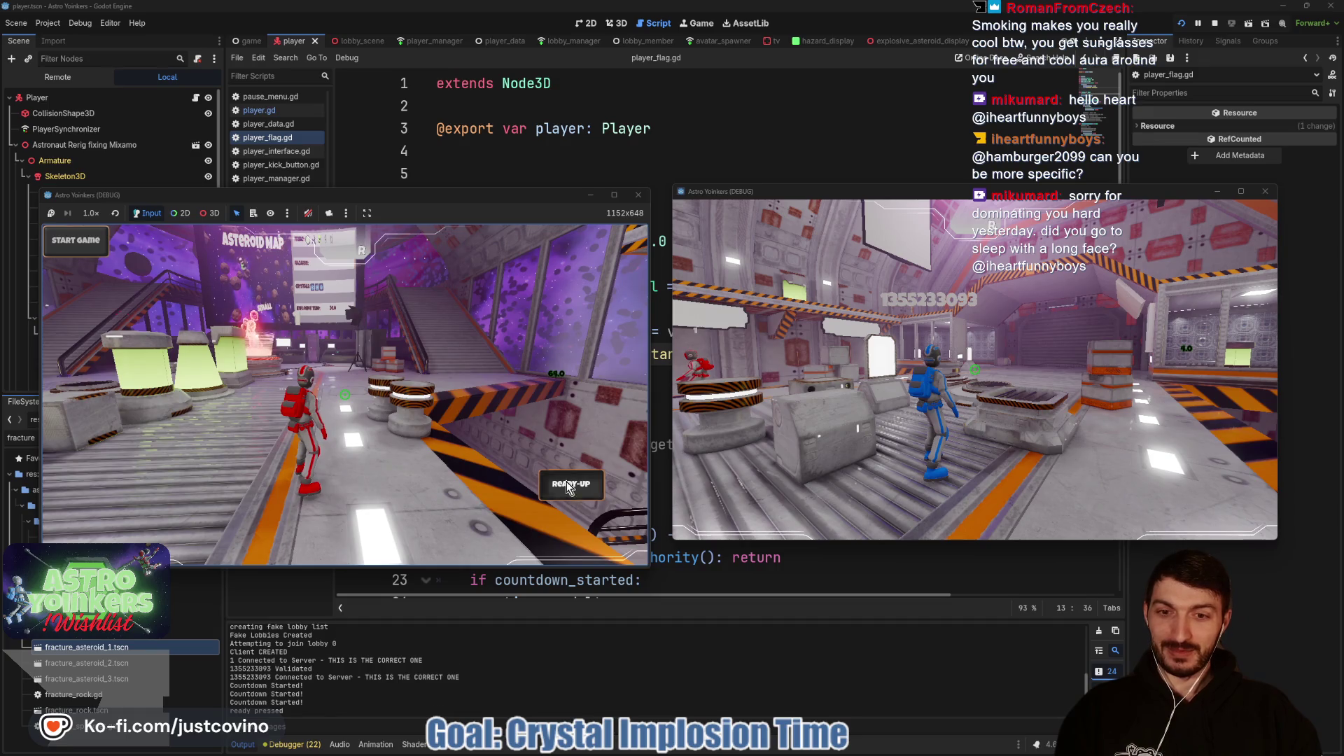
Walk the host to the Customize board, lower Crystal Implosion Time, and close the panel.
key(w)
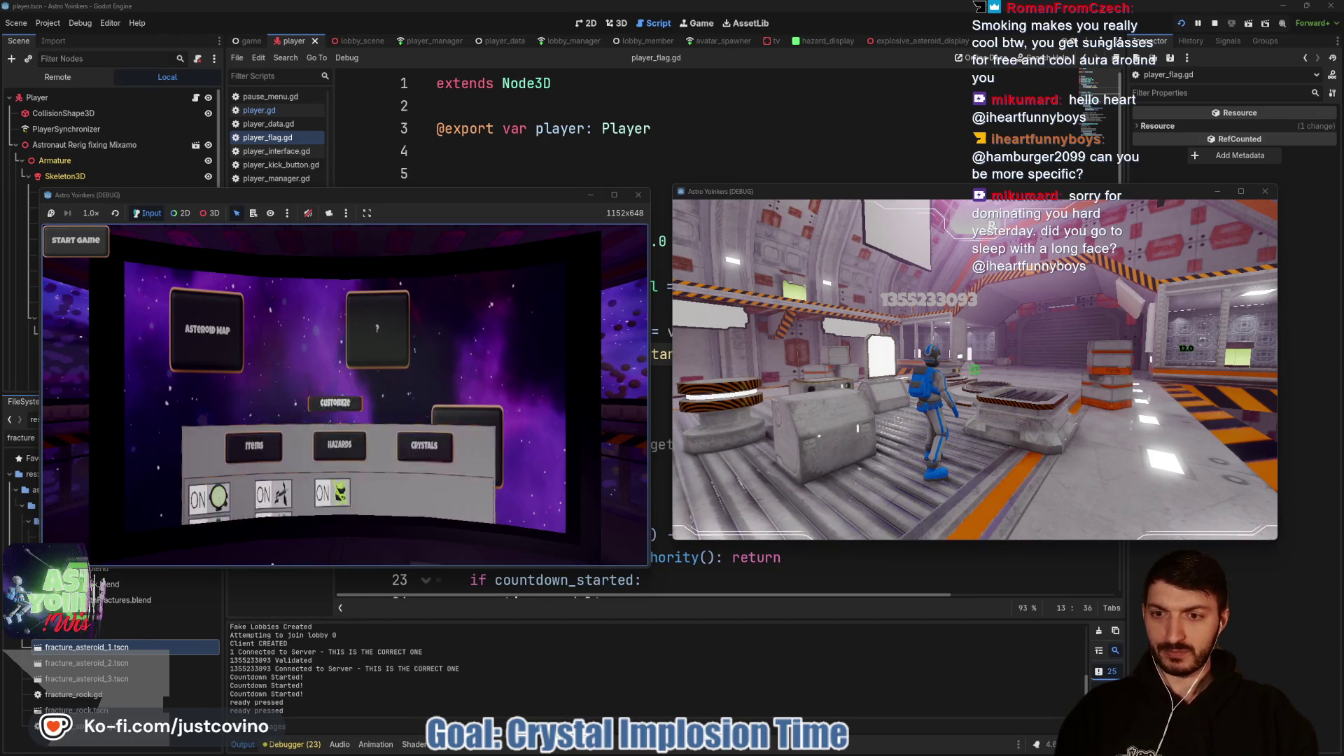
key(Right)
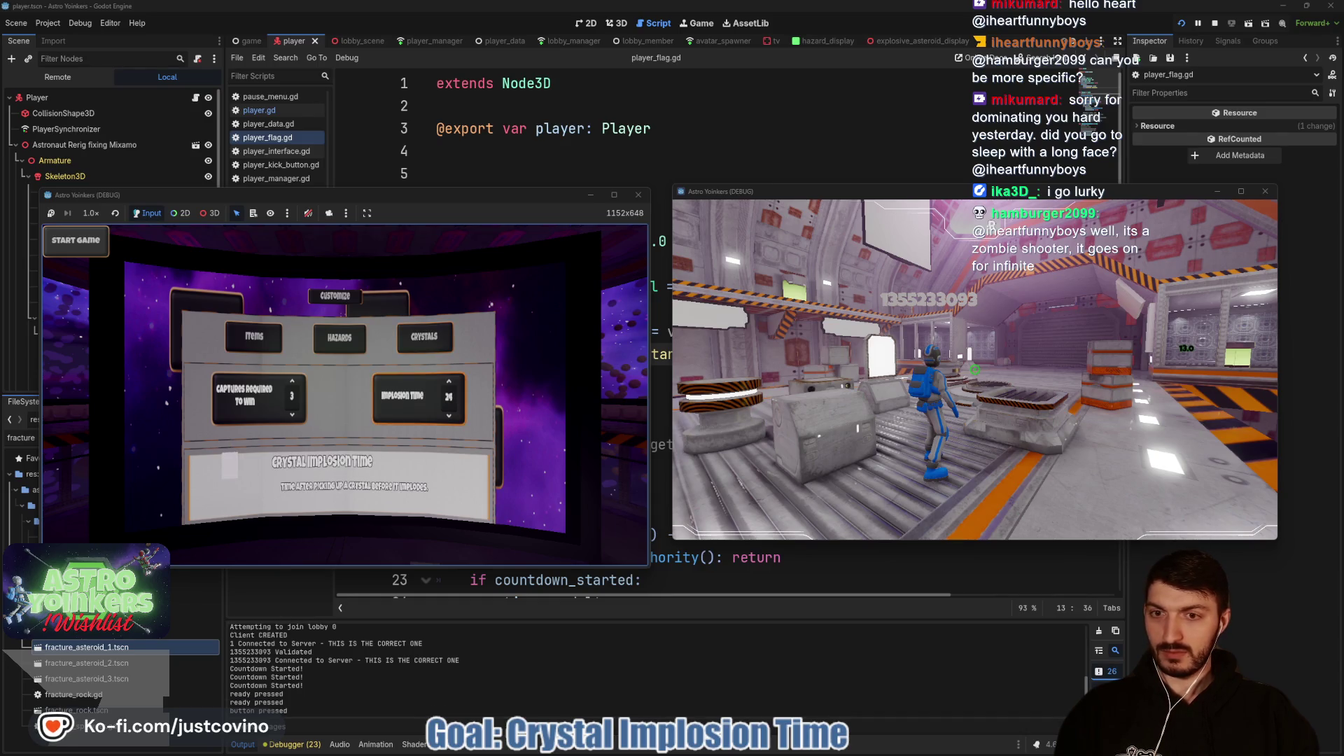
key(Down)
key(Down)
key(Down)
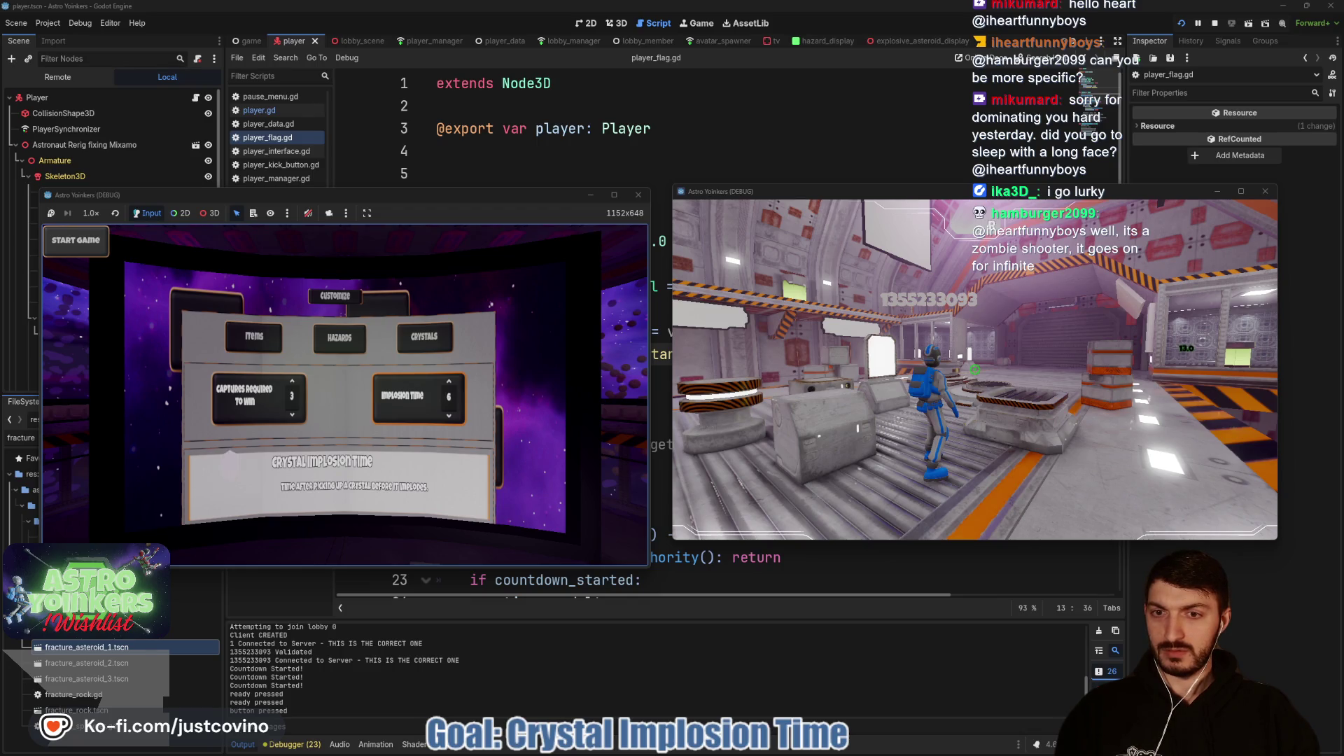
key(Escape)
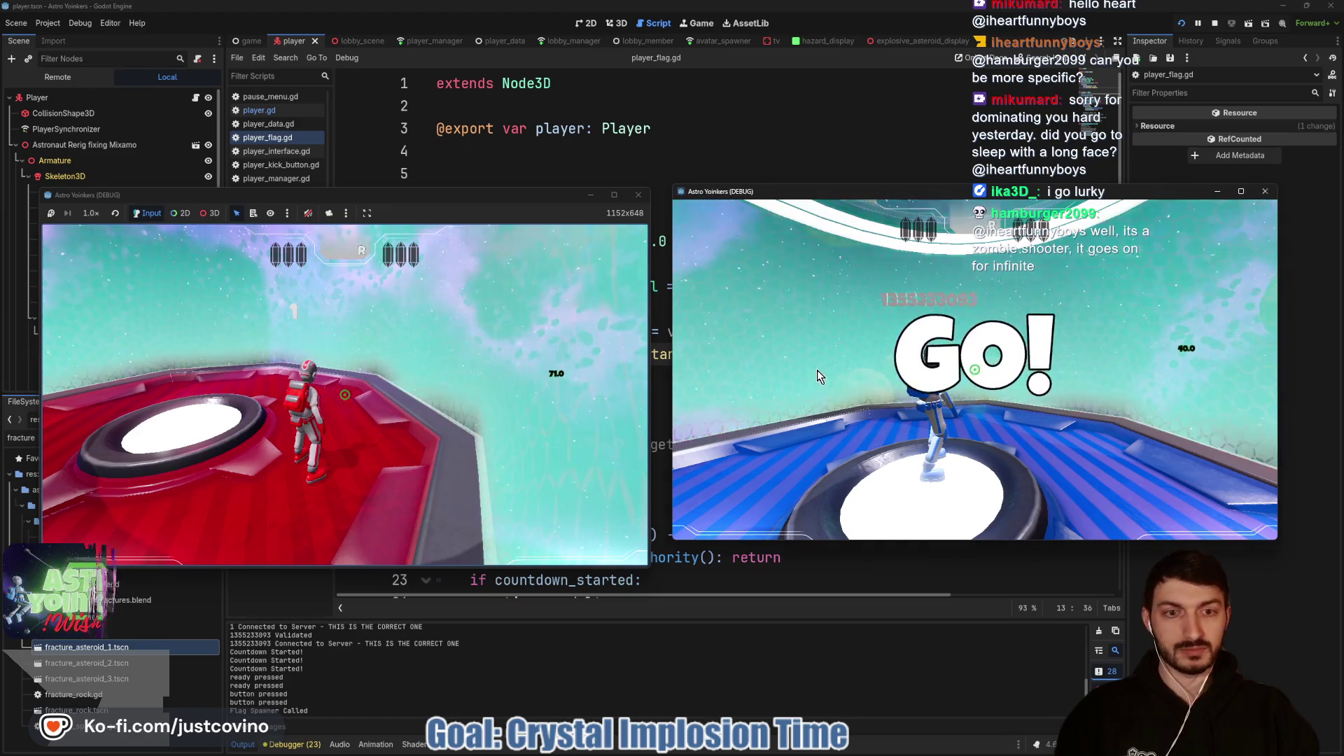
Capture a crystal with the blue player, then stop both instances and return to line 14.
key(w)
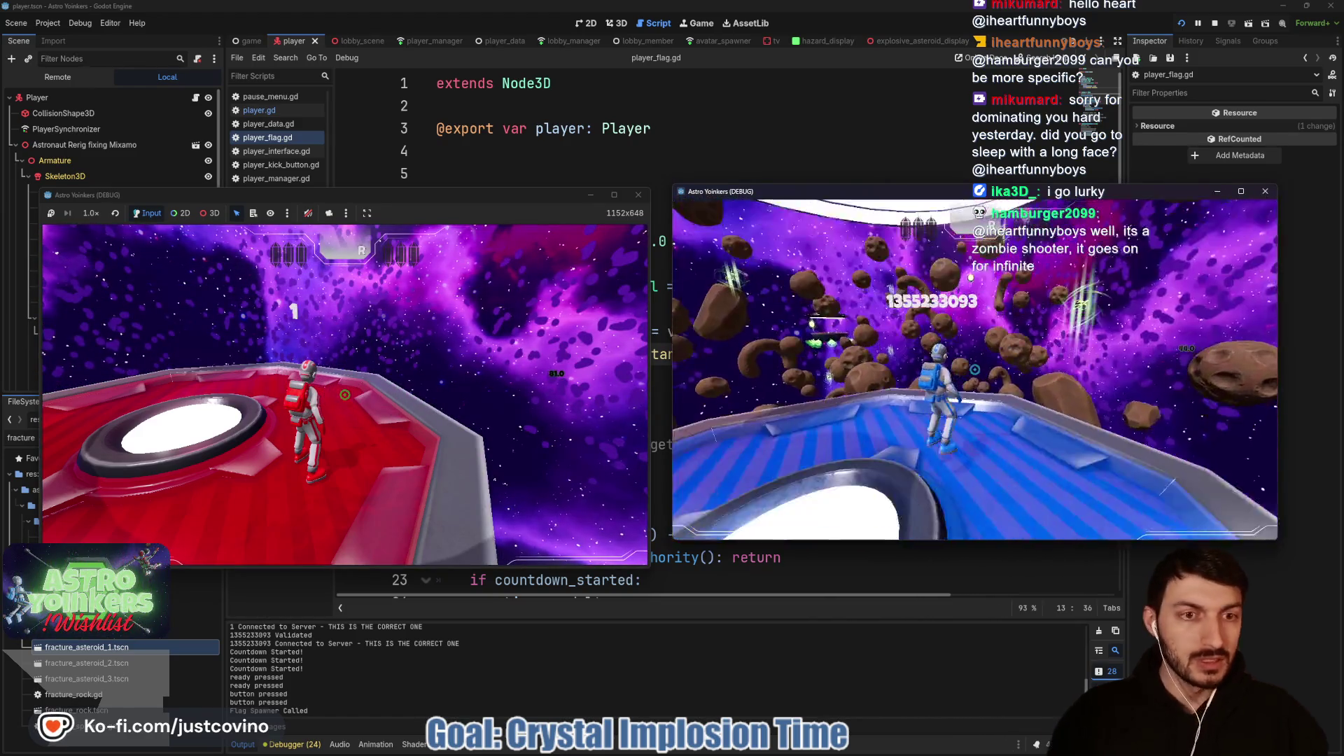
key(space)
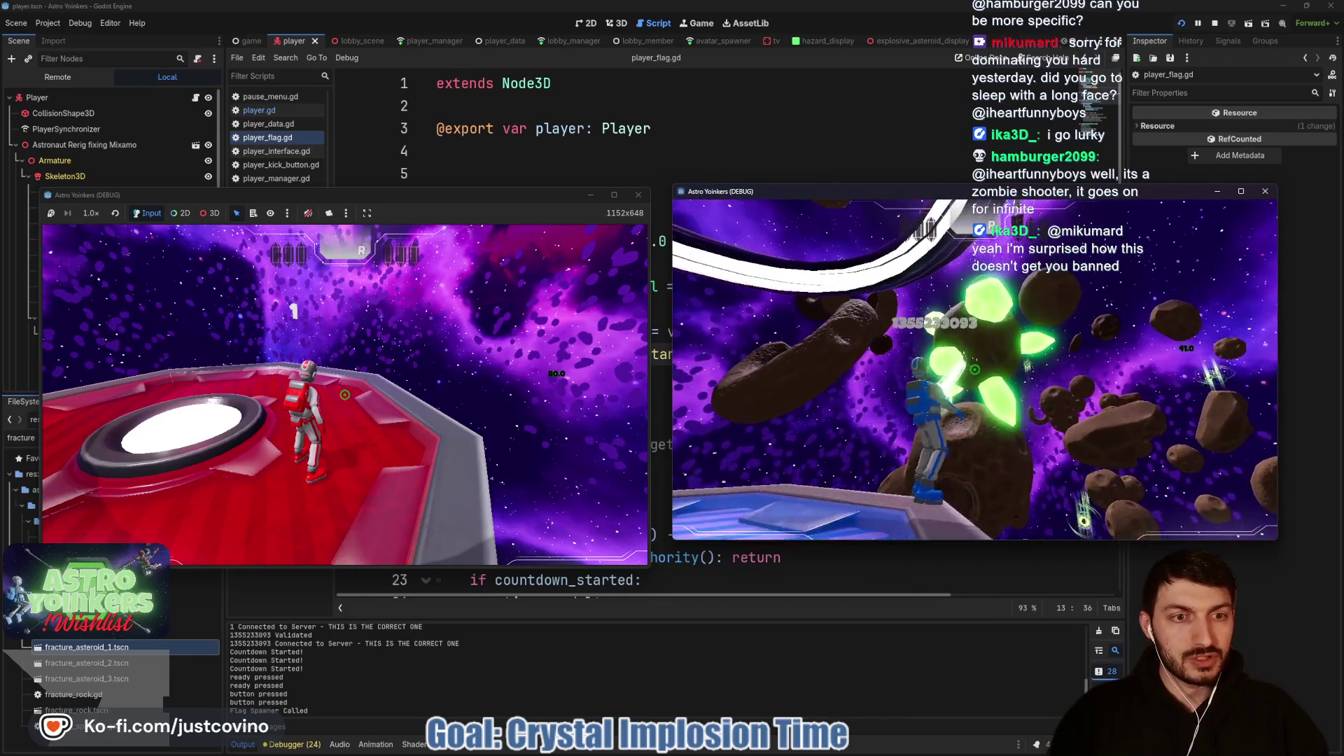
key(w)
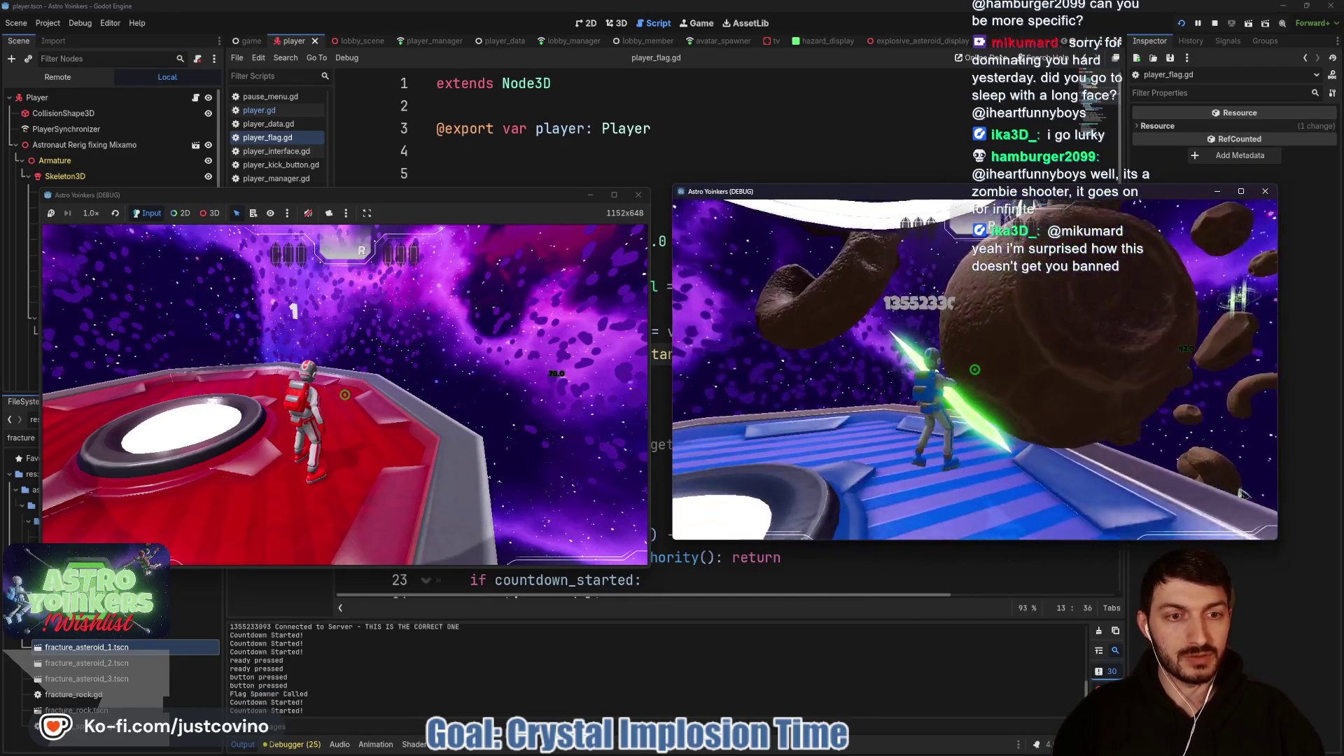
key(w)
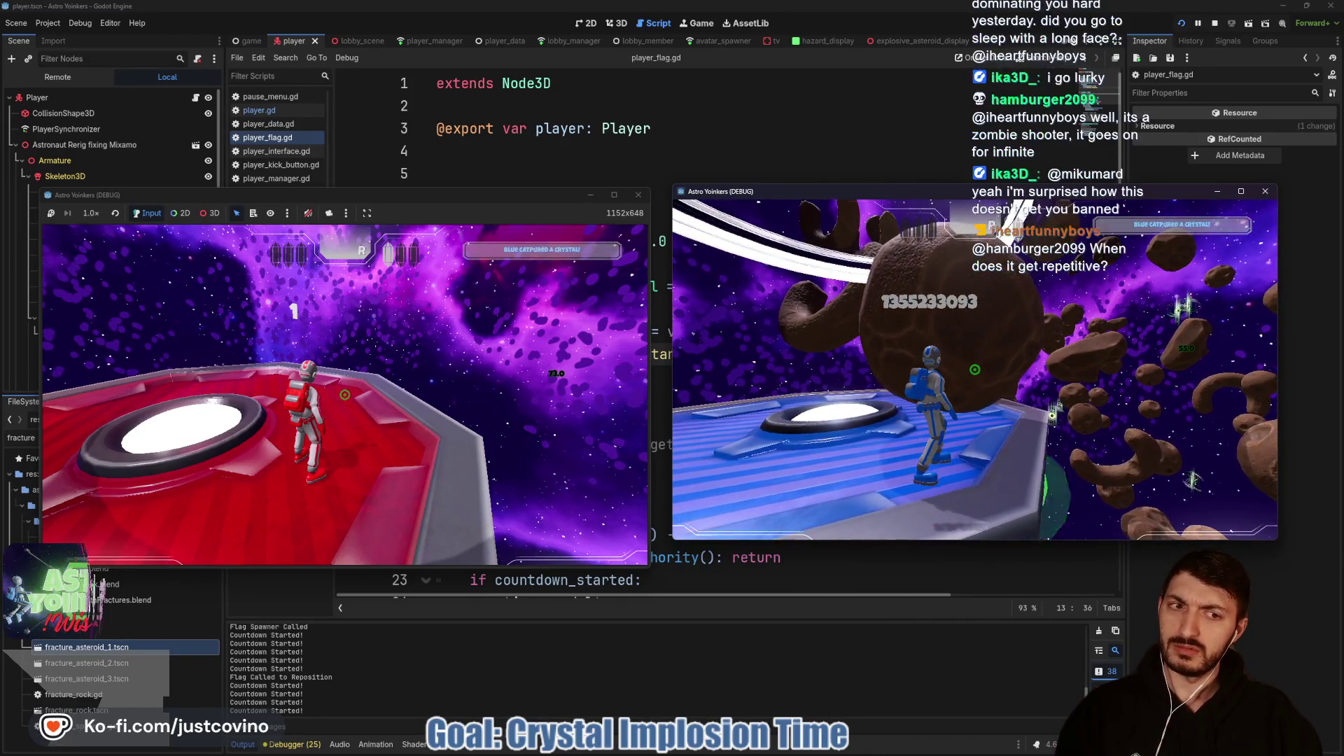
key(w)
key(w)
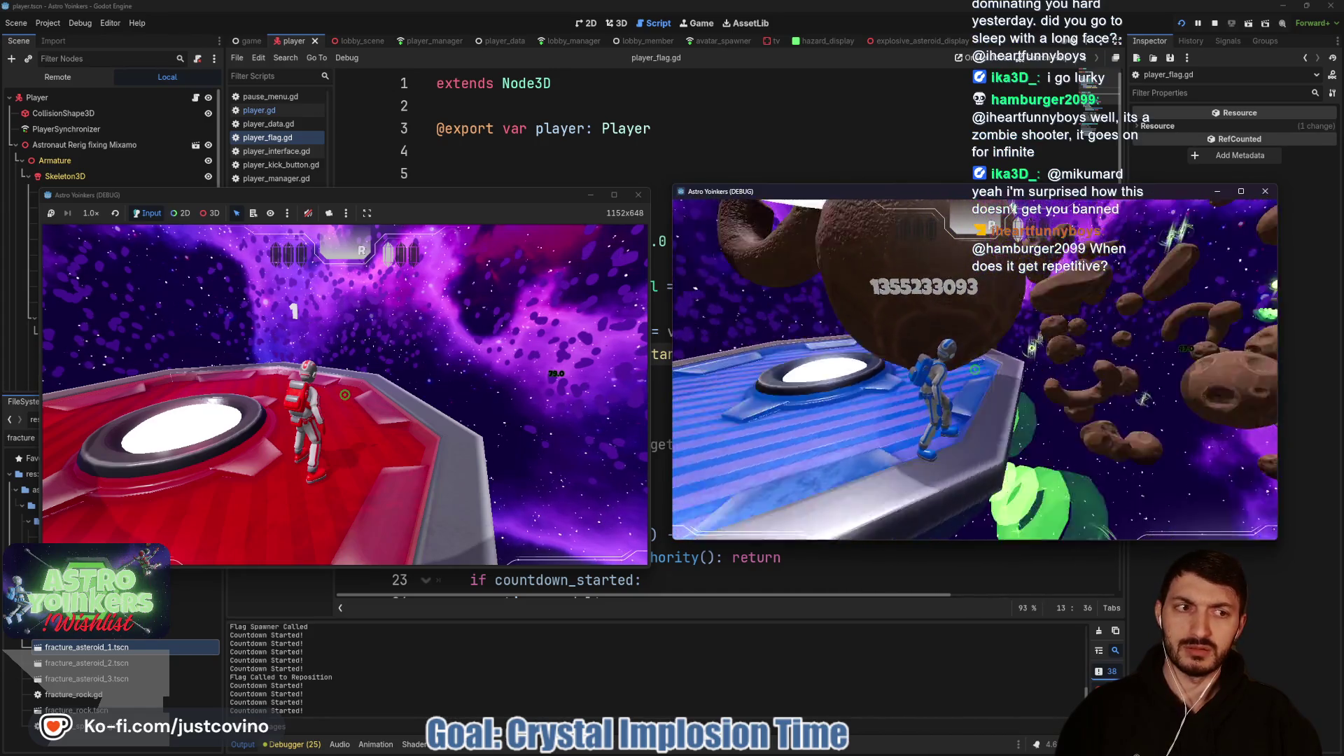
key(w)
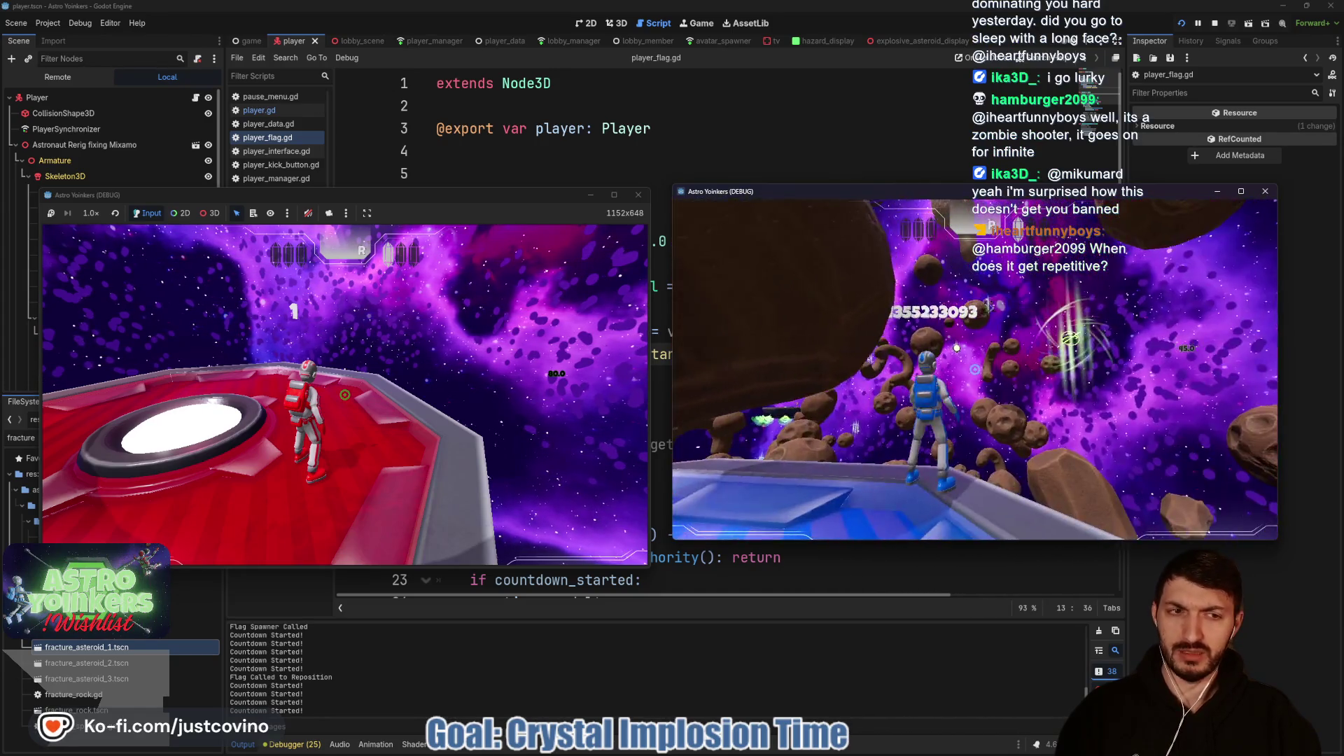
key(w)
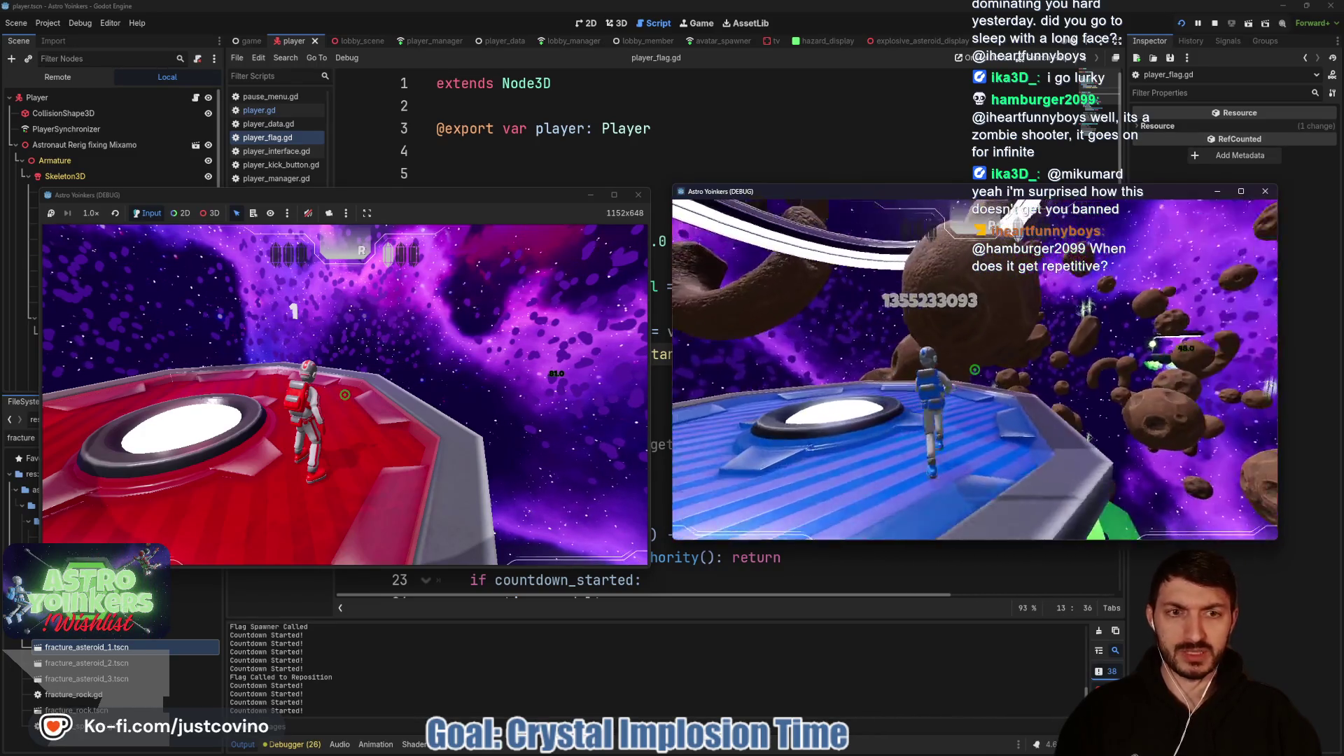
key(w)
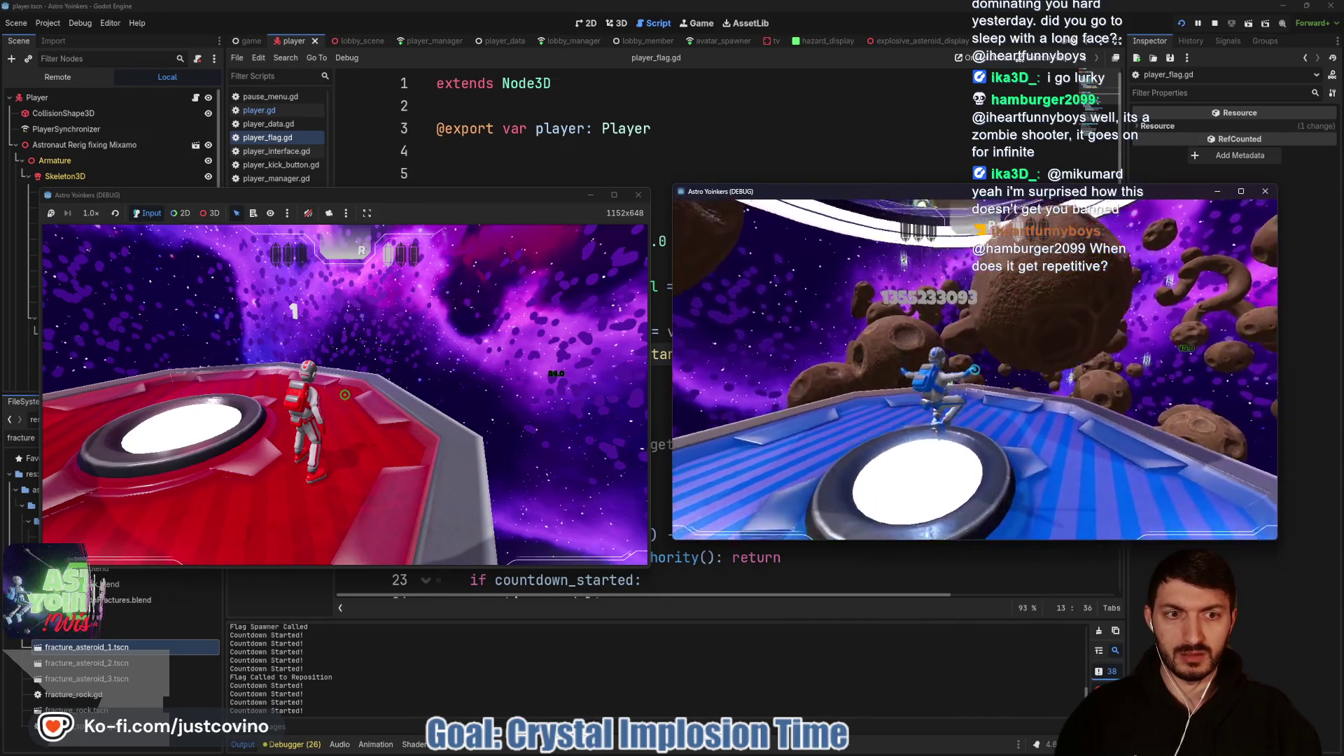
key(w)
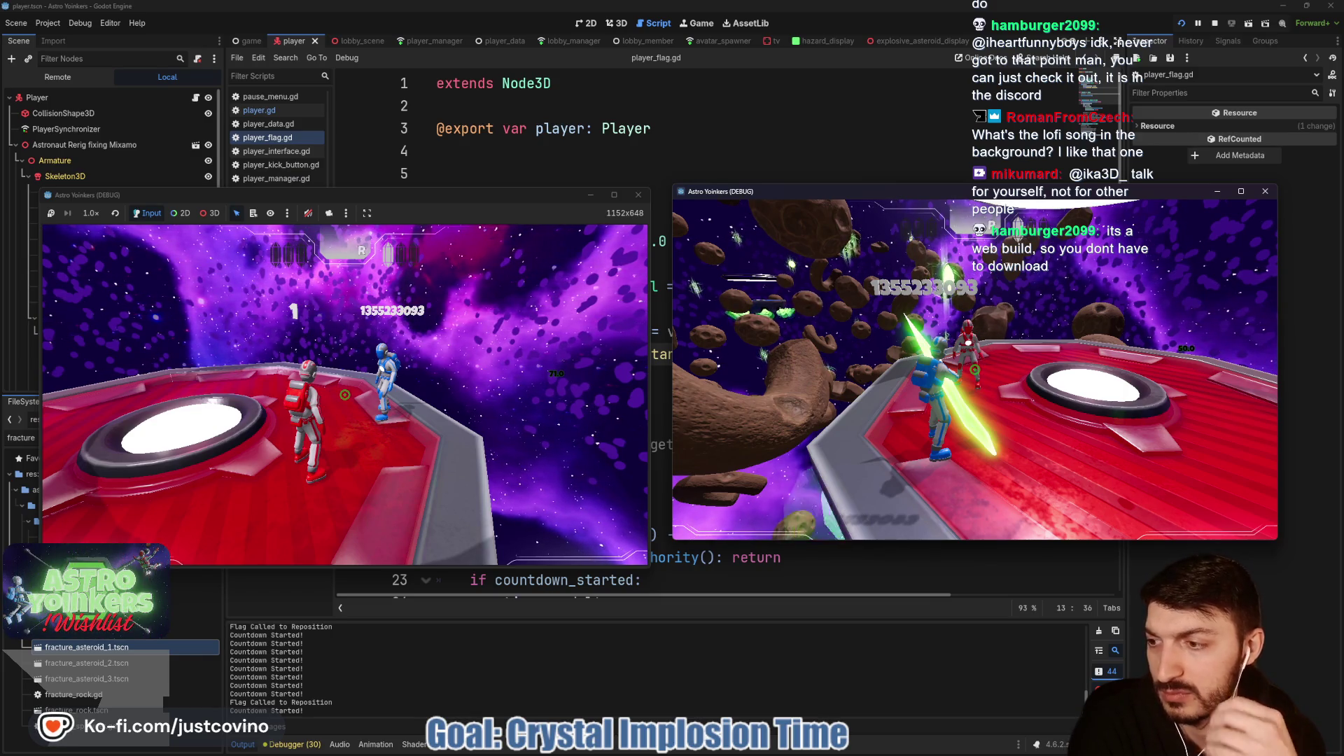
key(F8)
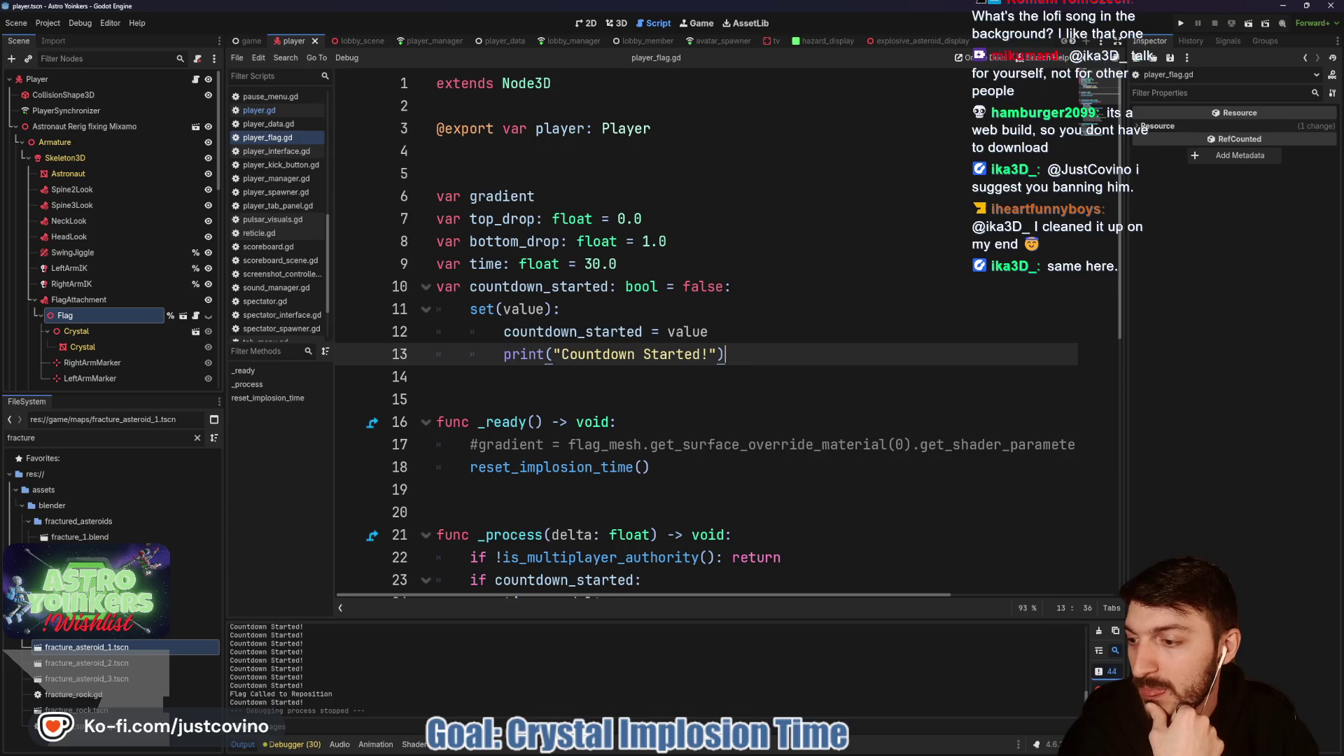
click(573, 385)
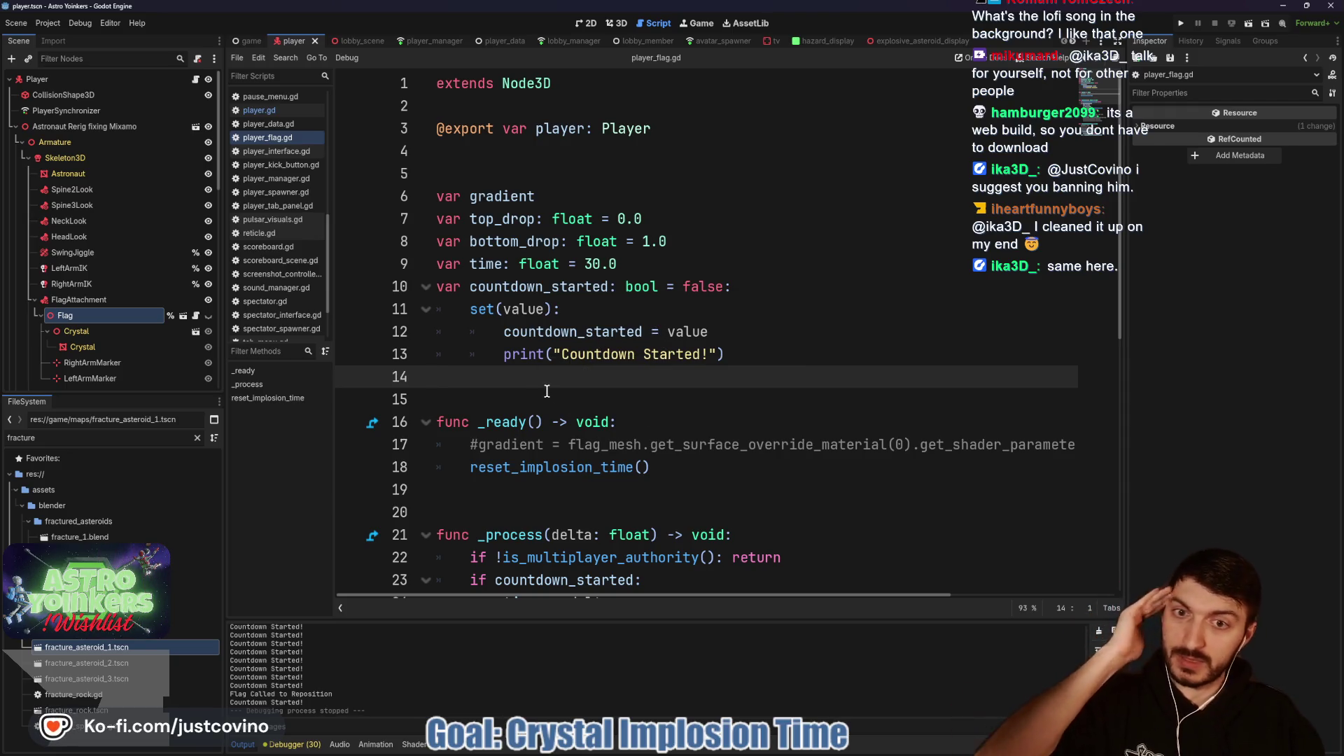
scroll(581, 384, down, 2)
click(603, 367)
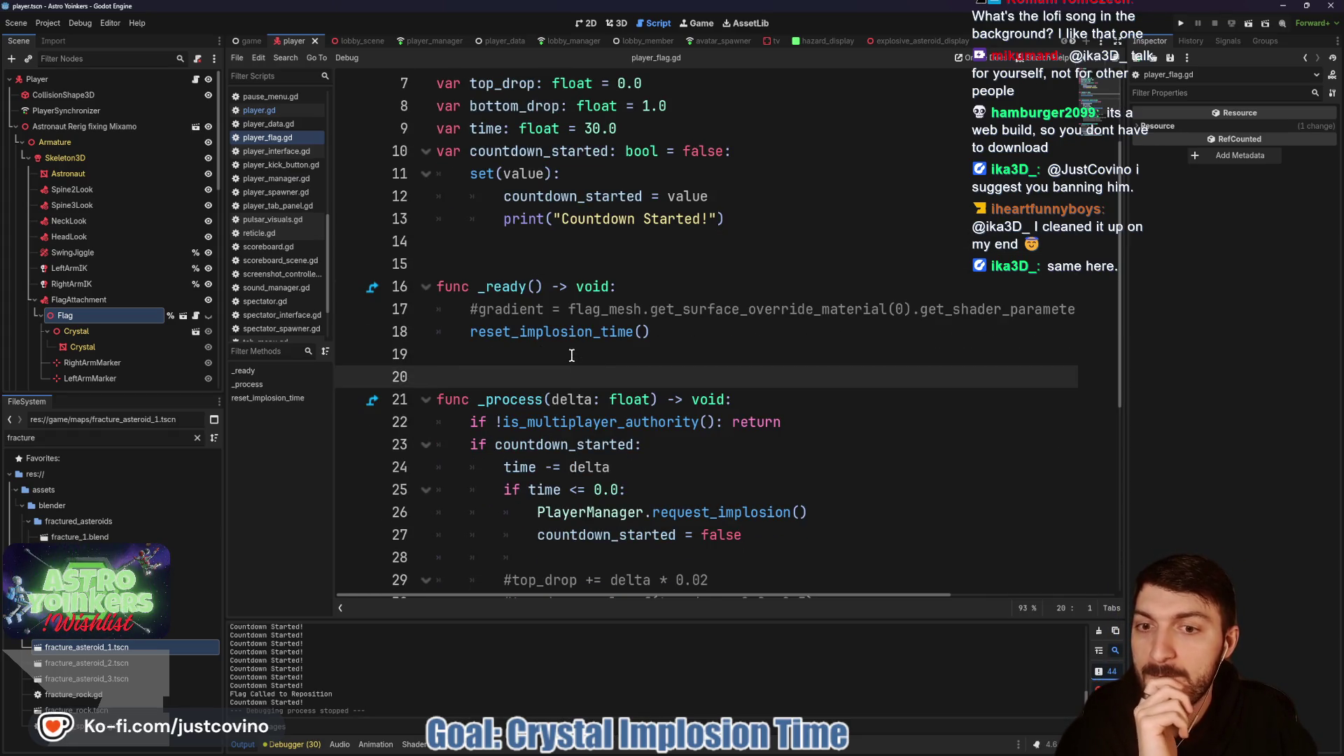
scroll(572, 355, down, 5)
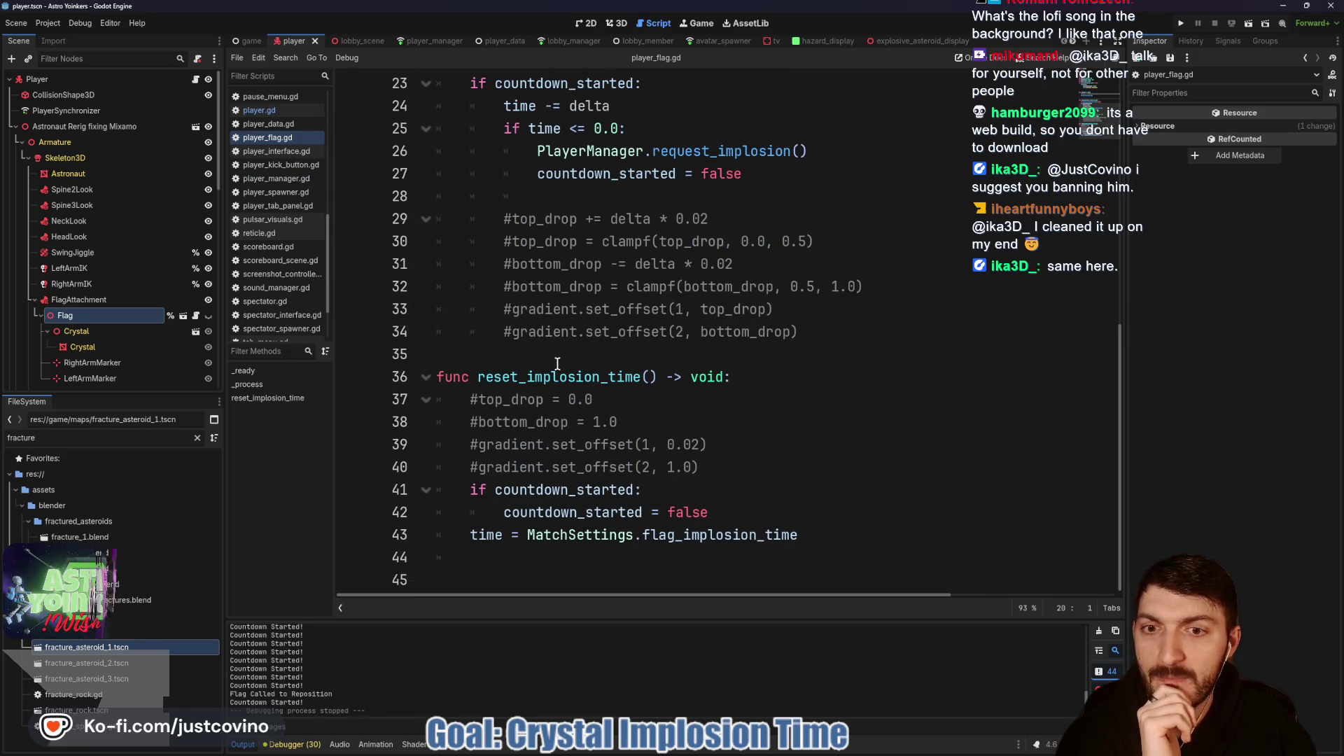
scroll(557, 363, up, 1)
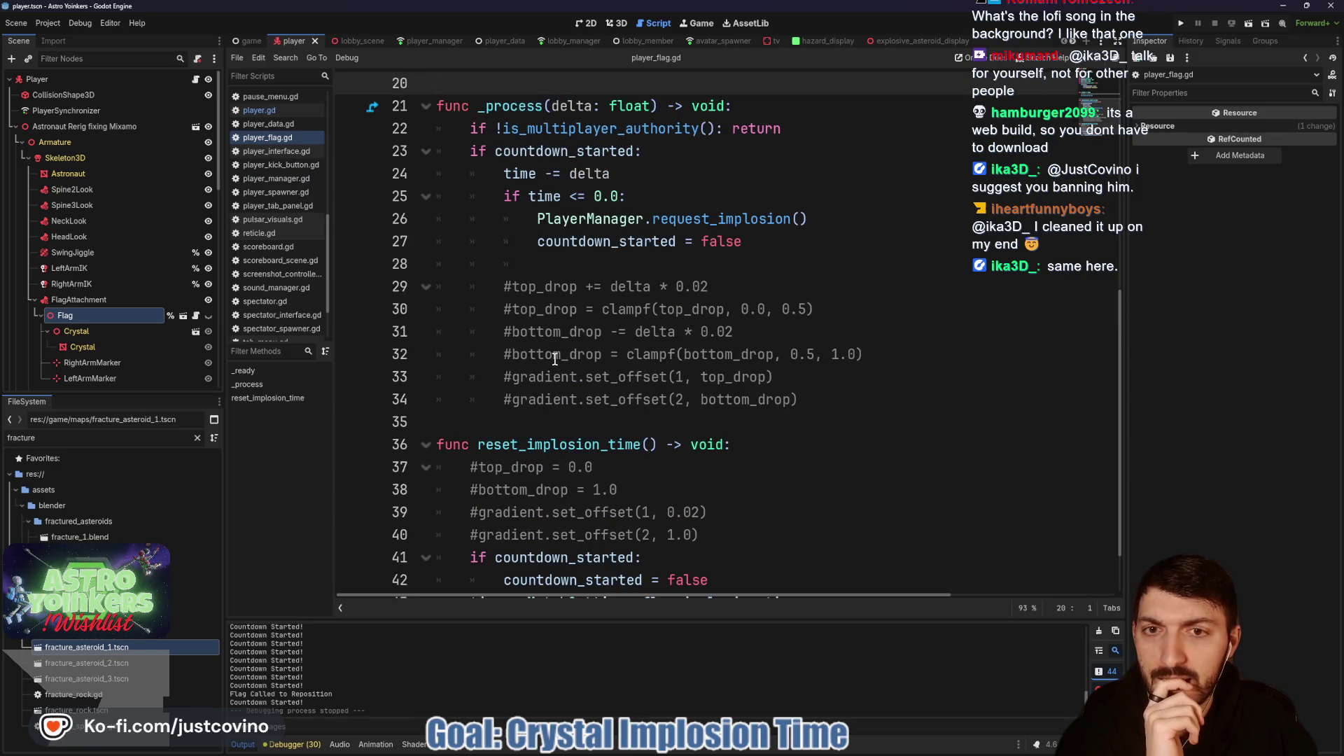
scroll(555, 358, up, 4)
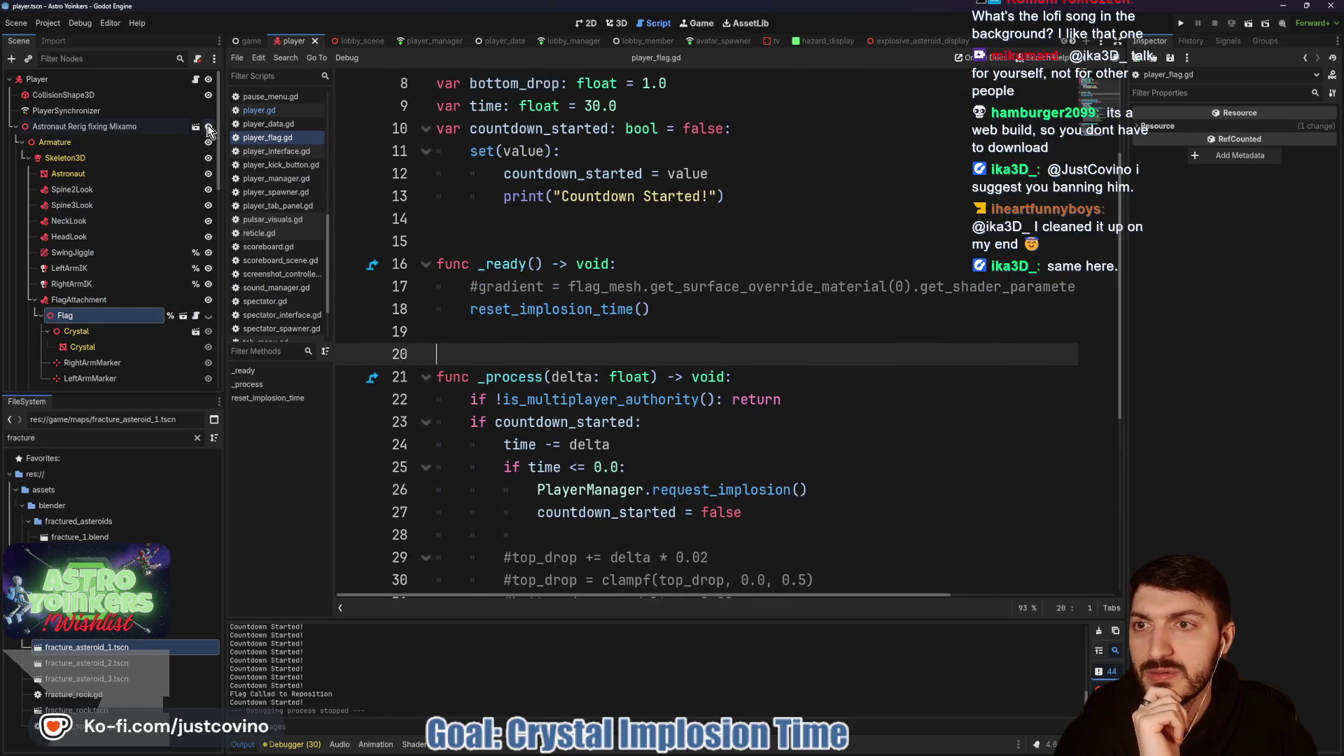
click(196, 78)
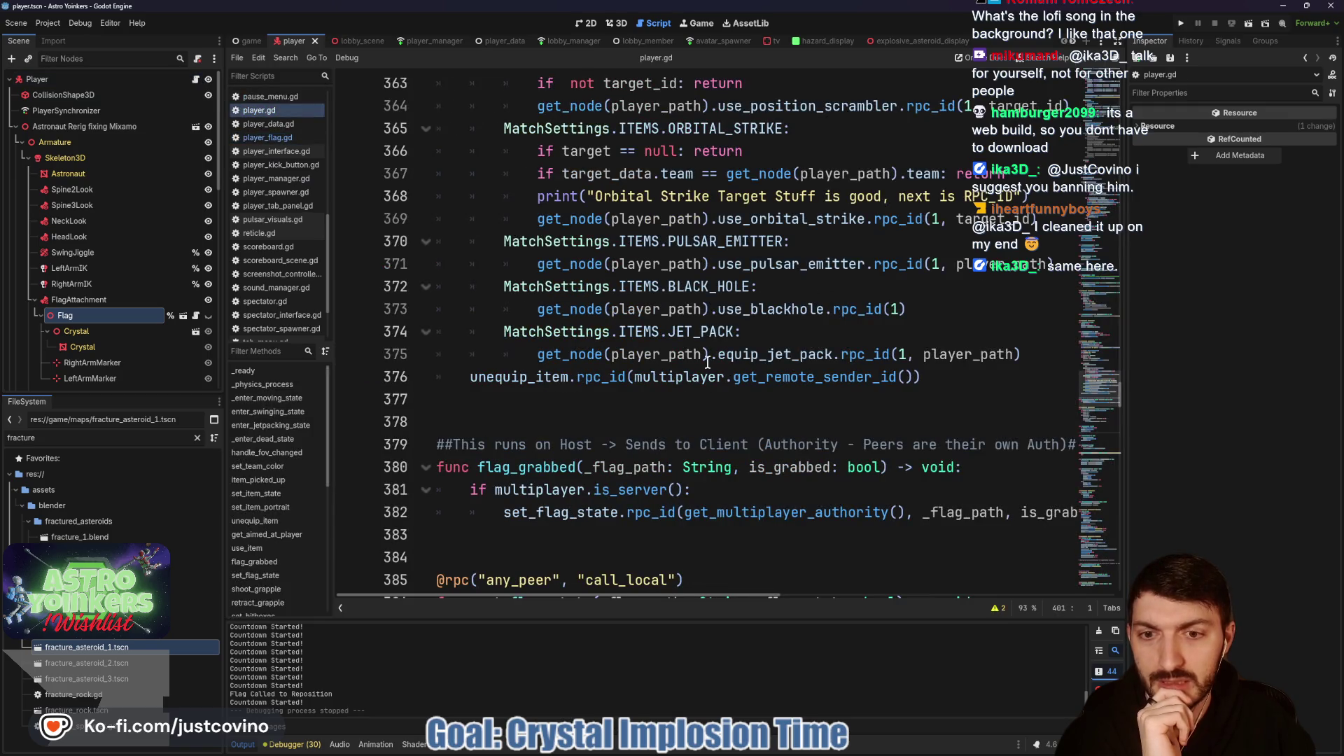
scroll(677, 393, down, 2)
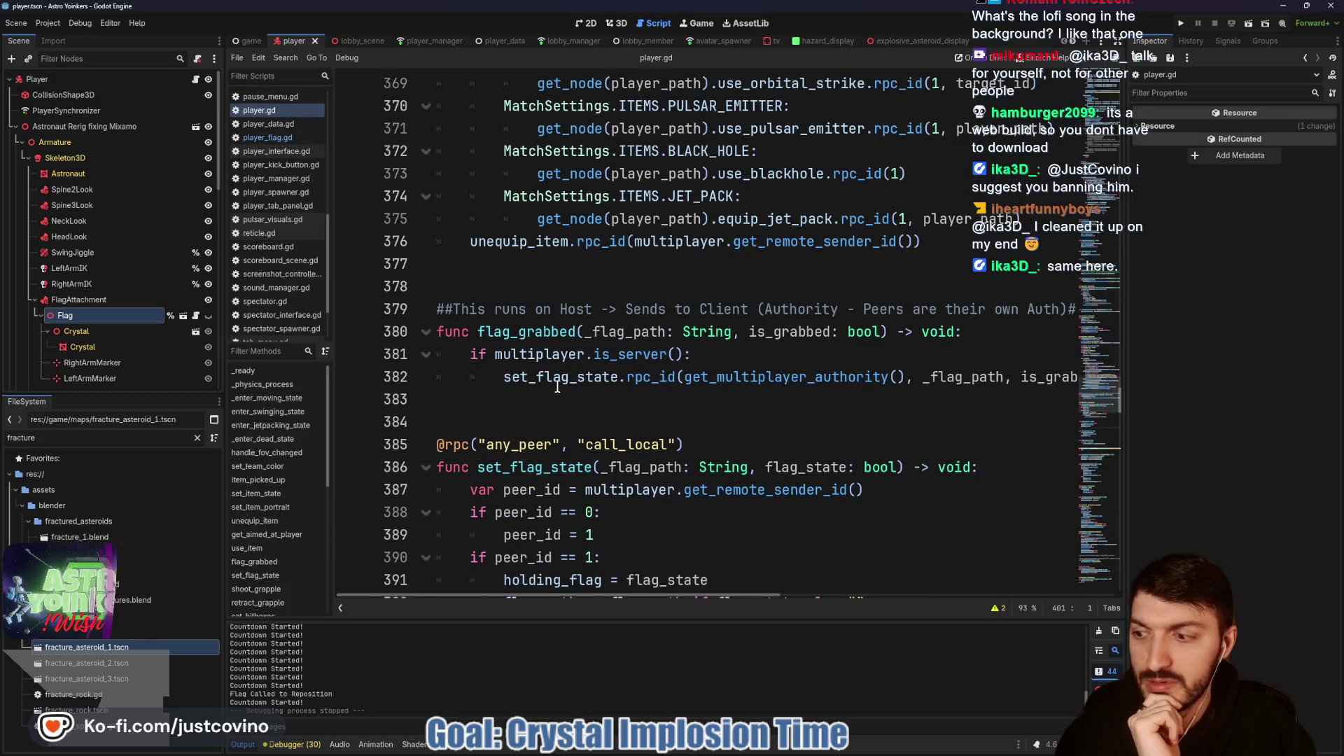
scroll(546, 376, right, 3)
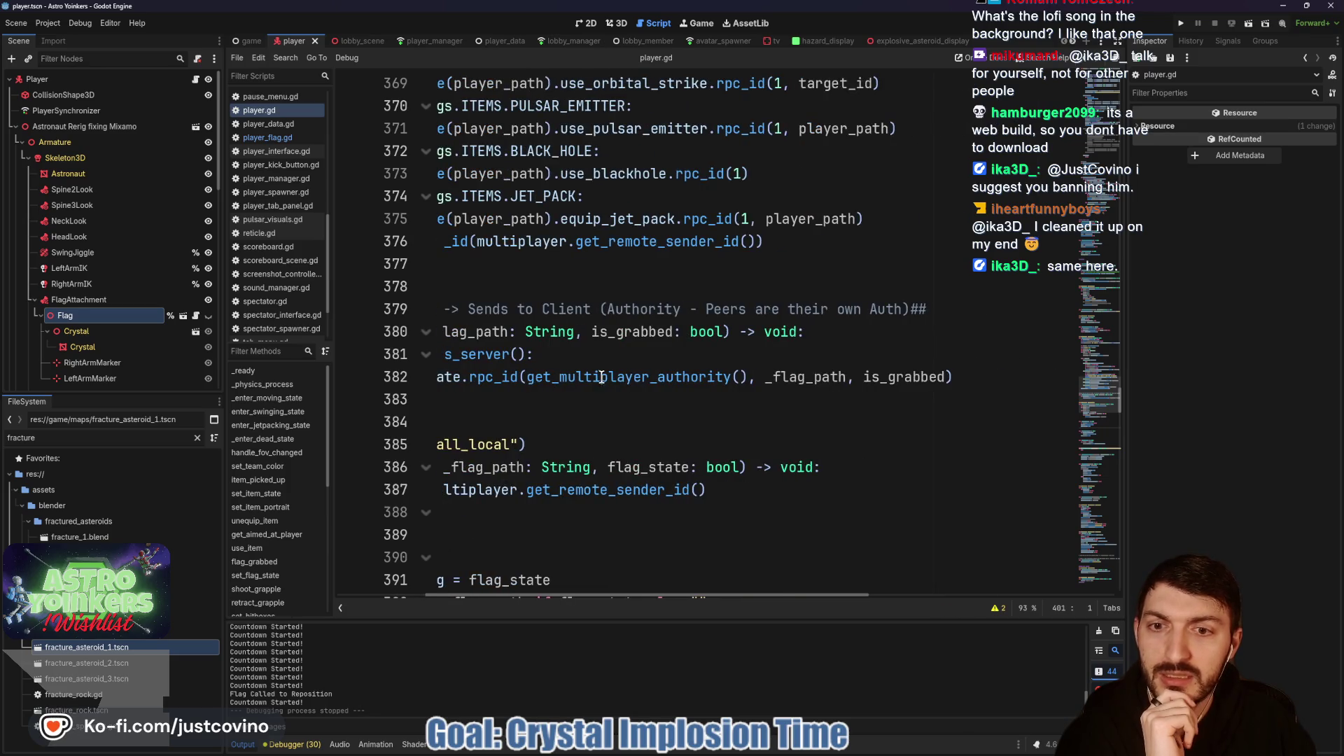
scroll(602, 376, left, 3)
scroll(593, 381, right, 2)
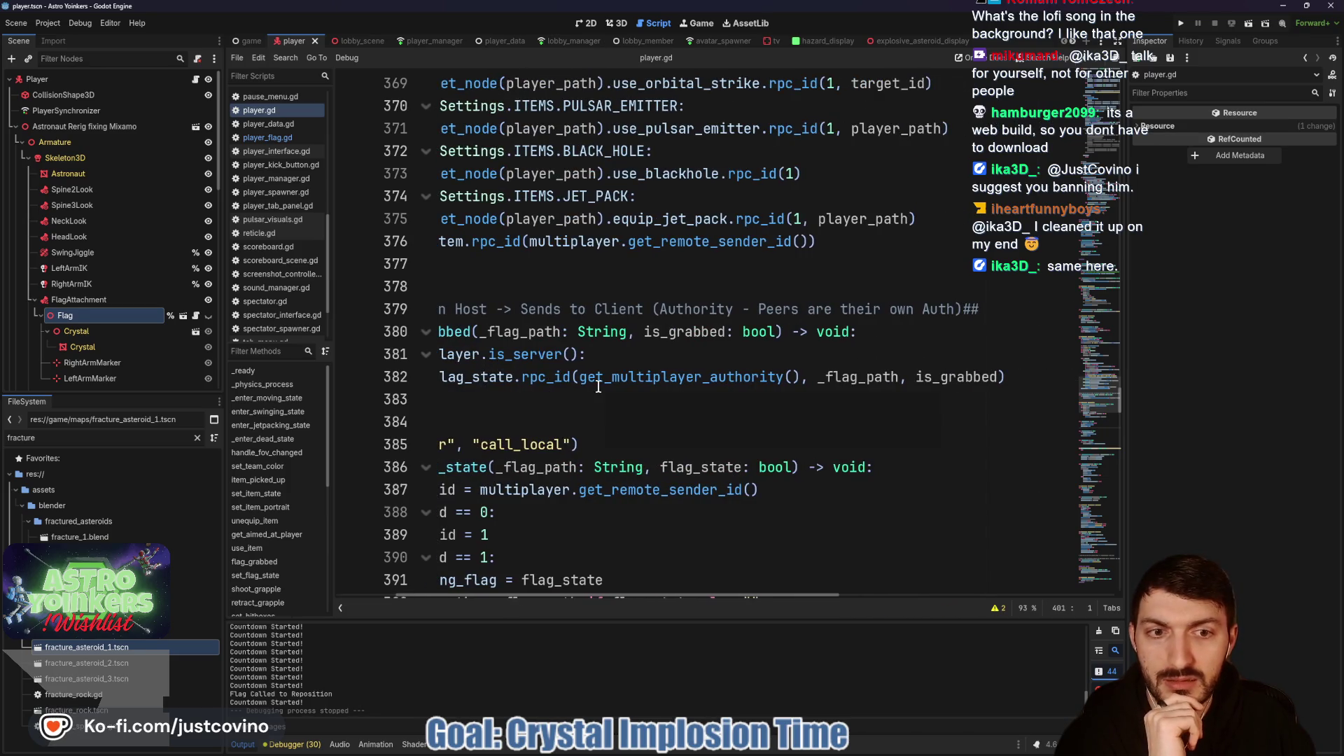
scroll(653, 382, left, 2)
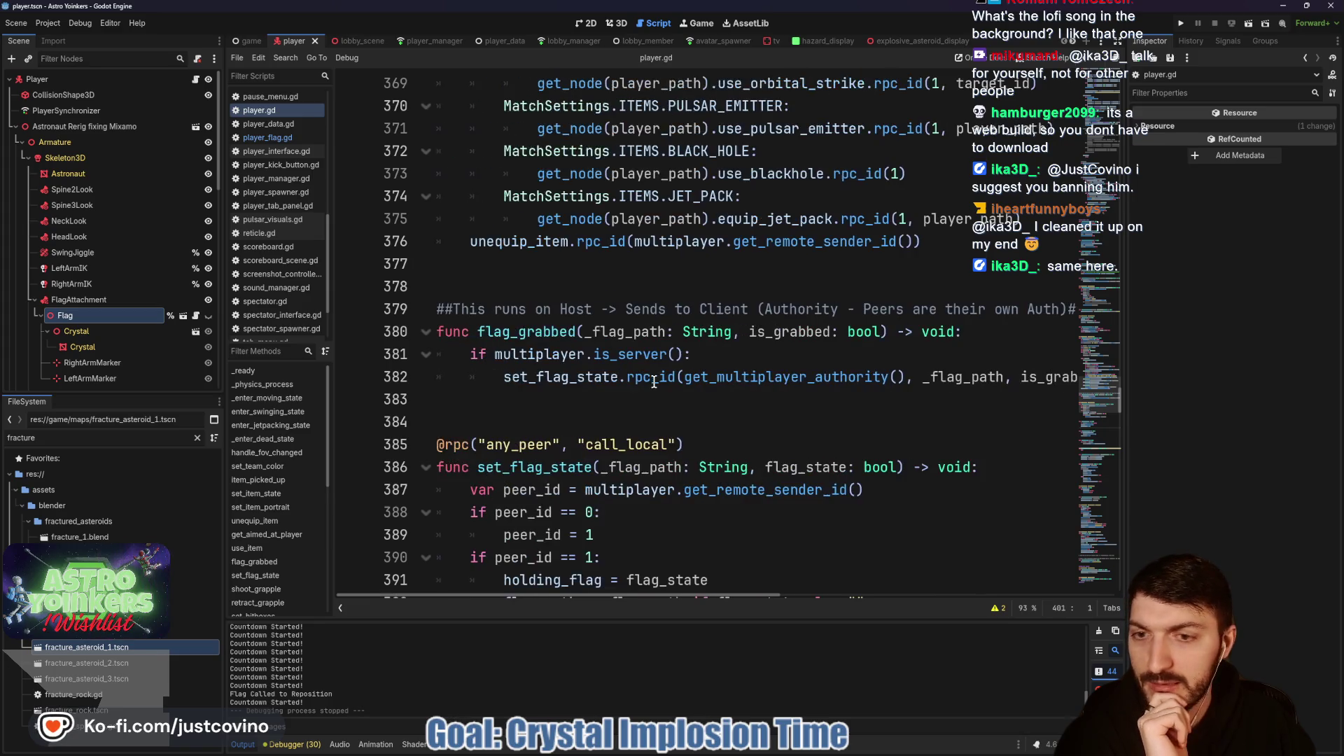
double_click(571, 378)
scroll(719, 399, down, 3)
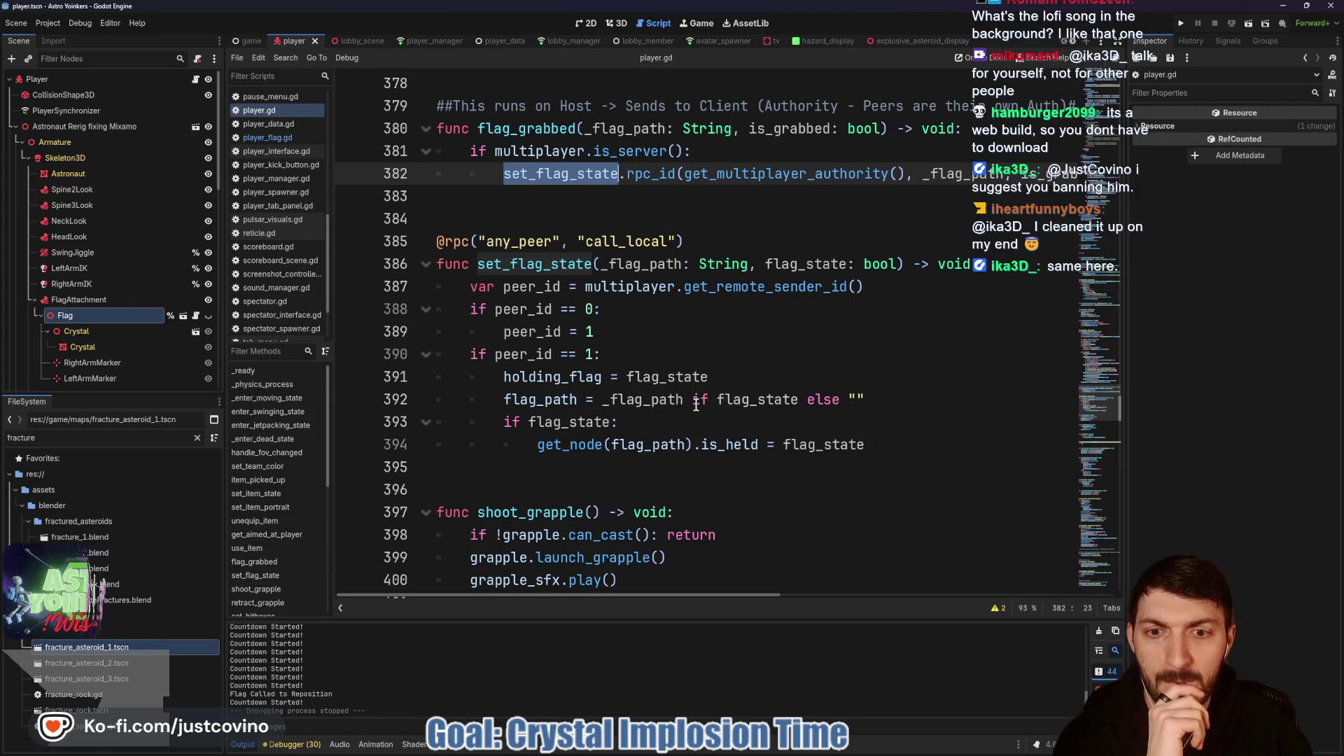
scroll(685, 410, down, 1)
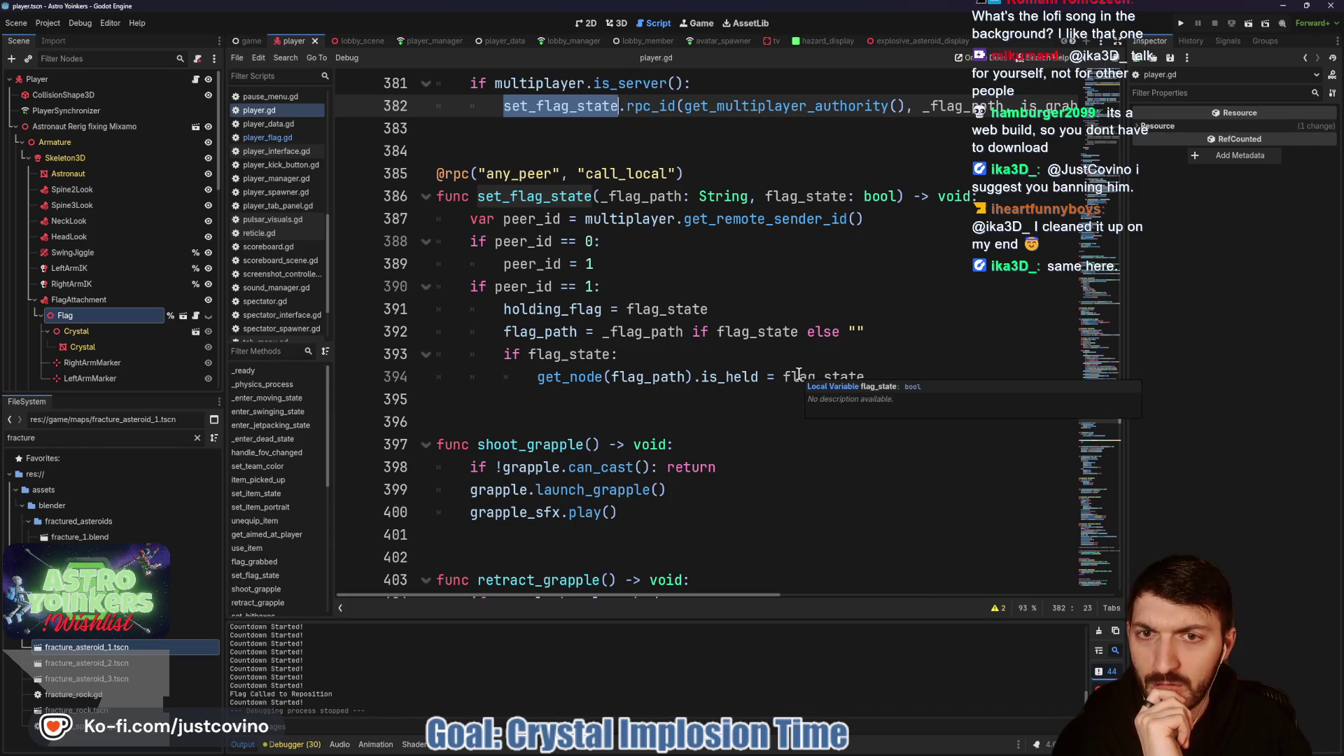
double_click(799, 377)
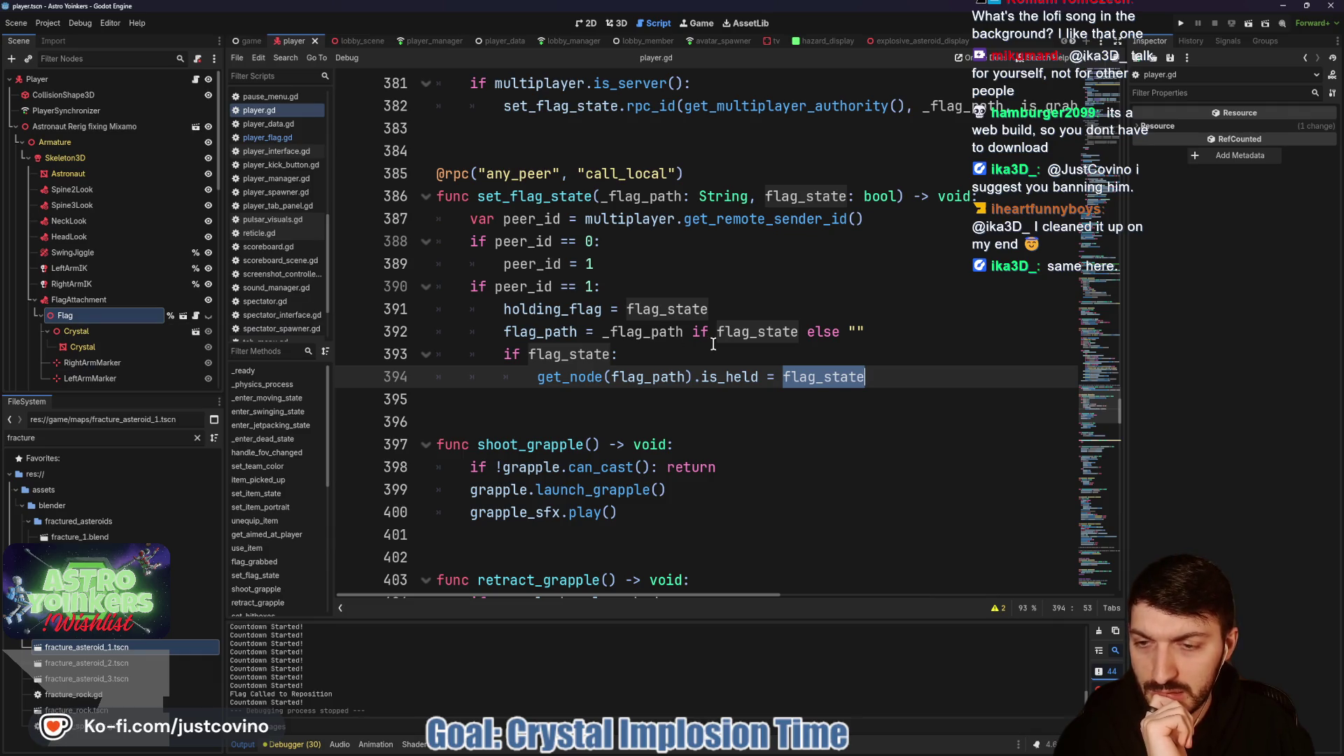
scroll(713, 343, up, 4)
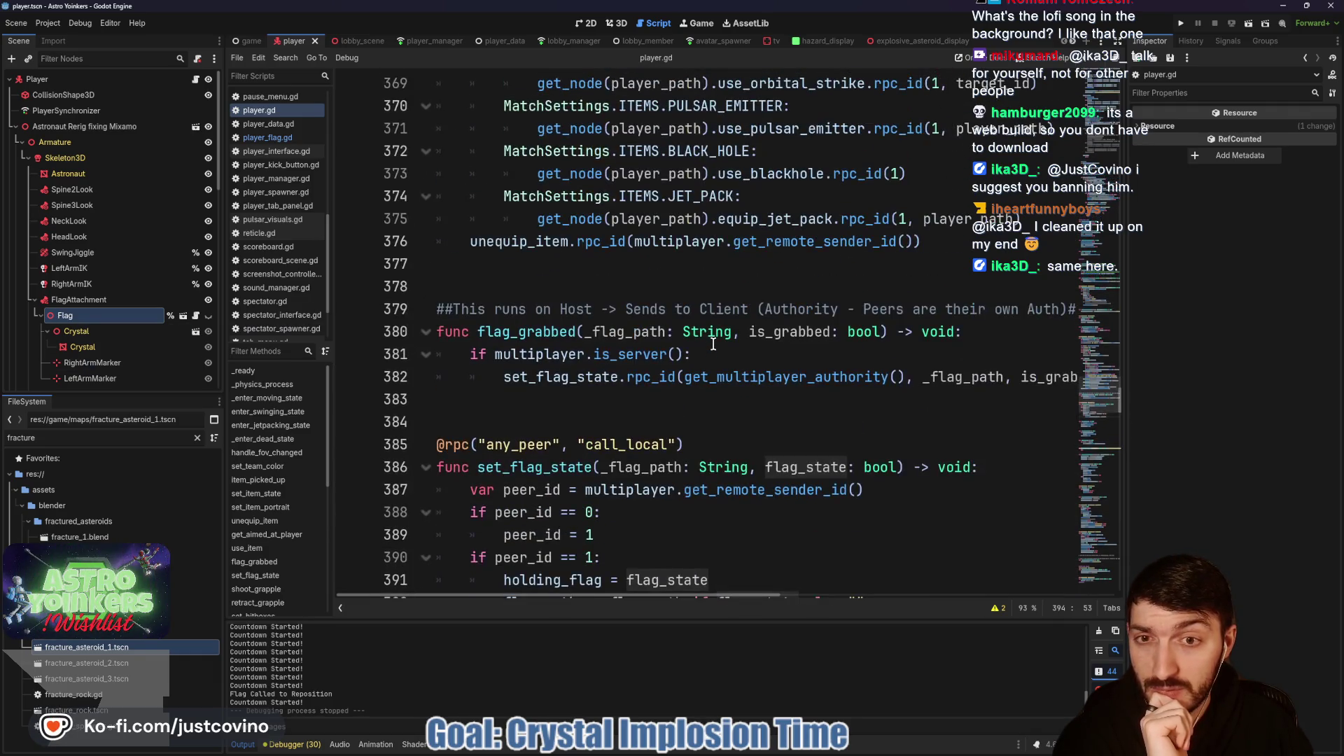
scroll(693, 389, down, 4)
scroll(683, 396, up, 5)
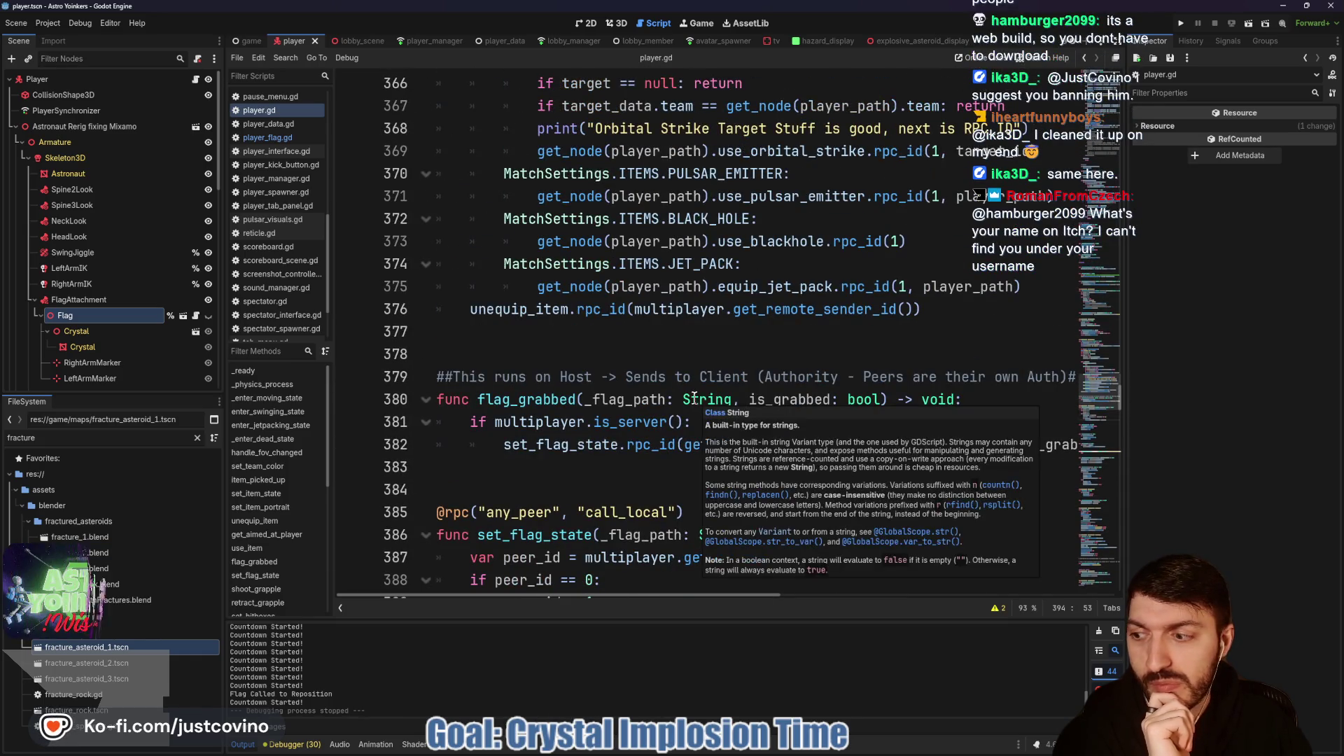
scroll(632, 371, up, 1)
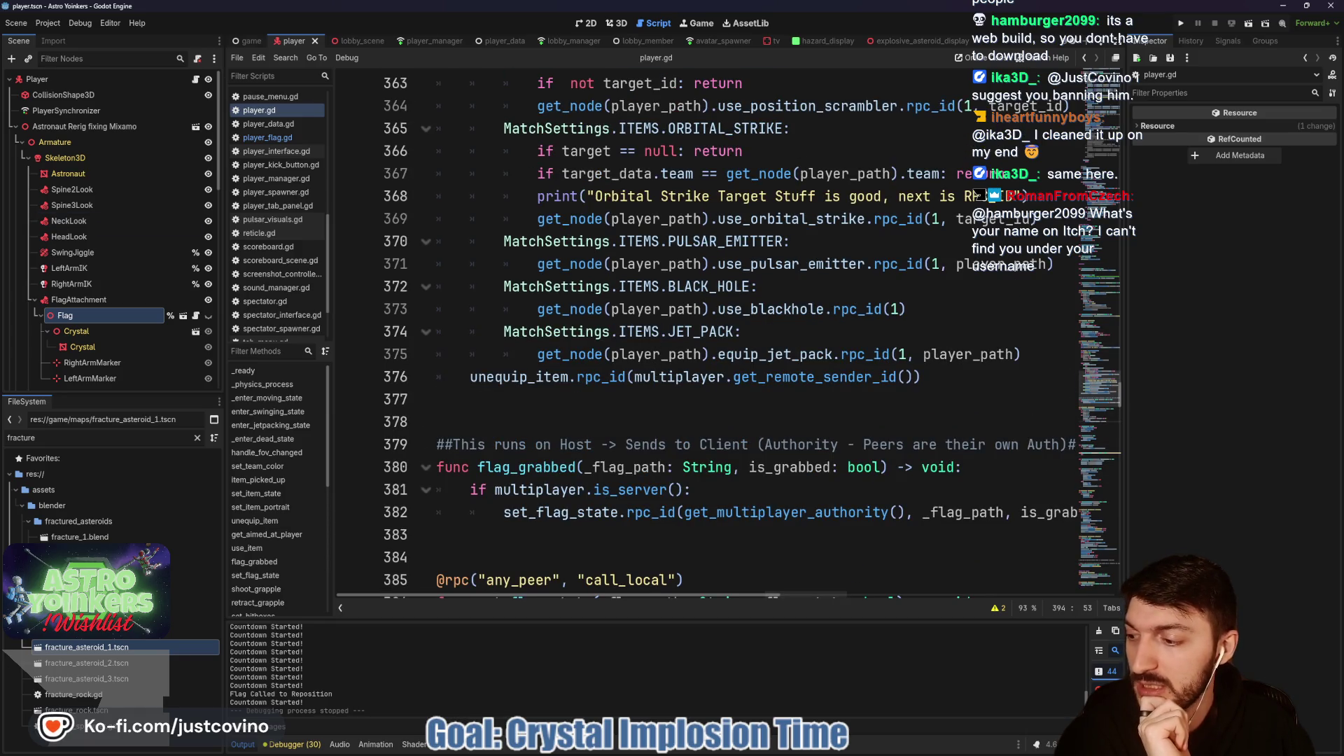
key(alt+Tab)
drag(324, 141, 583, 98)
mouse_move(431, 330)
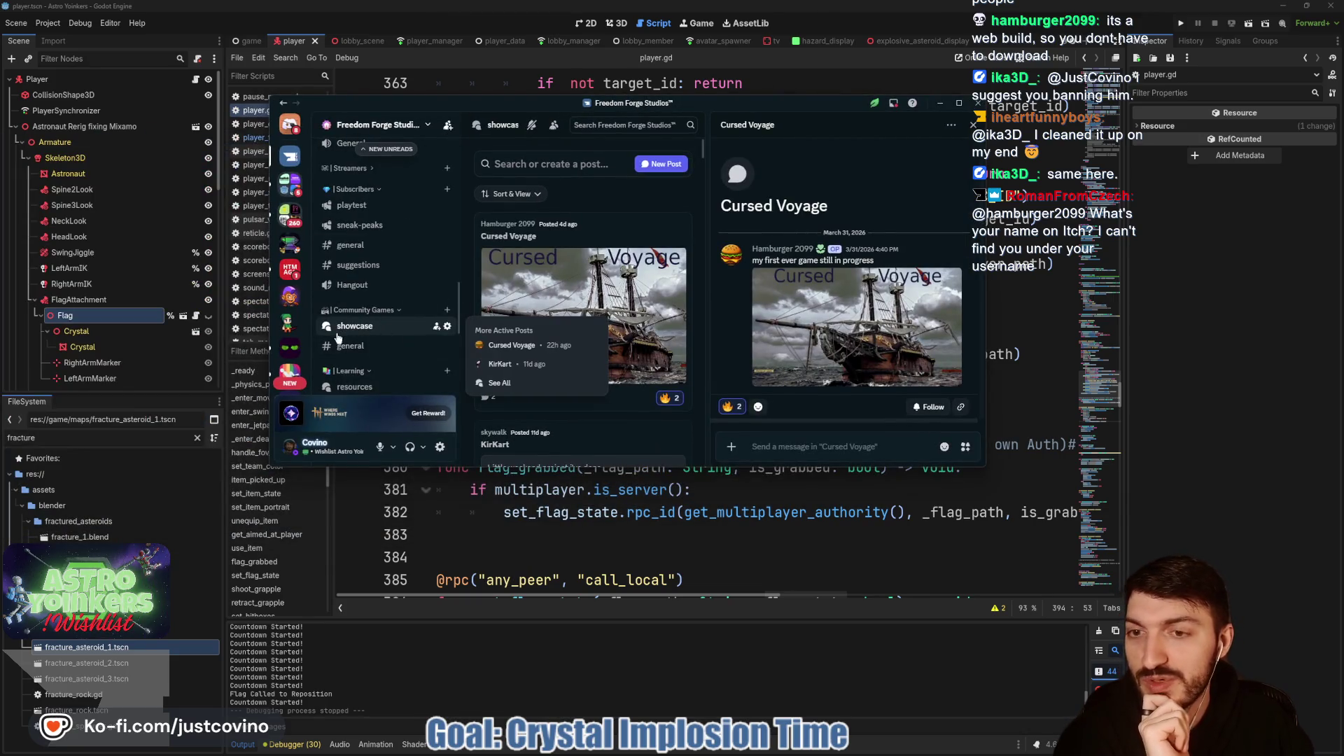
scroll(840, 224, down, 2)
scroll(840, 217, up, 2)
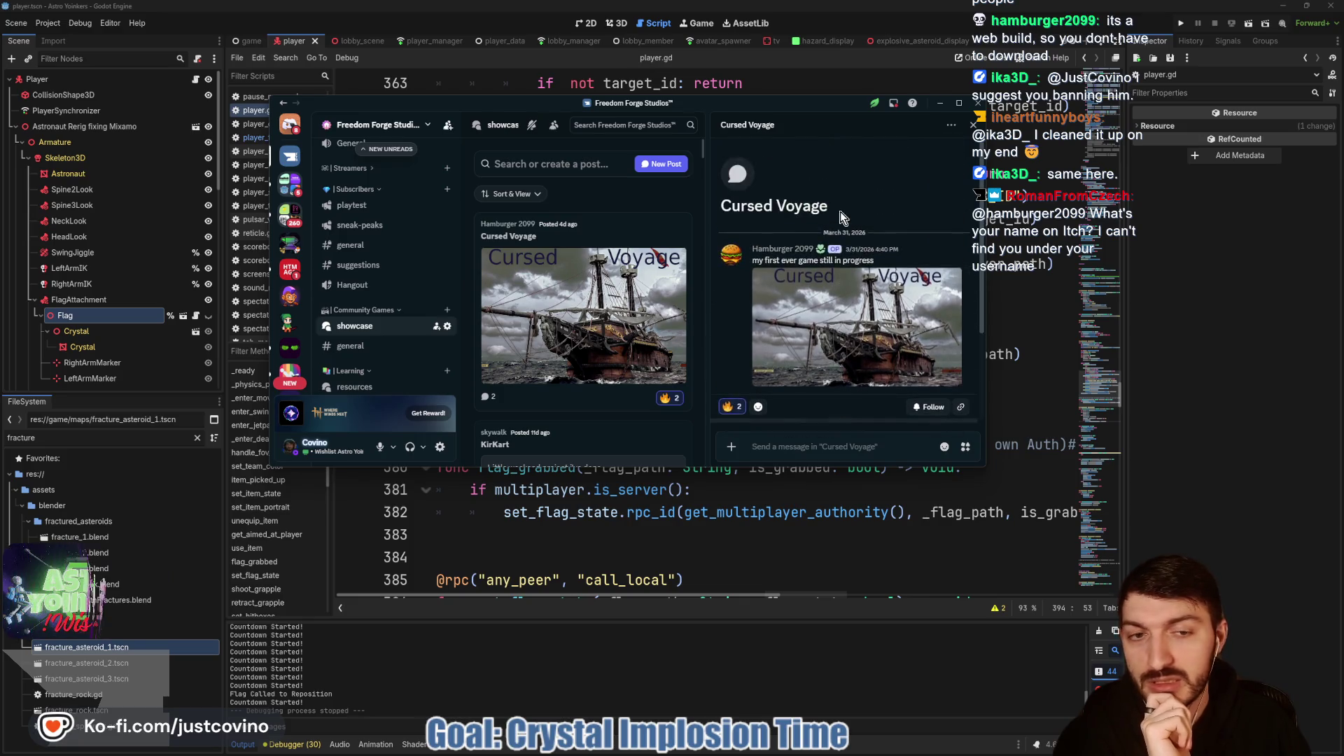
scroll(838, 251, down, 1)
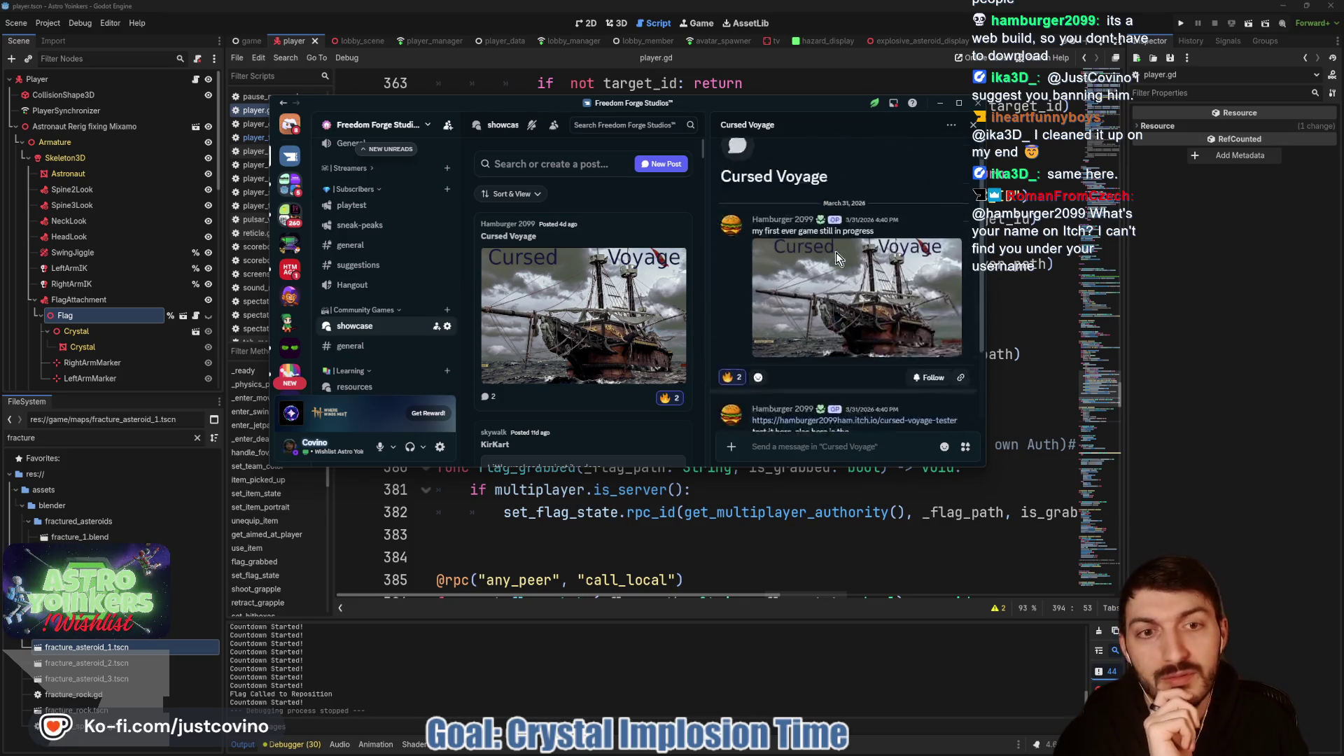
scroll(831, 269, up, 1)
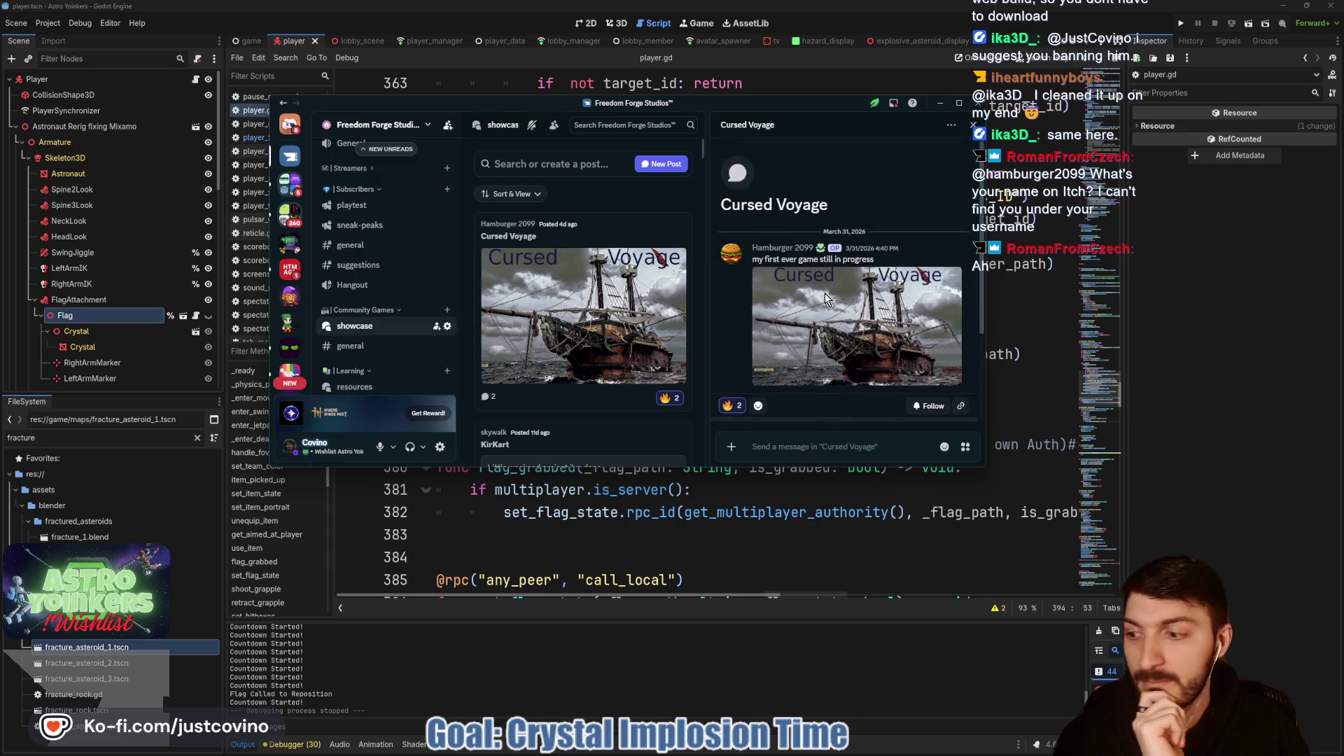
scroll(825, 293, down, 2)
scroll(823, 293, up, 3)
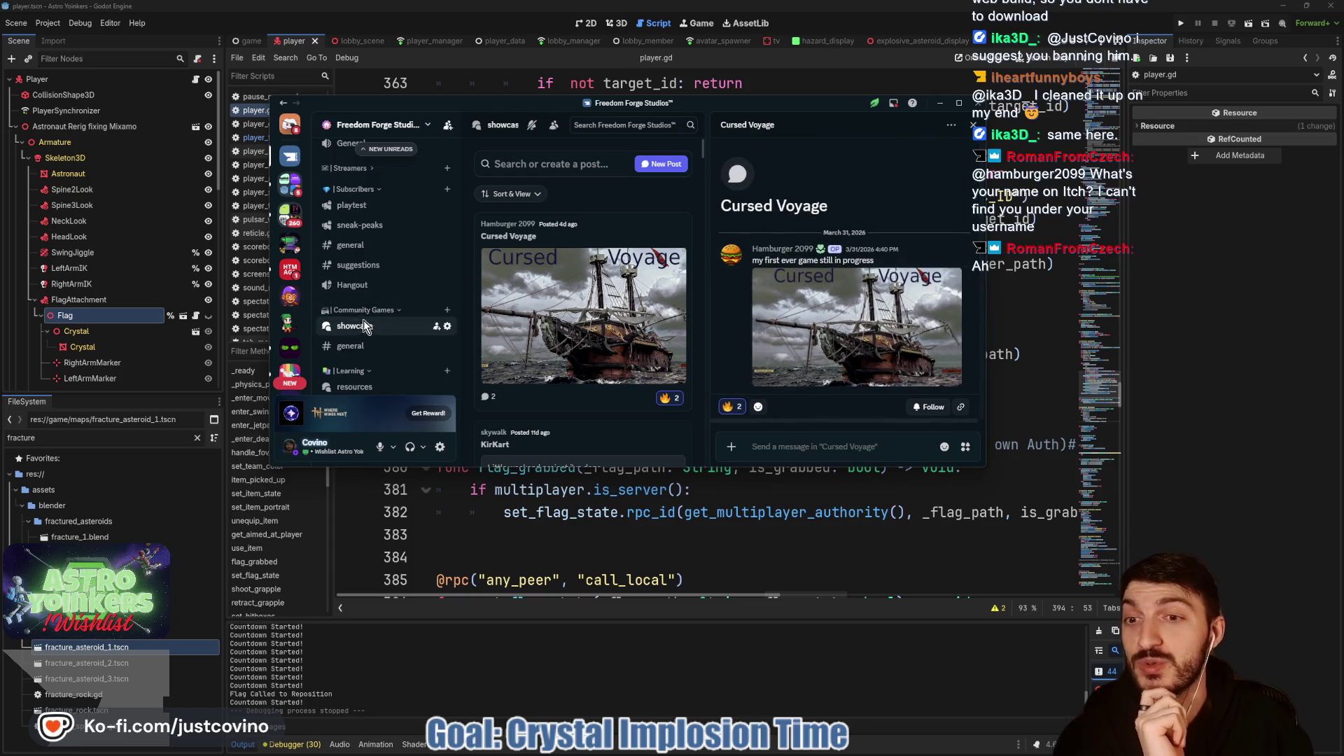
scroll(585, 337, down, 5)
scroll(585, 337, down, 10)
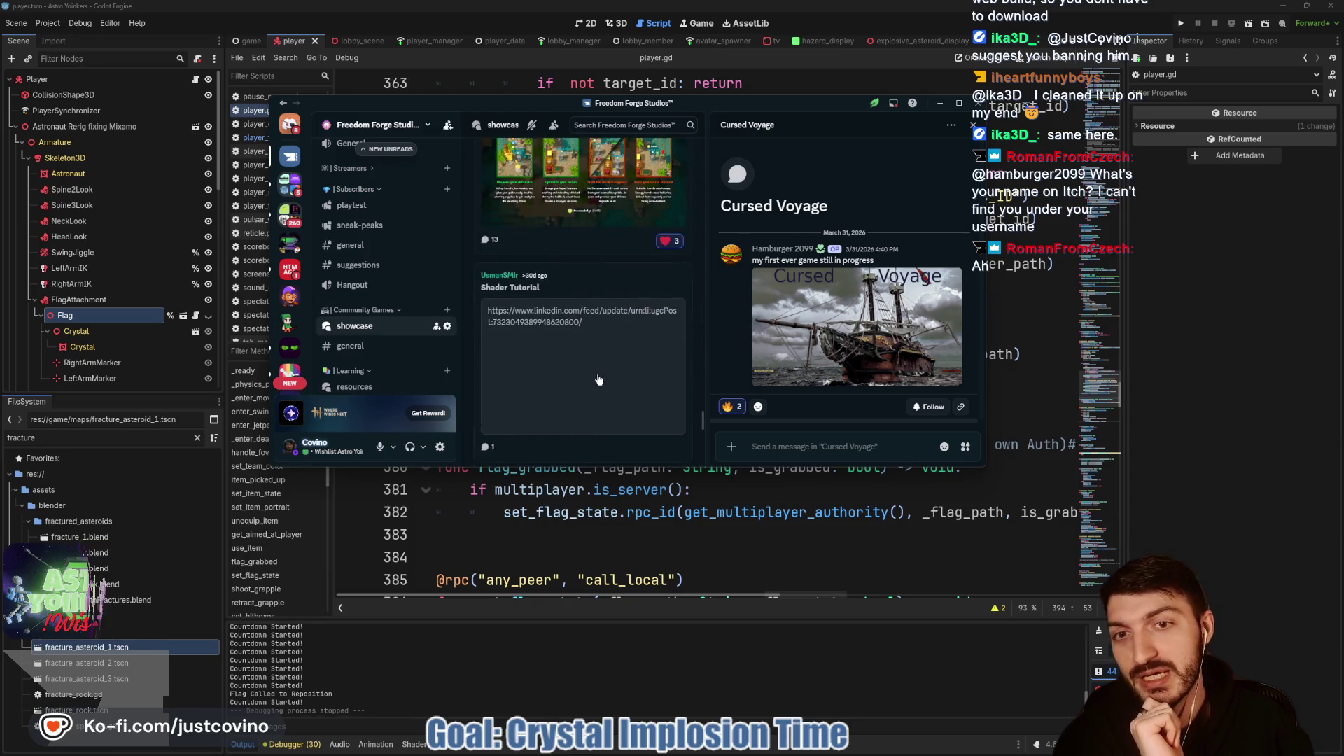
scroll(599, 379, down, 10)
scroll(604, 390, down, 10)
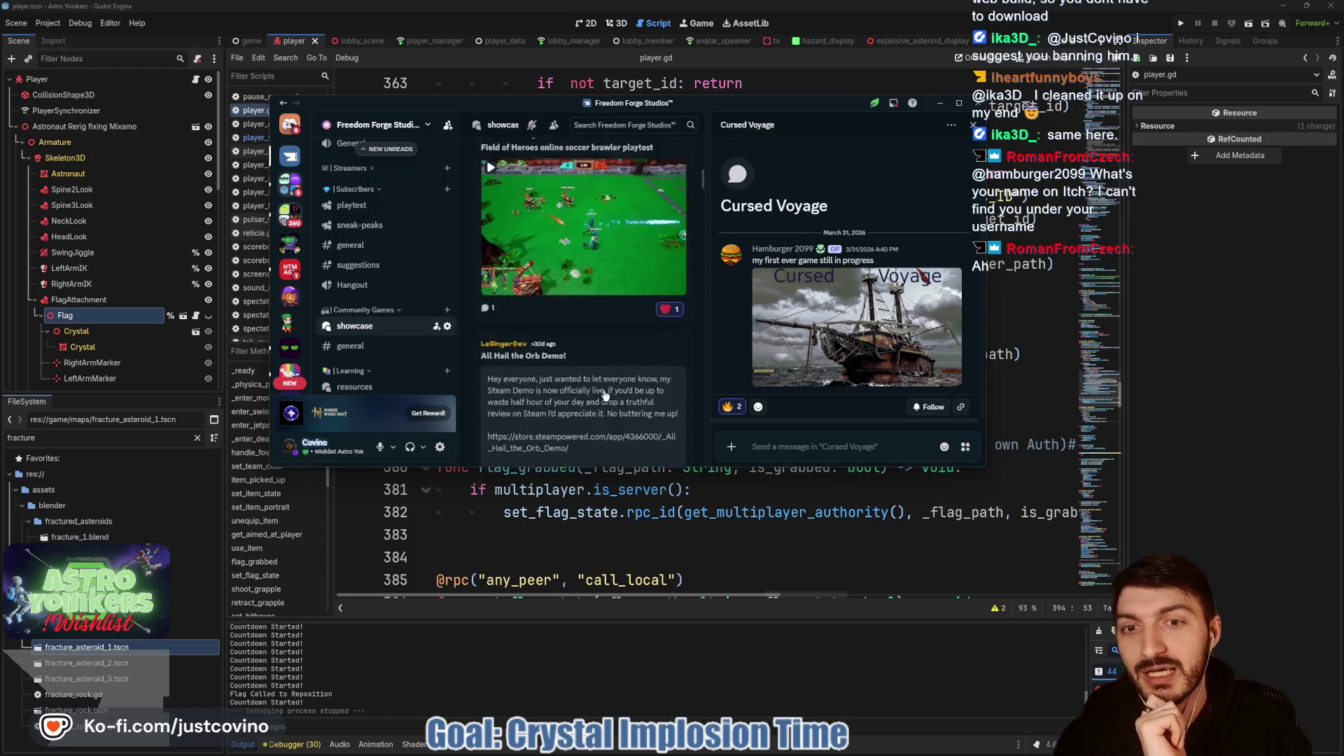
scroll(606, 392, up, 20)
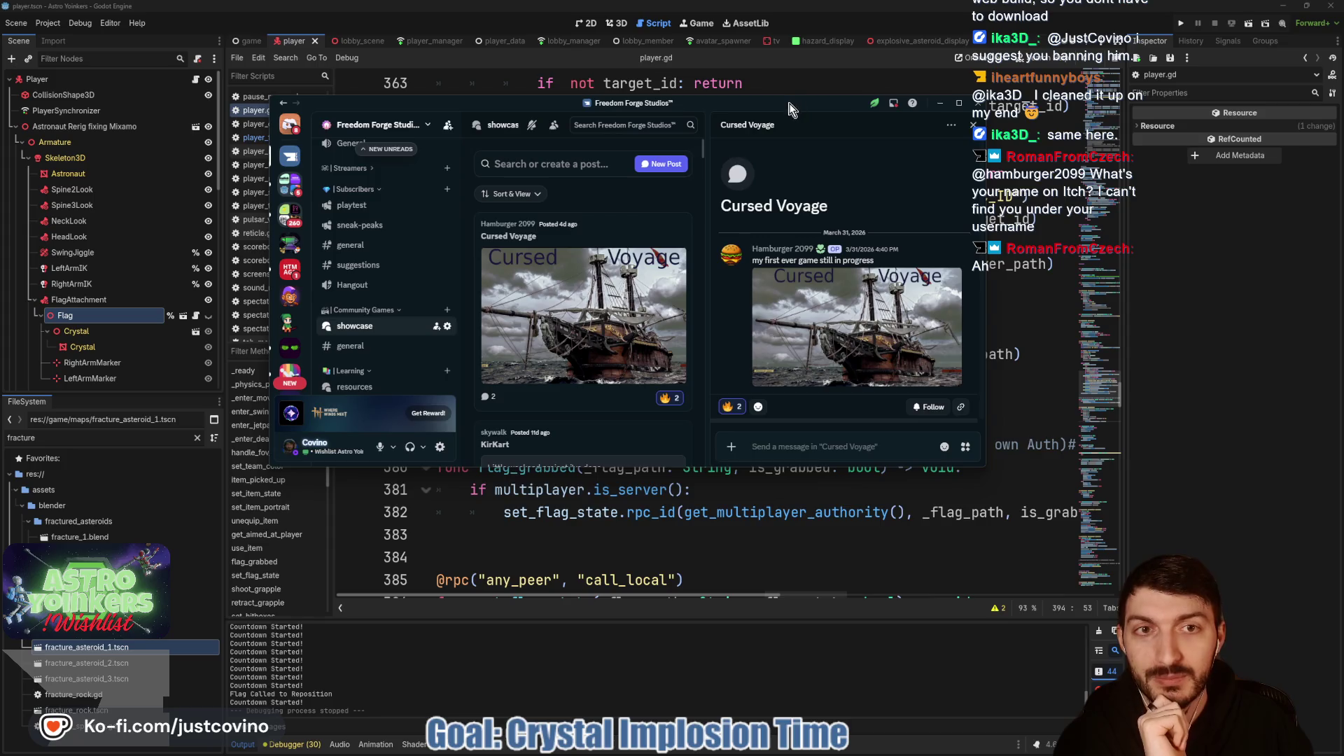
click(940, 103)
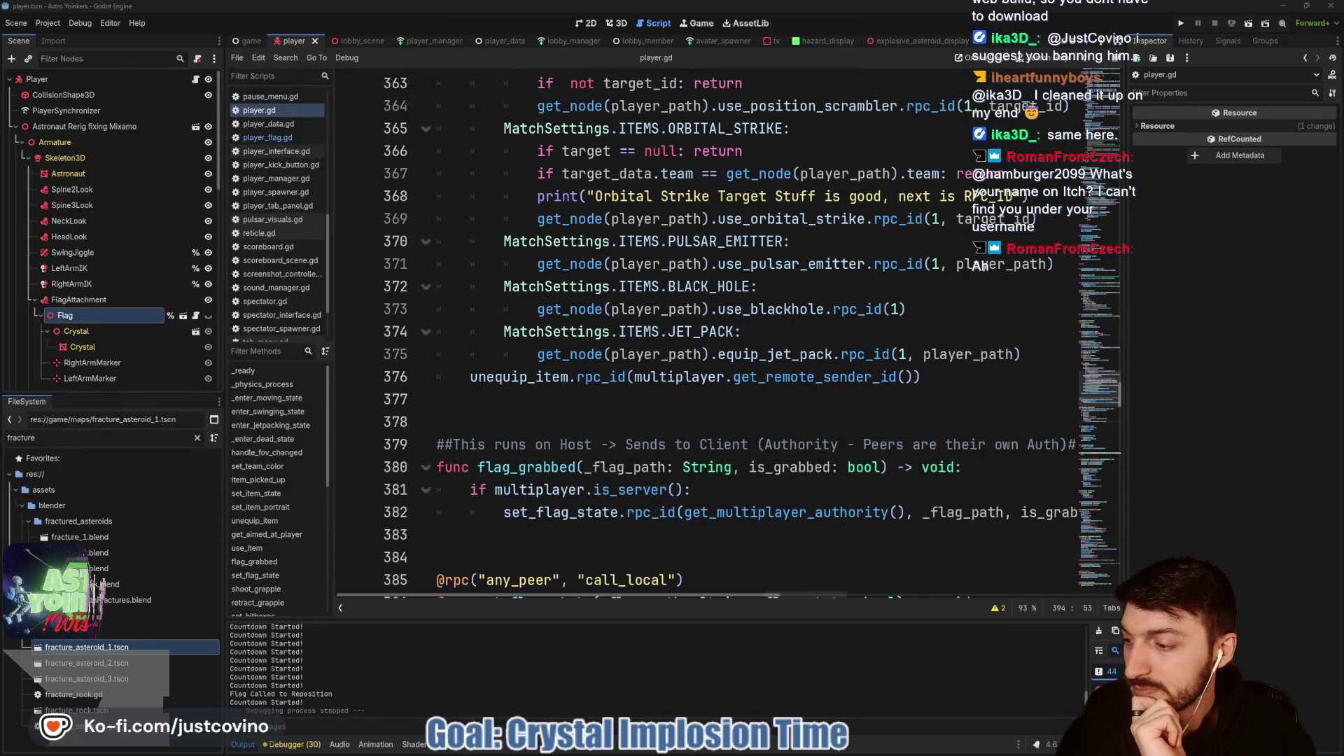
click(600, 415)
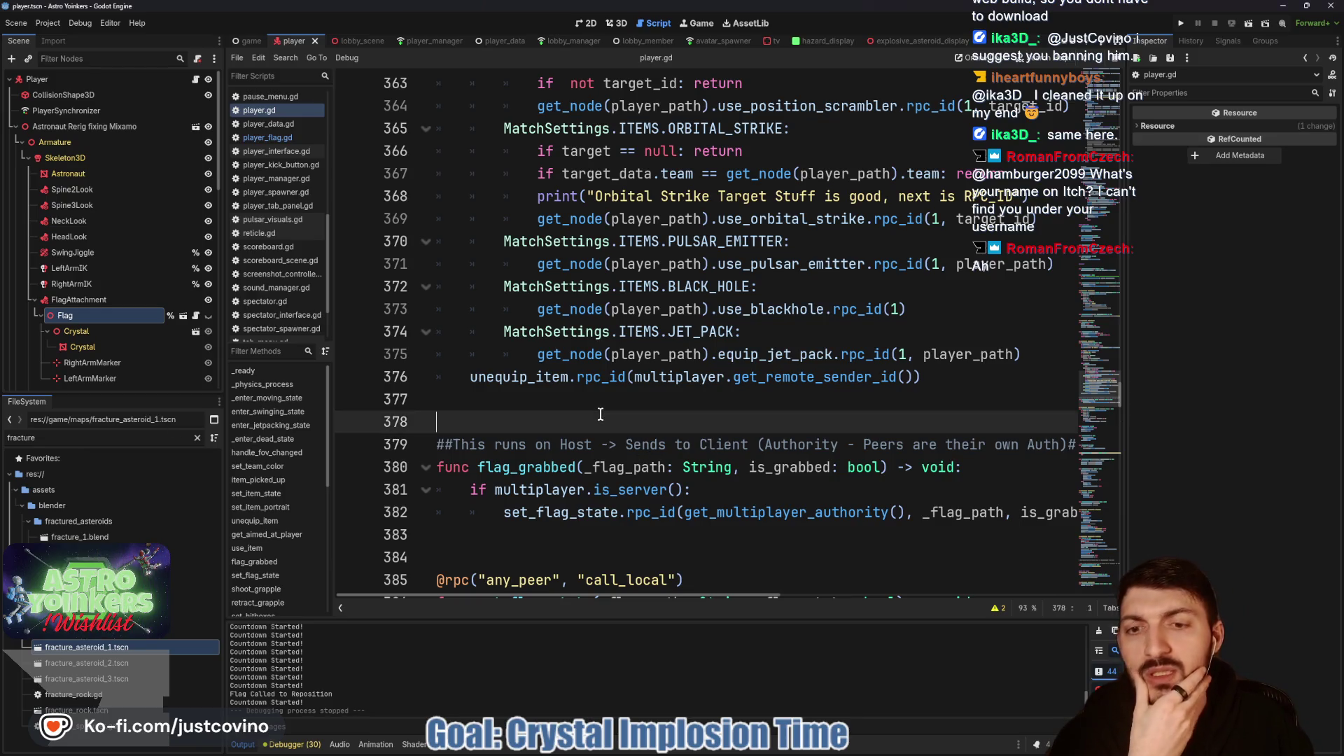
scroll(619, 417, down, 2)
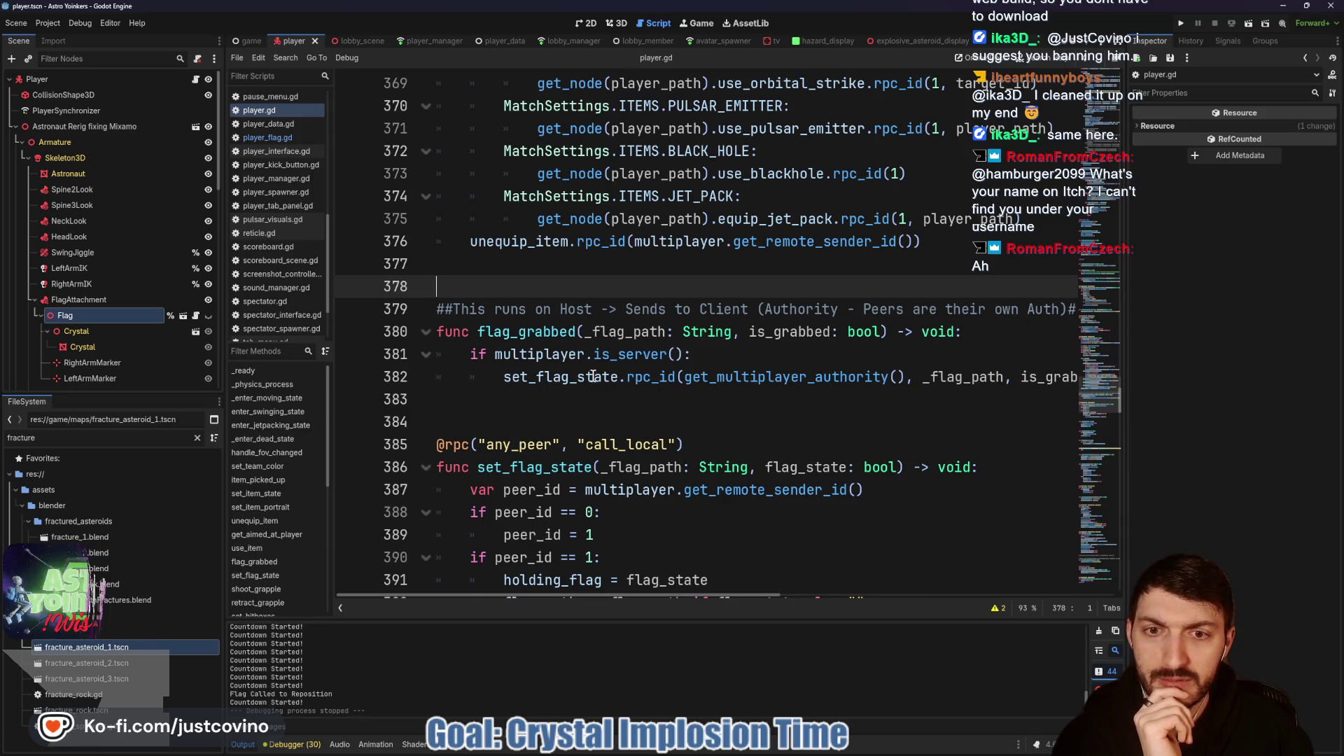
mouse_move(533, 386)
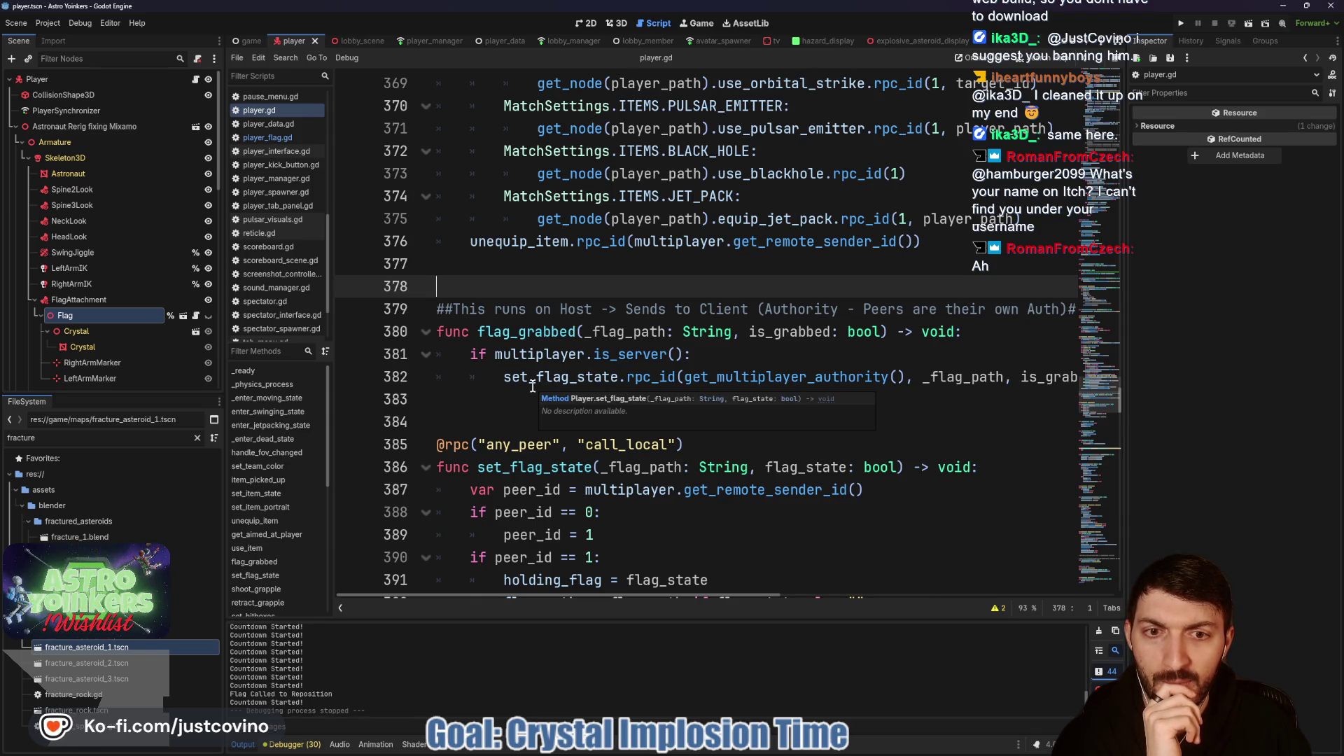
click(550, 354)
scroll(660, 358, right, 3)
scroll(665, 358, left, 3)
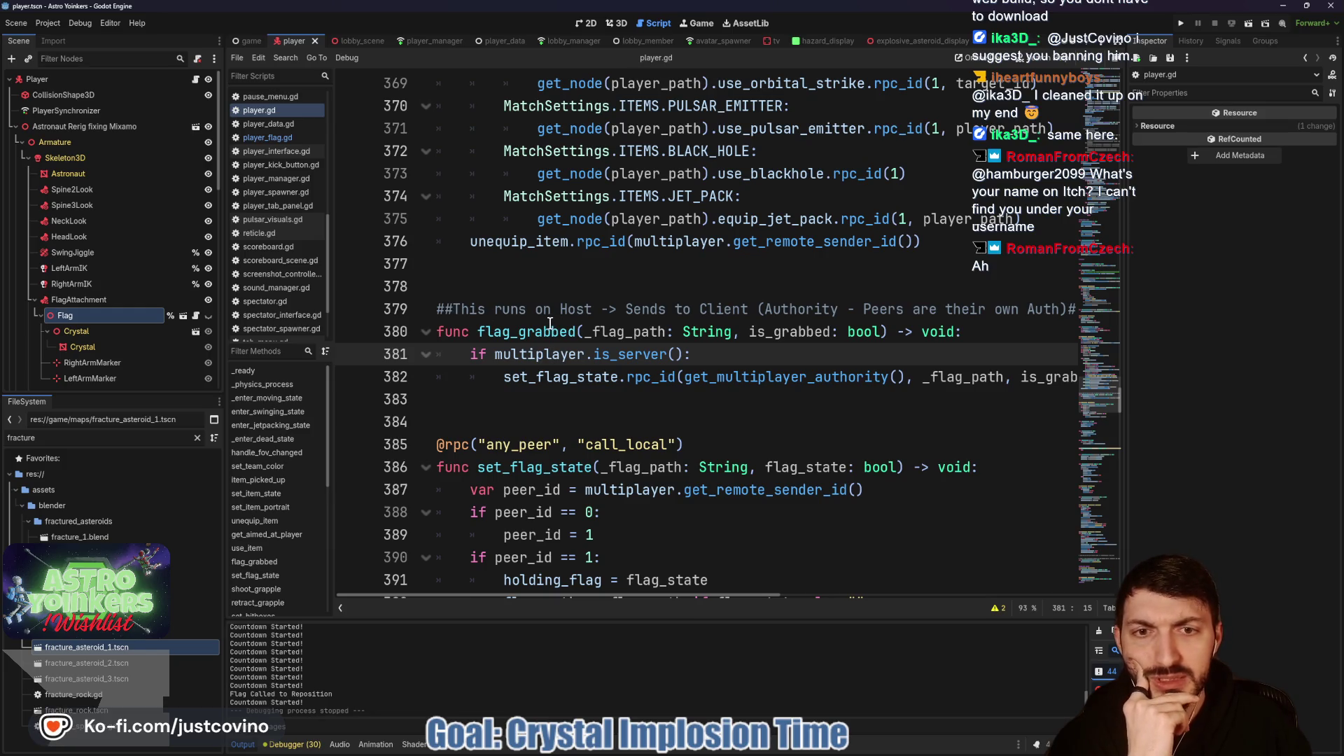
mouse_move(727, 380)
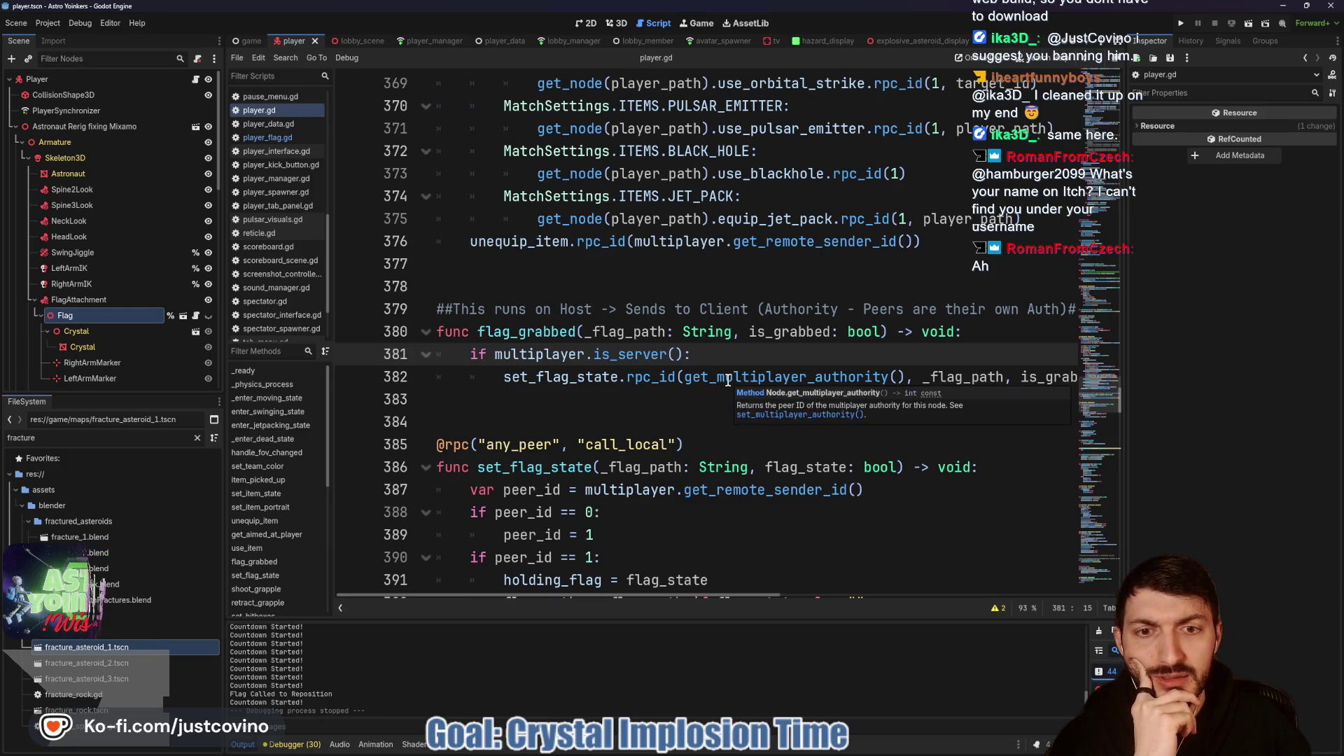
scroll(857, 326, right, 2)
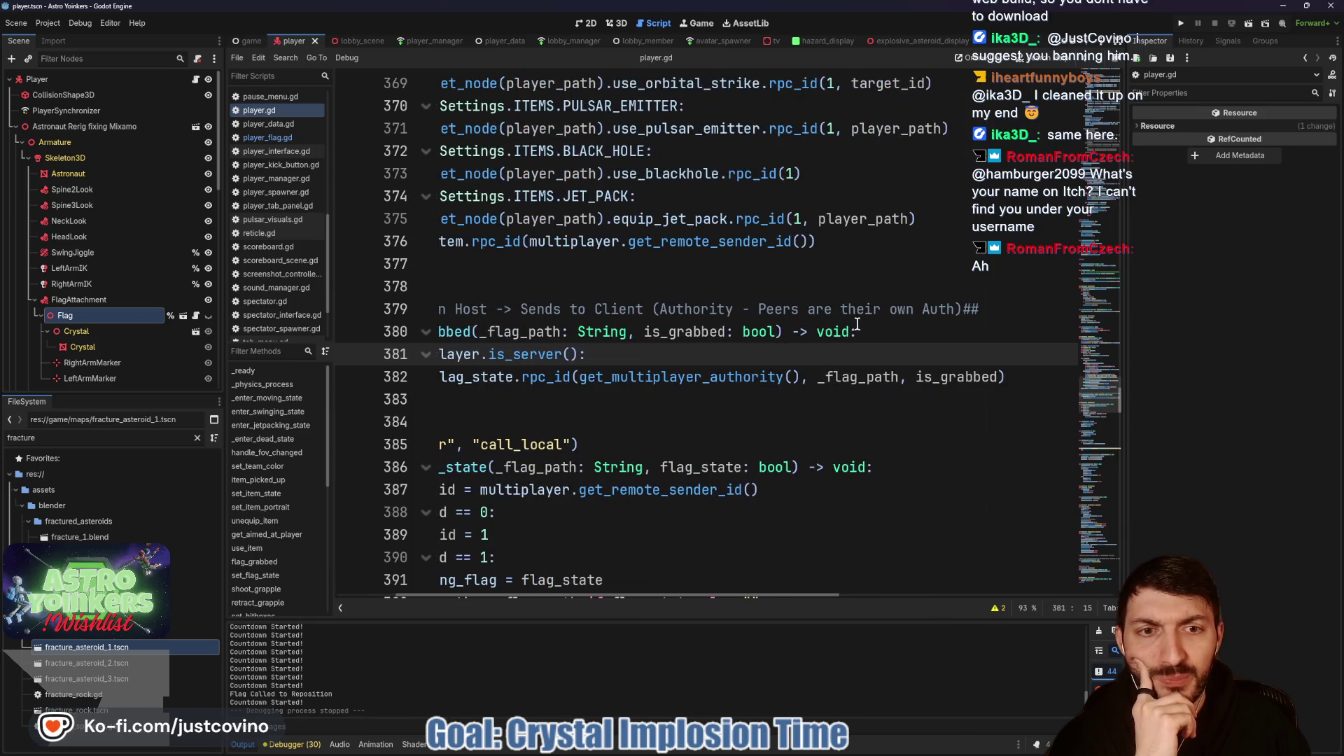
scroll(686, 354, left, 2)
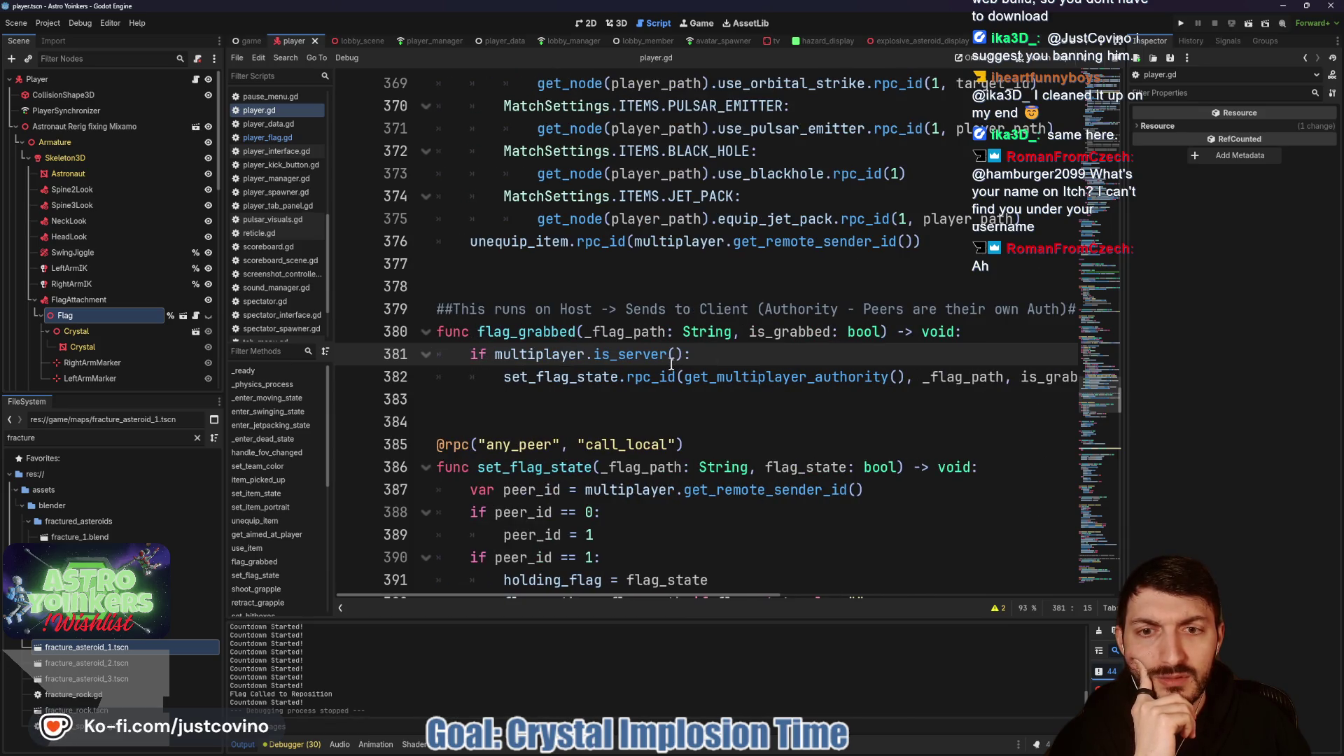
mouse_move(594, 354)
mouse_down()
mouse_move(446, 358)
mouse_move(751, 358)
mouse_up()
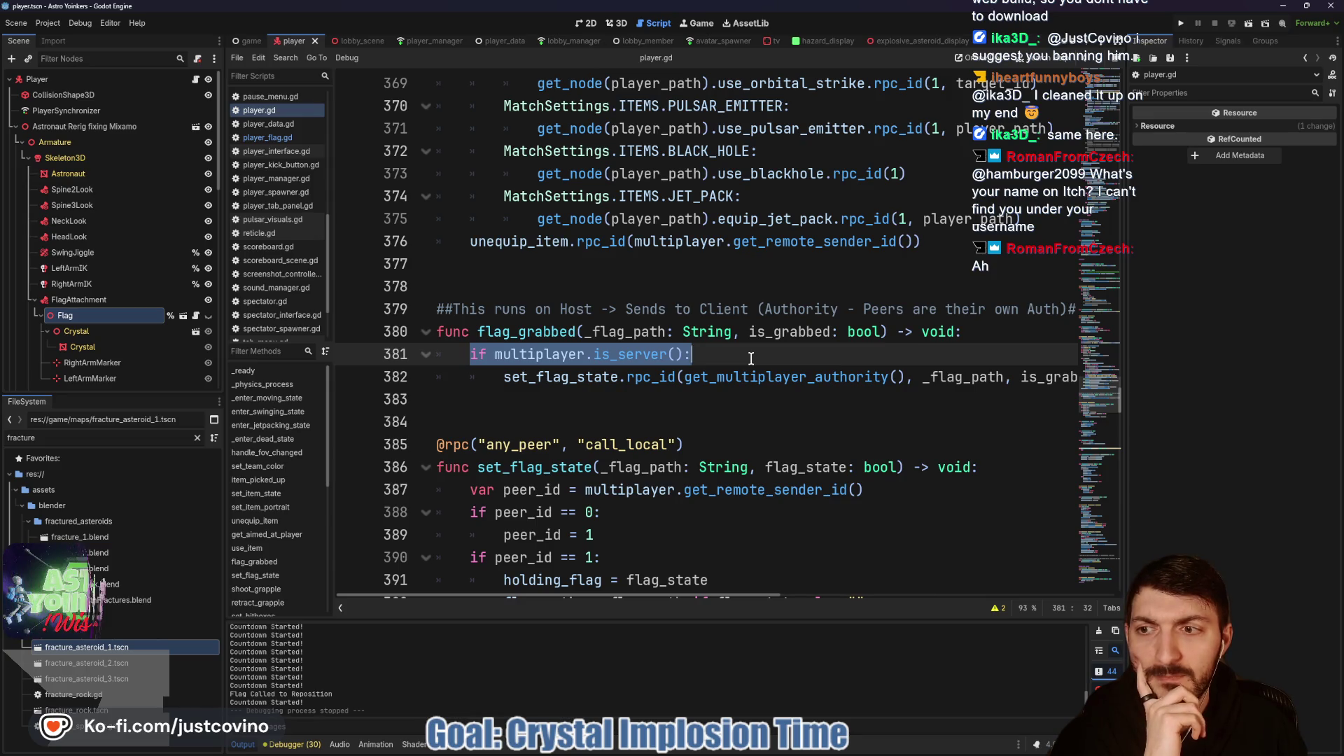
Open player_manager.gd and select line 198, 'data.avatar_reference.holding_flag = false'.
click(425, 42)
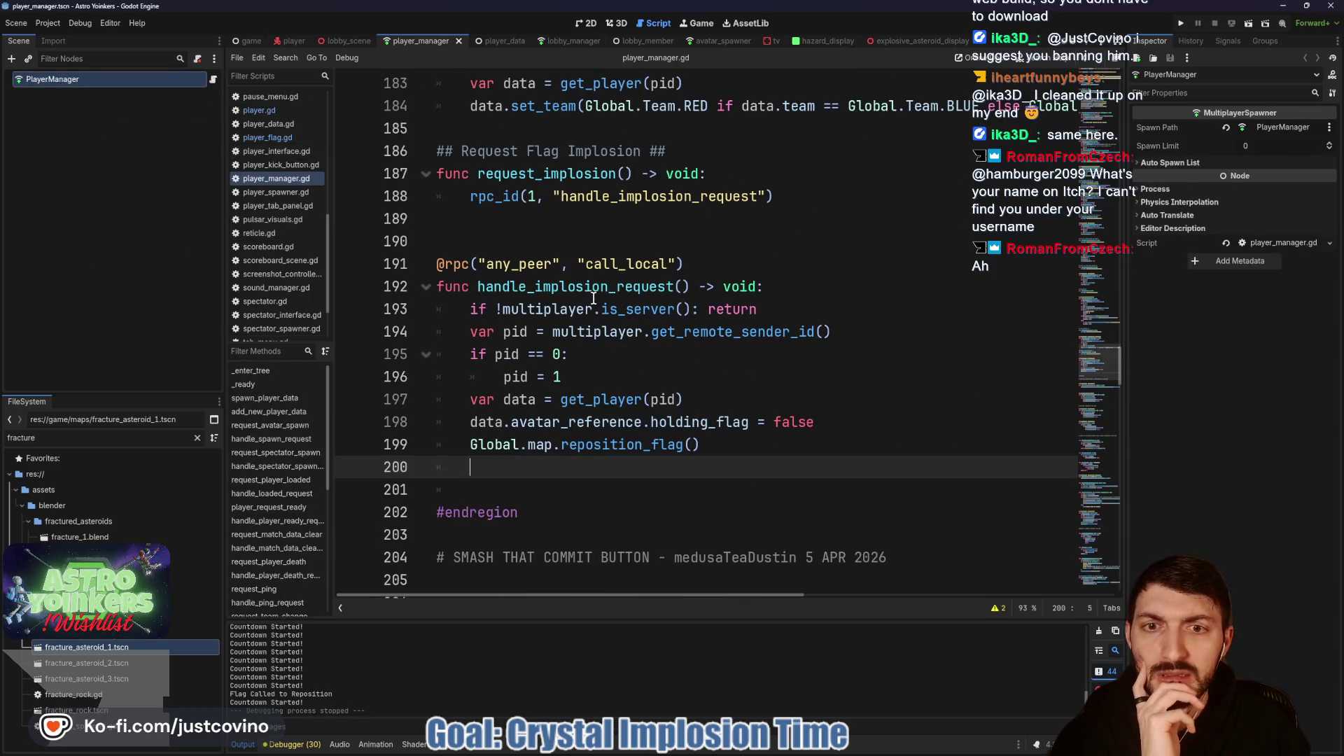
mouse_move(719, 427)
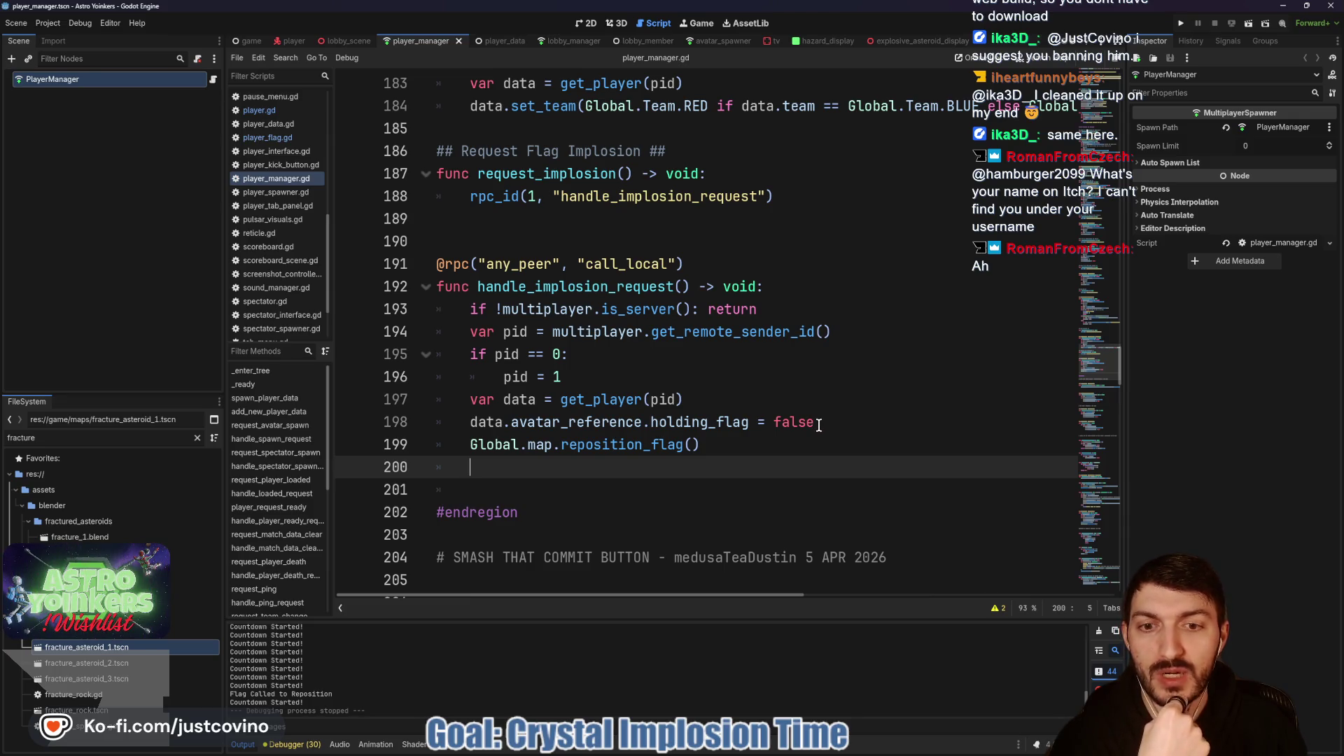
drag(818, 425, 467, 421)
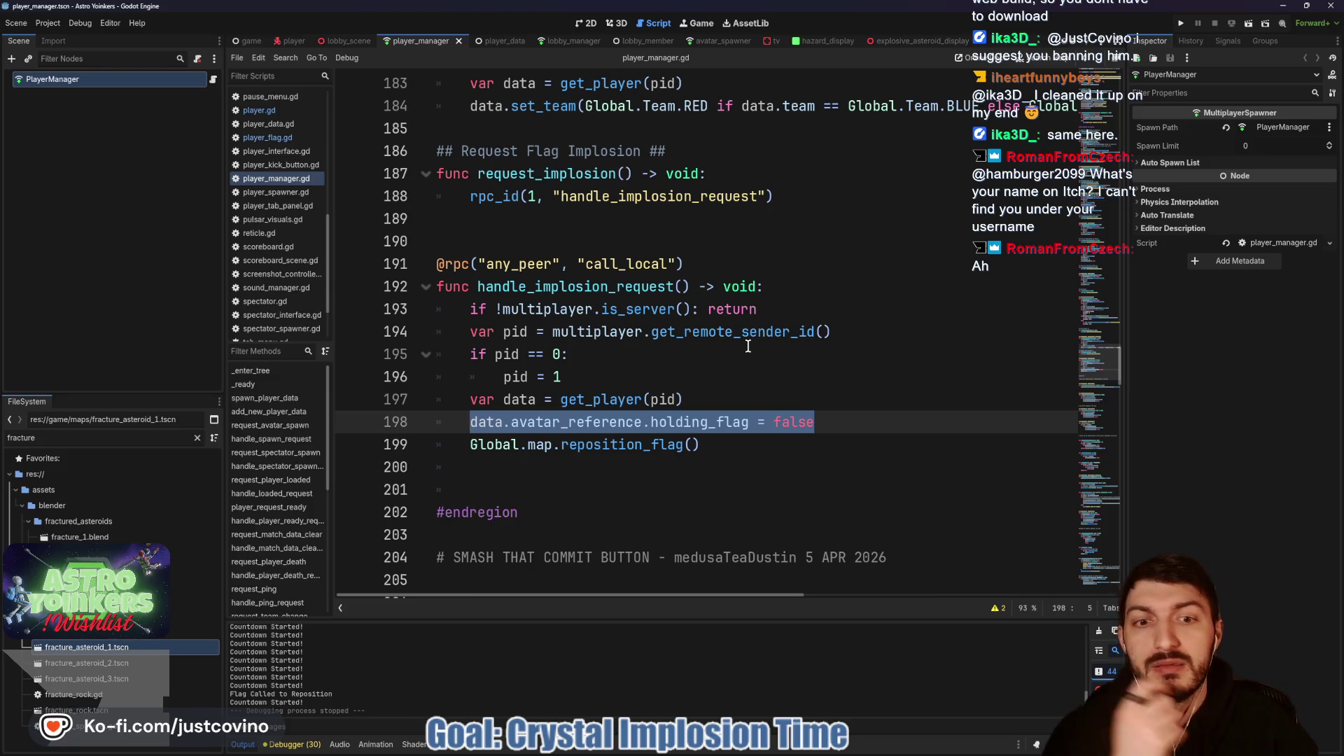
Return to player.gd and select the holding_flag setter body on lines 52–56.
click(294, 42)
scroll(684, 350, up, 10)
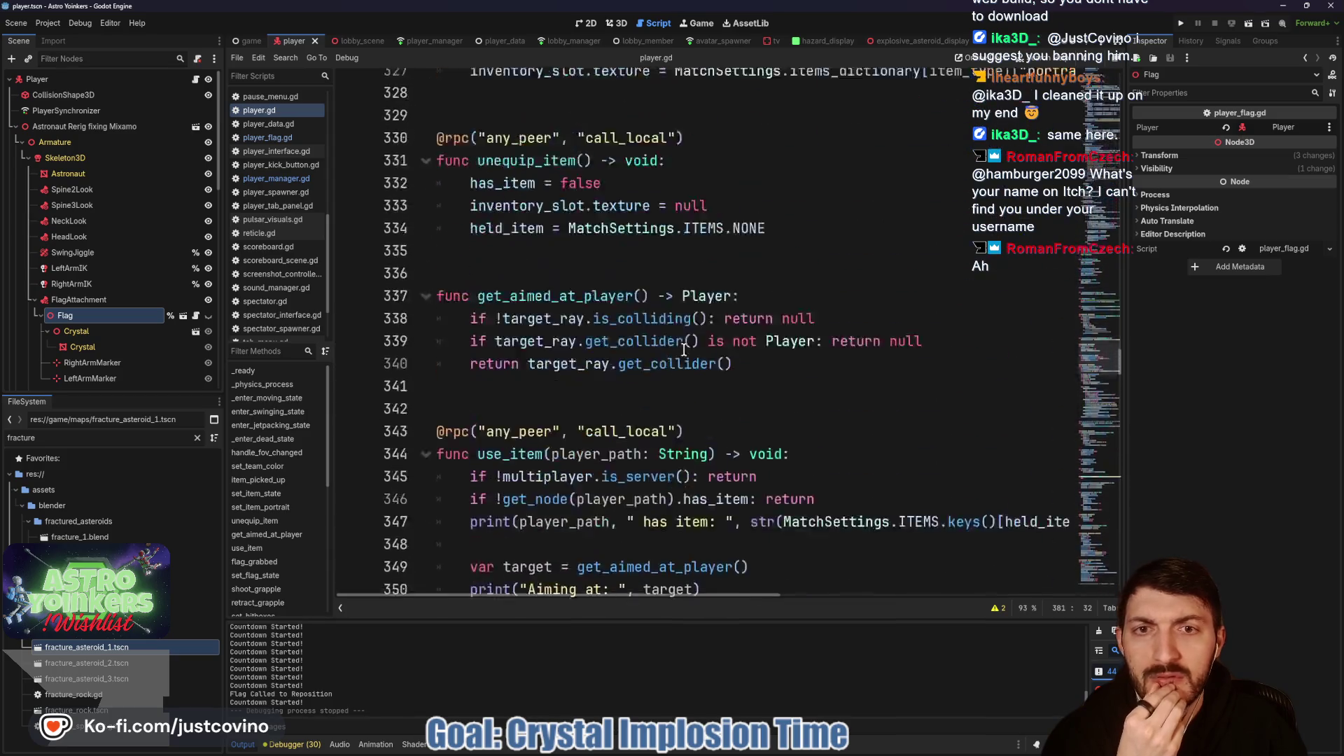
scroll(684, 350, up, 20)
scroll(684, 348, up, 20)
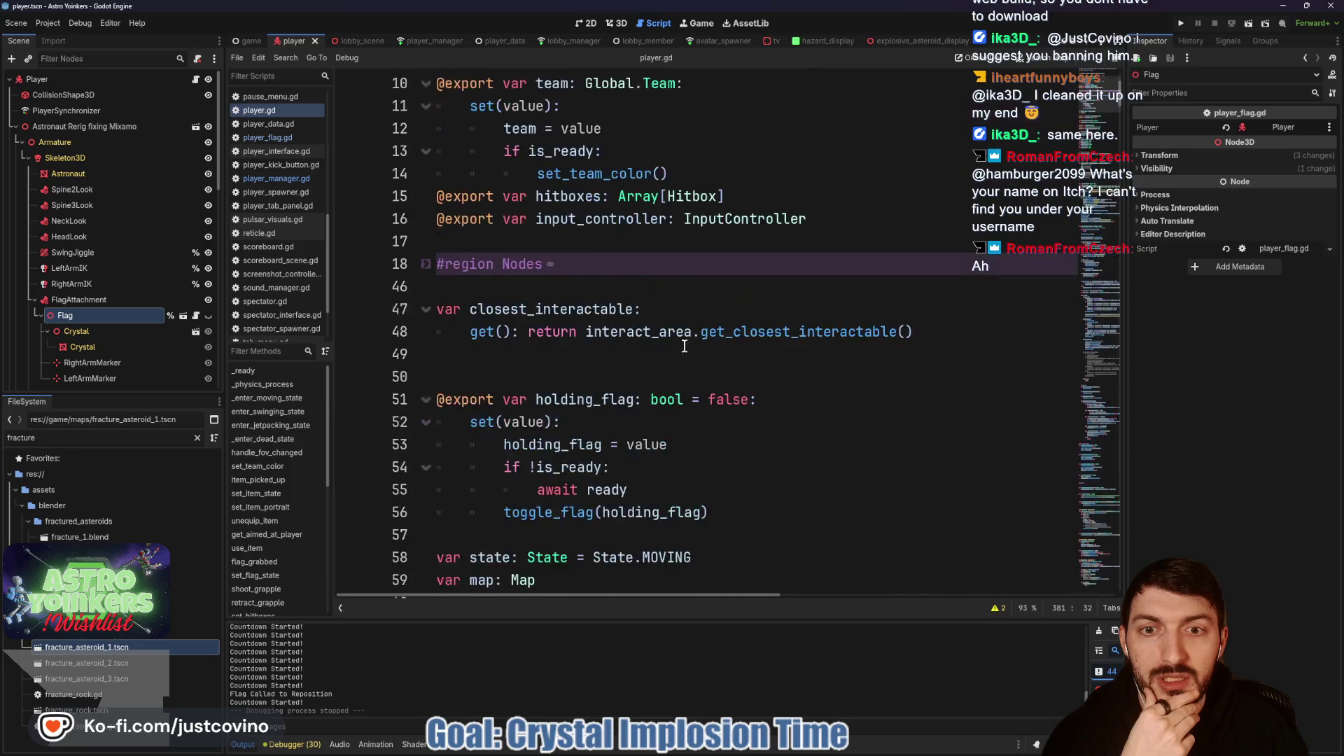
scroll(684, 346, up, 3)
scroll(644, 336, down, 3)
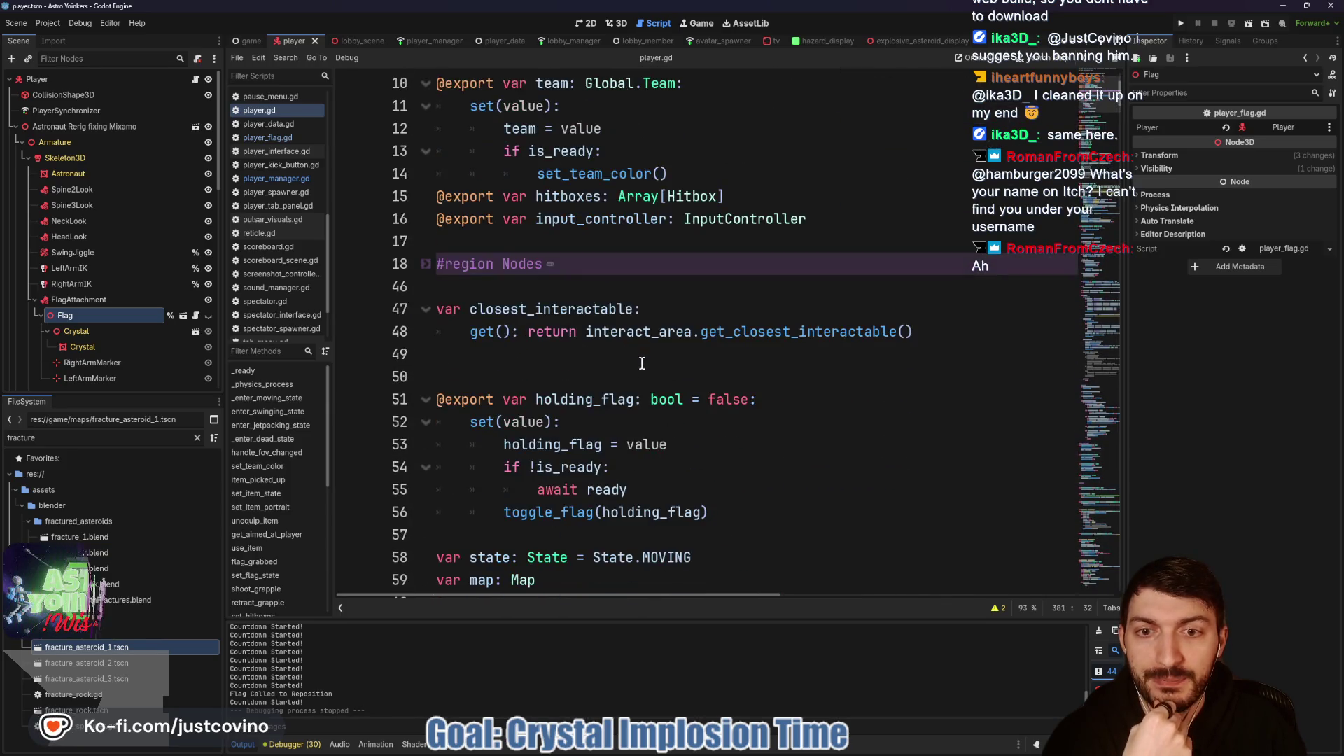
scroll(690, 308, down, 2)
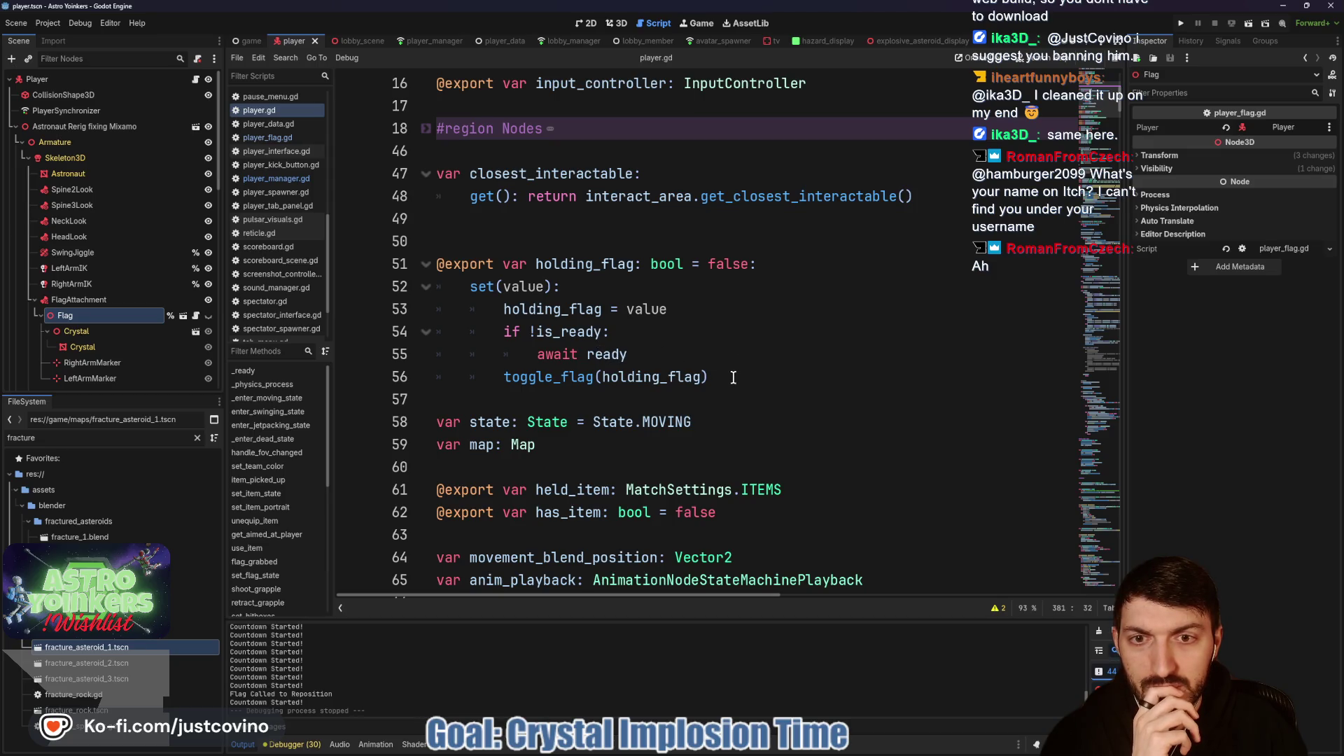
drag(726, 377, 469, 286)
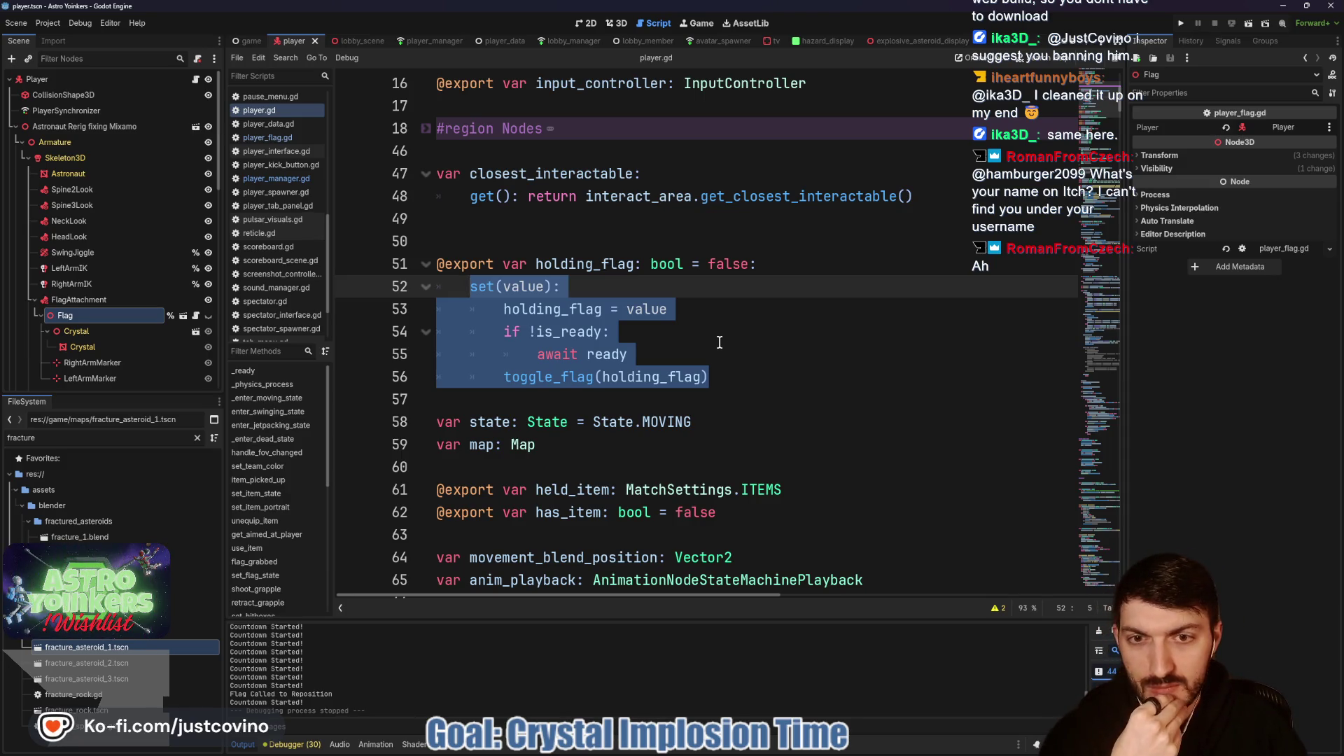
Place the cursor on the blank line after _ready, above _physics_process.
scroll(719, 342, down, 14)
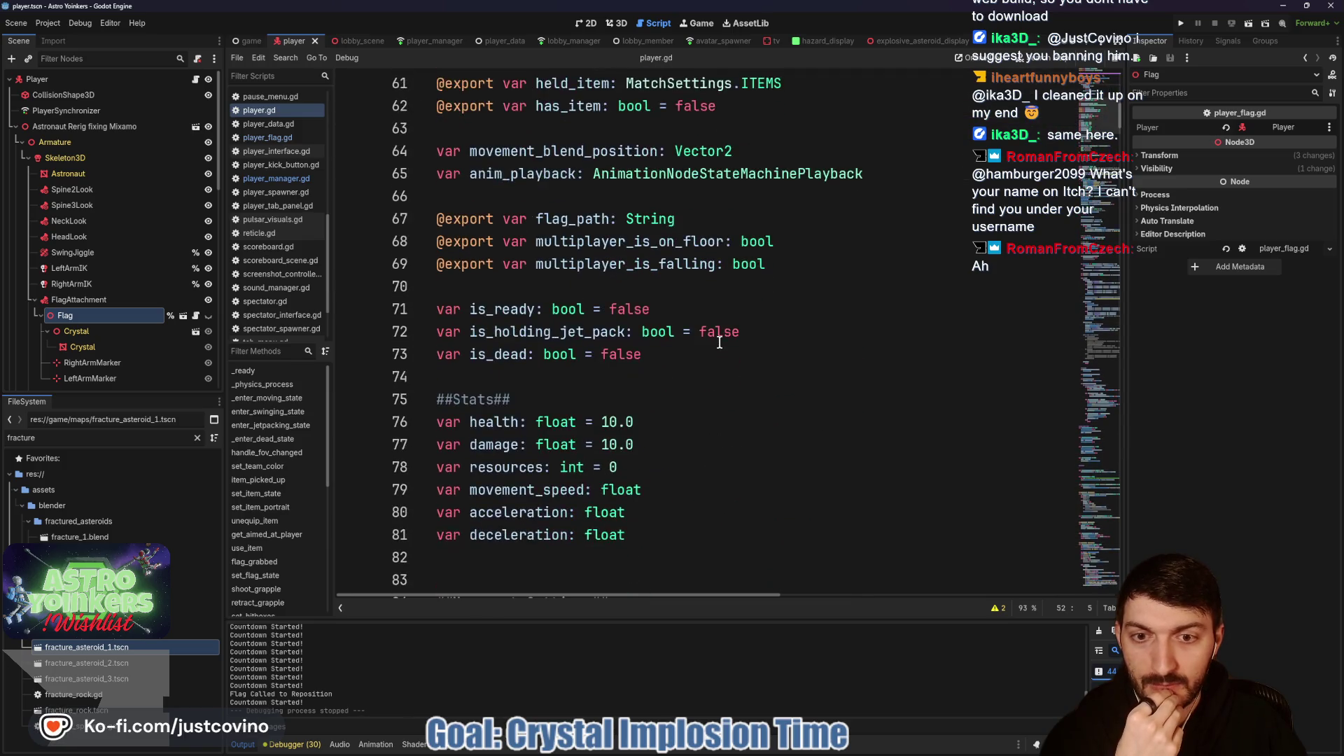
scroll(720, 342, up, 8)
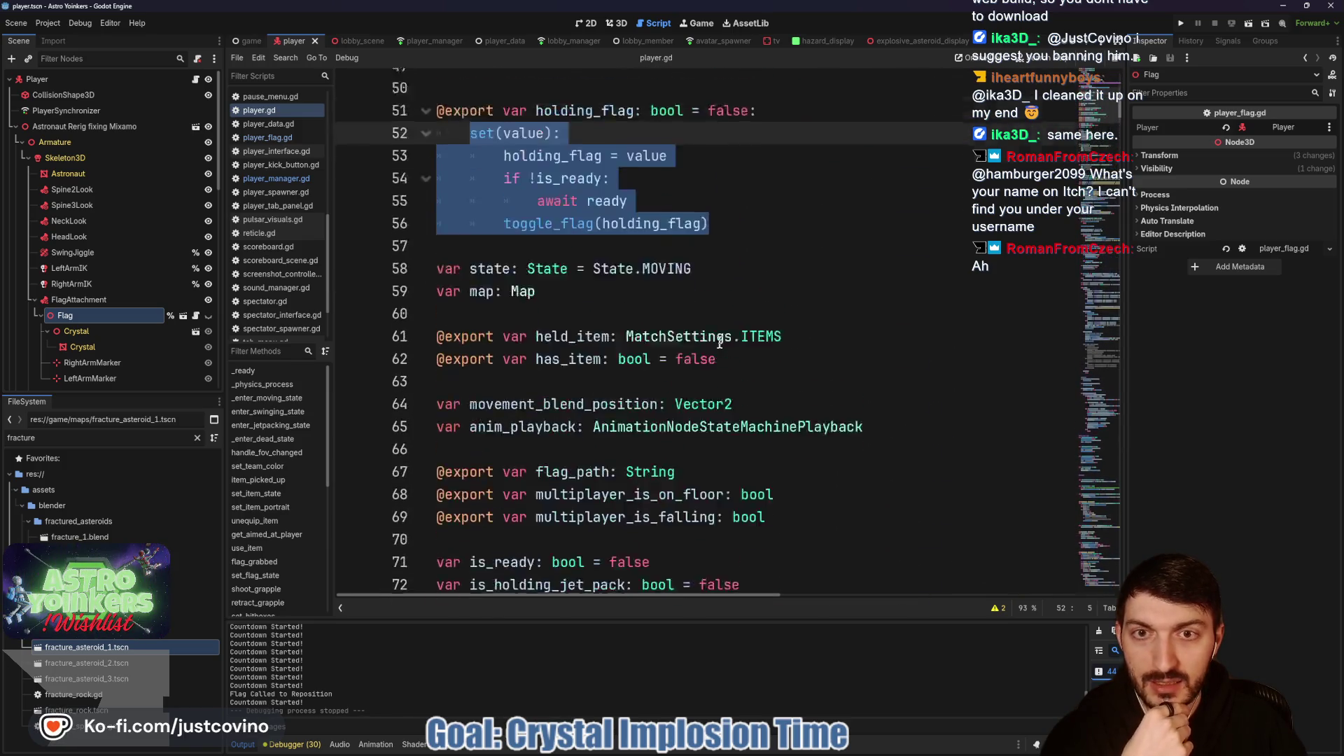
scroll(720, 342, down, 16)
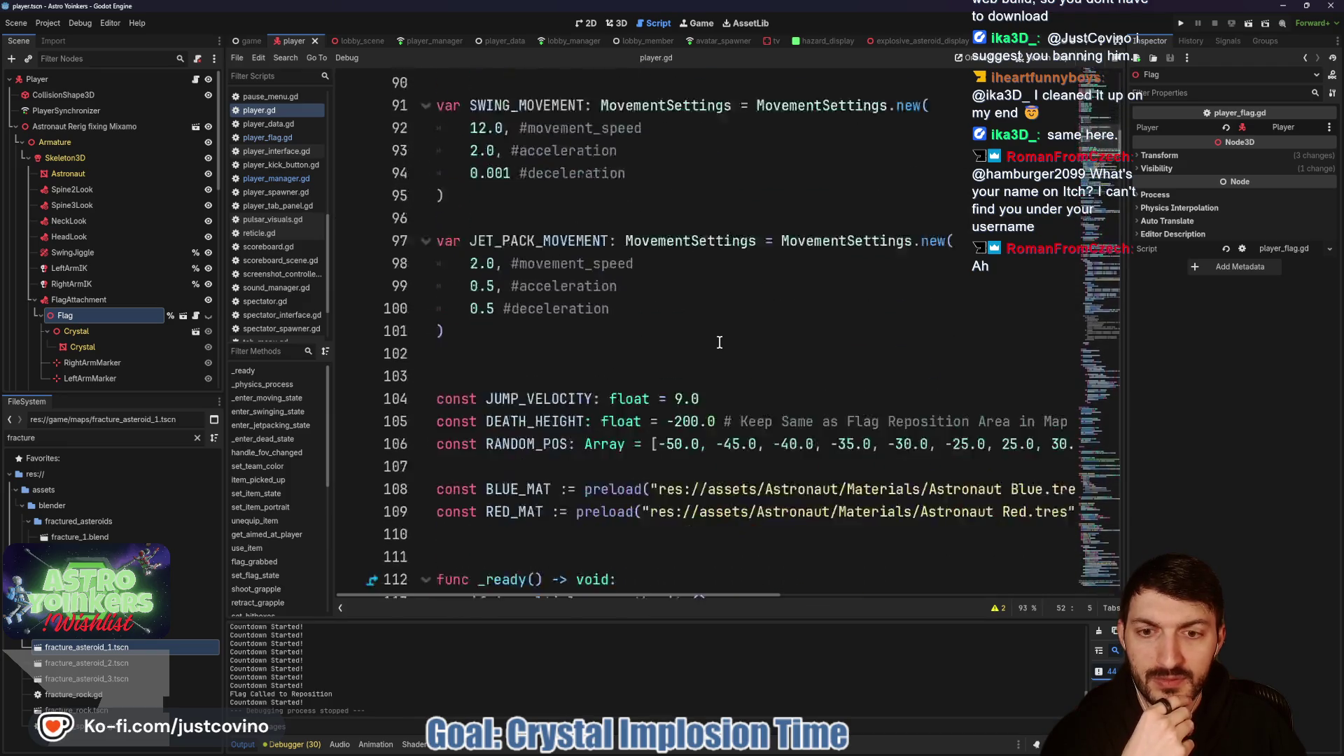
scroll(719, 343, down, 7)
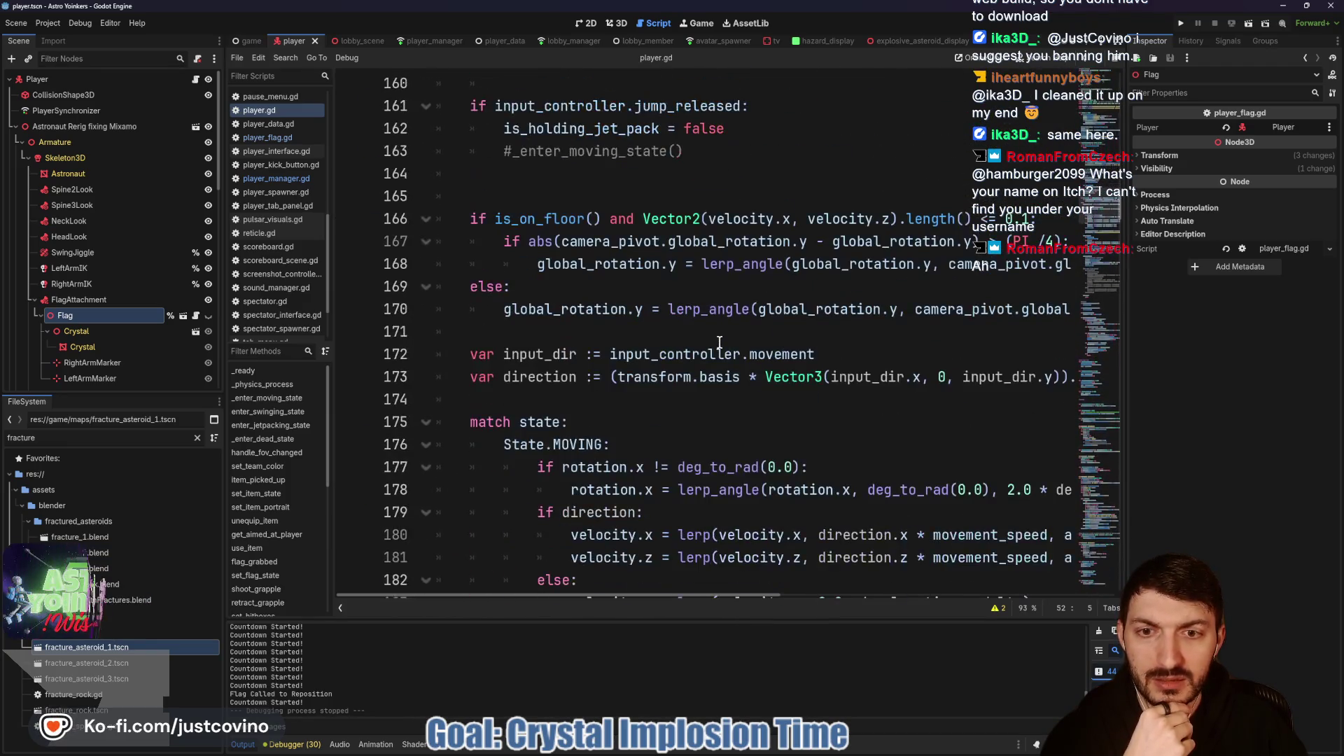
scroll(720, 342, up, 8)
click(488, 281)
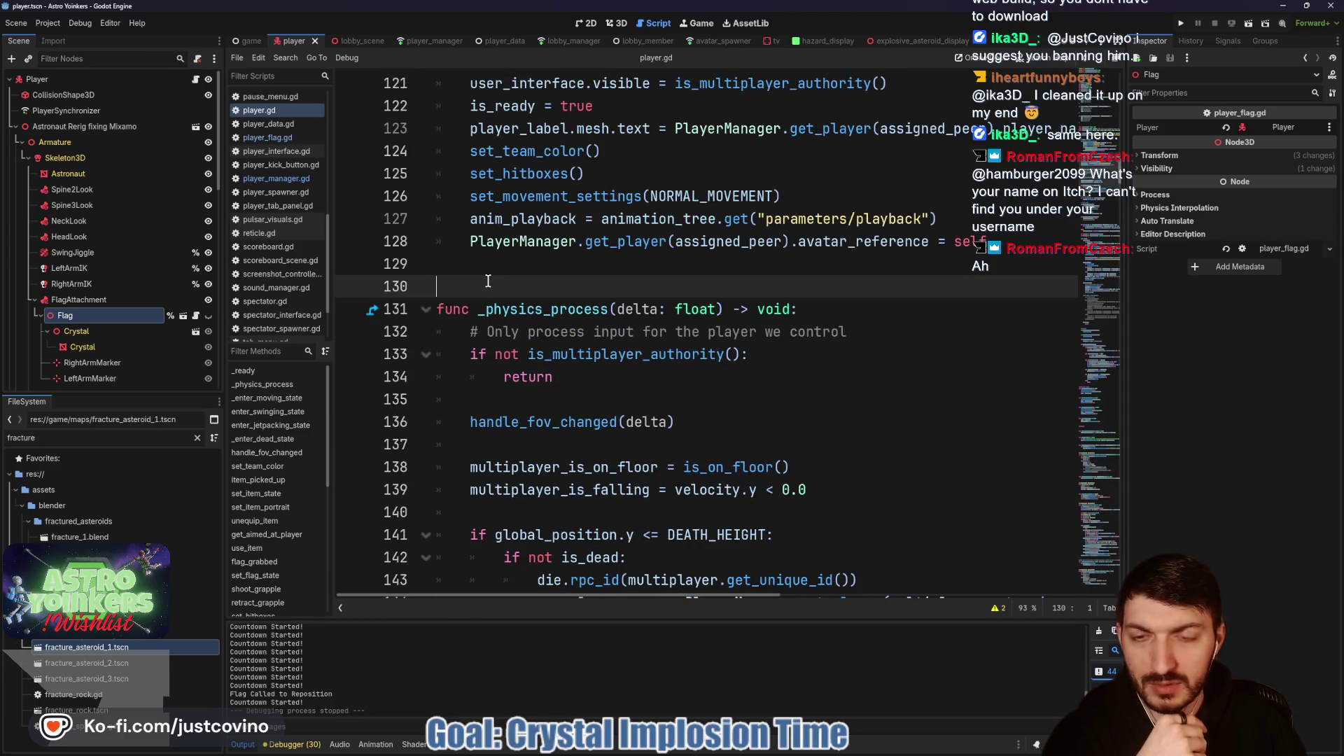
Add a ##TEST comment and declare func set_hold_flag(holding: bool) -> void above _physics_process.
key(Return)
key(Return)
key(Return)
key(Up)
key(Up)
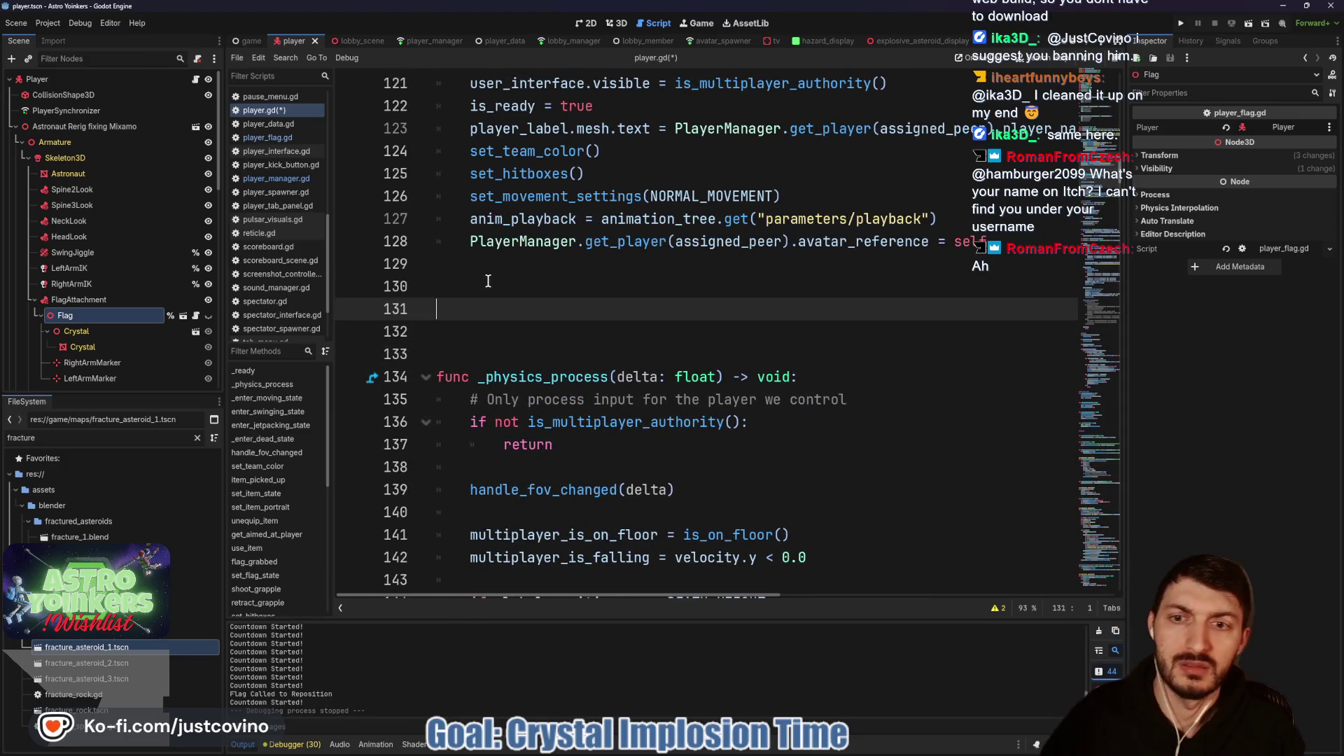
text(##TEST)
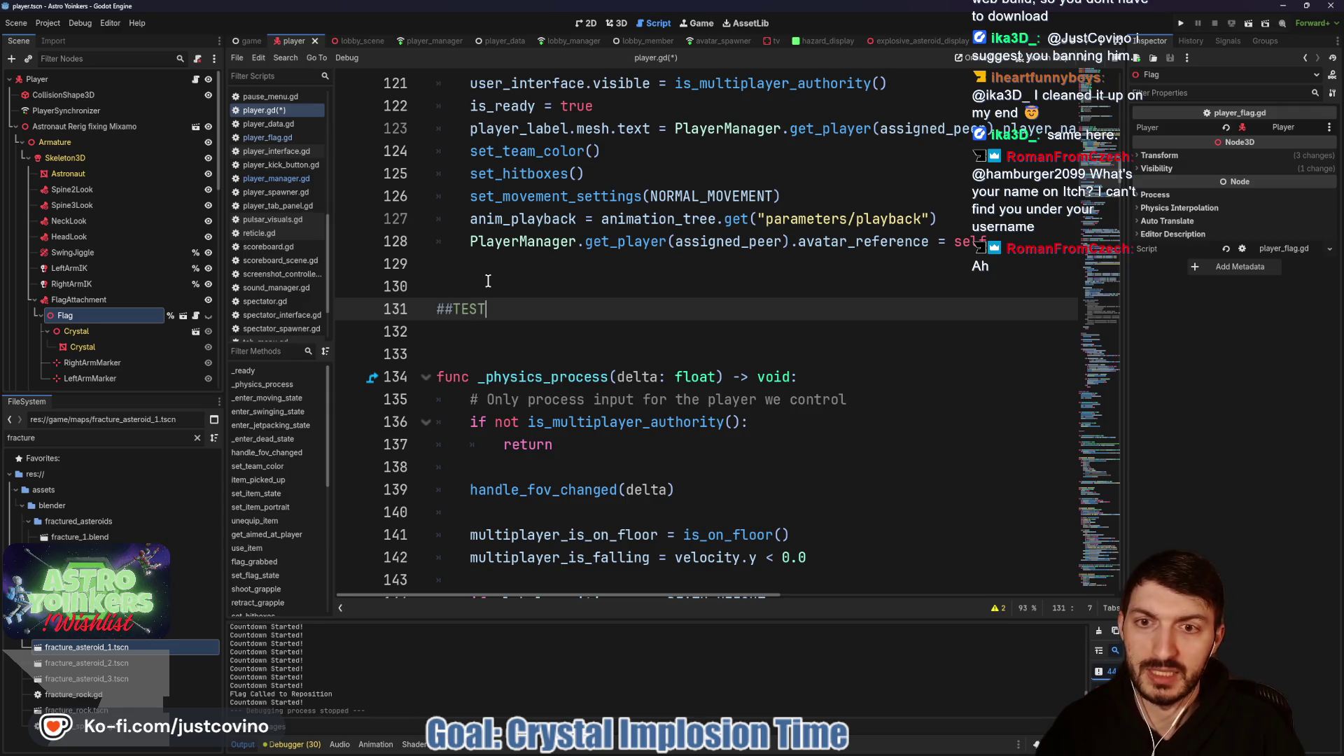
key(Return)
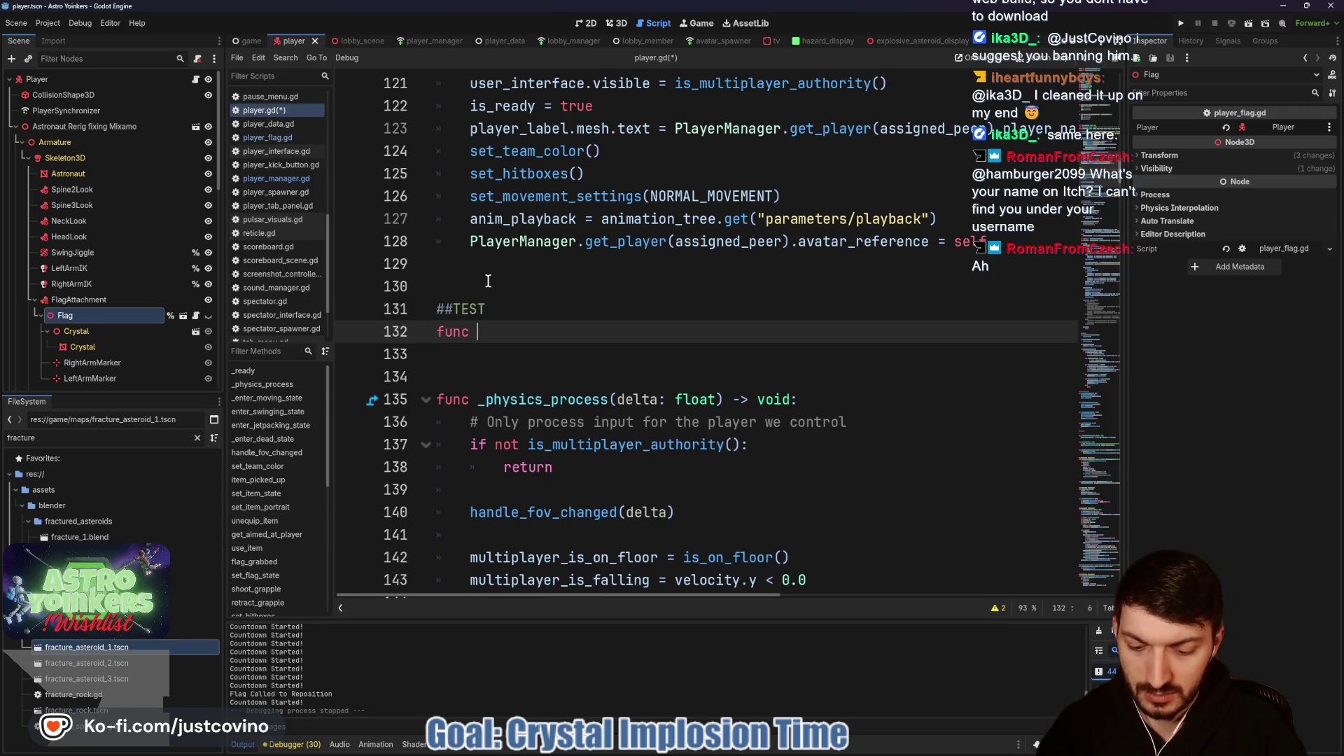
text(set_hold_)
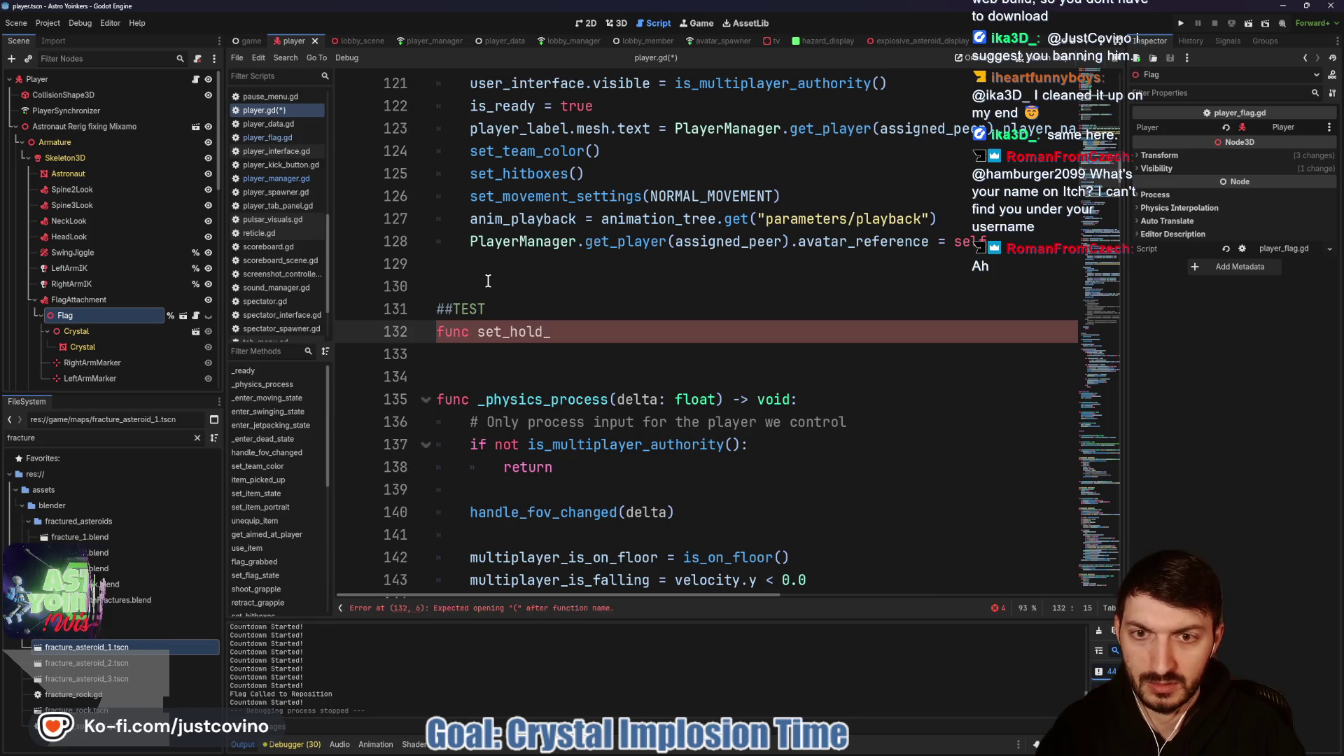
text(flga)
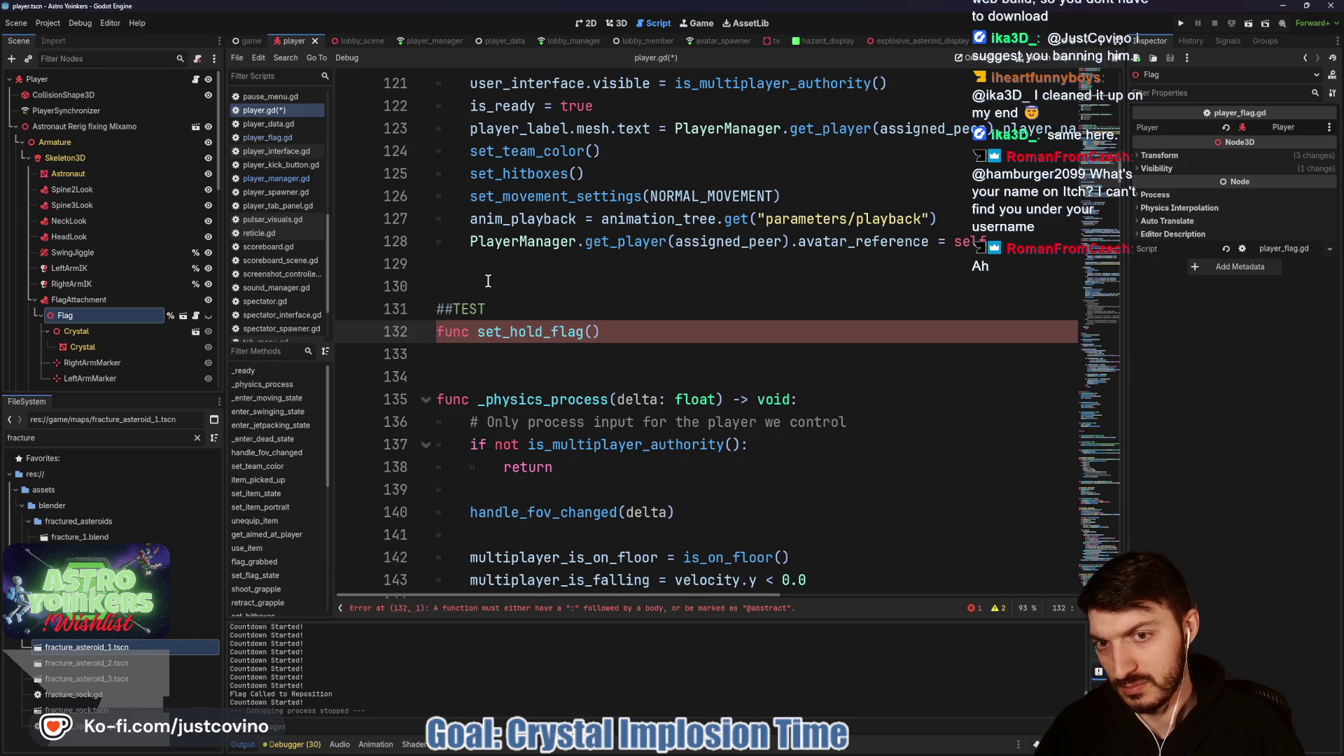
text(holding; )
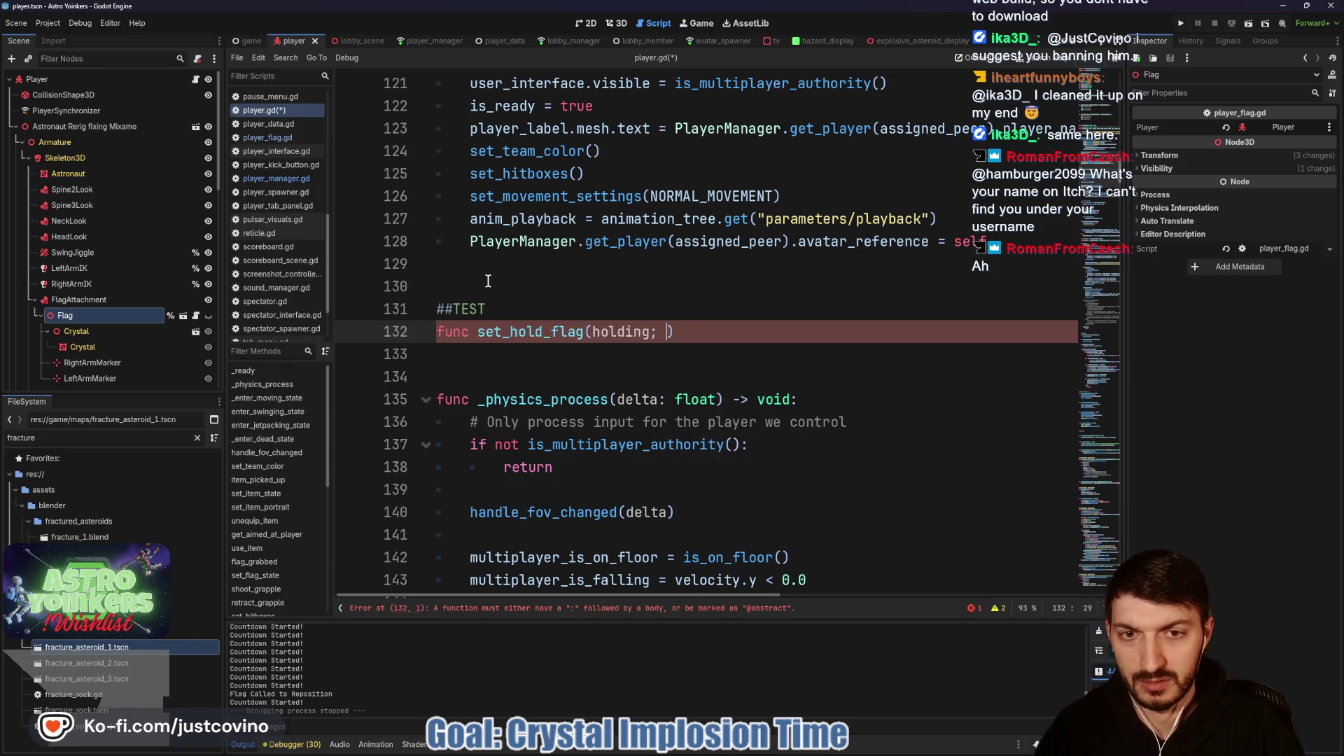
text(: bool))
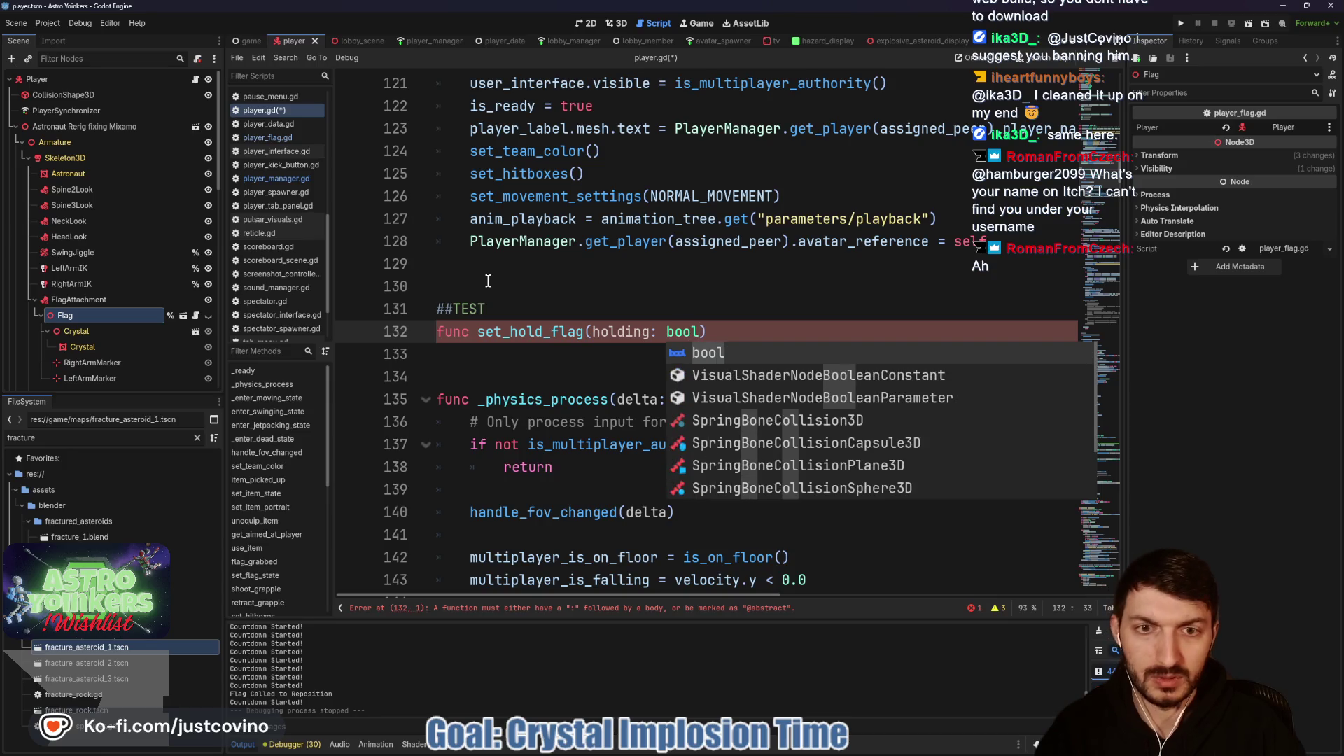
text( -> void:)
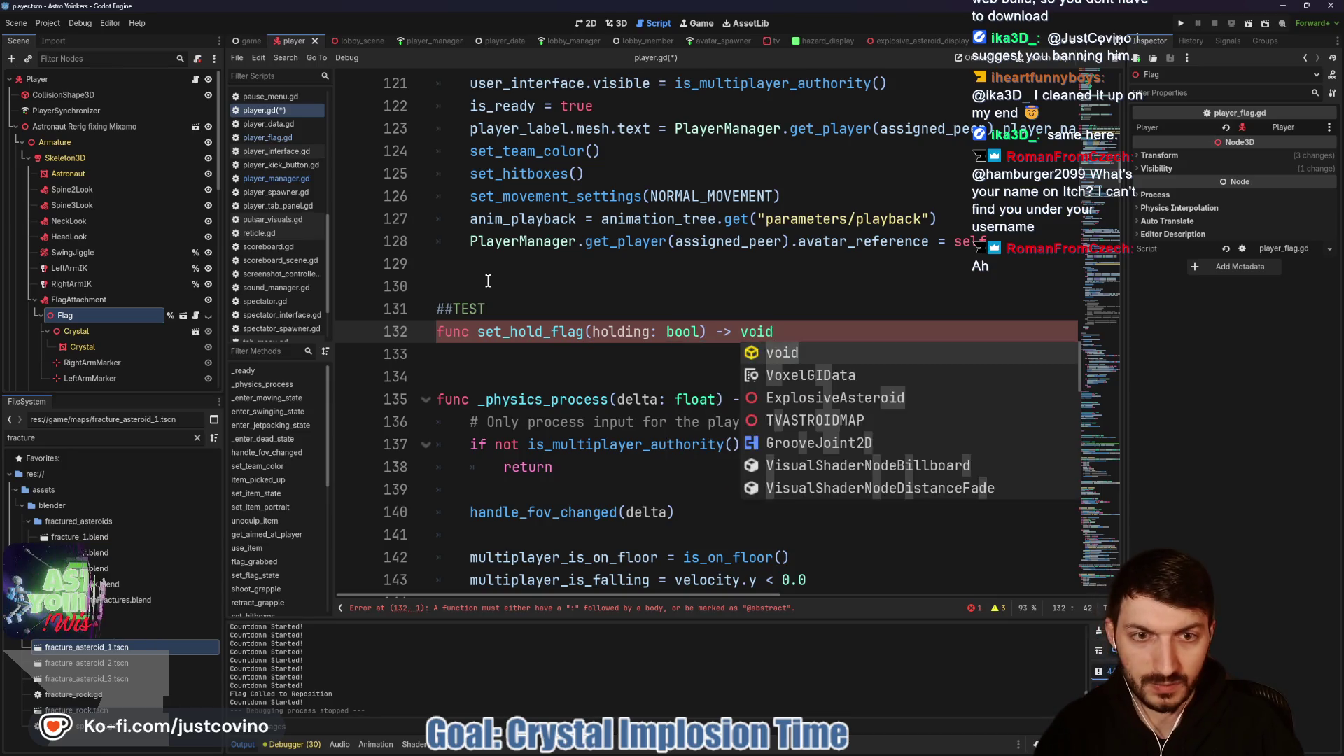
key(Return)
Make set_hold_flag return early when not is_multiplayer_authority().
text(!multiplayer)
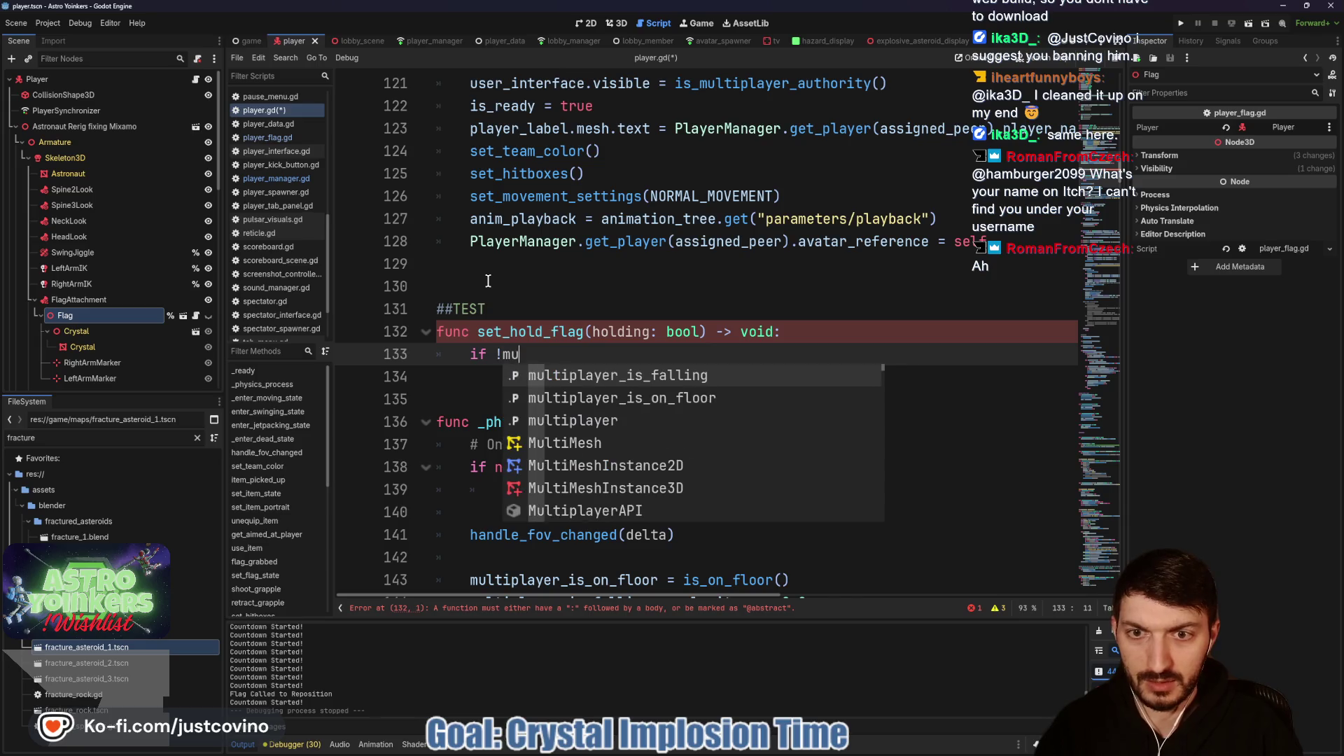
text(.aut)
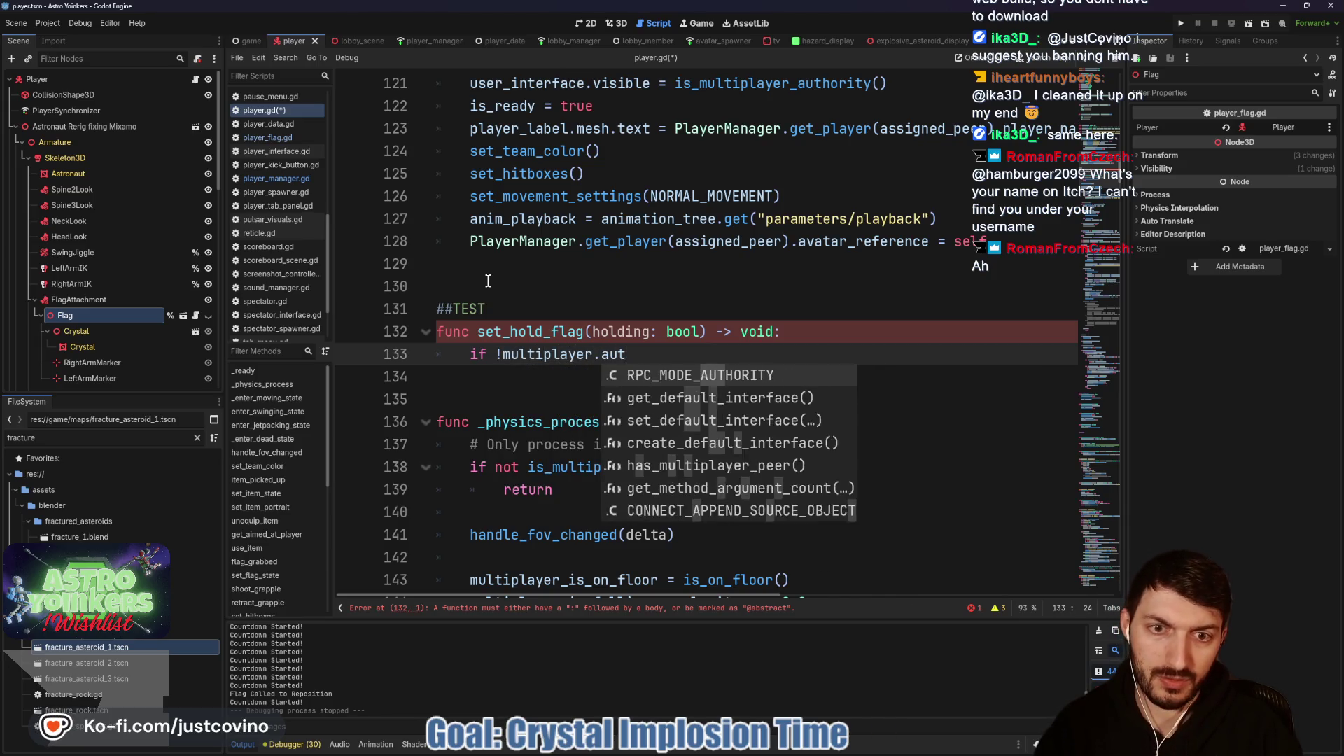
key(BackSpace)
key(BackSpace)
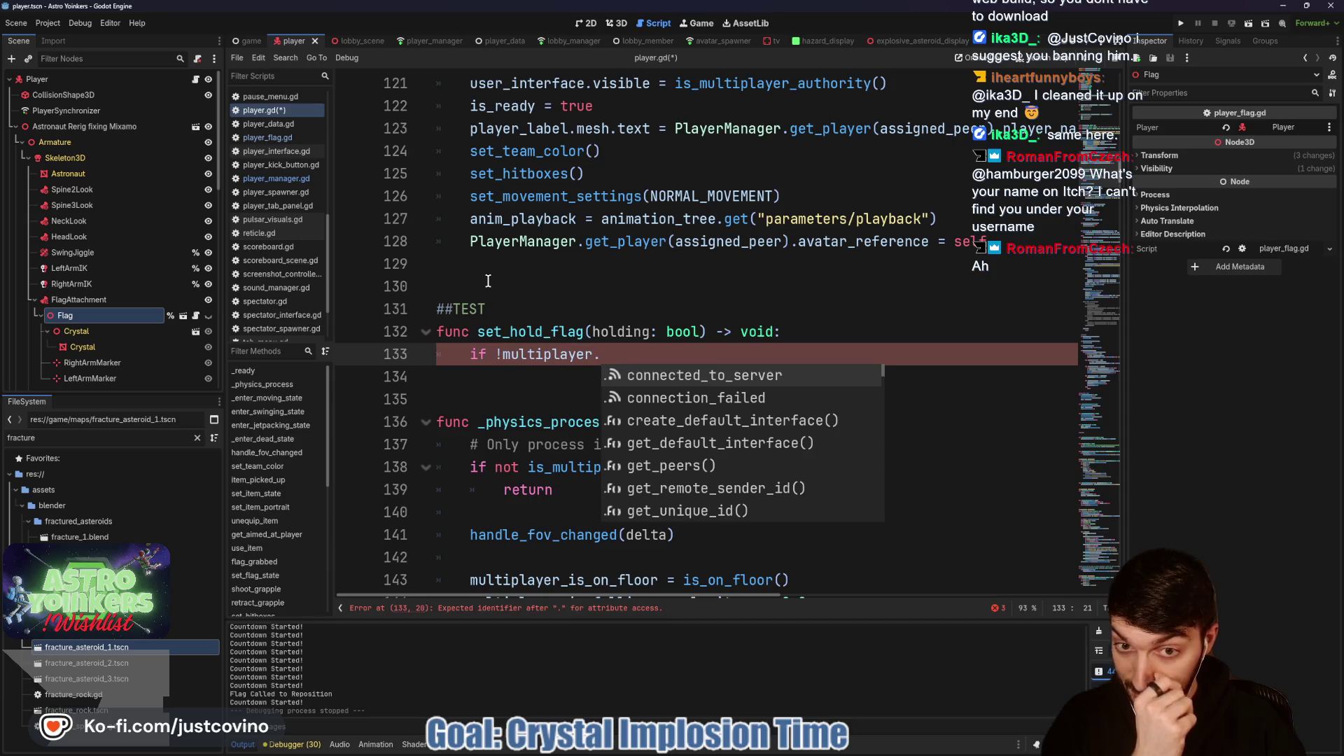
key(BackSpace)
key(BackSpace)
key(BackSpace)
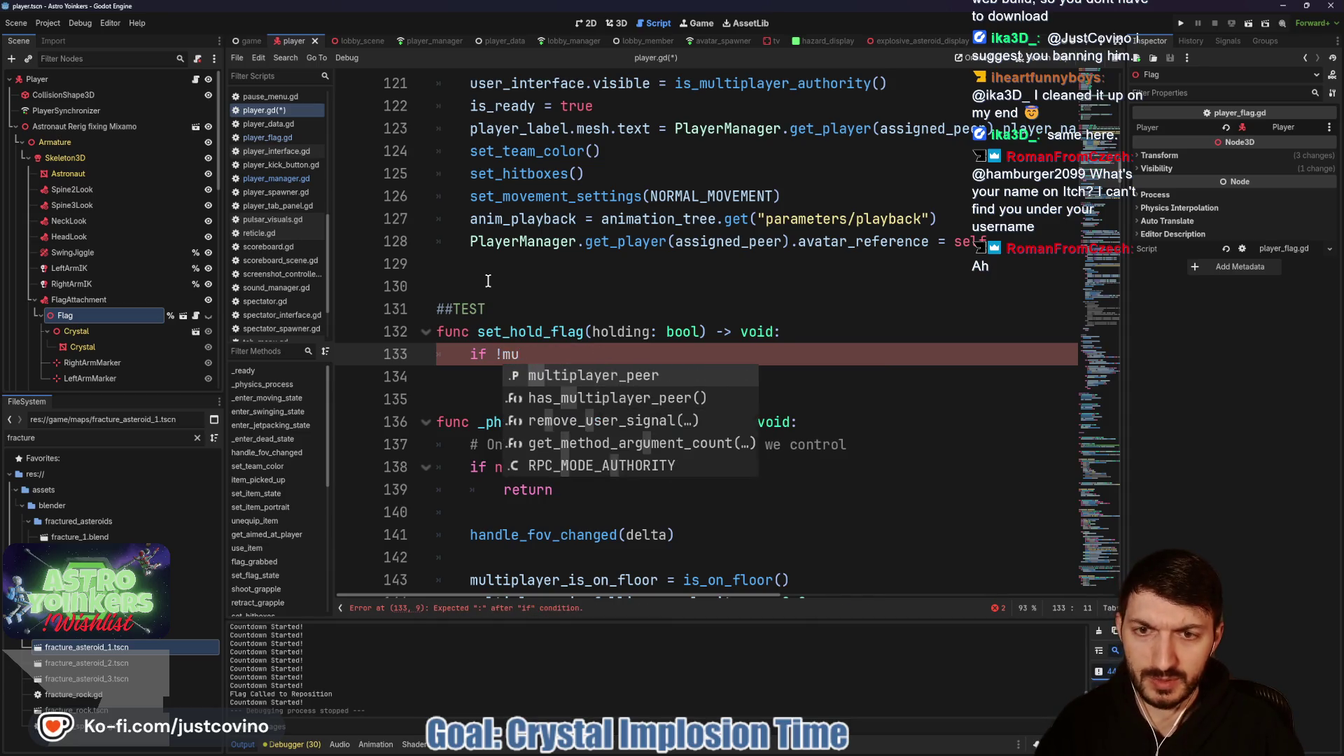
text(is_mul)
key(Return)
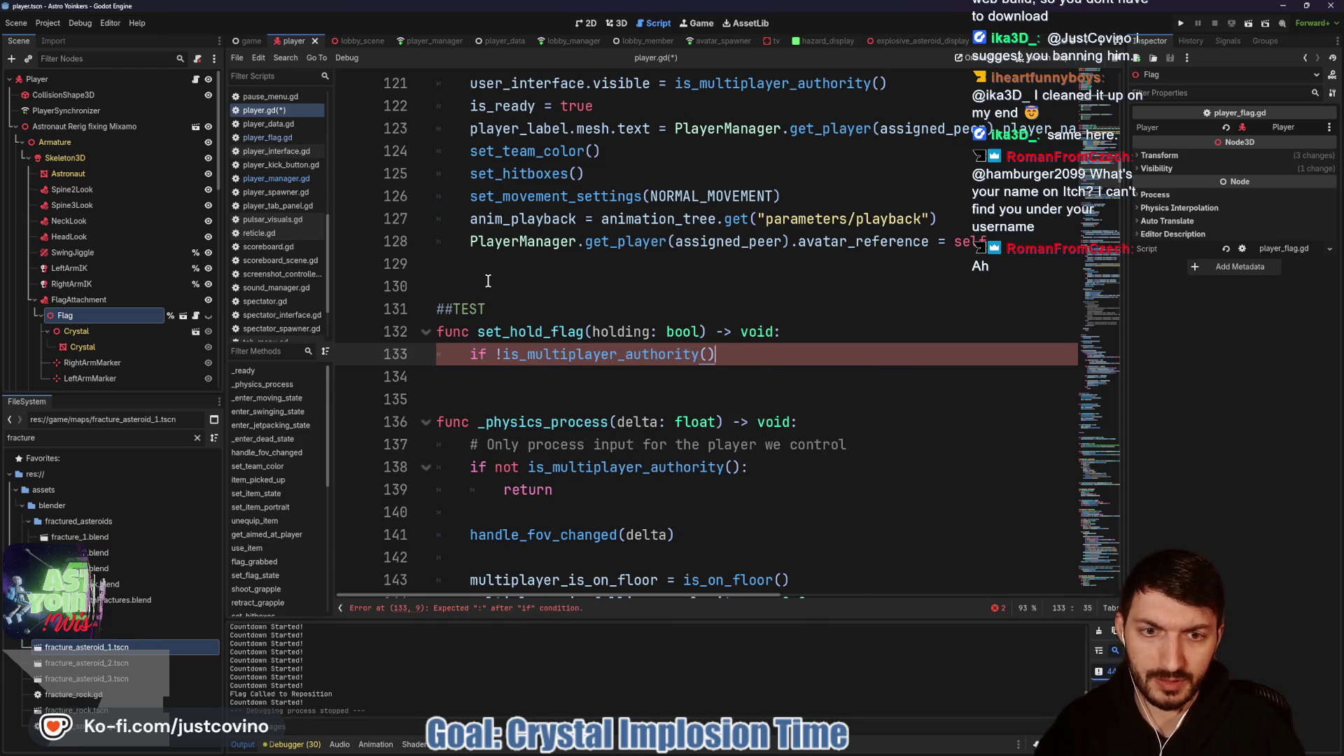
text(return)
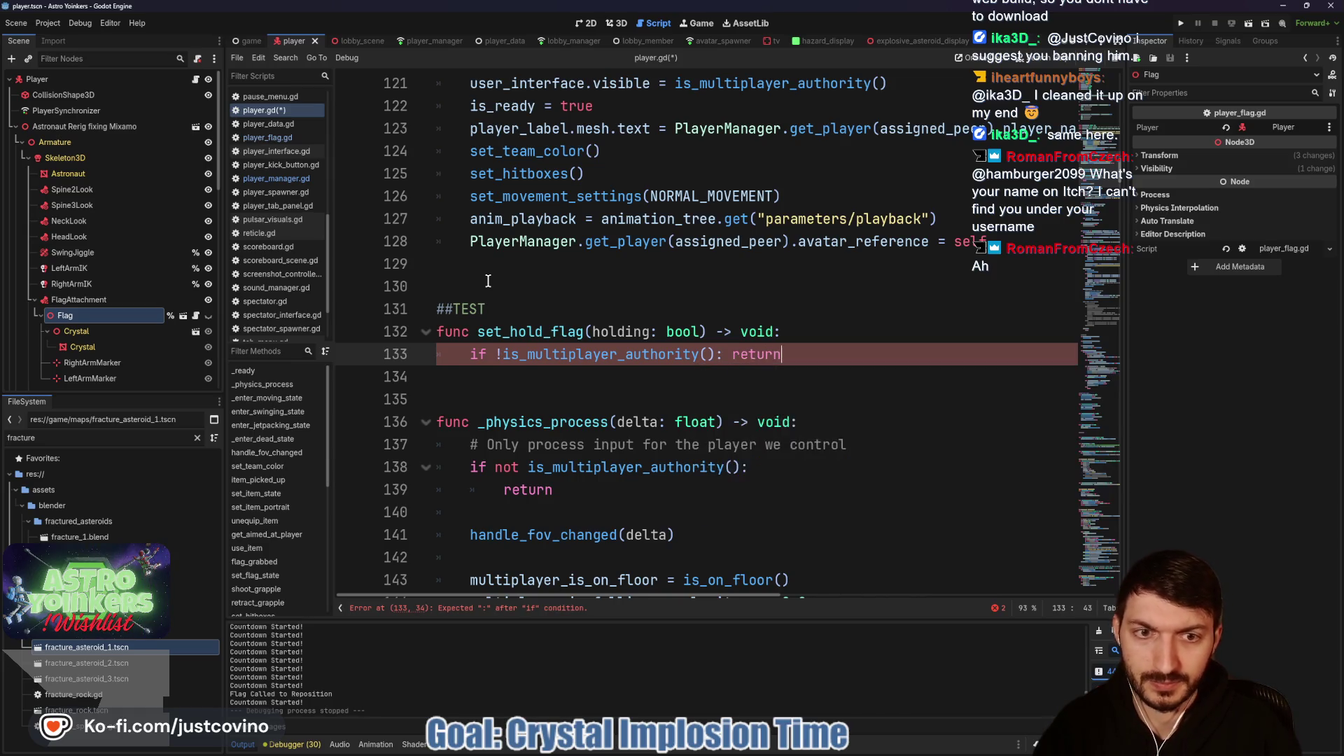
key(Return)
Copy 'if !is_ready: await ready' from the holding_flag setter into set_hold_flag.
scroll(488, 281, up, 15)
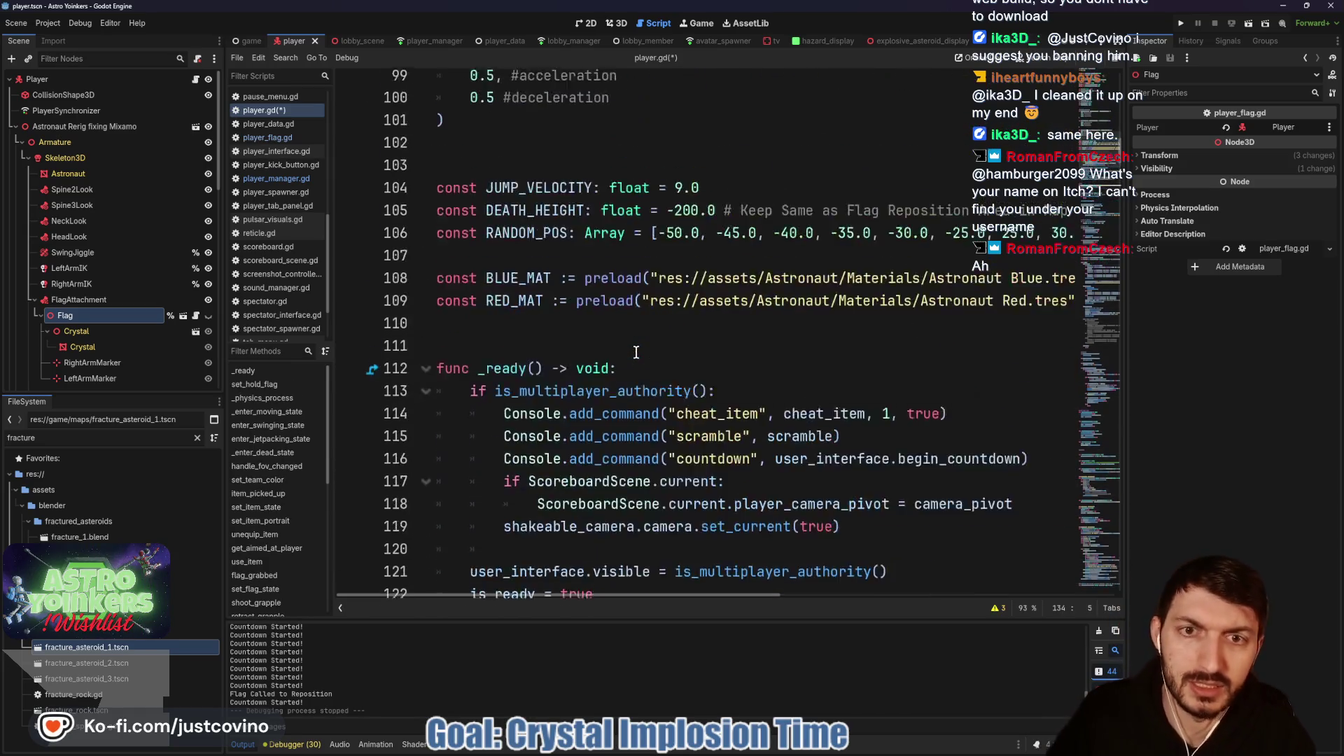
scroll(622, 305, up, 9)
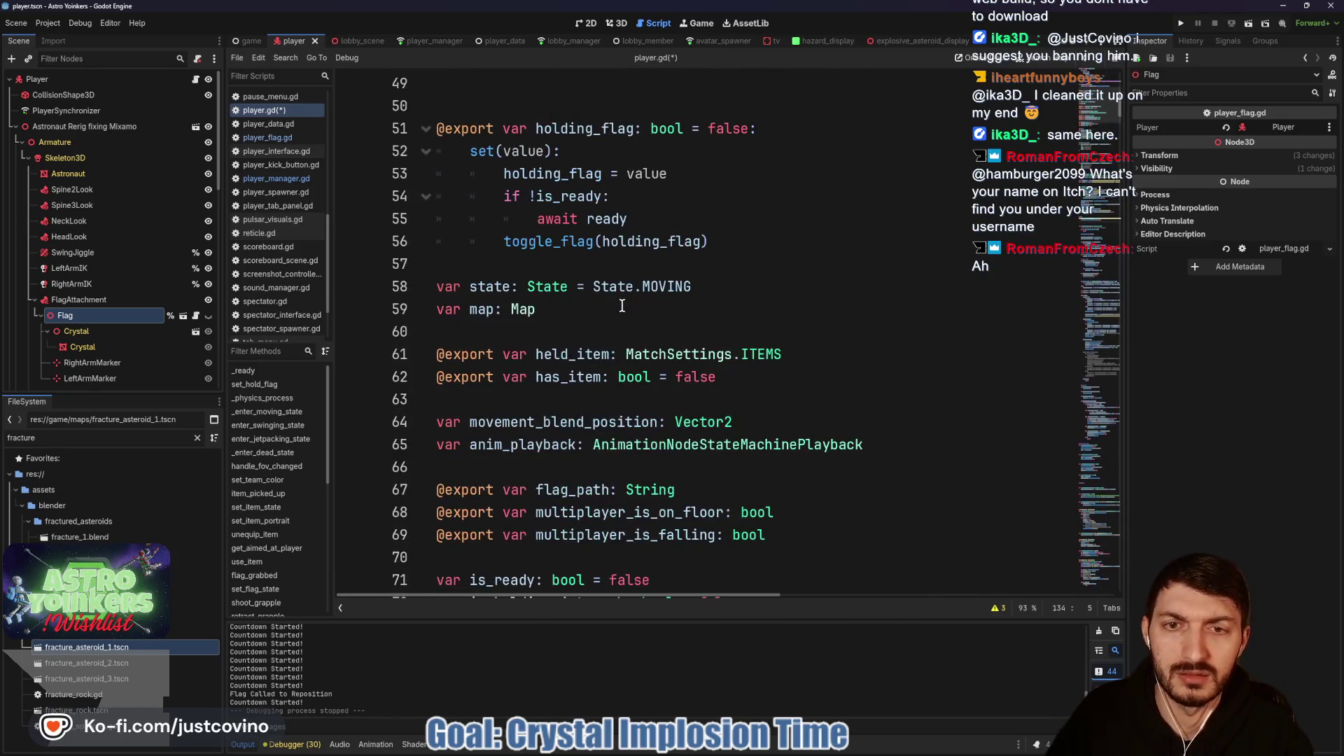
drag(646, 290, 473, 262)
key(ctrl+c)
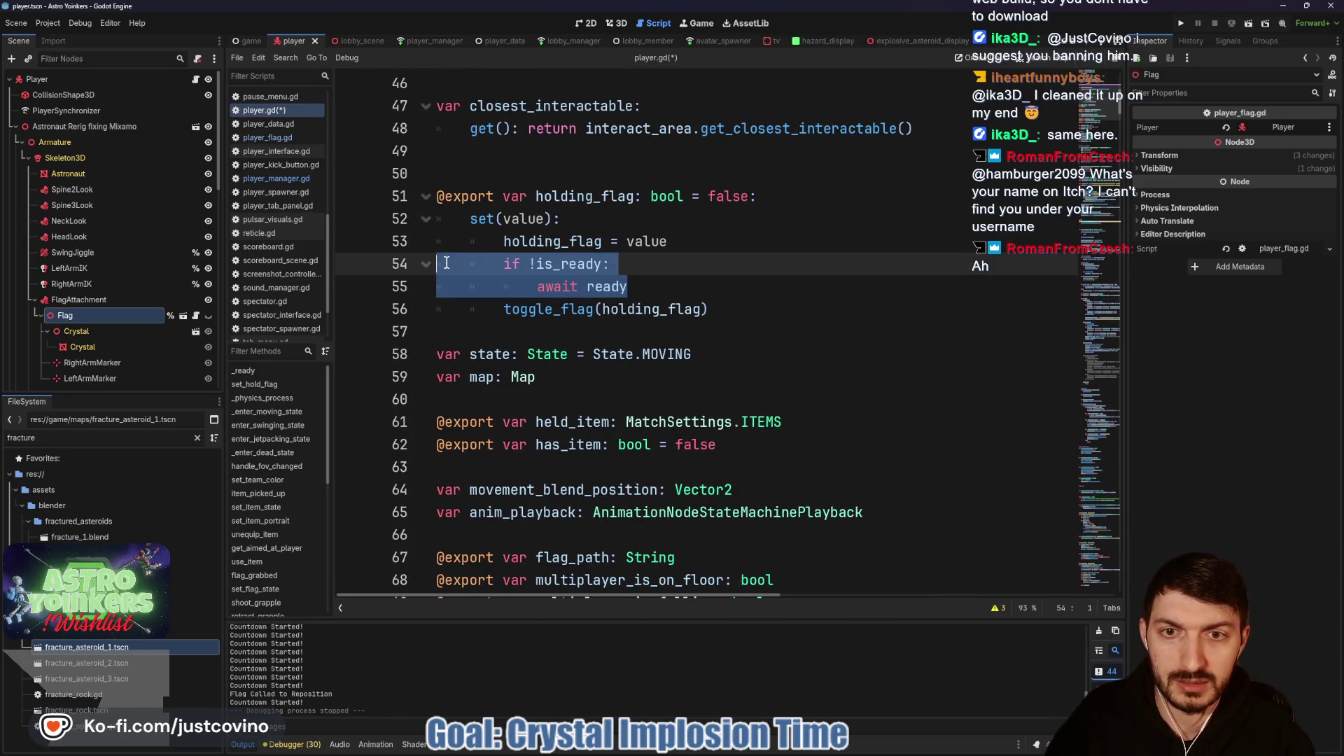
scroll(625, 291, down, 19)
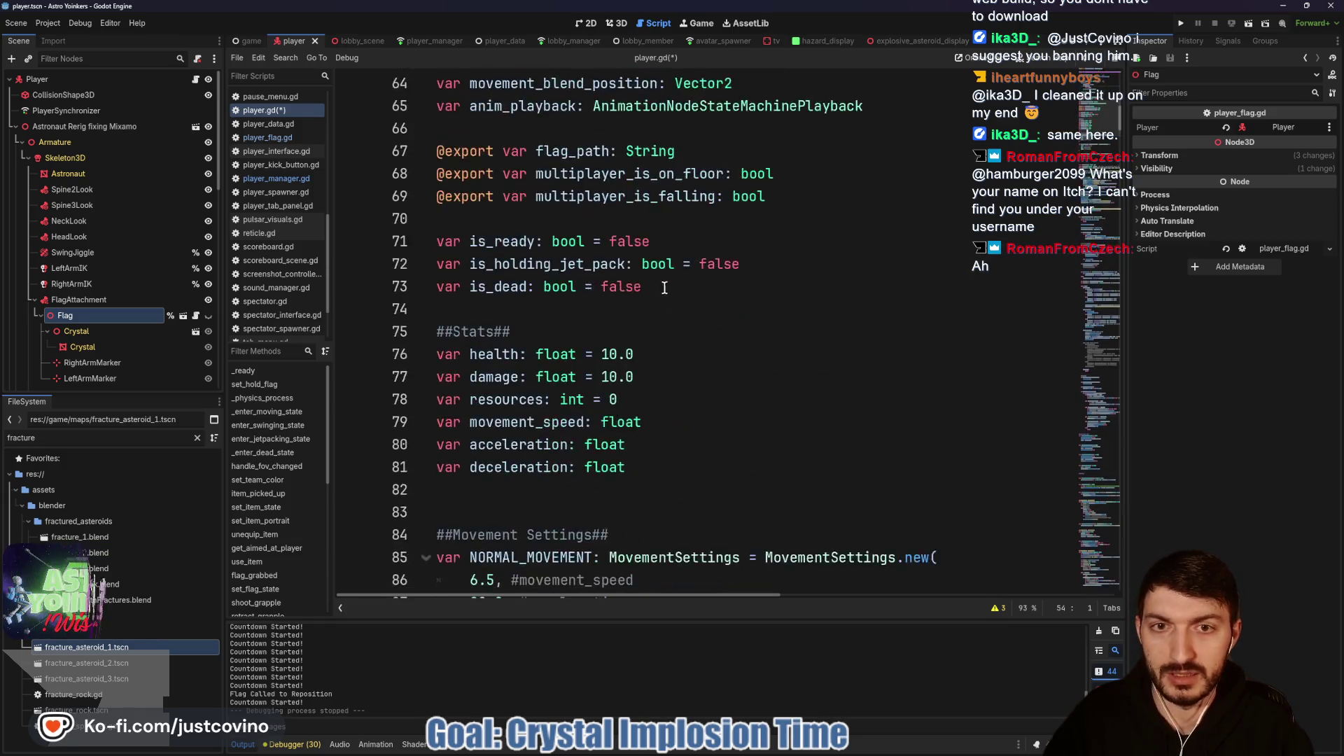
scroll(610, 348, down, 5)
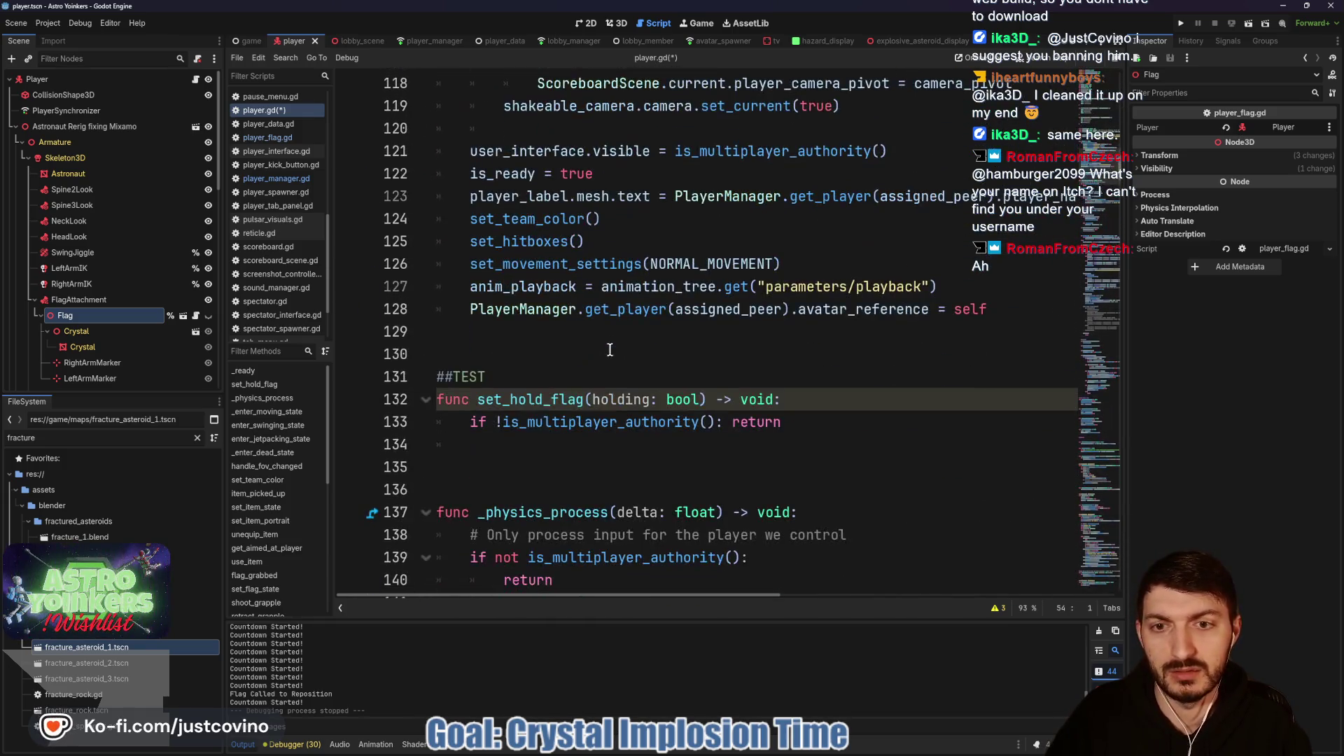
click(513, 449)
key(ctrl+v)
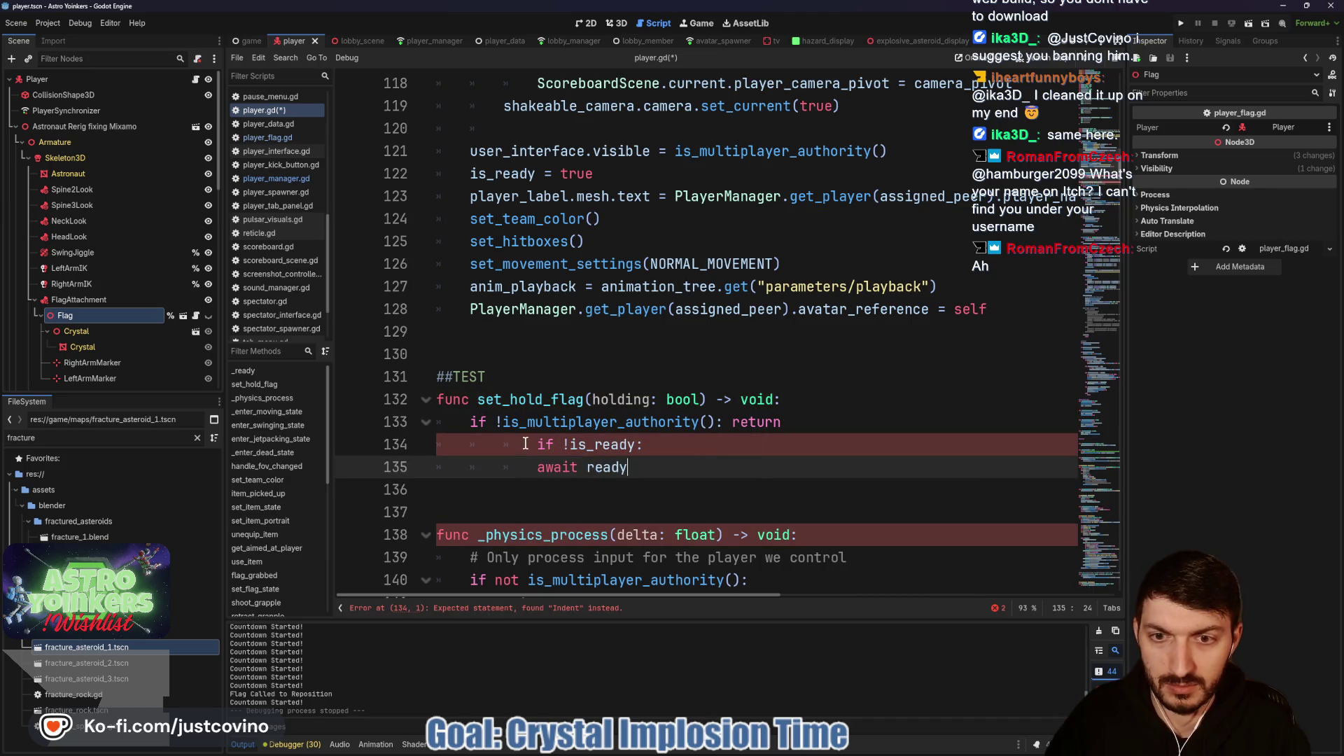
Fix the pasted lines' indentation, add a body line, and return to the authority-check line.
click(525, 444)
key(BackSpace)
key(BackSpace)
click(535, 467)
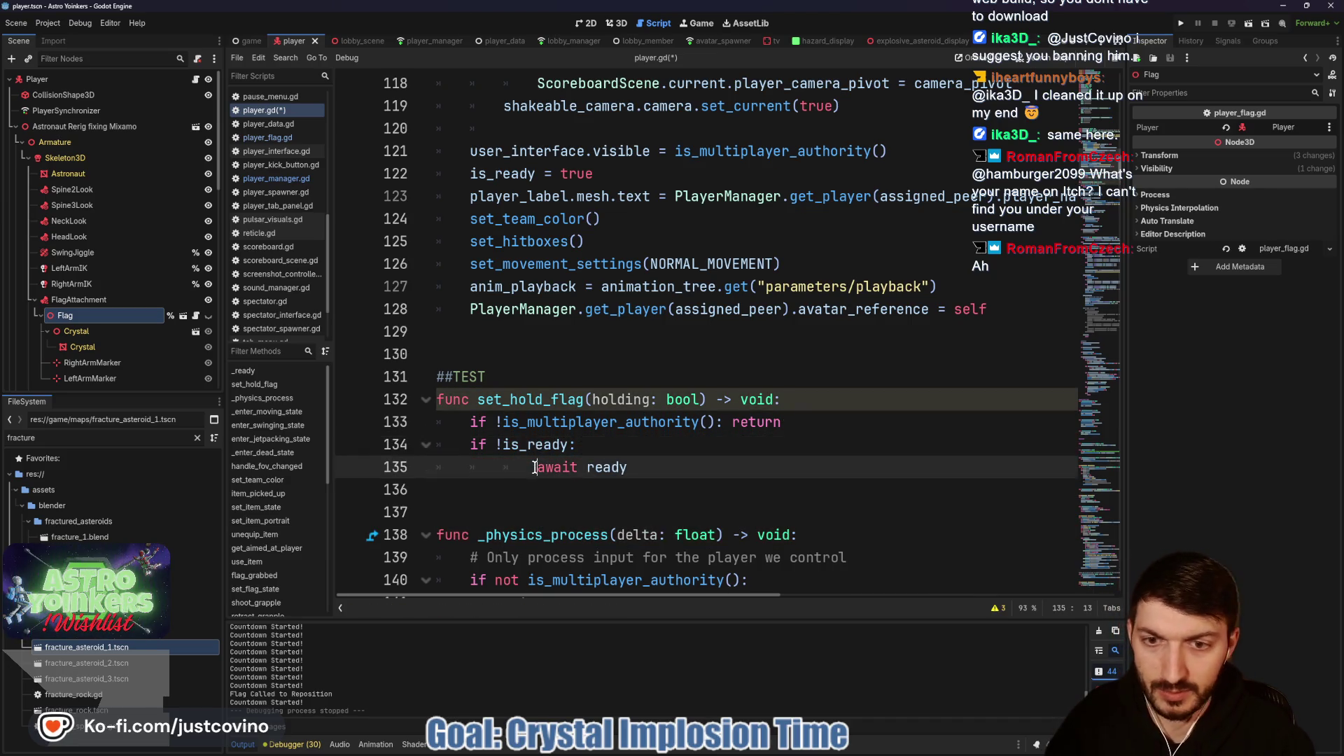
key(Return)
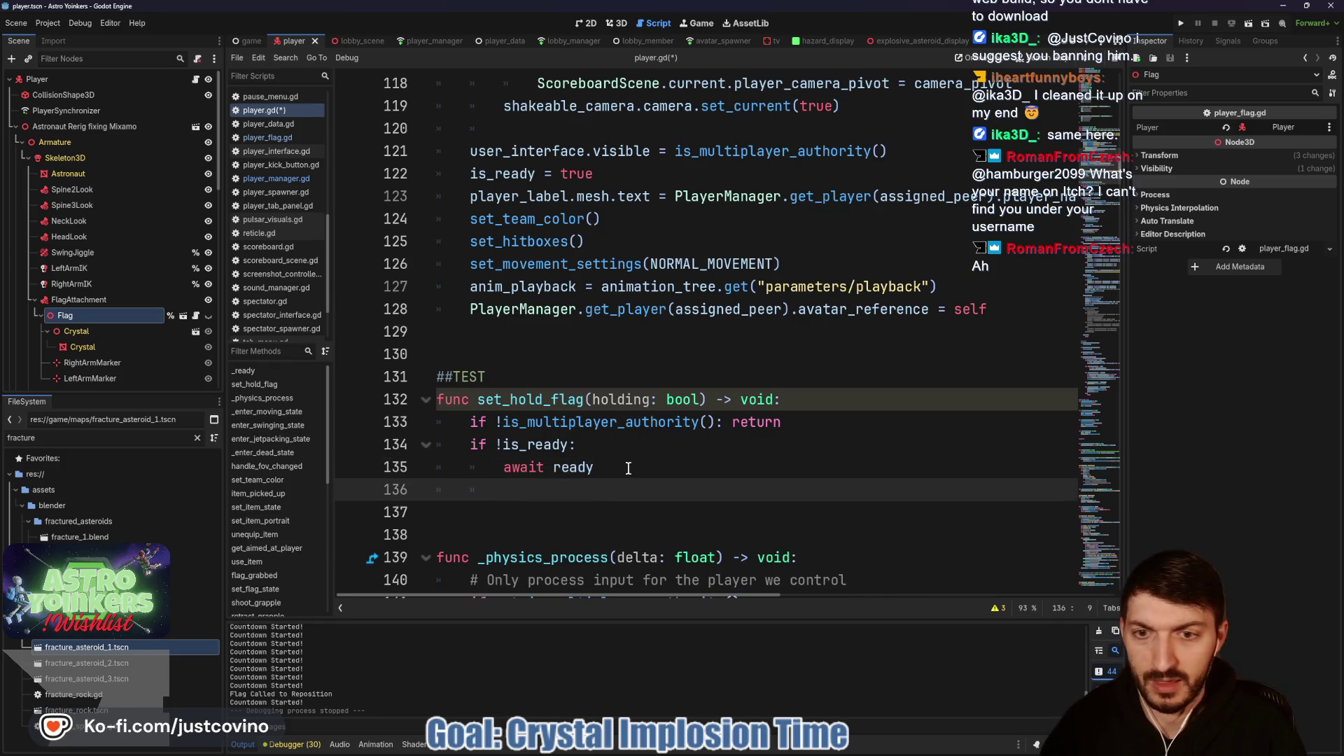
key(BackSpace)
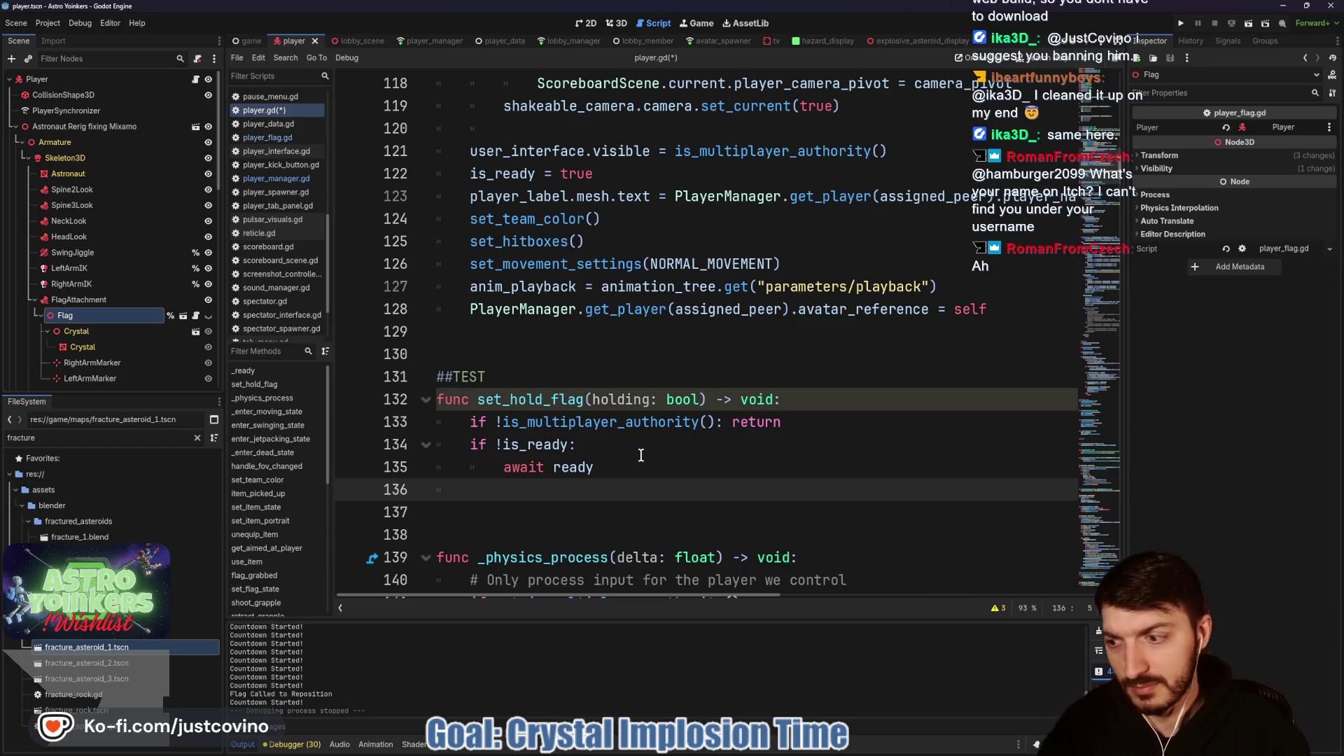
scroll(641, 455, up, 20)
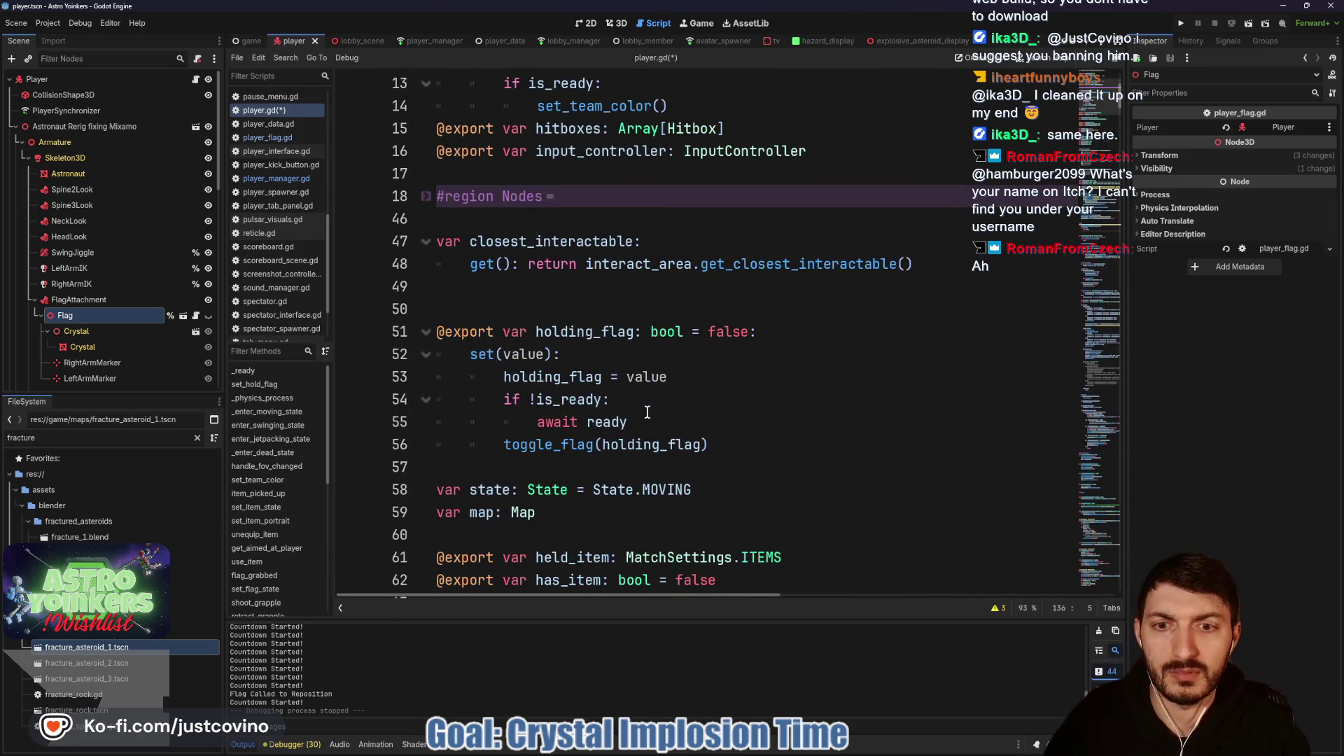
scroll(647, 412, down, 8)
scroll(647, 412, up, 8)
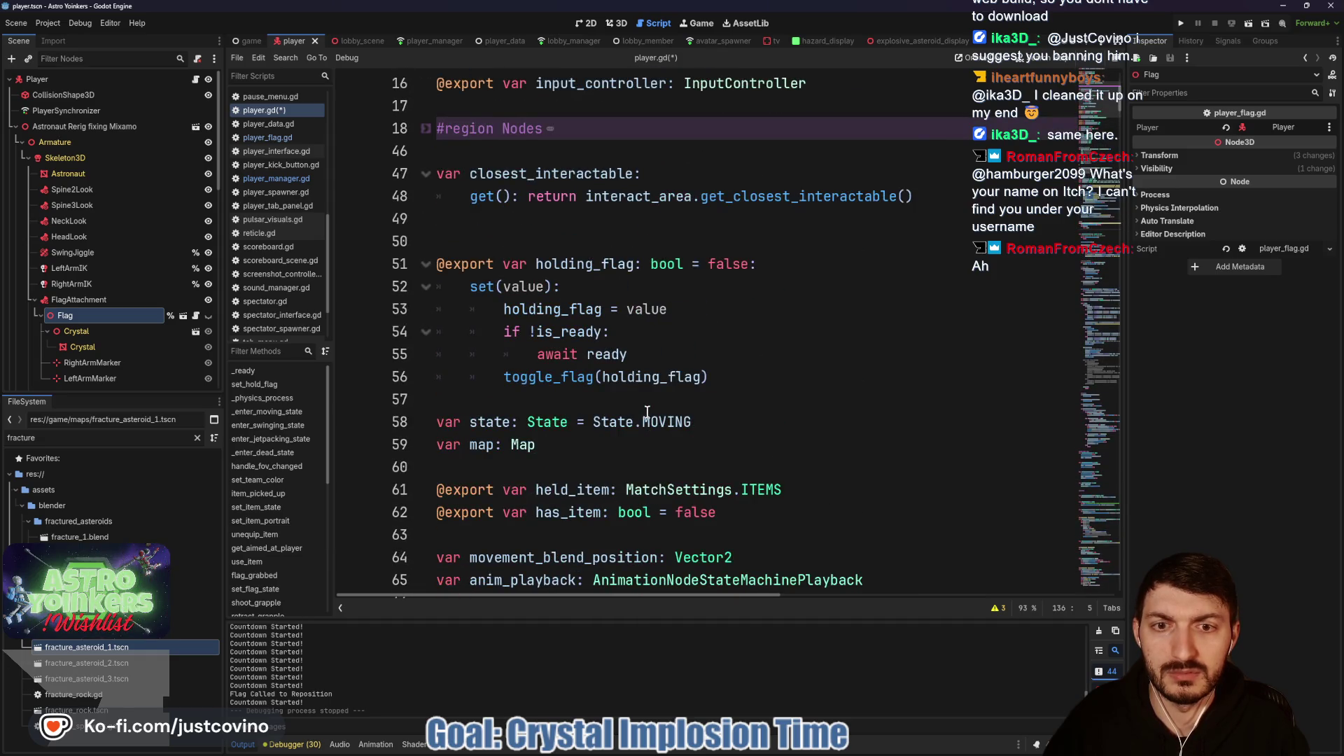
scroll(652, 392, down, 20)
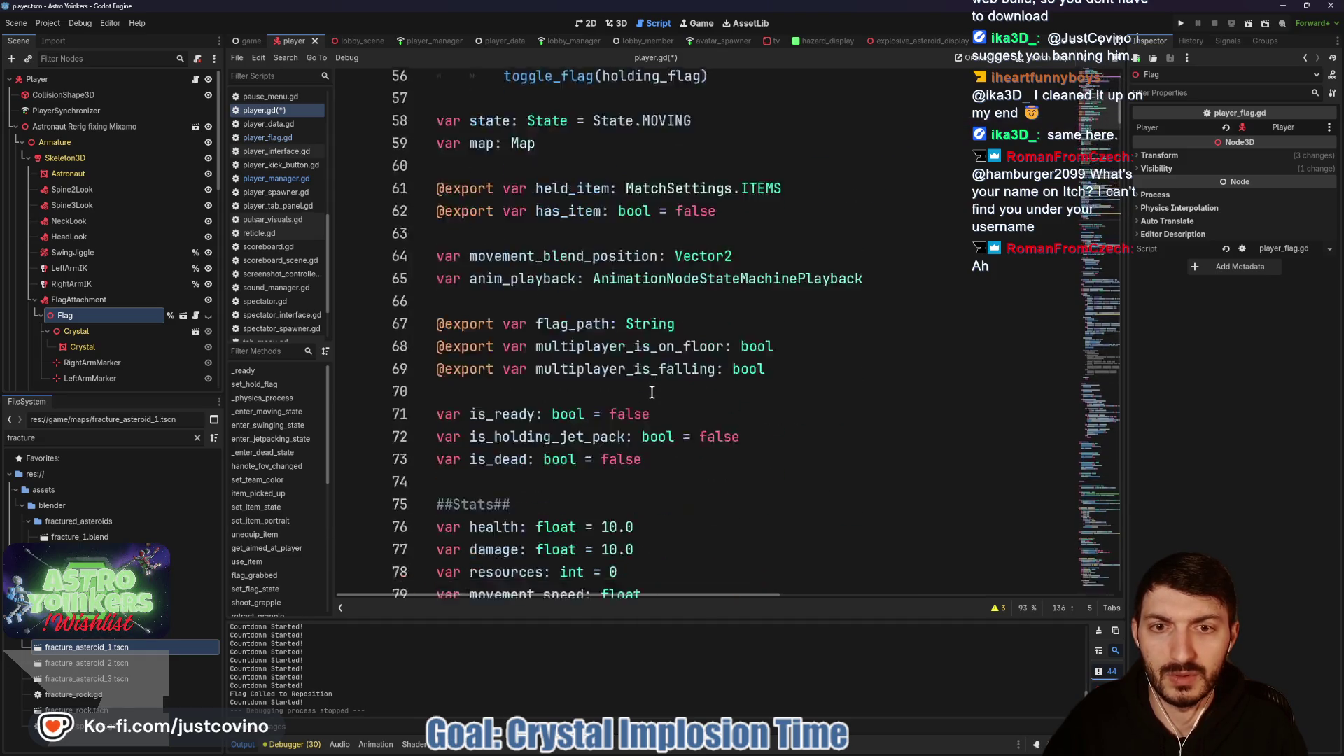
scroll(651, 392, down, 3)
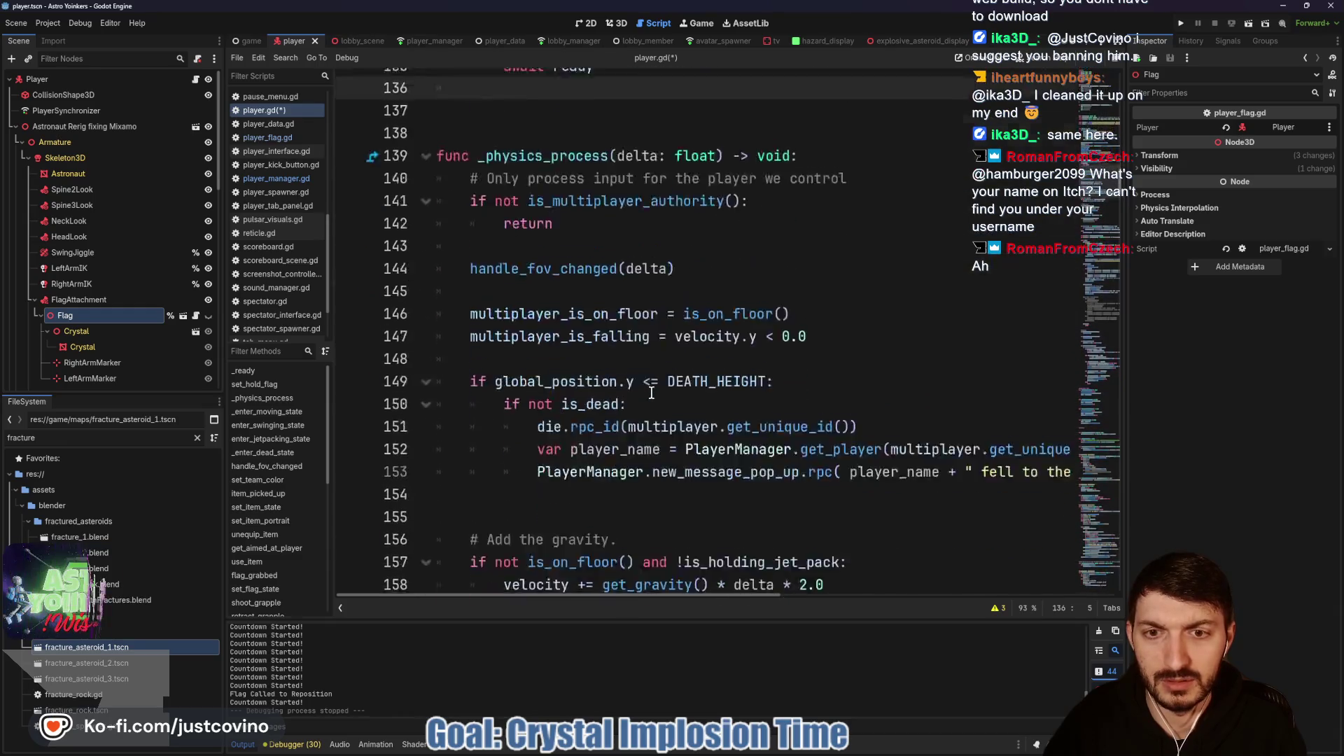
scroll(651, 393, up, 3)
click(823, 288)
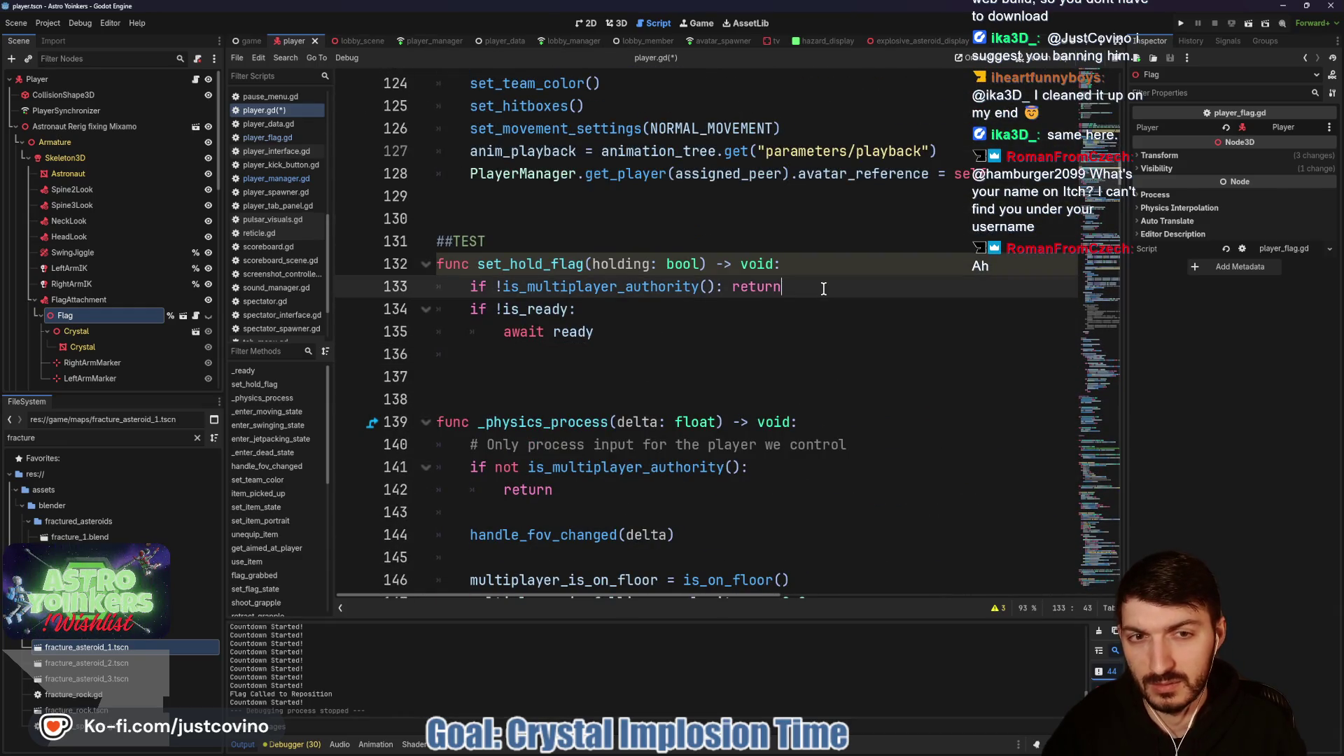
Add 'if holding_flag == holding: return' after the authority check.
key(Return)
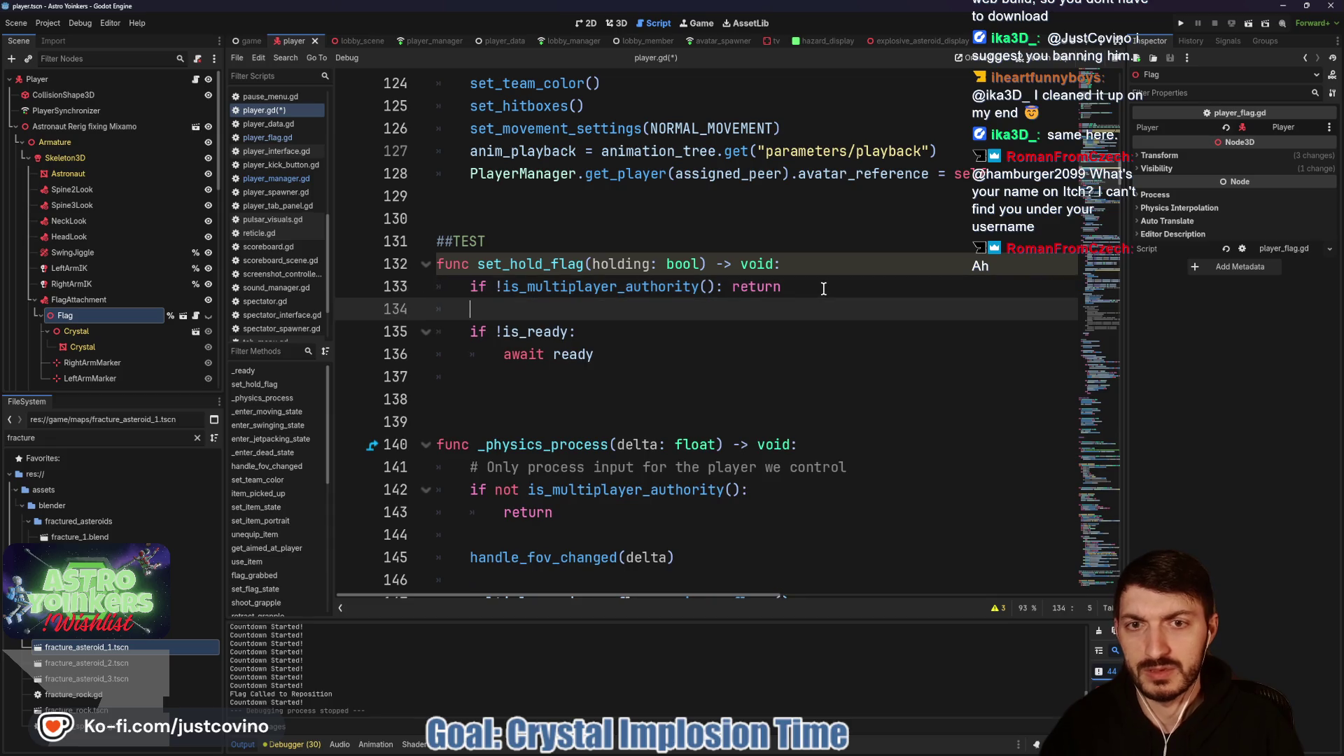
text(if holdin)
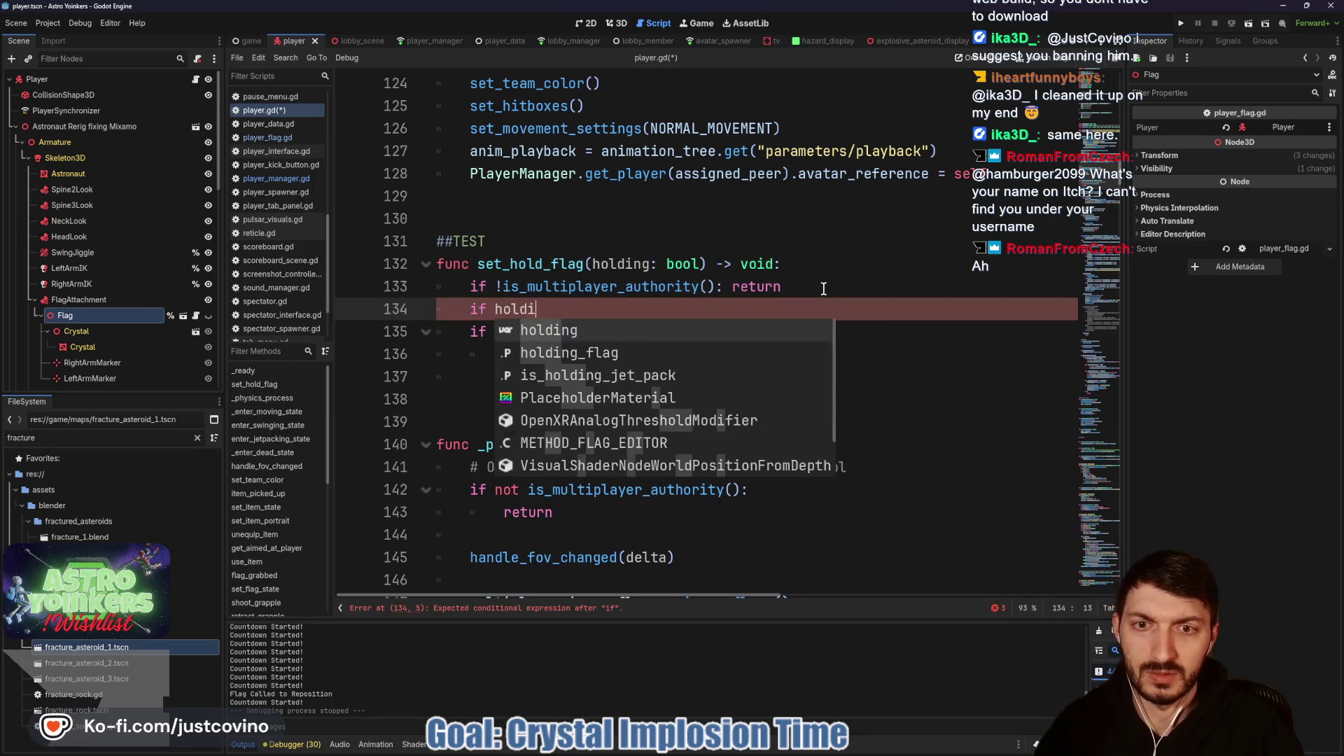
key(Down)
key(Return)
text(== holding: )
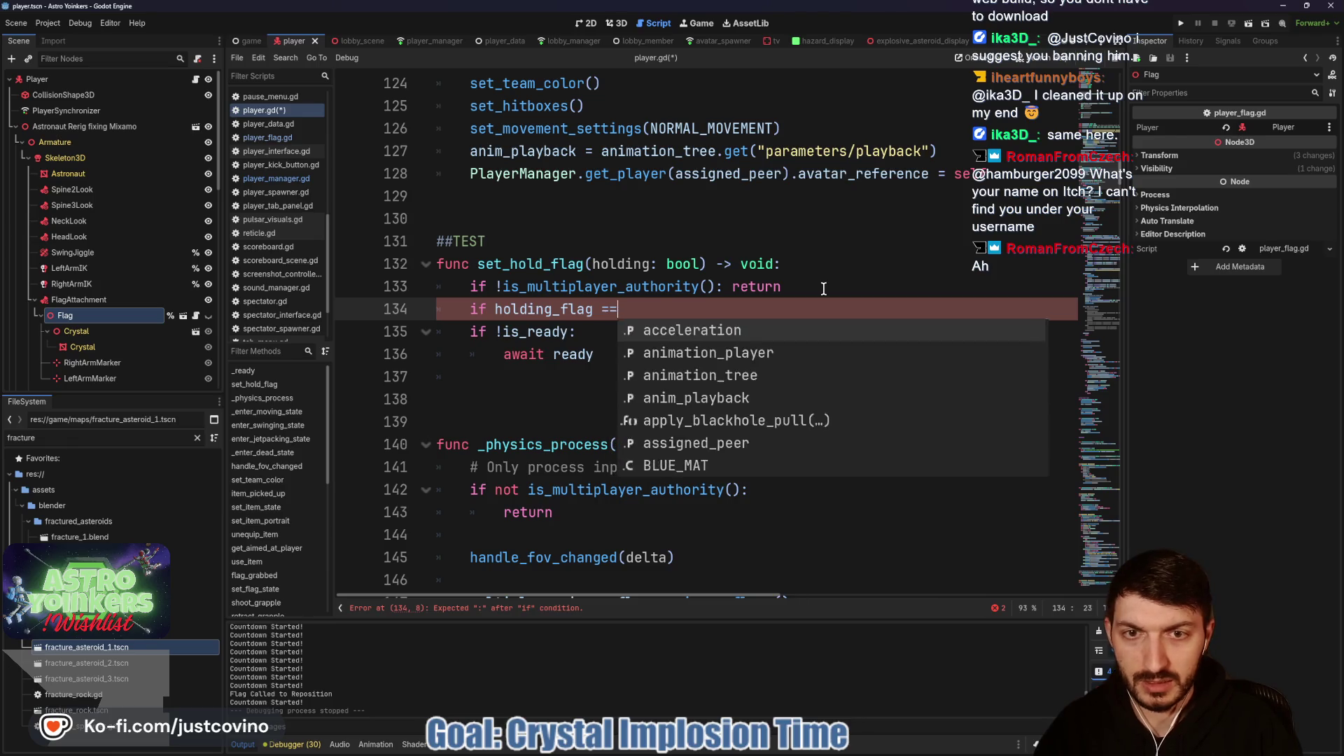
text(return)
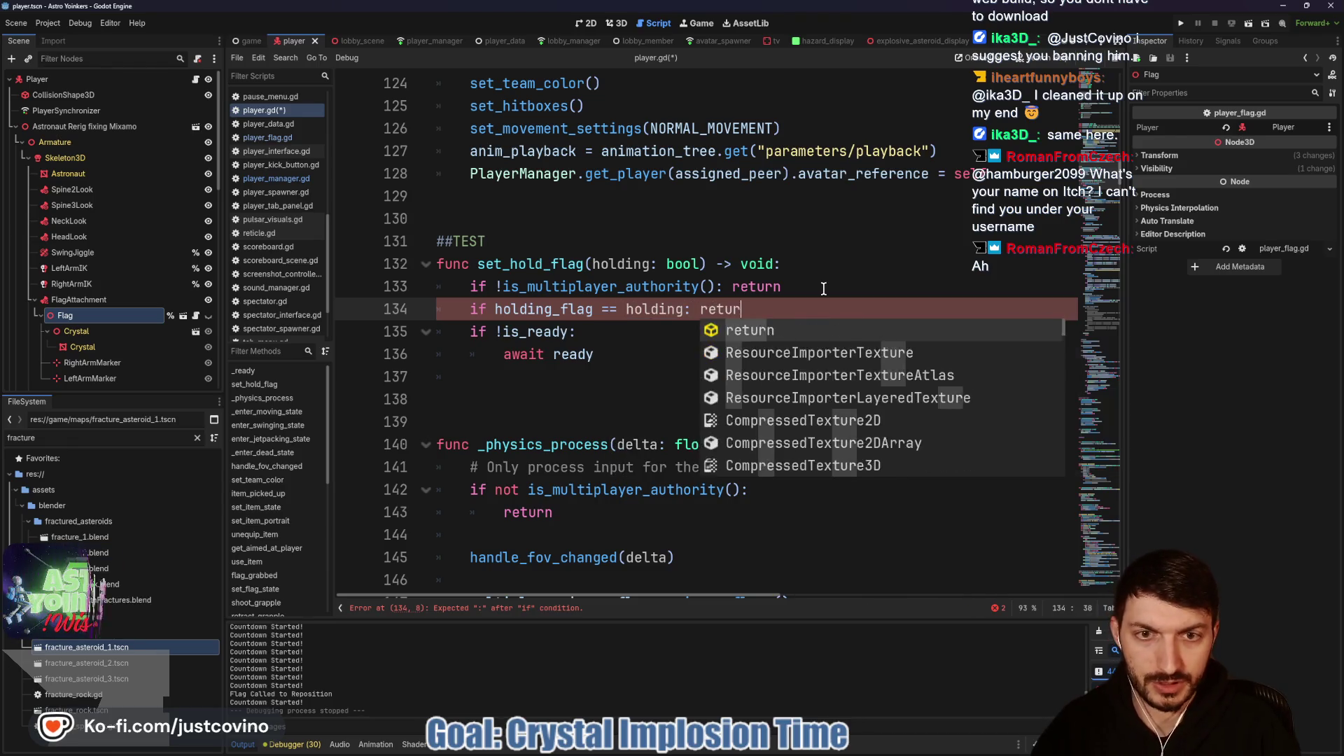
Assign holding_flag = holding on the line below await ready.
click(530, 378)
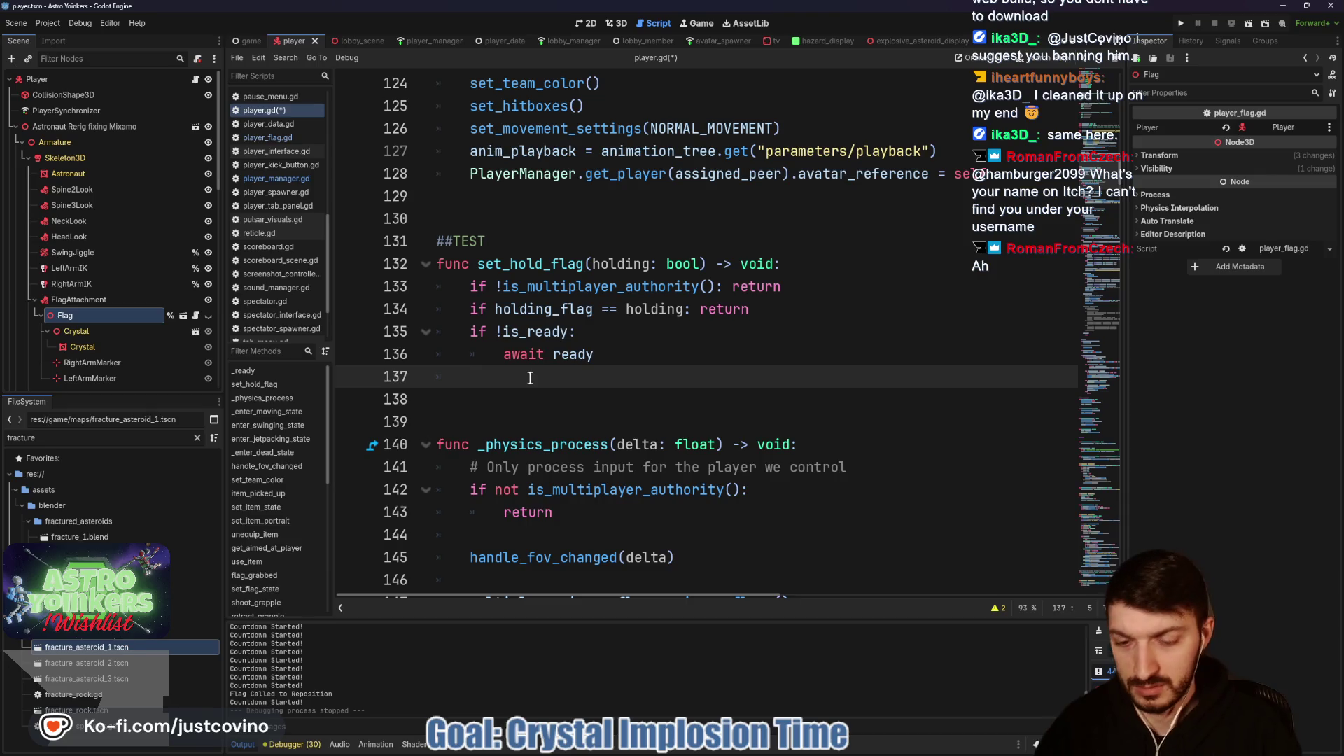
text(holdin)
key(Down)
key(Return)
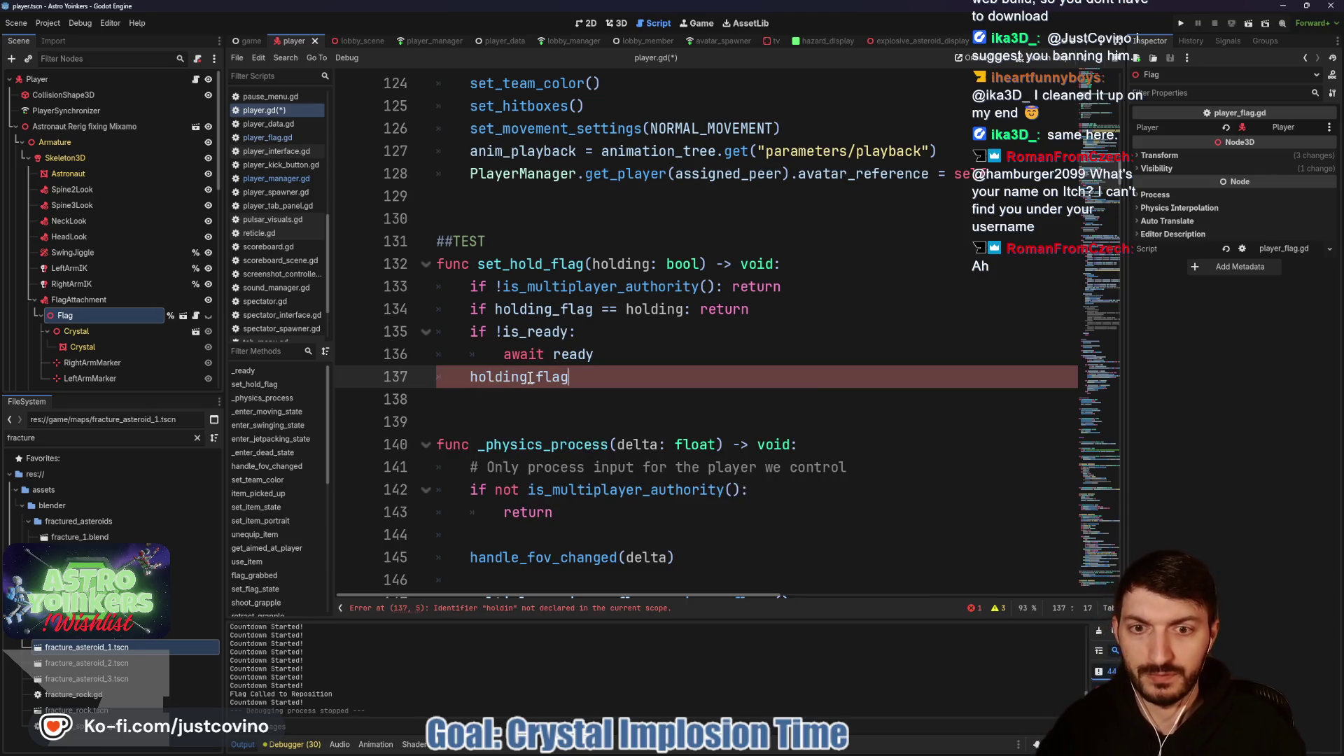
text(= holding)
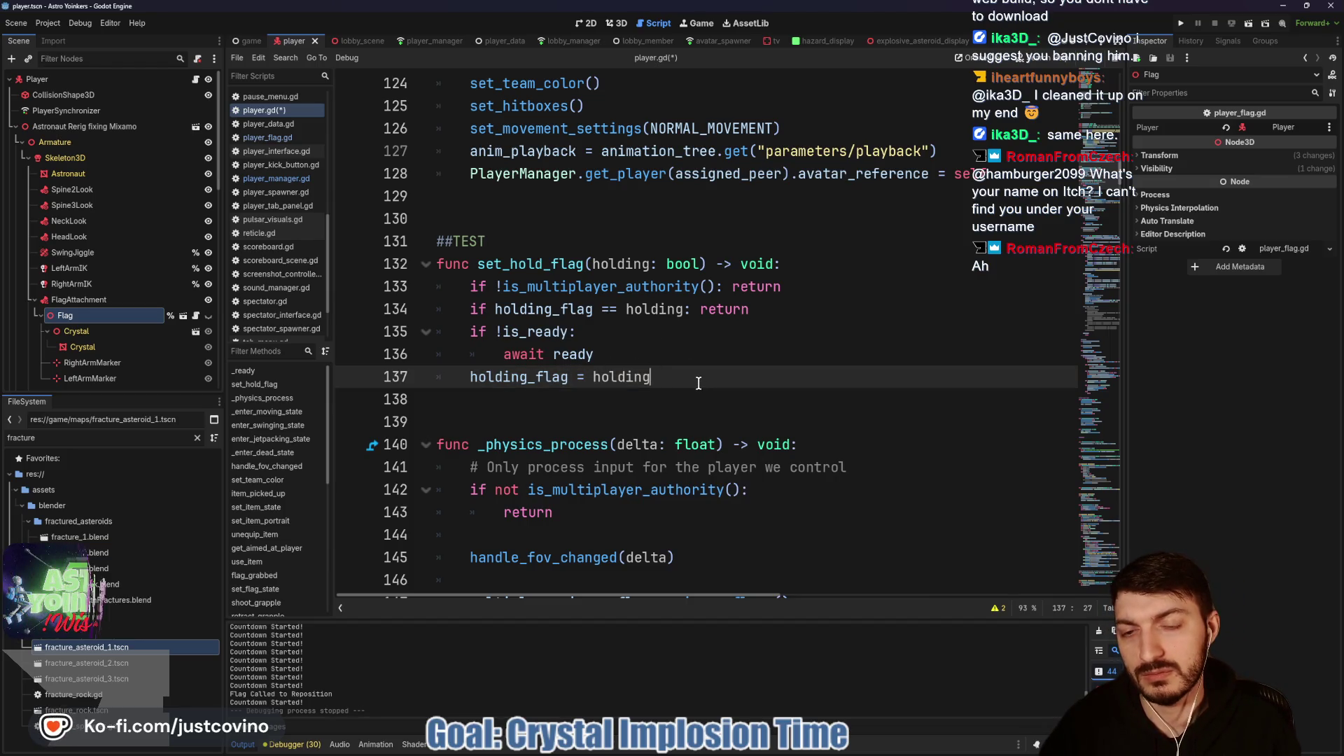
key(Return)
Call toggle_flag(holding_flag) and save player.gd.
text(ogg)
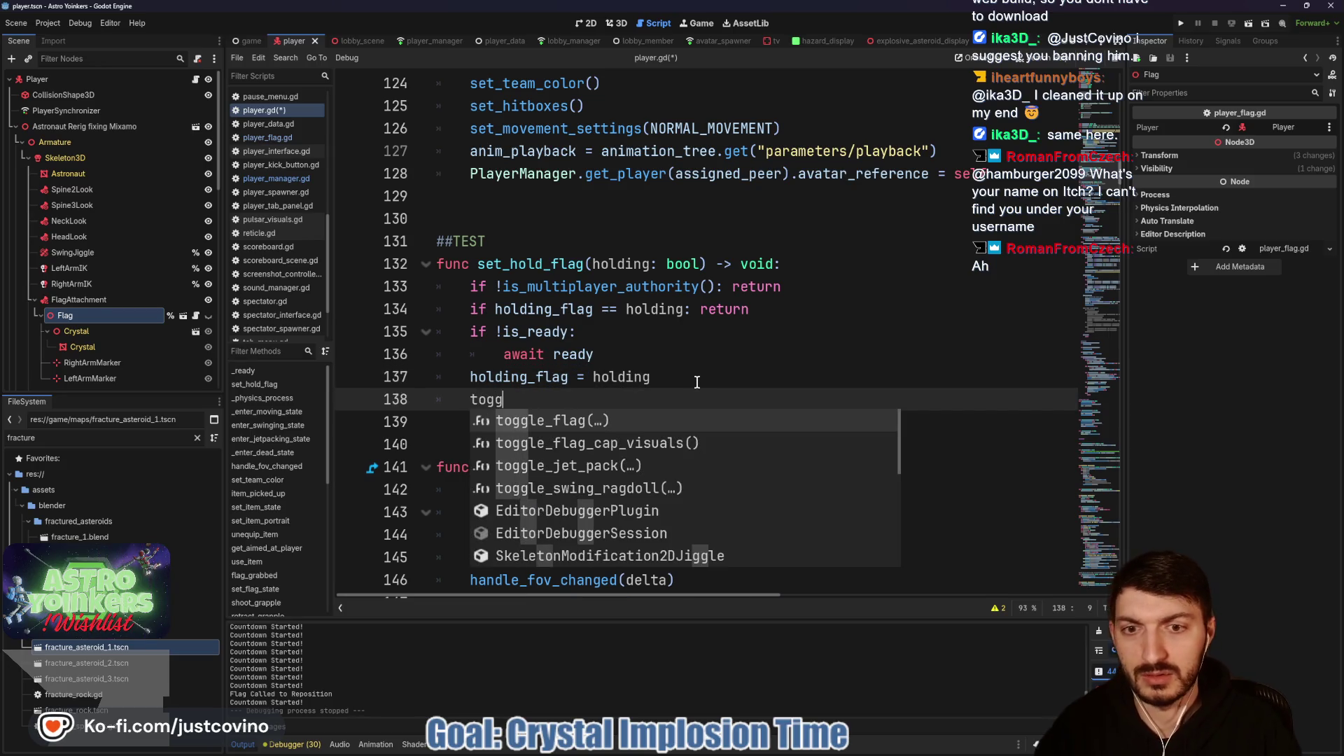
key(Return)
text(holding_)
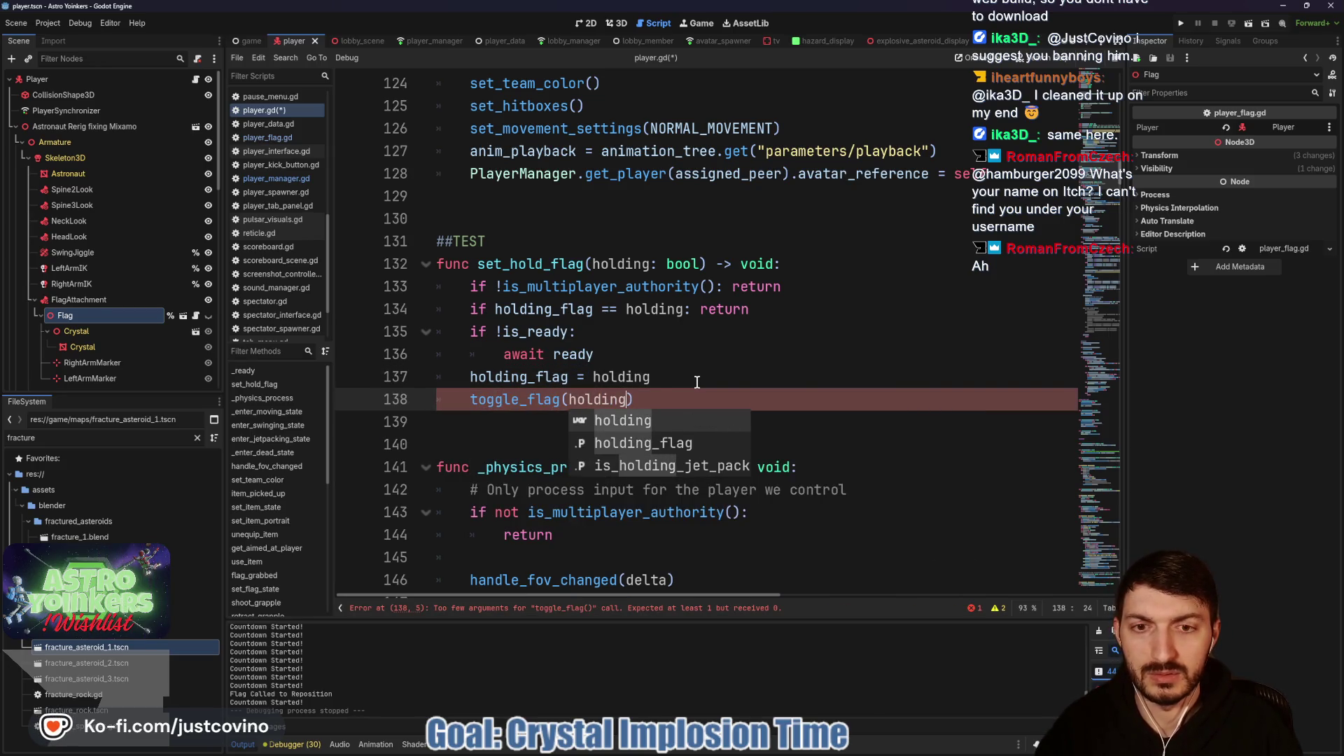
key(Return)
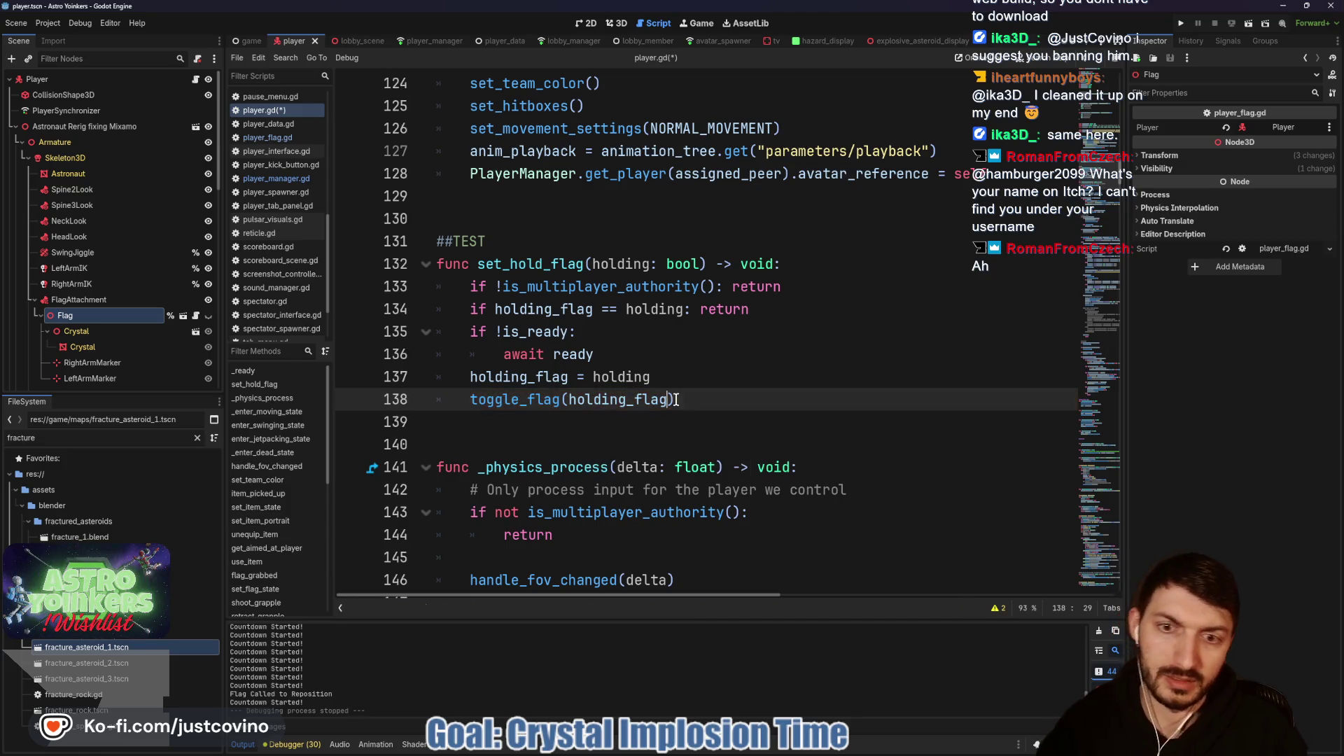
key(Right)
key(ctrl+s)
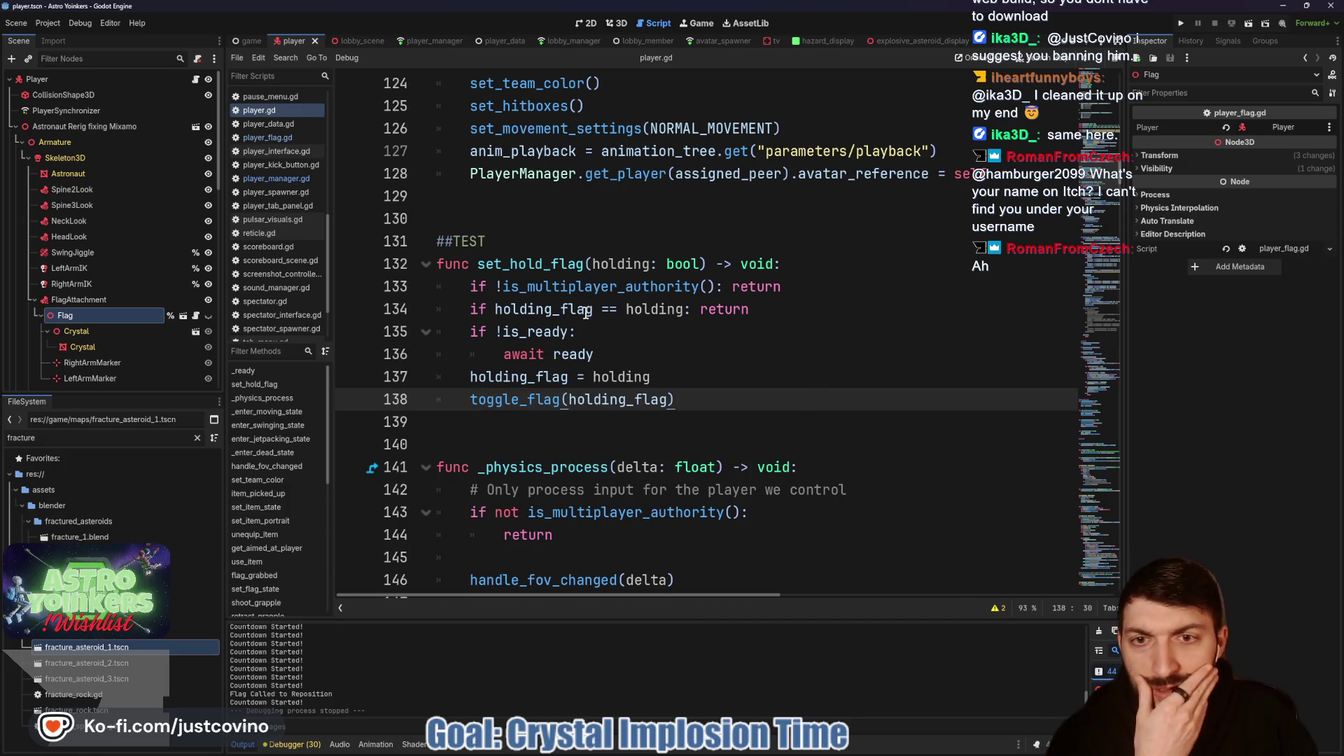
Select holding_flag's inline setter on lines 52–56 and comment it out with Ctrl+K.
scroll(594, 345, up, 20)
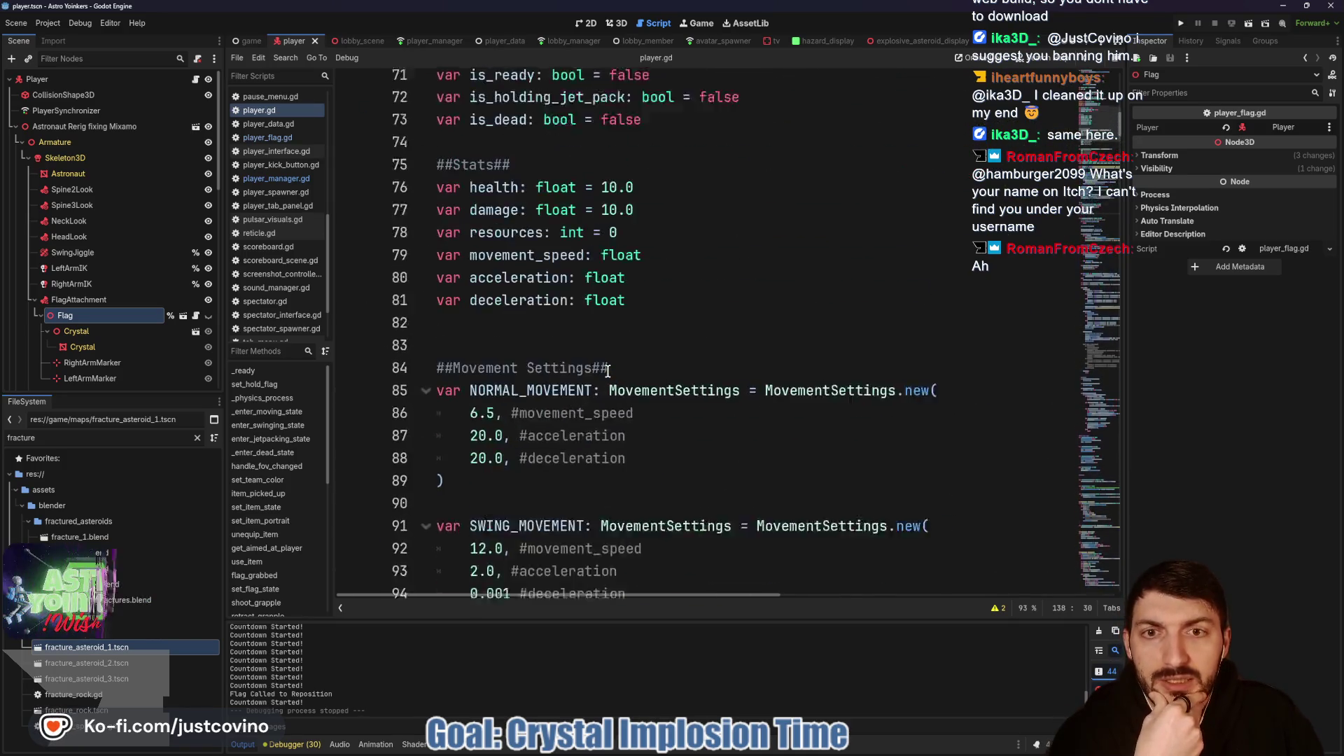
scroll(609, 371, up, 10)
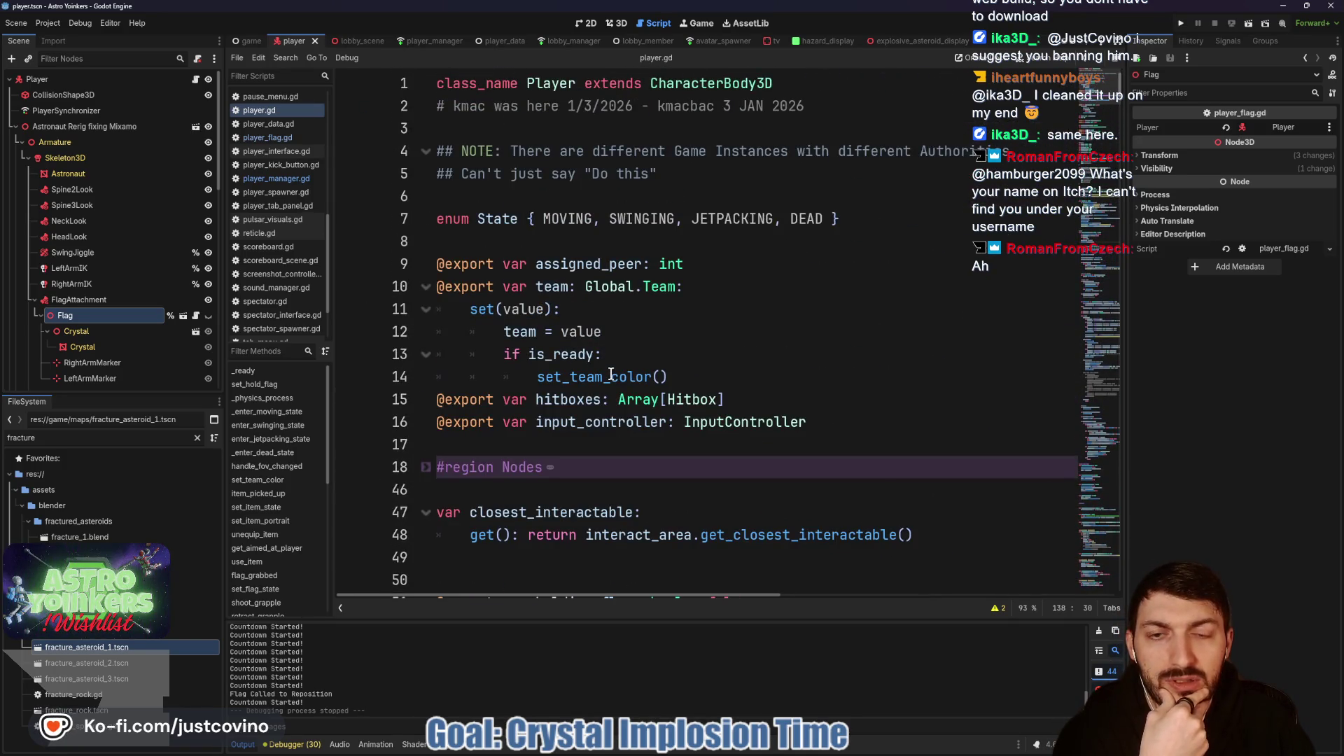
scroll(682, 388, down, 5)
drag(747, 375, 415, 289)
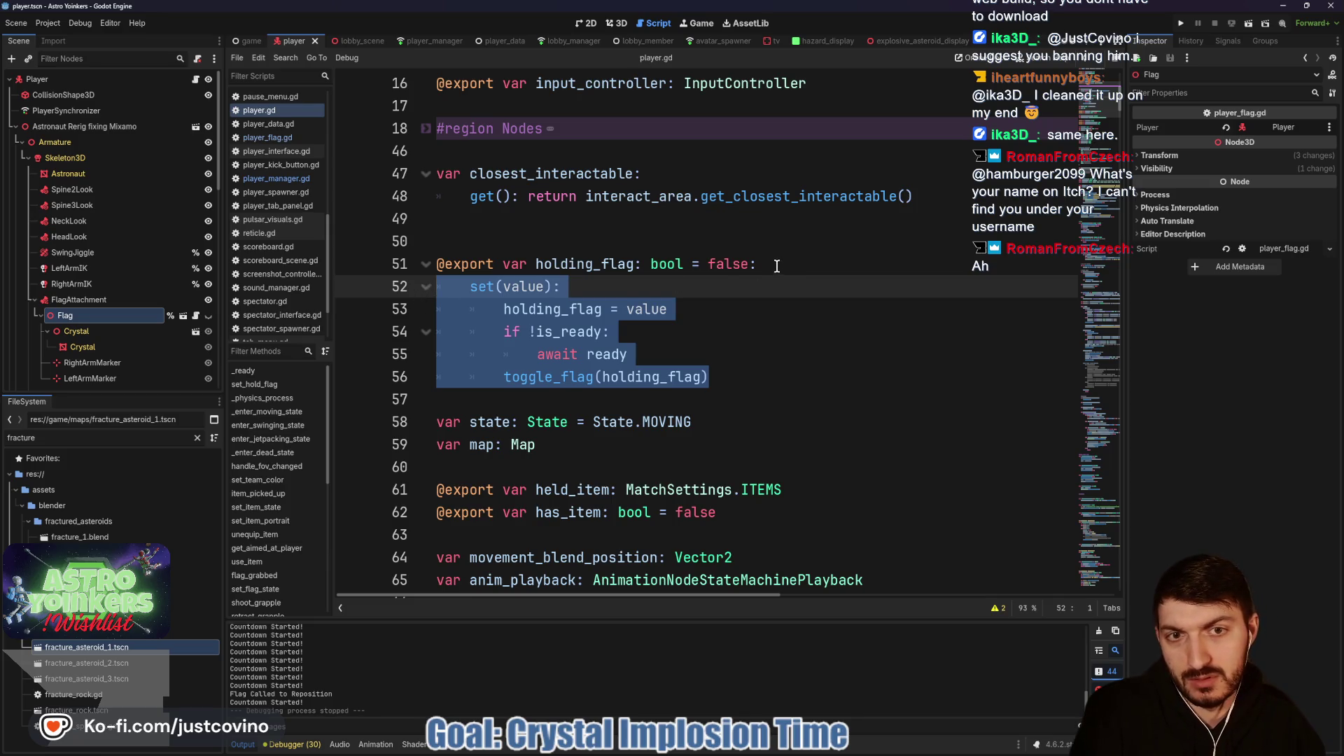
key(ctrl+k)
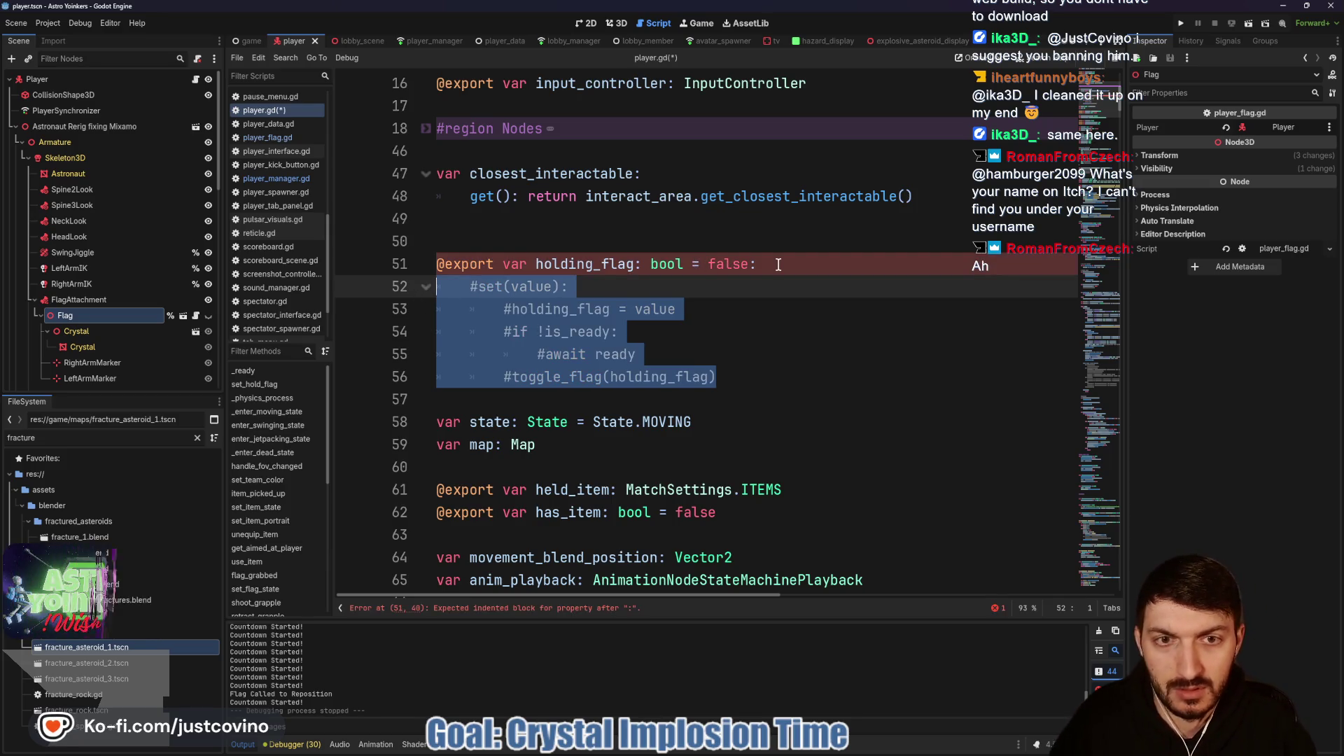
Change the holding_flag declaration to ': set = set_hold_flag', save, and run the project.
click(778, 264)
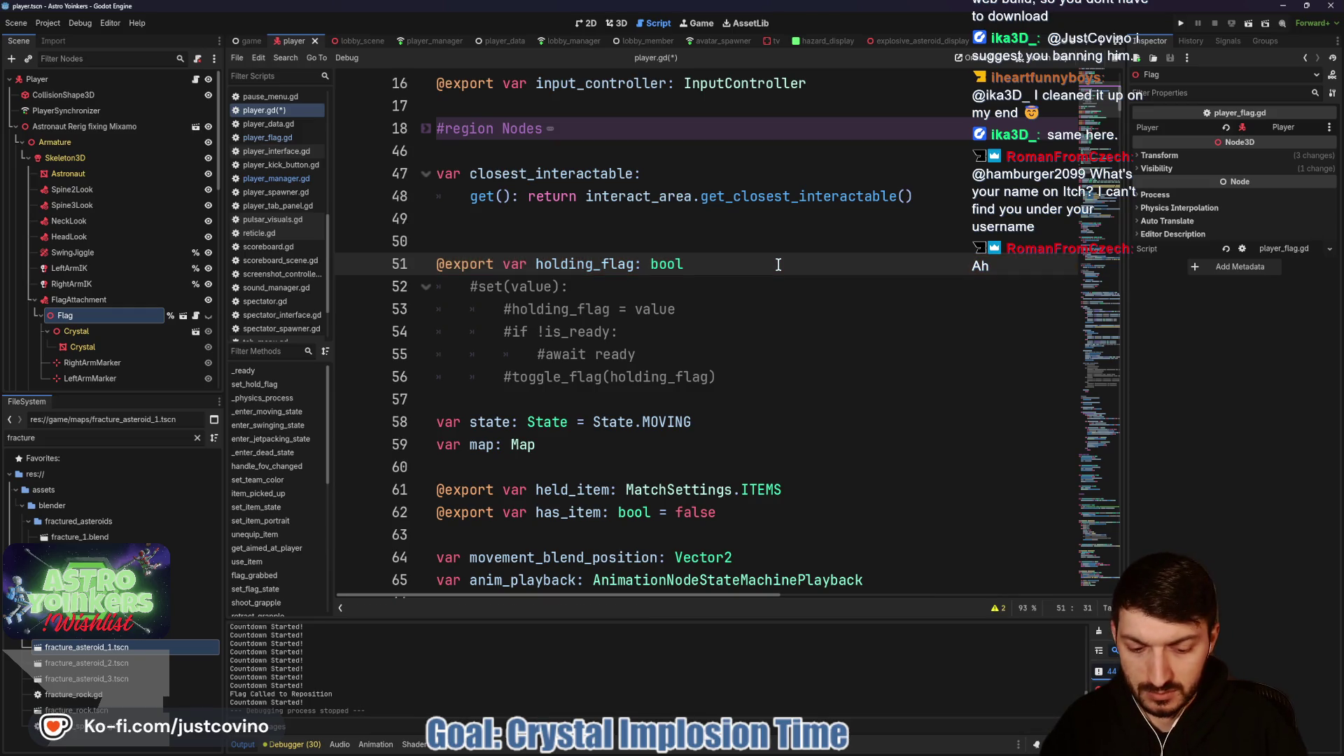
text(: set)
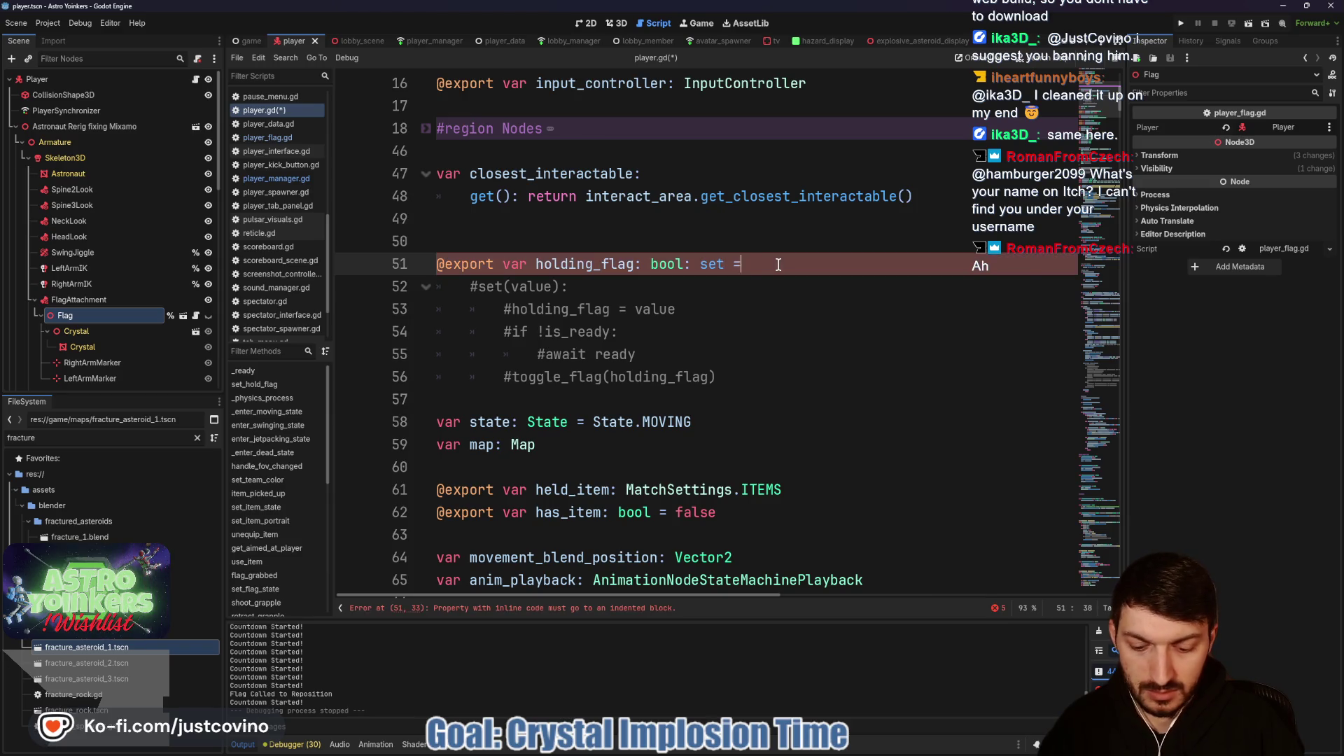
text( = hold)
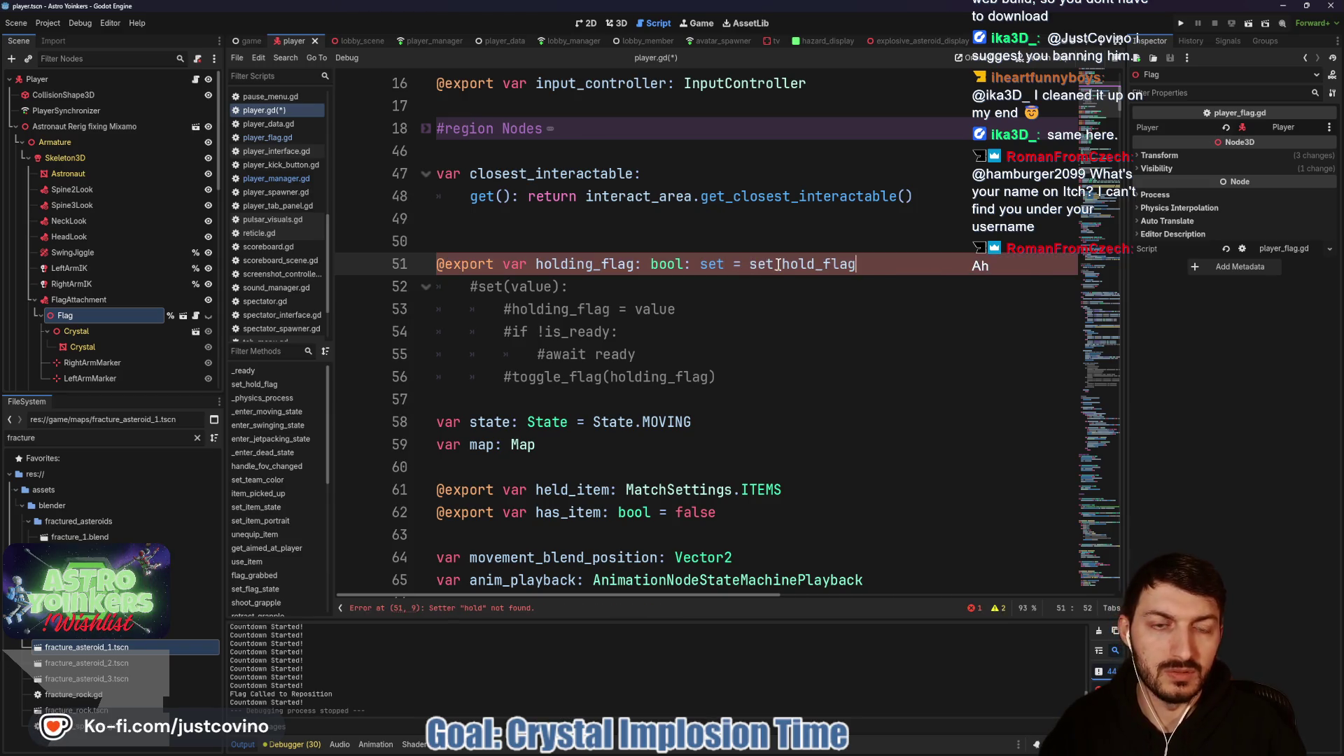
click(803, 310)
key(ctrl+s)
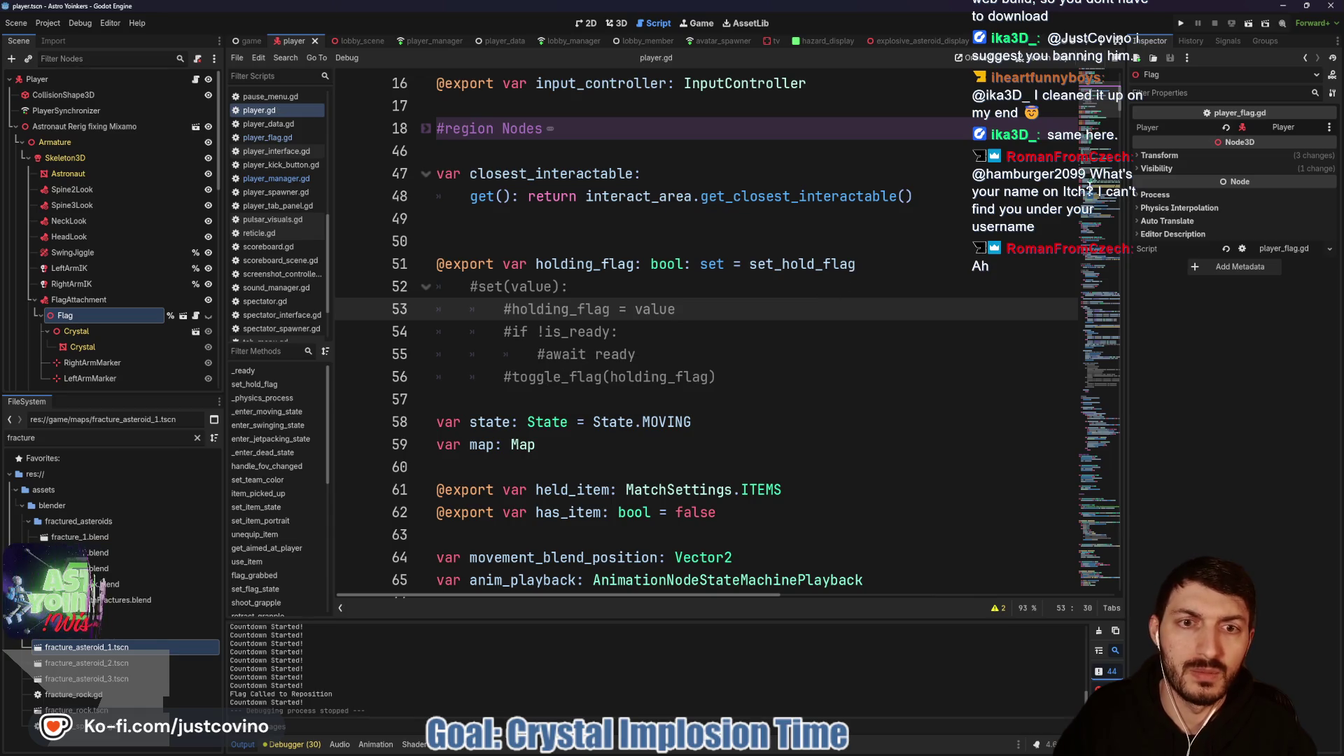
click(1181, 23)
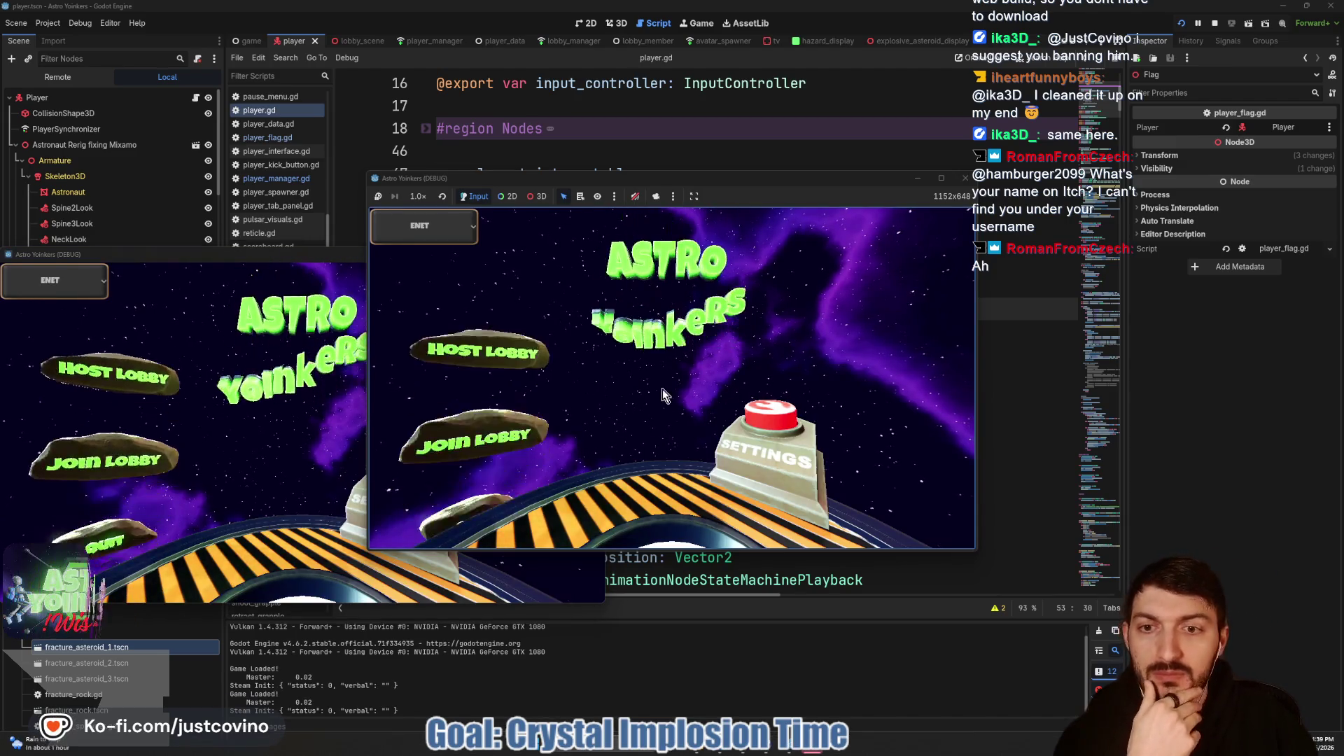
Arrange both game windows side by side, host a lobby on the left, join it on the right.
mouse_move(288, 257)
mouse_down()
mouse_move(842, 270)
mouse_move(942, 242)
mouse_up()
drag(805, 182, 502, 207)
click(156, 335)
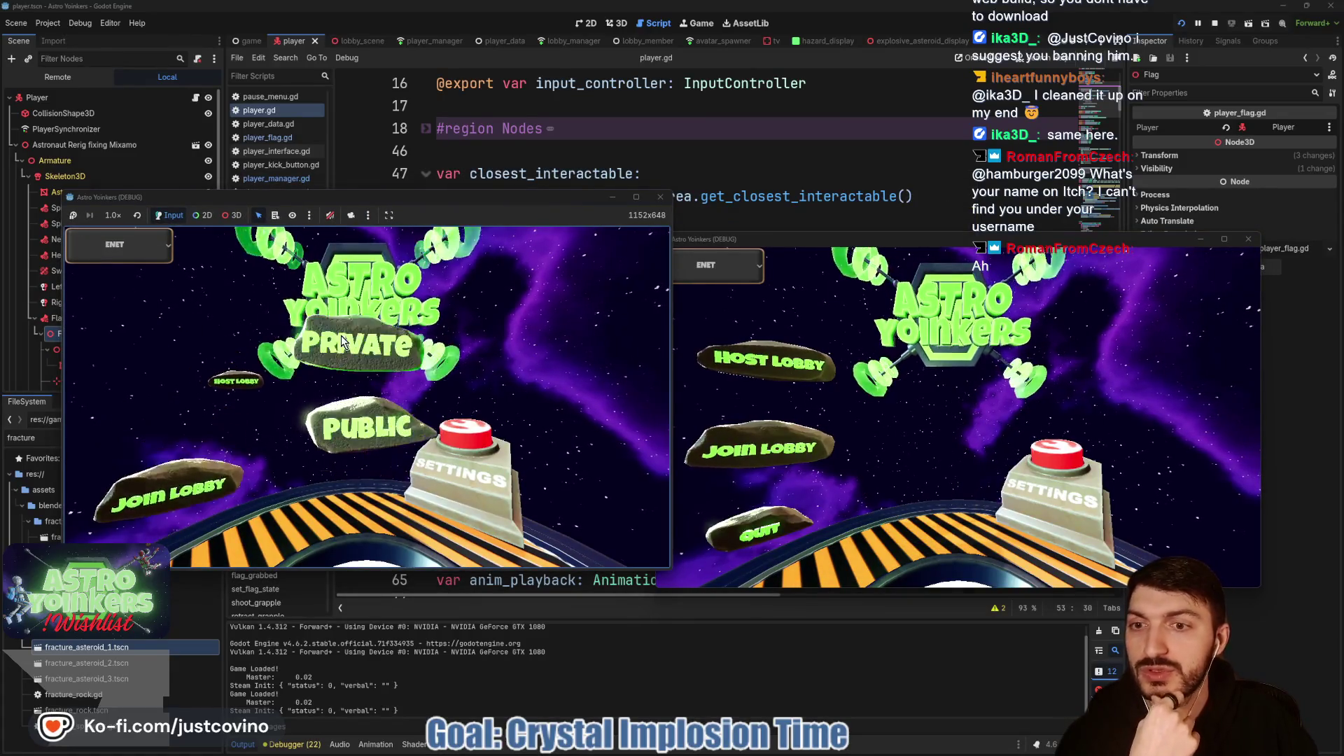
click(342, 339)
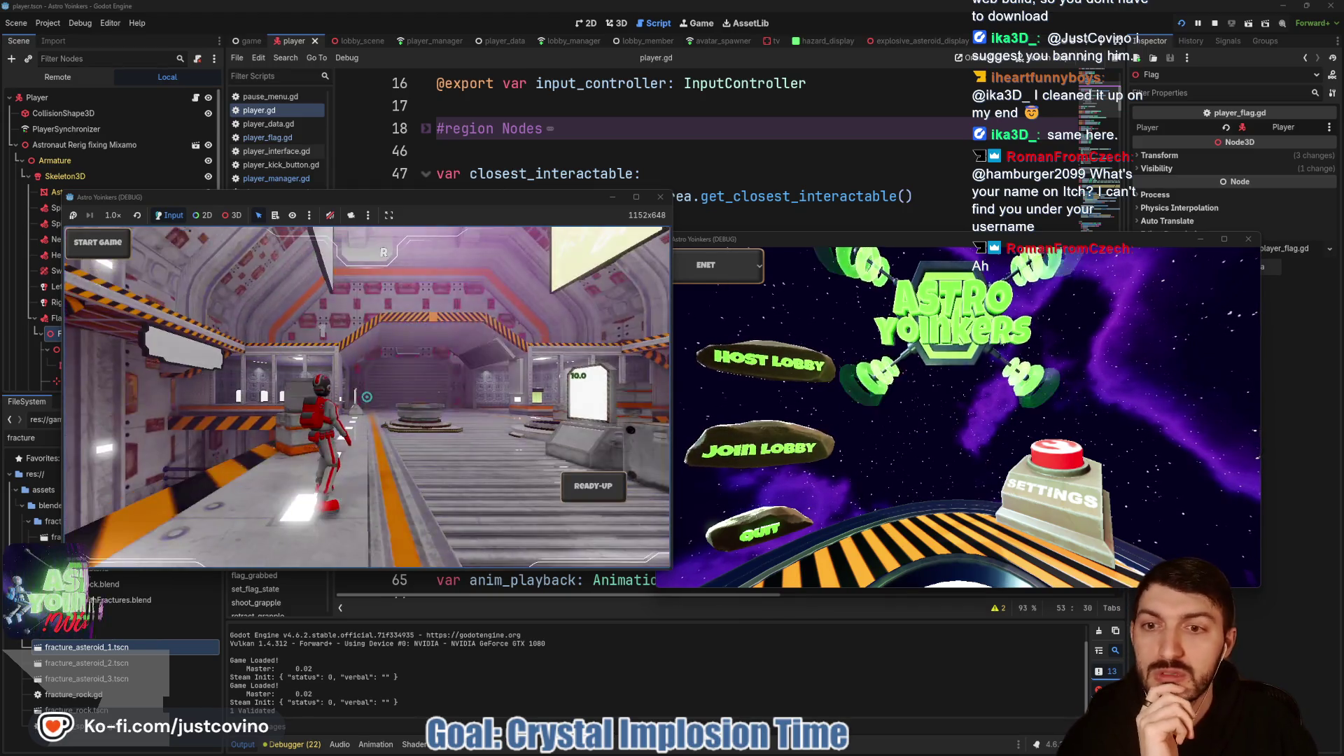
click(770, 444)
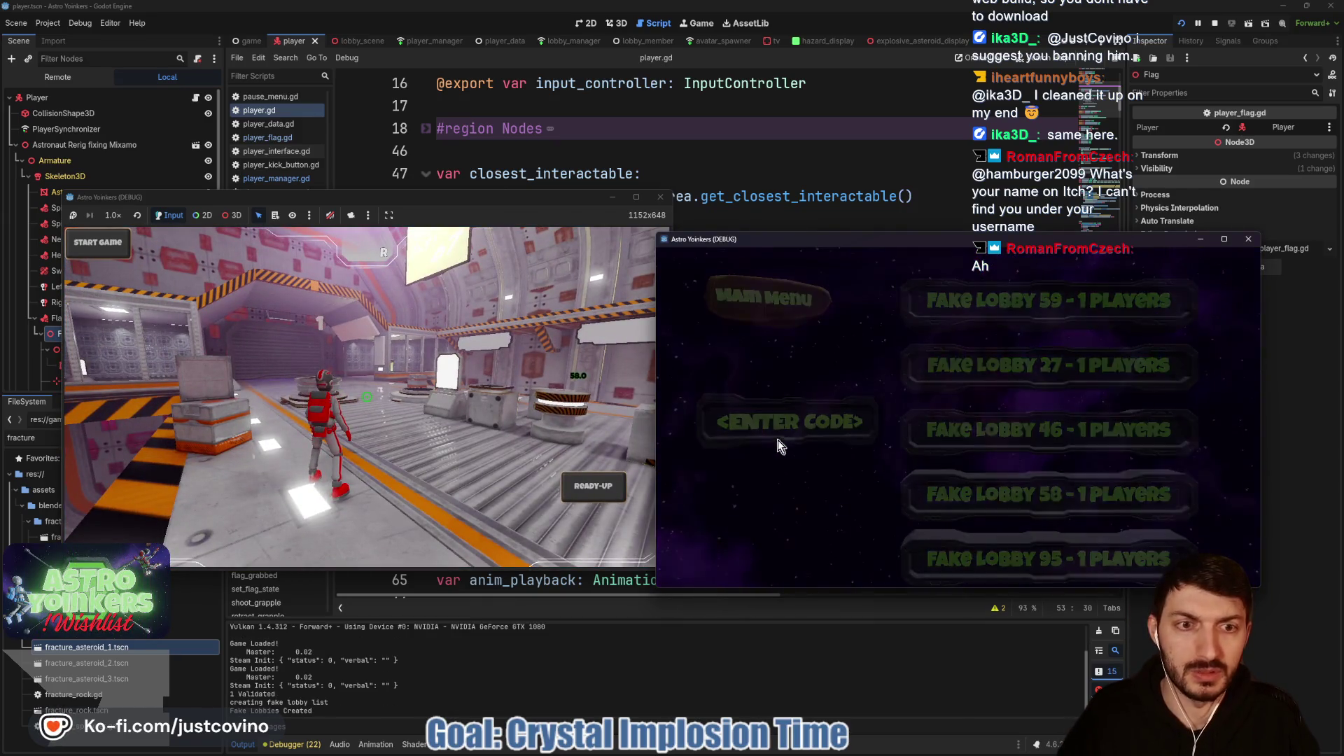
click(976, 311)
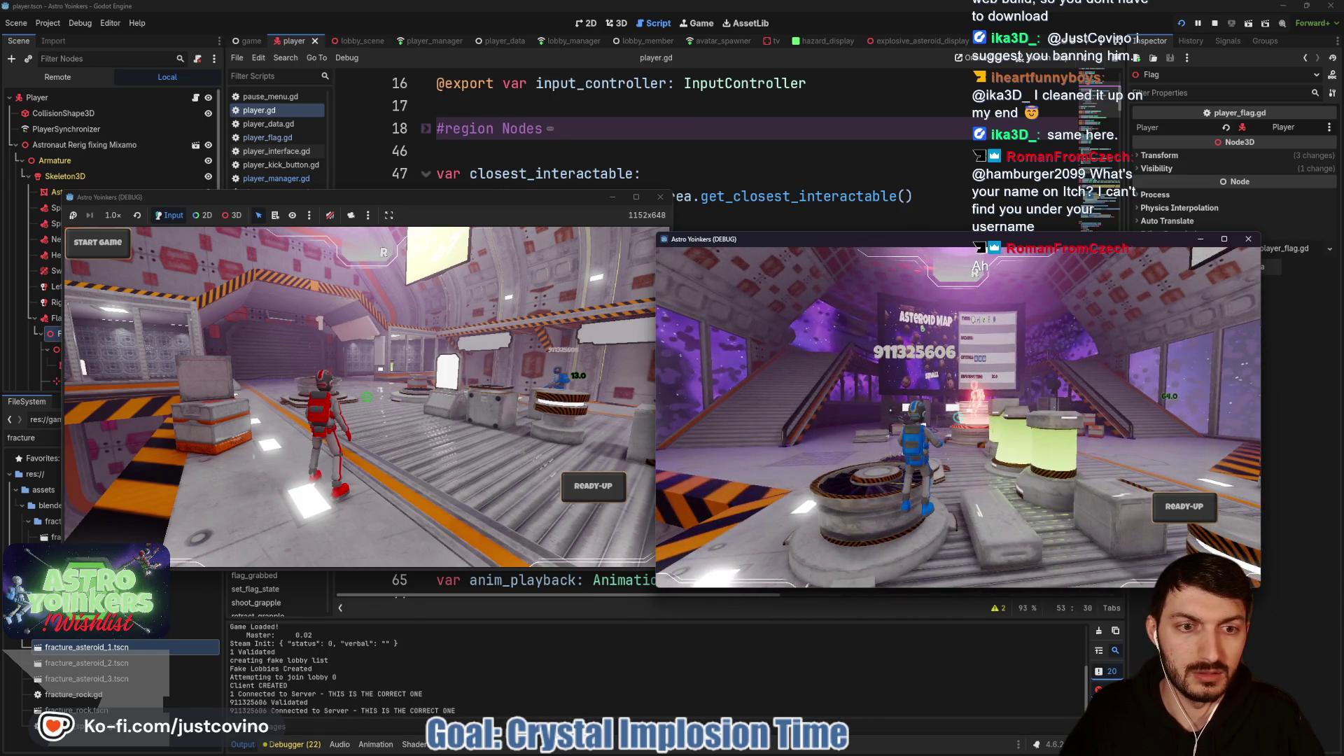
Ready up, run both players forward, and grapple toward the crystal until the debugger breaks at line 265.
key(w)
click(1168, 500)
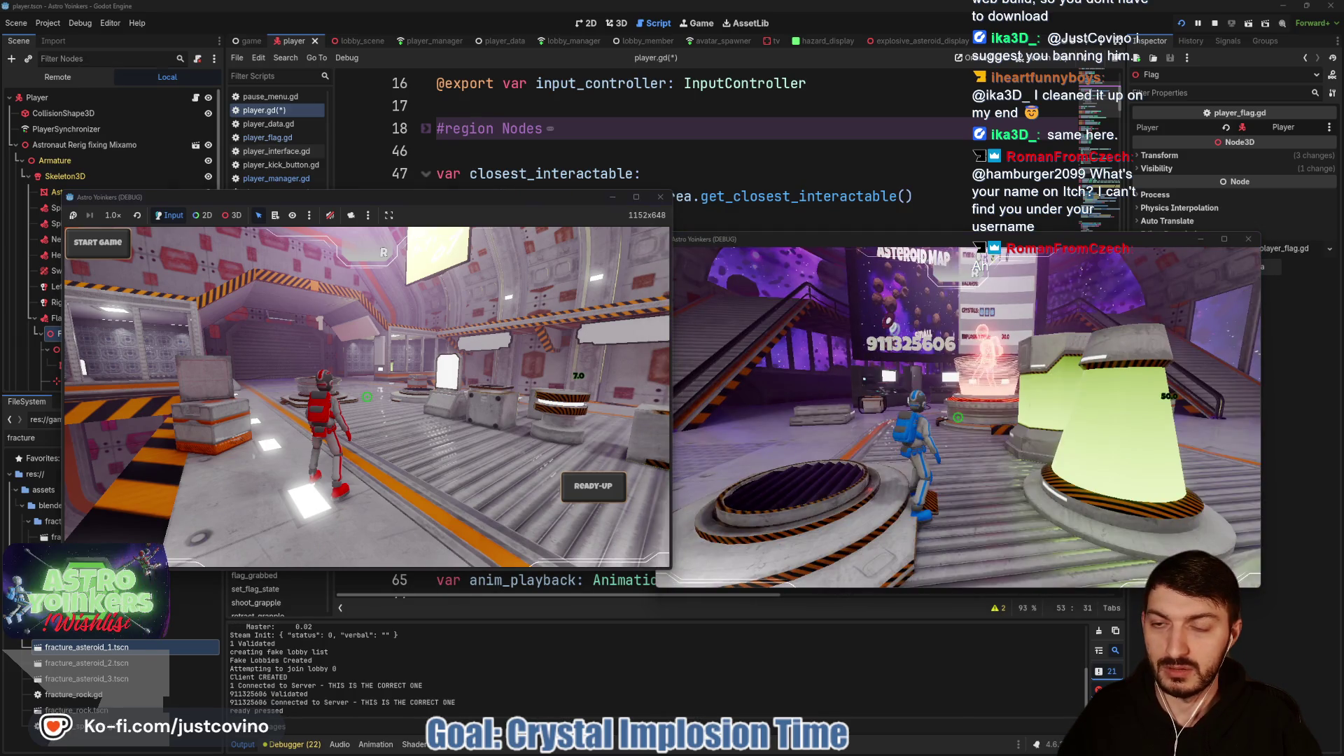
key(w)
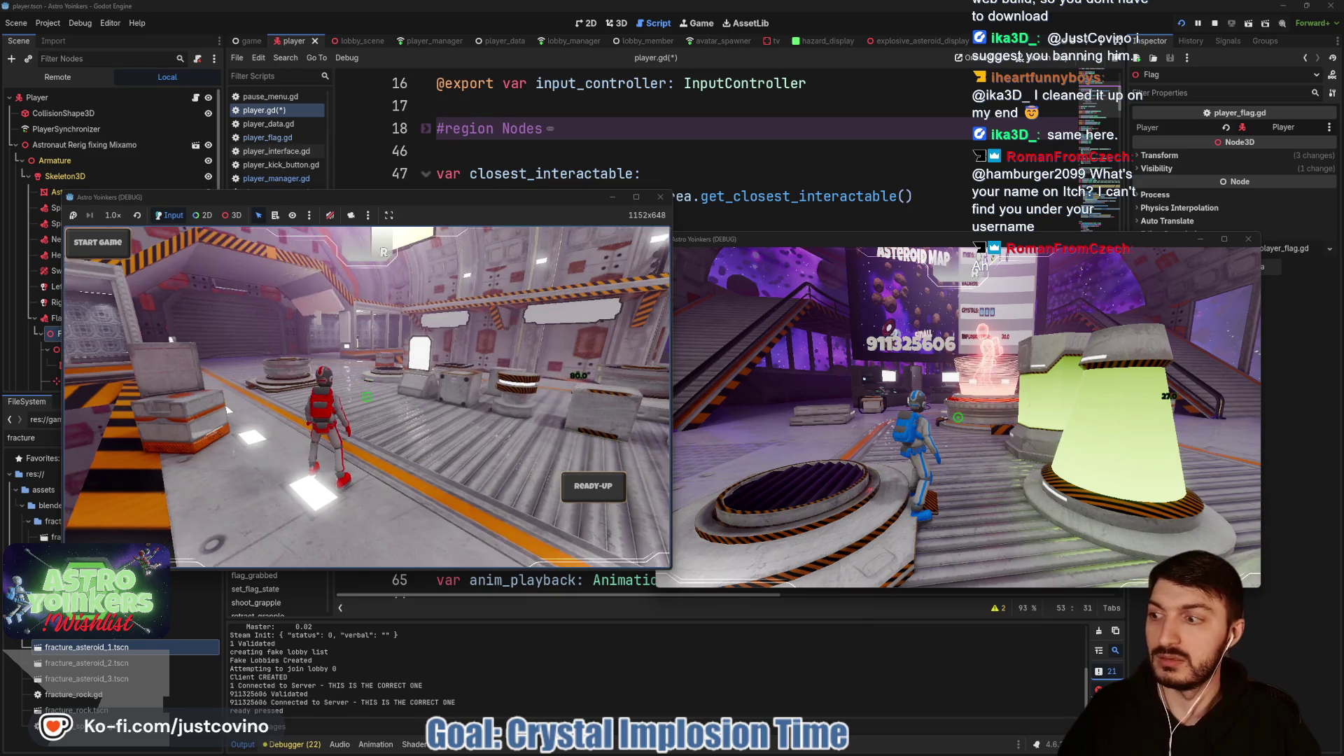
key(e)
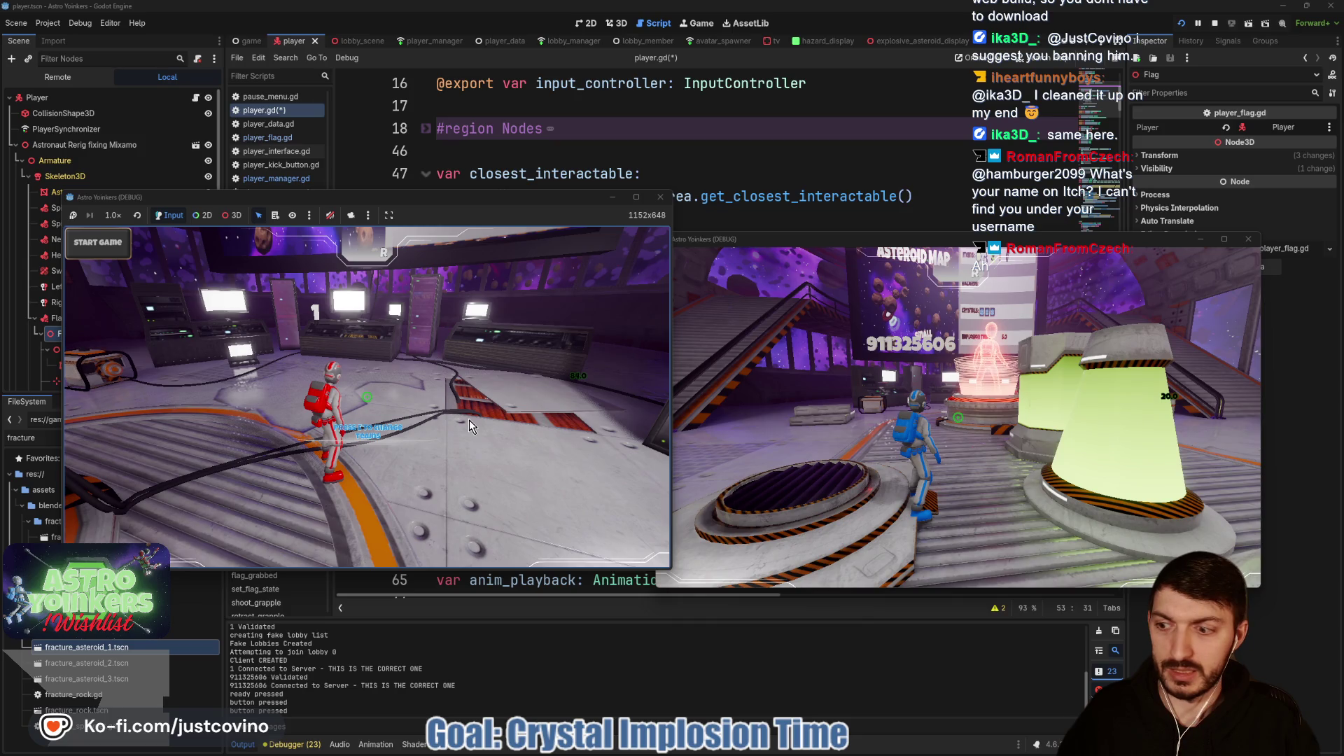
key(r)
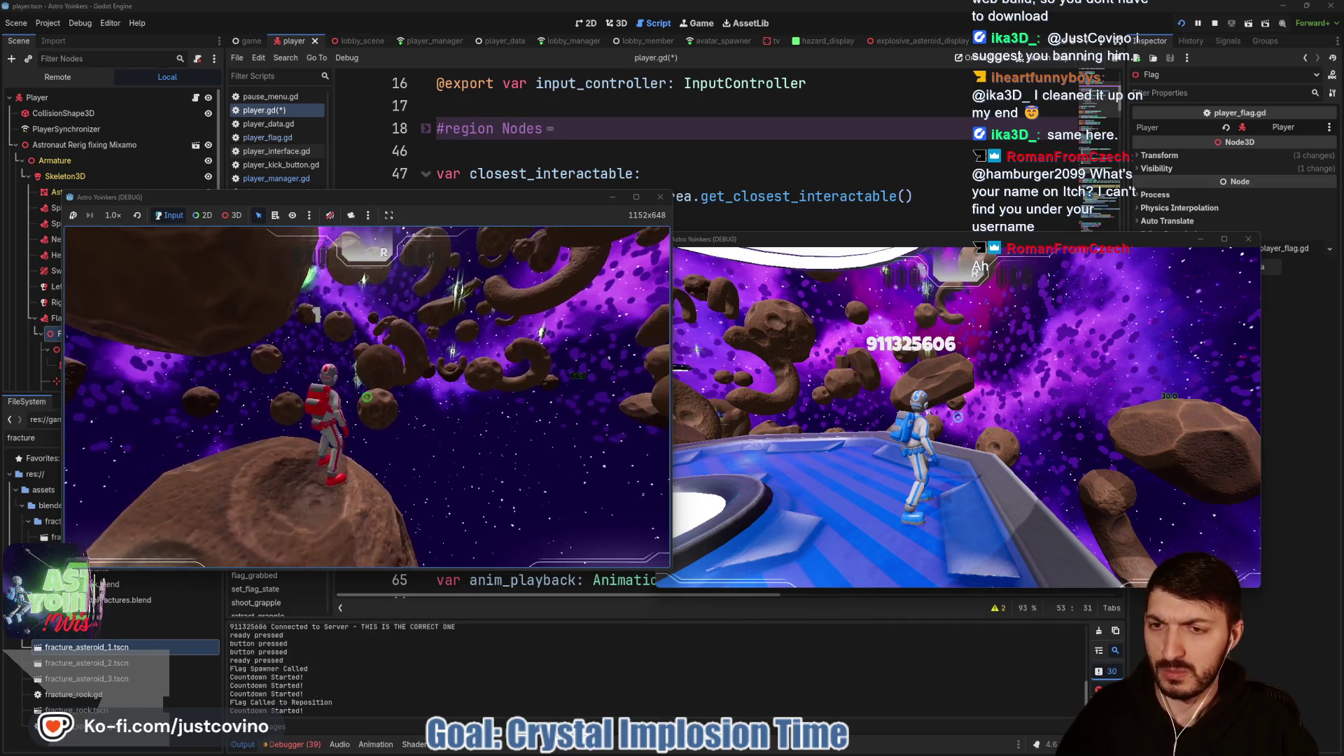
key(w)
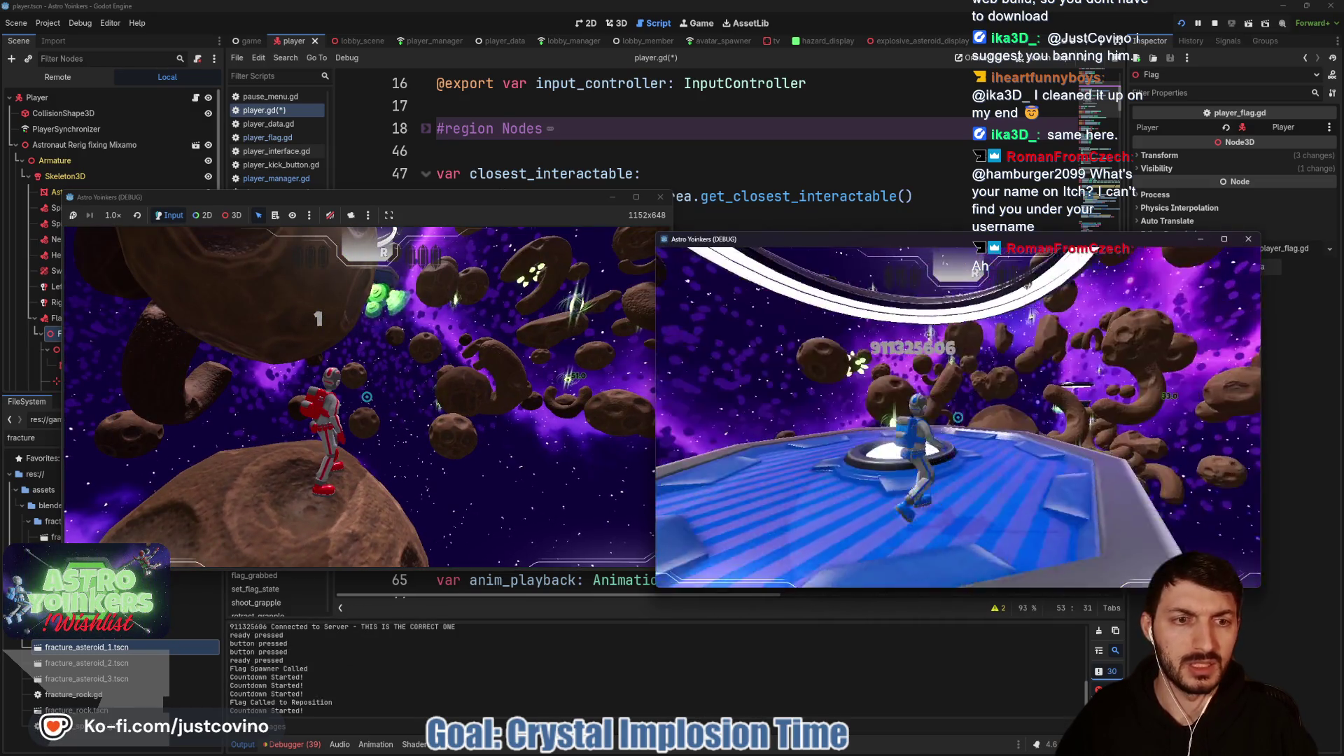
key(w)
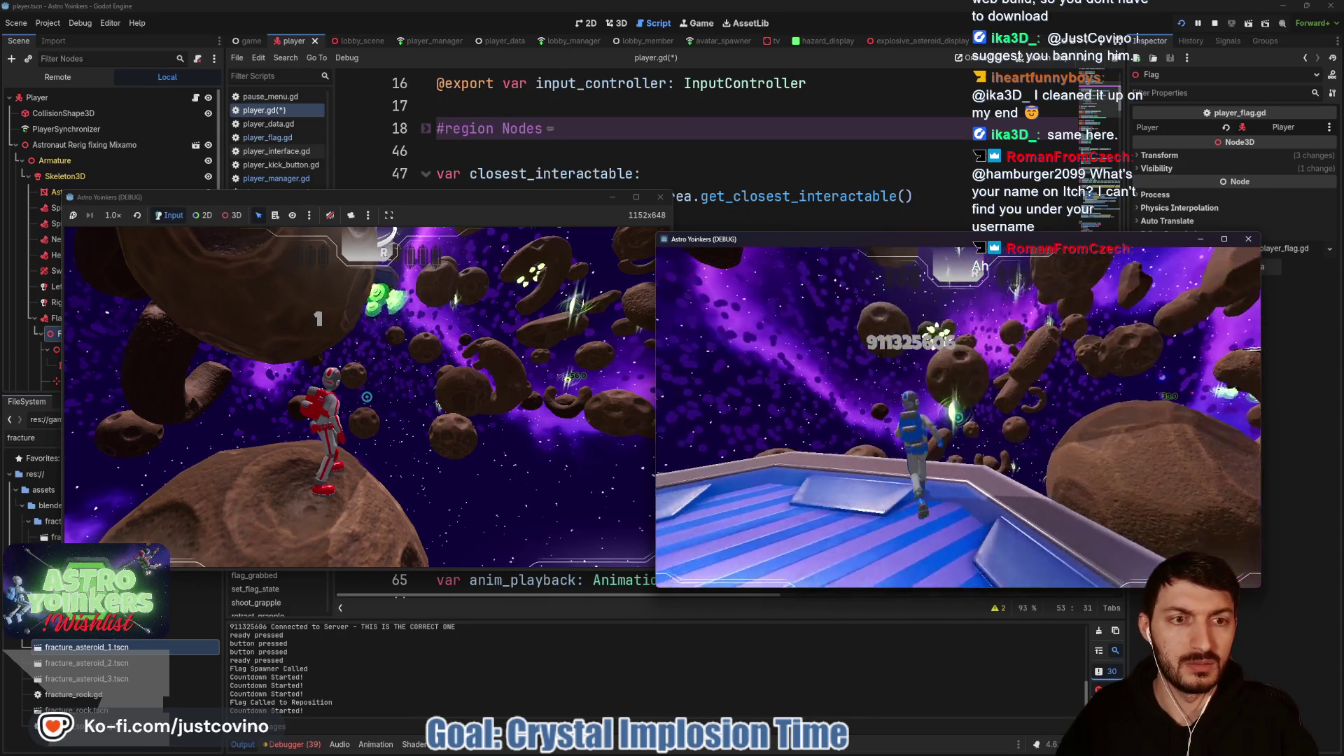
key(space)
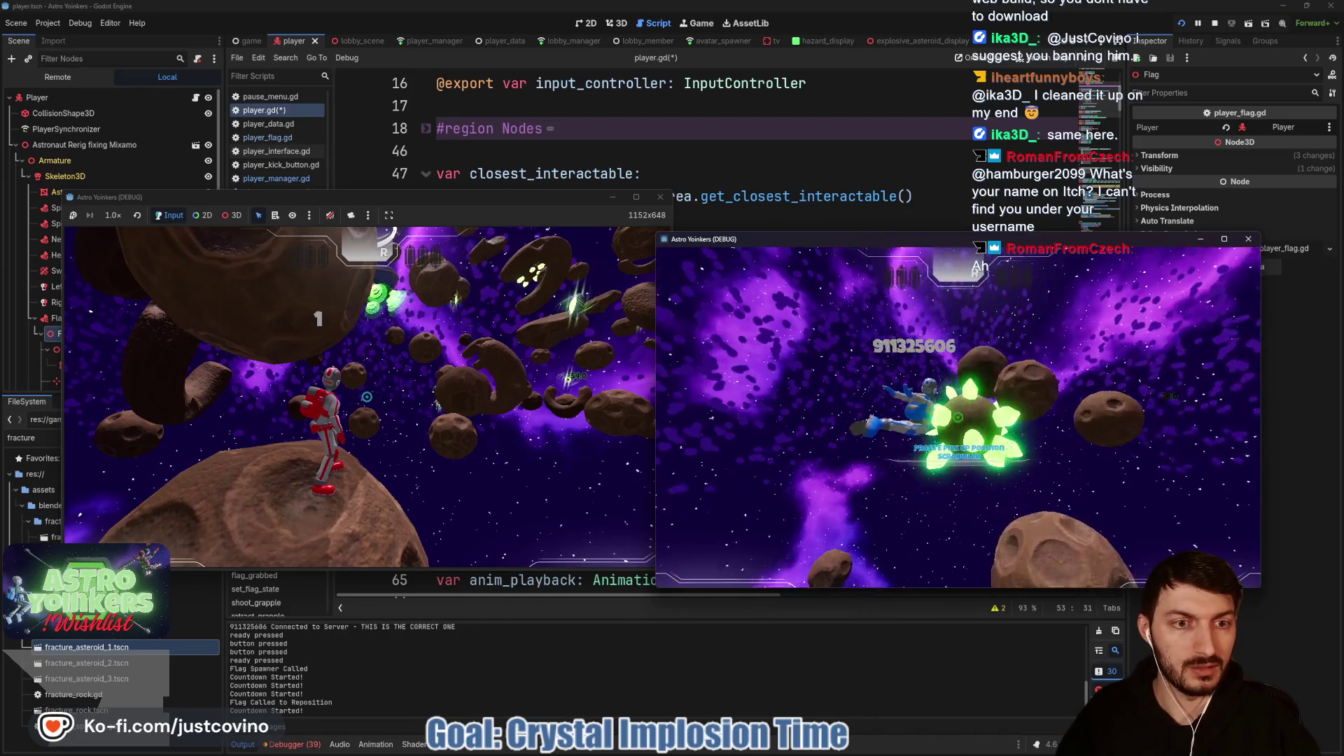
key(space)
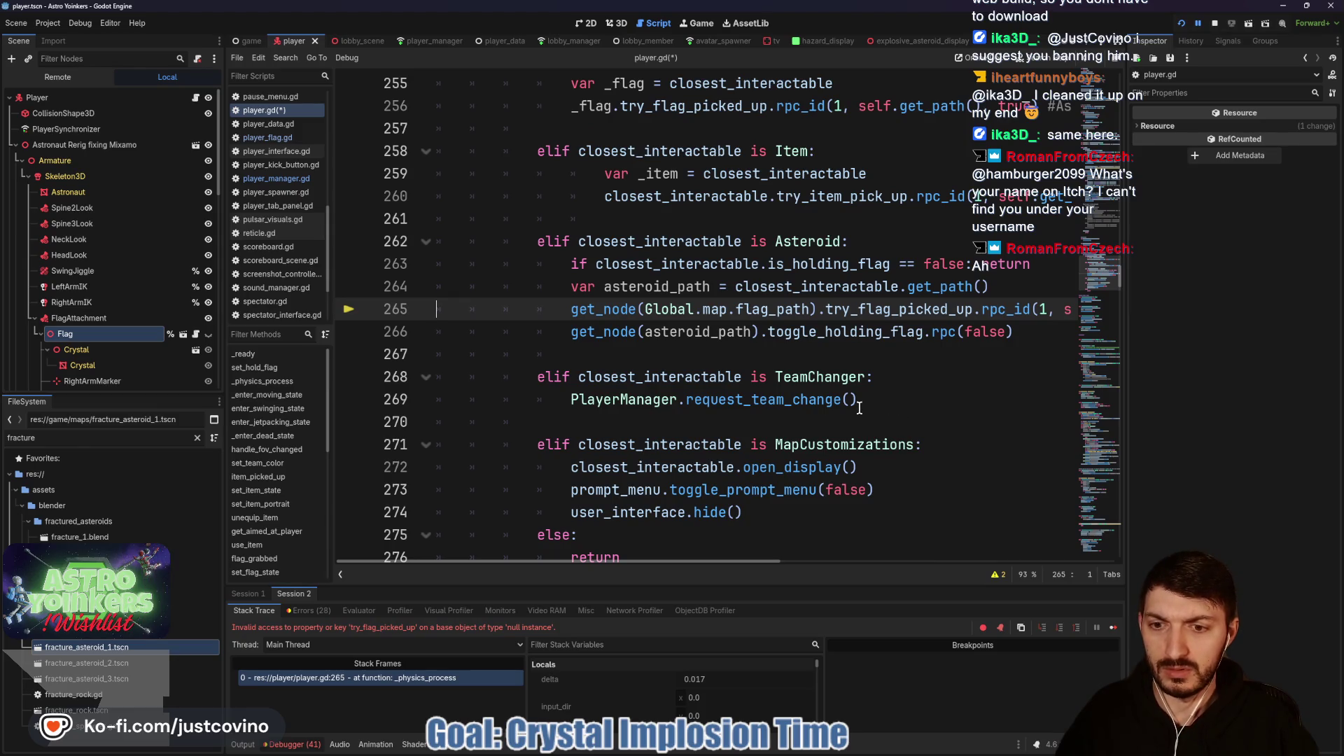
Inspect the debug values on lines 265–269, where get_node(Global.map.flag_path) resolves to null.
mouse_move(845, 406)
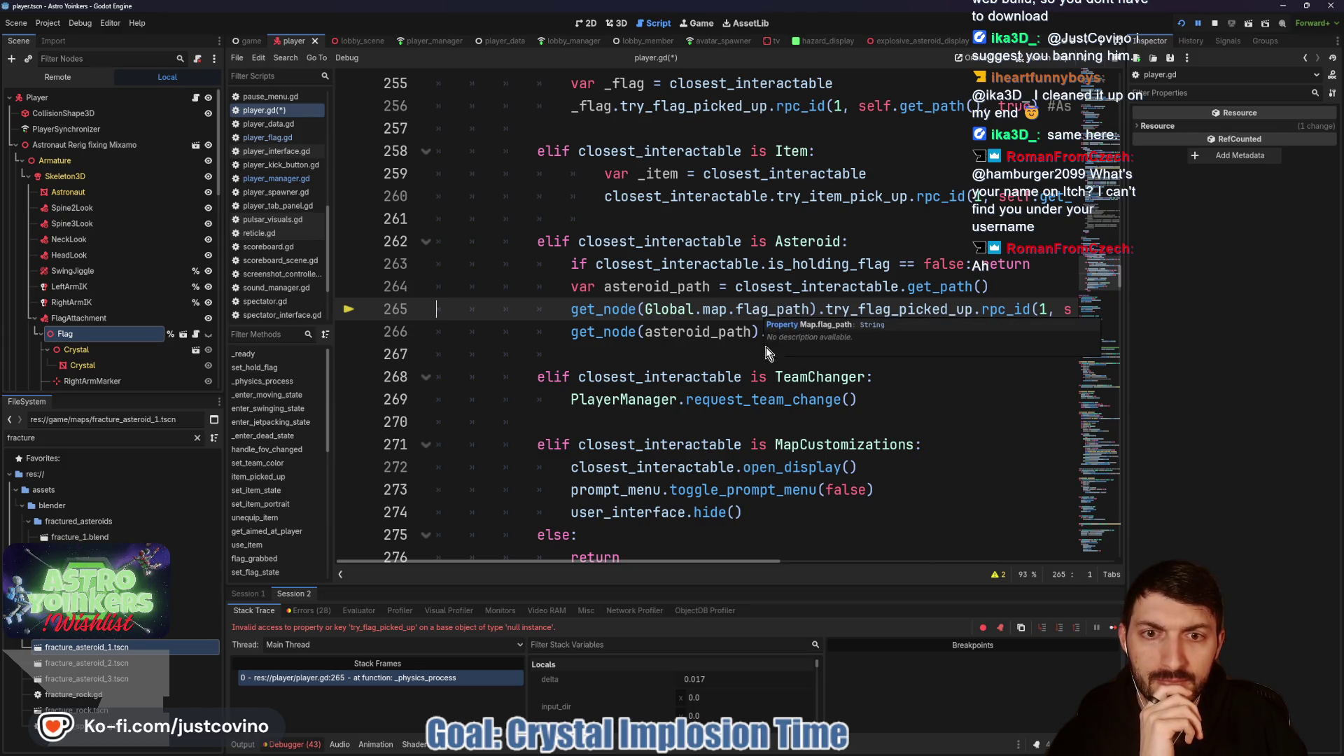
mouse_move(654, 369)
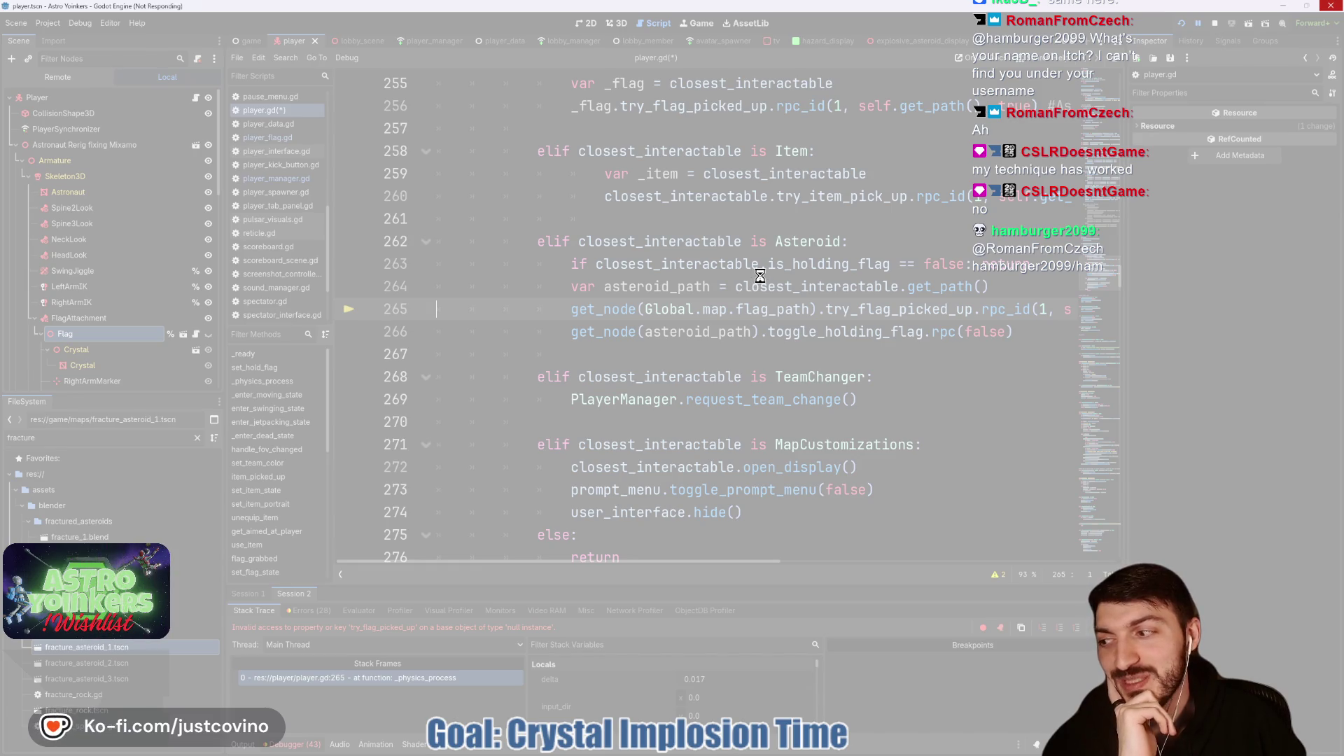
Force-close the frozen editor and the leftover game windows, leaving the Steam store page visible.
click(1331, 5)
click(648, 392)
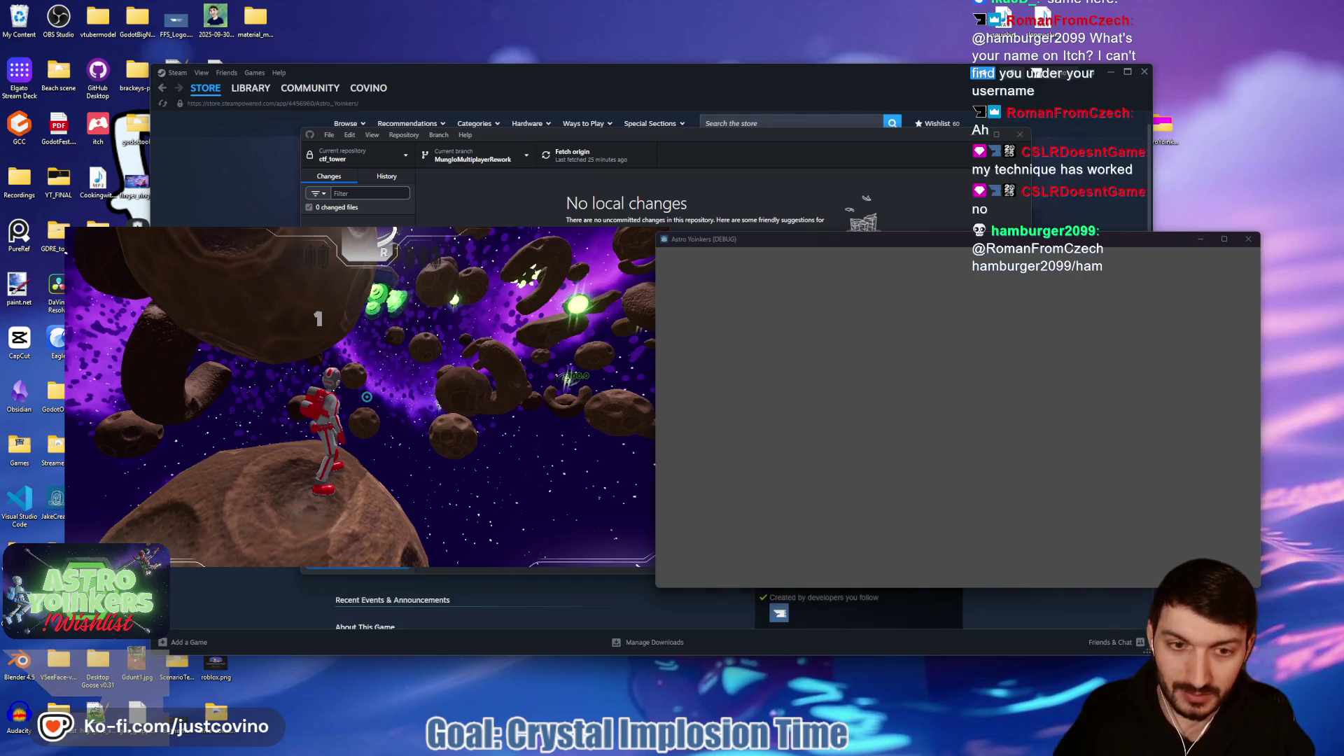
key(super)
key(super)
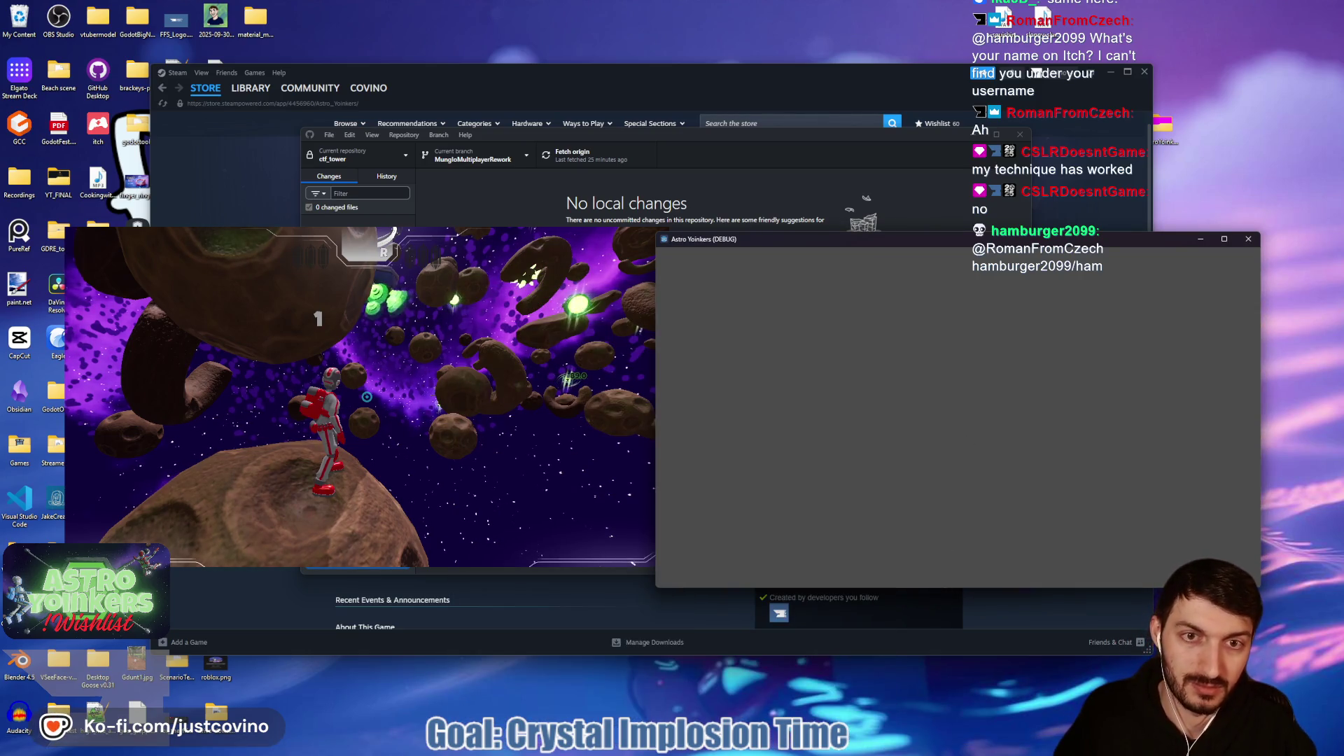
key(super)
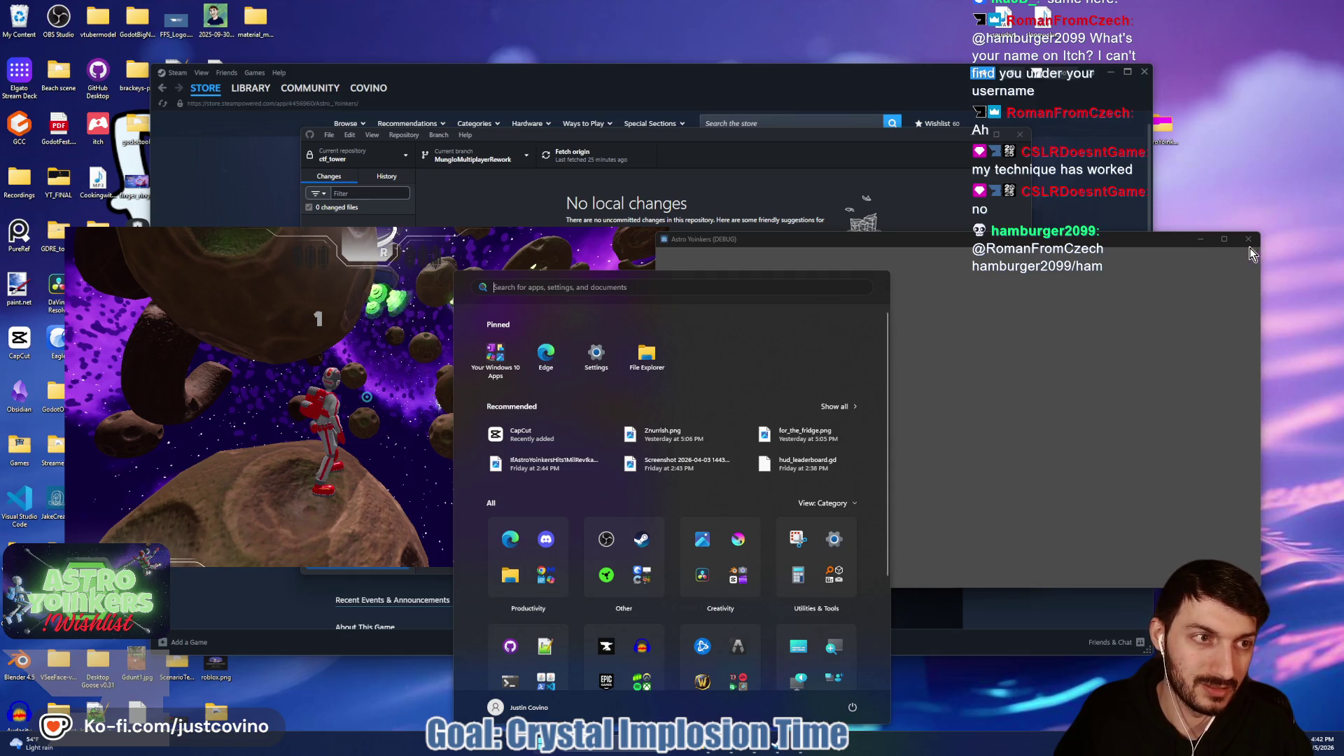
key(super)
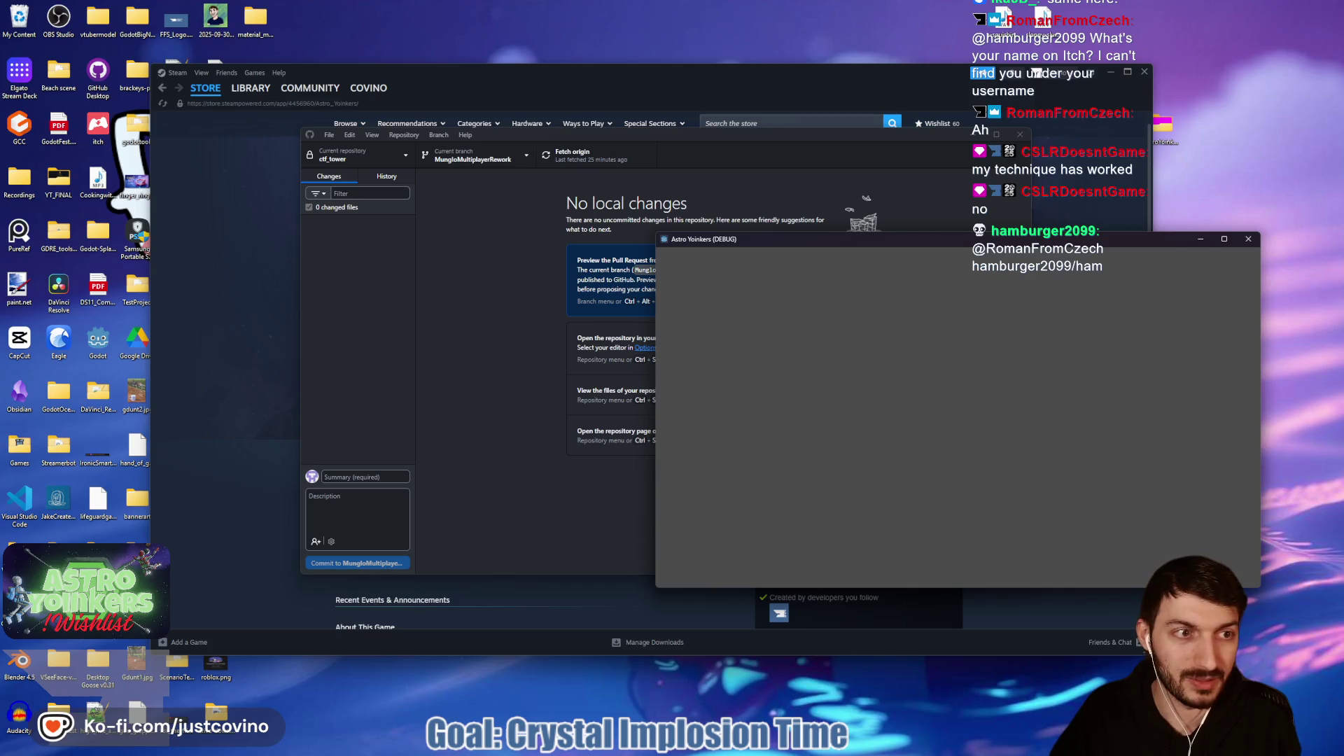
key(super)
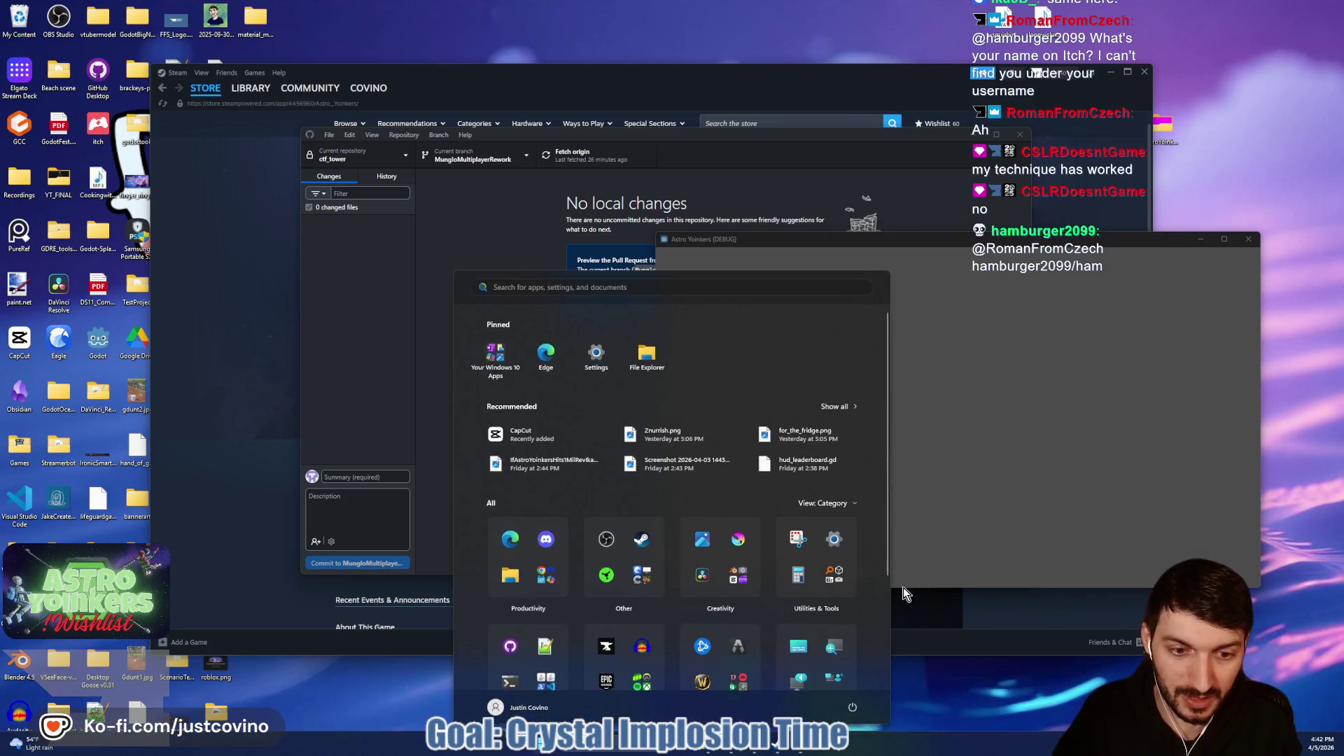
click(1048, 526)
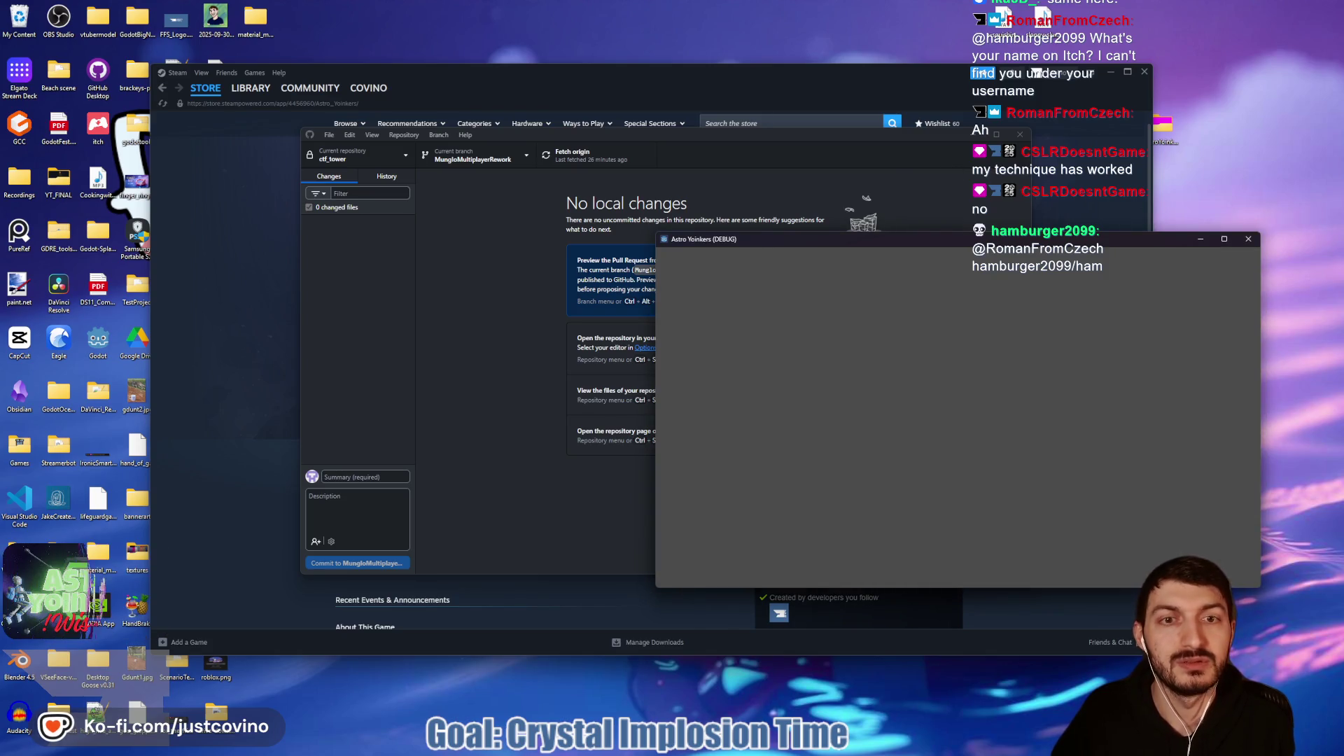
click(860, 641)
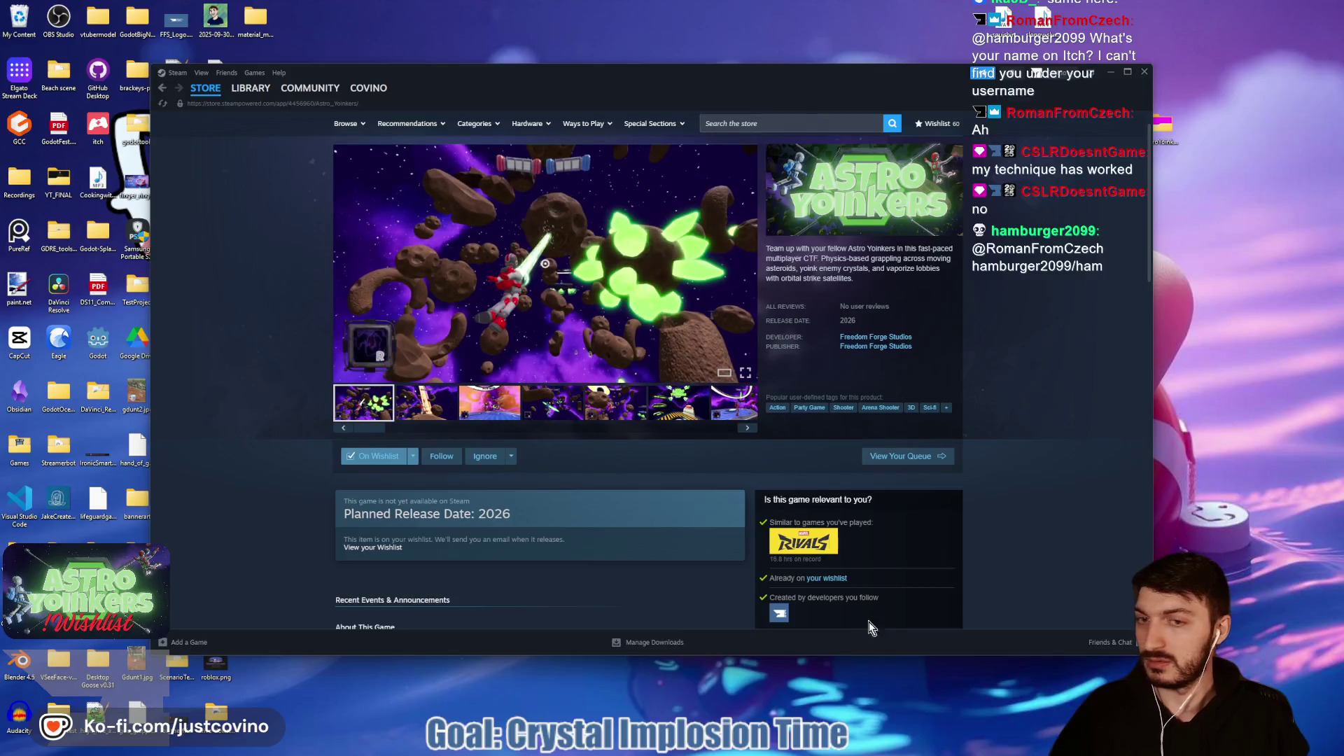
Launch Godot_v4.6.2-stable_win64.exe from the desktop Godot folder and open the Astro Yoinkers project.
double_click(96, 345)
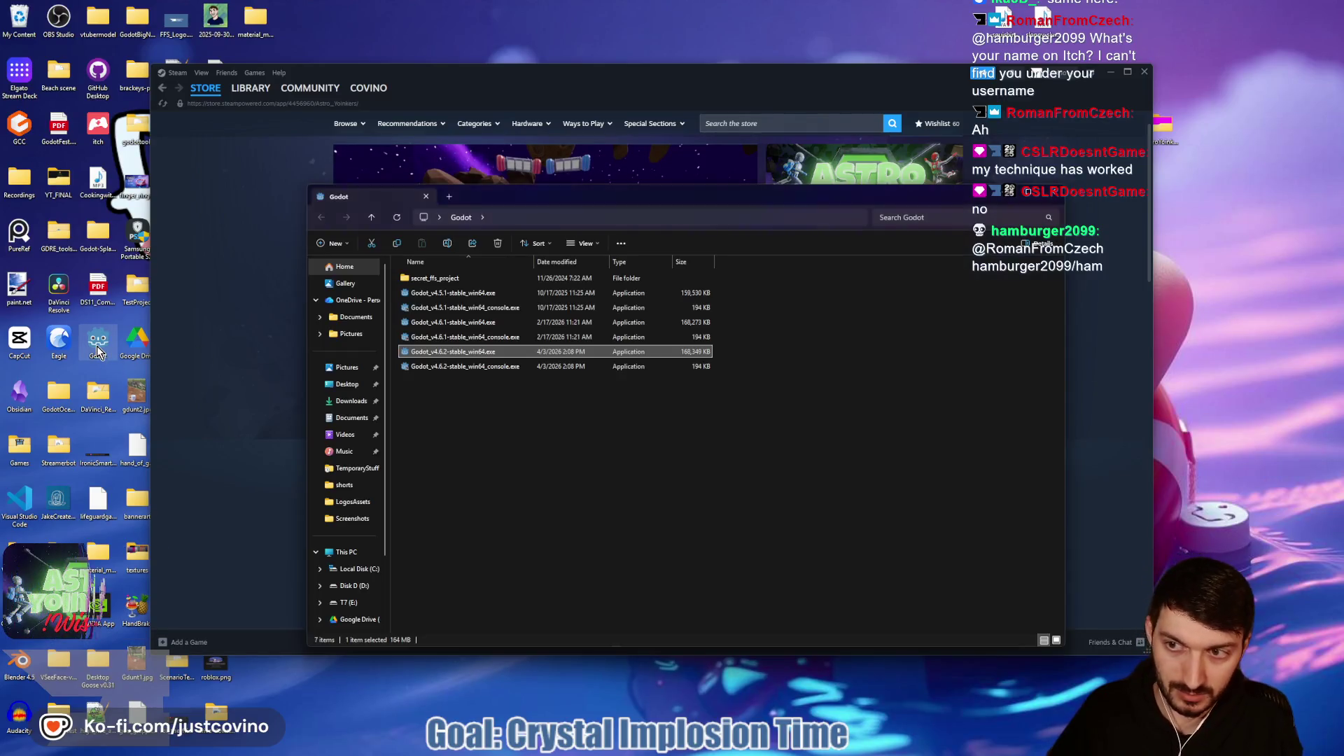
click(482, 354)
key(Return)
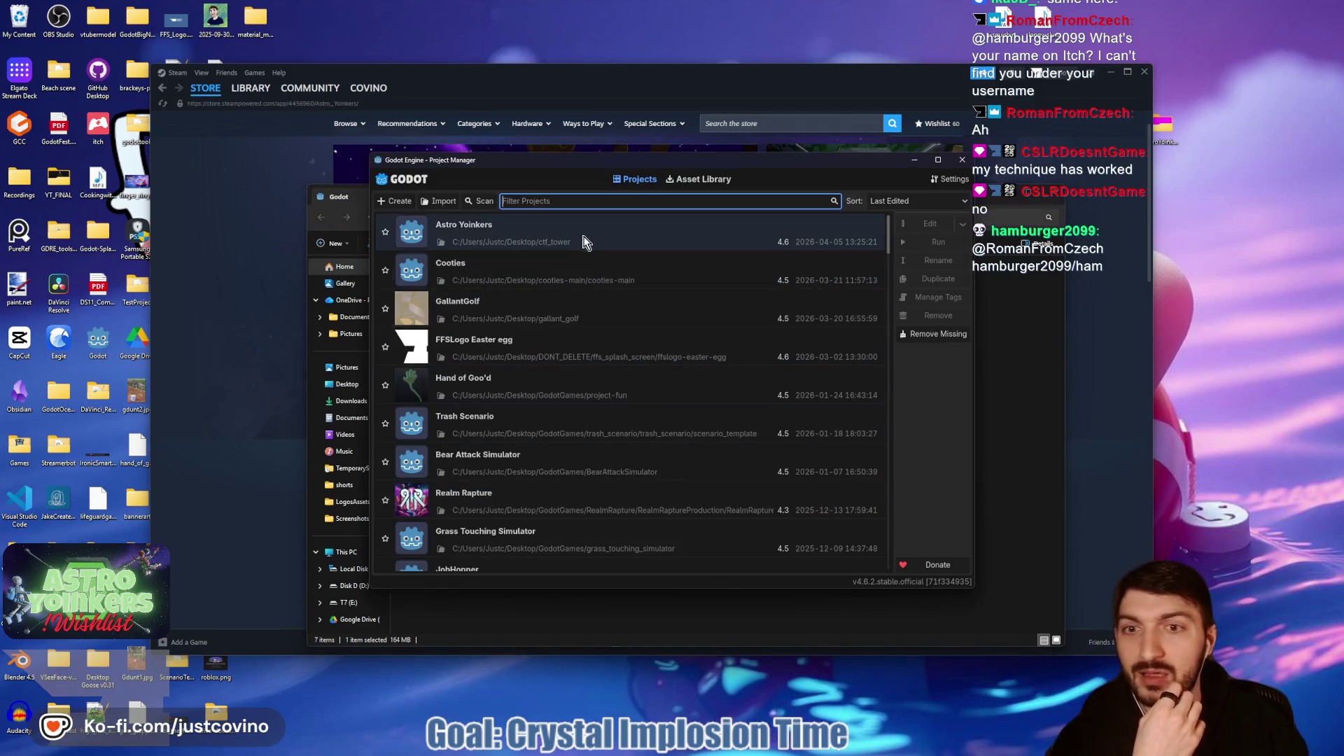
double_click(581, 233)
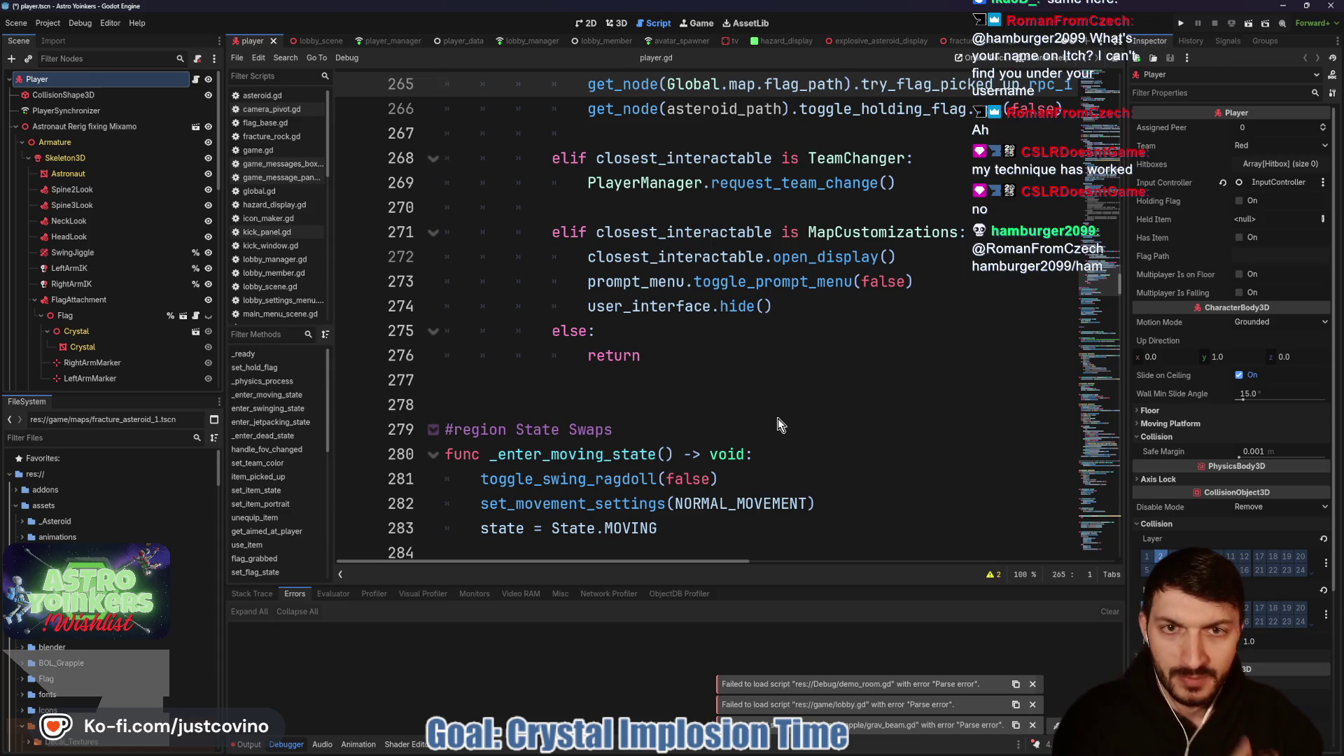
scroll(647, 378, up, 5)
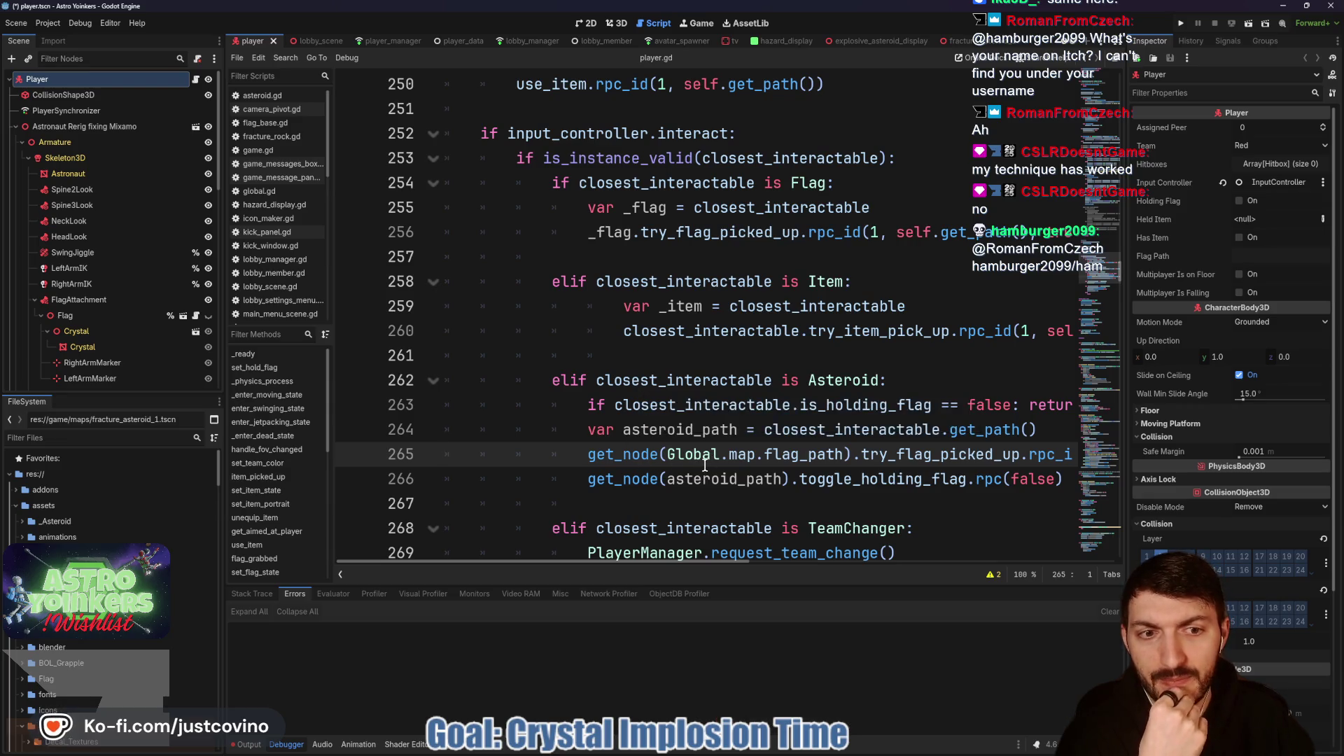
scroll(706, 462, right, 3)
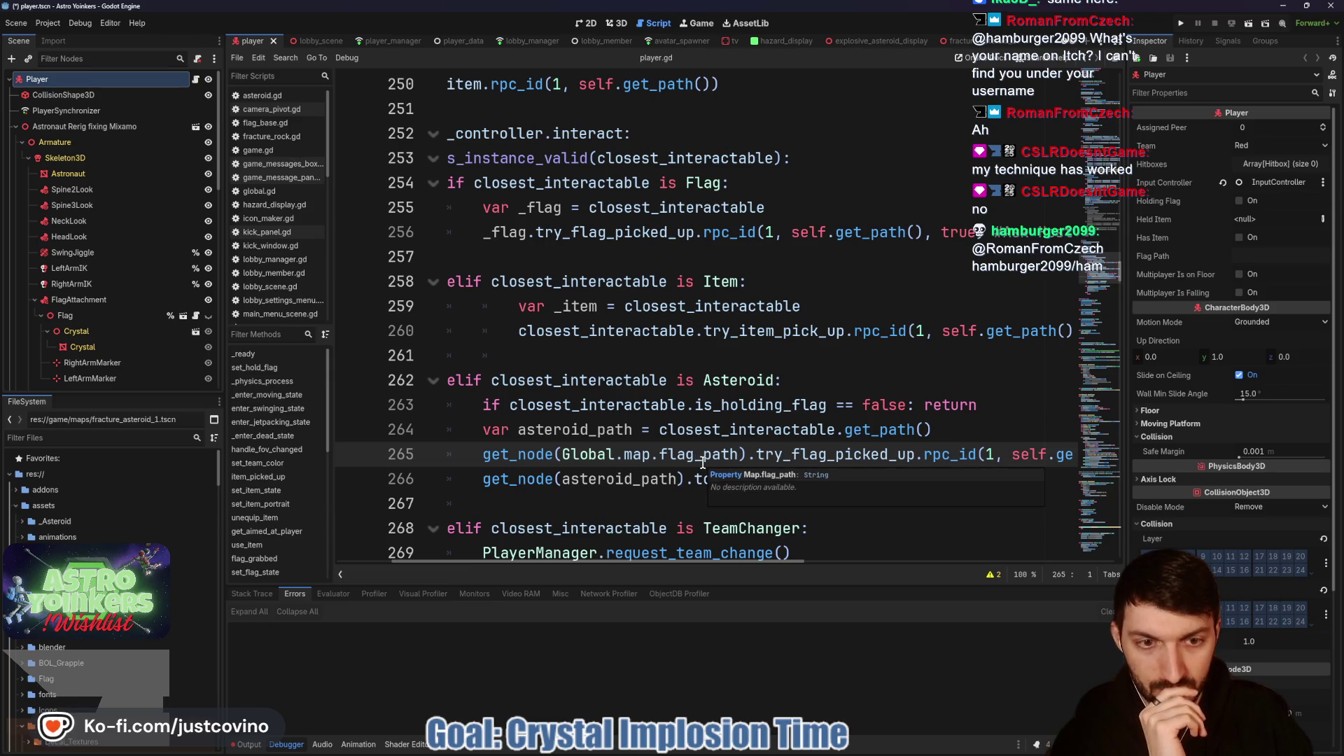
scroll(703, 462, right, 5)
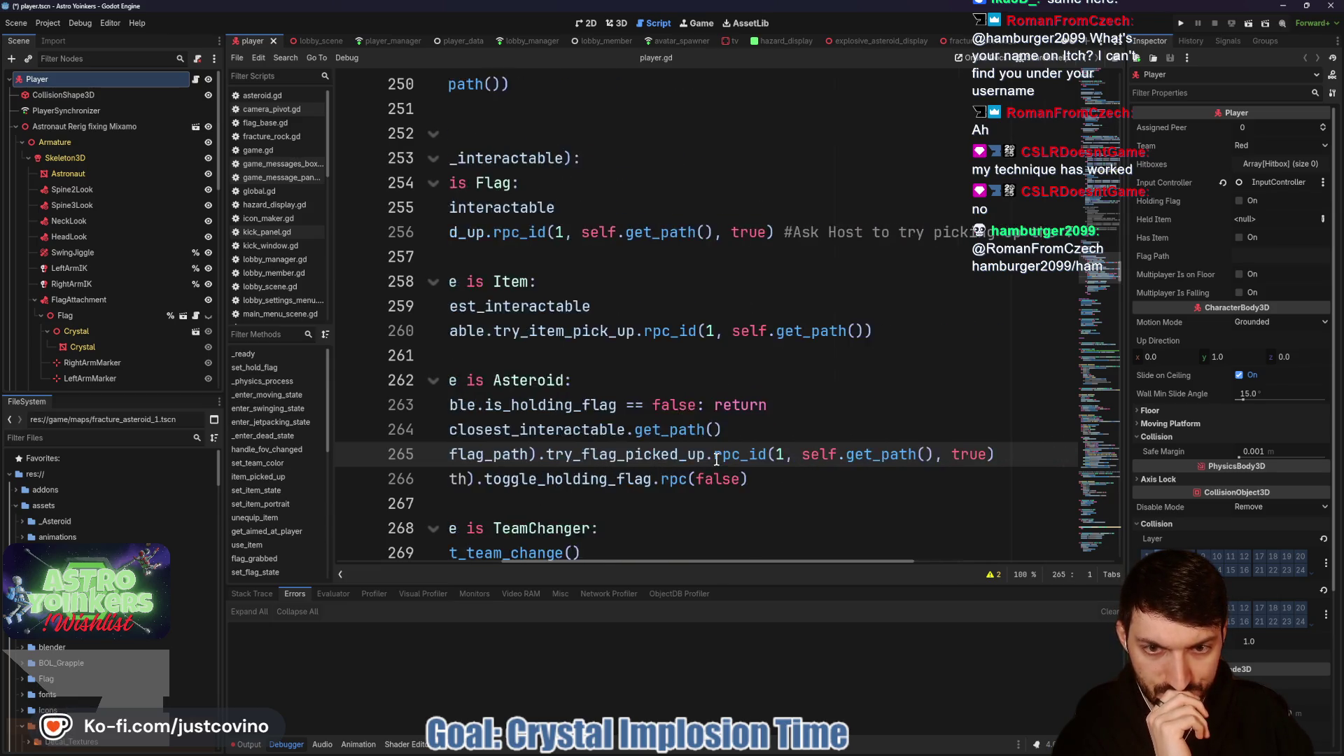
scroll(716, 459, left, 6)
double_click(638, 456)
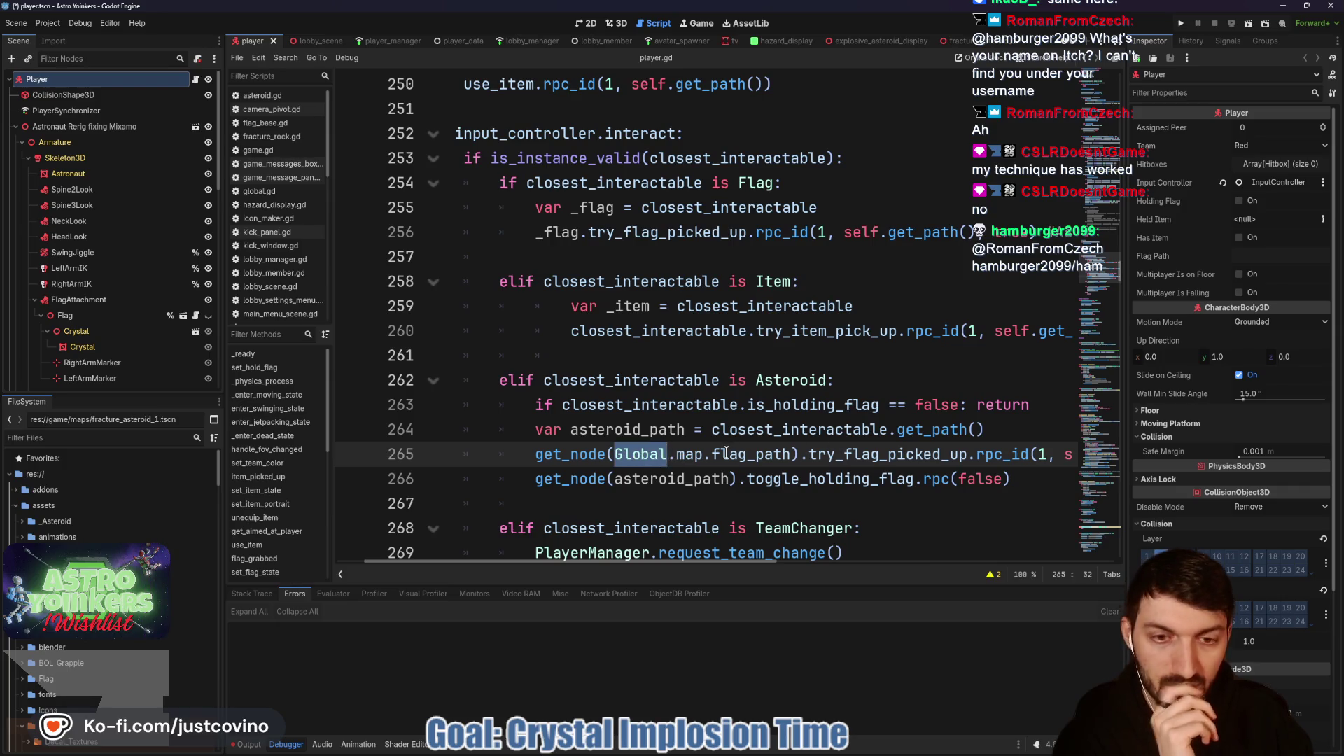
drag(791, 455, 589, 461)
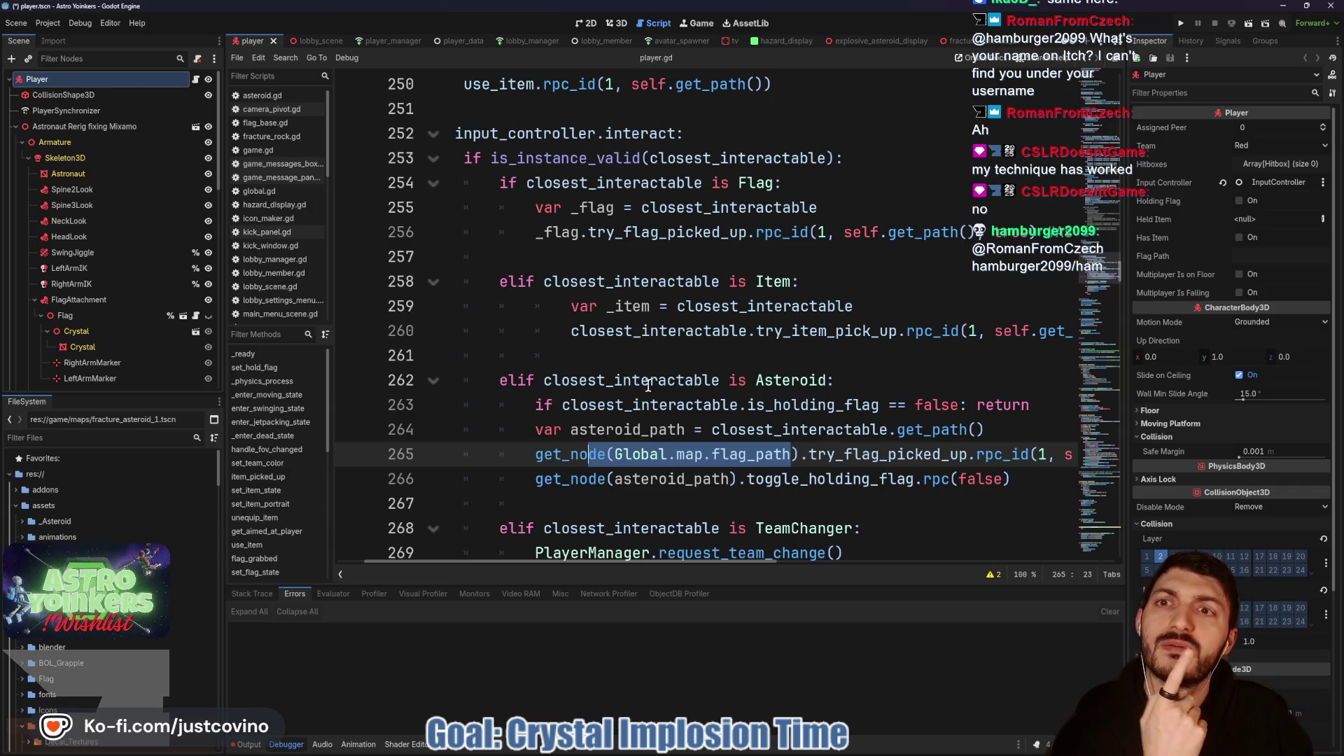
click(195, 80)
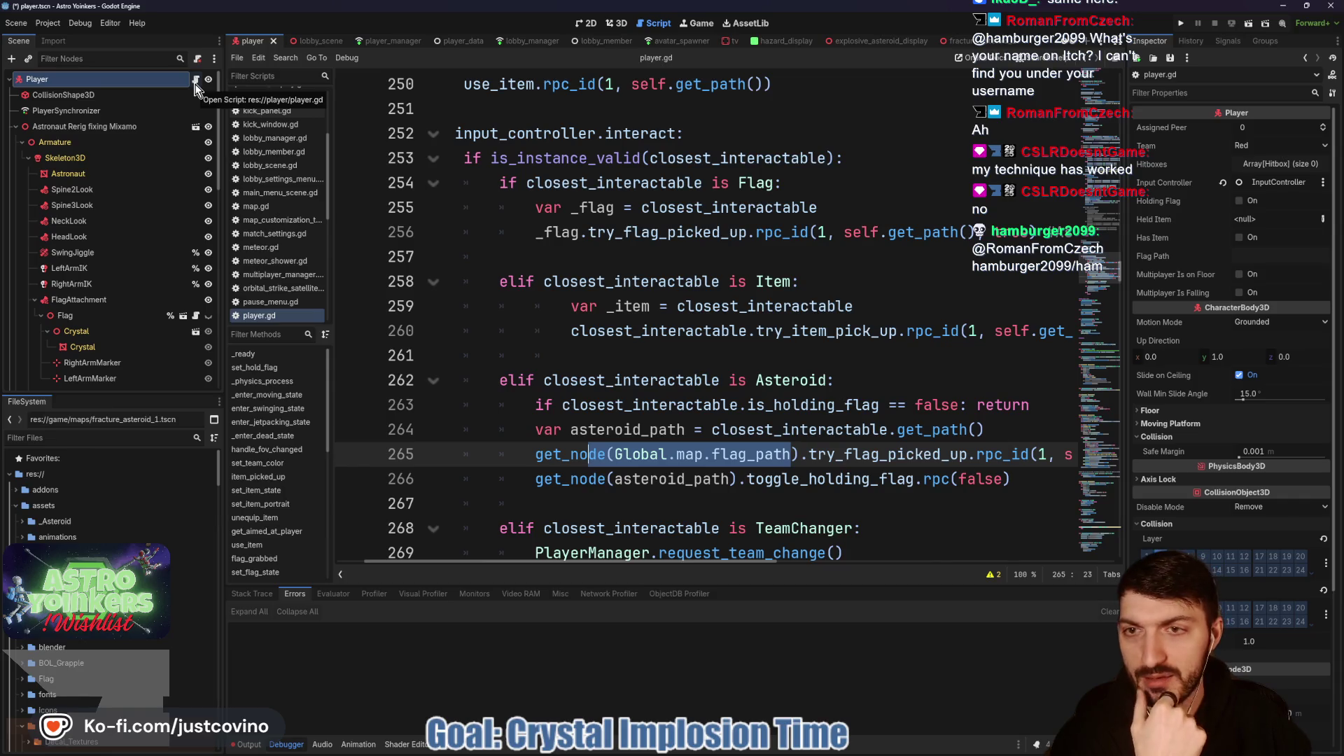
scroll(700, 315, up, 2)
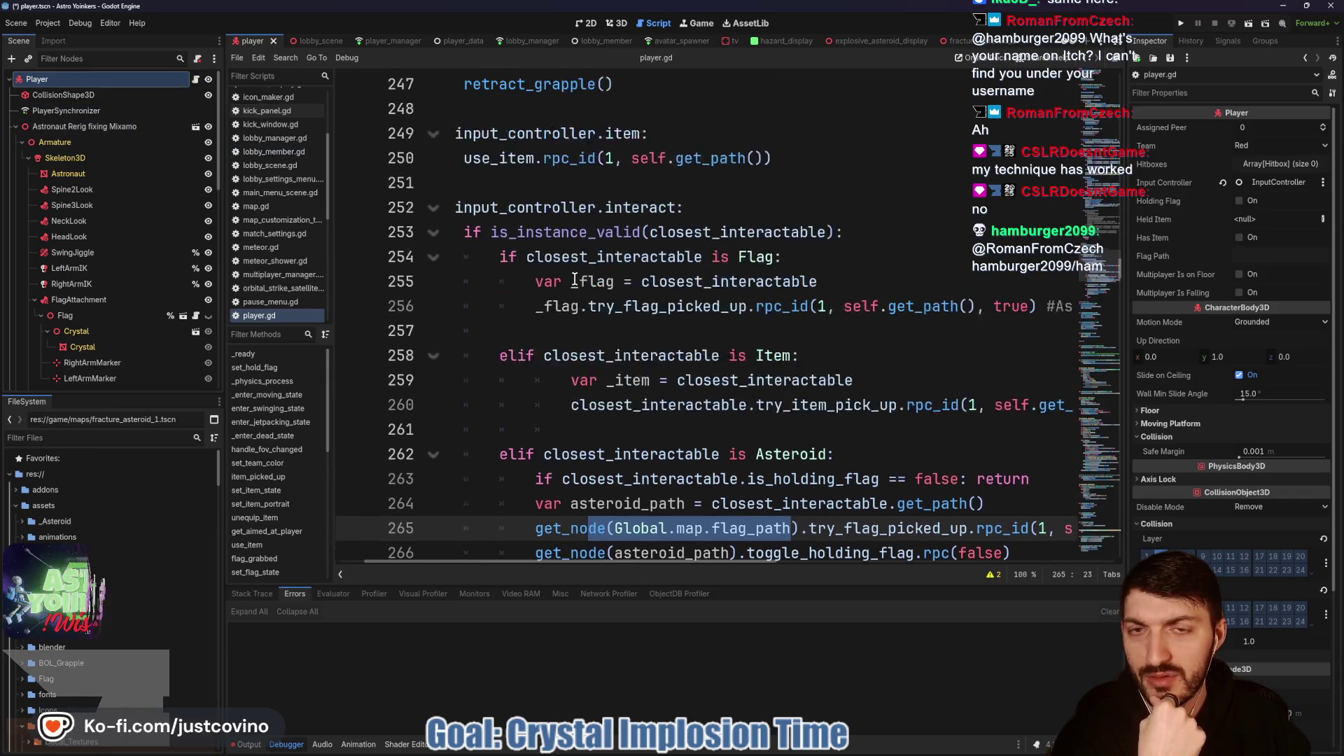
Run two debug instances, arrange them side by side, and host a lobby in the left game.
click(1182, 24)
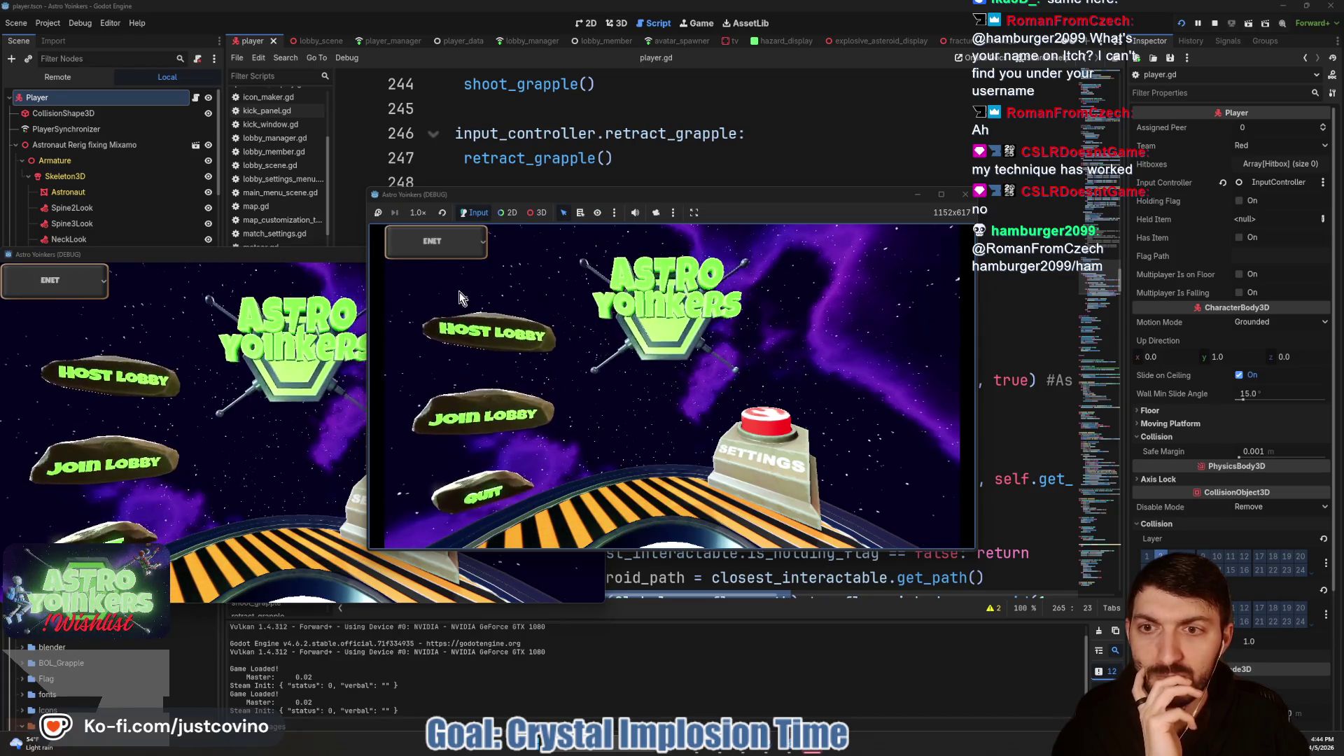
drag(288, 252, 1025, 226)
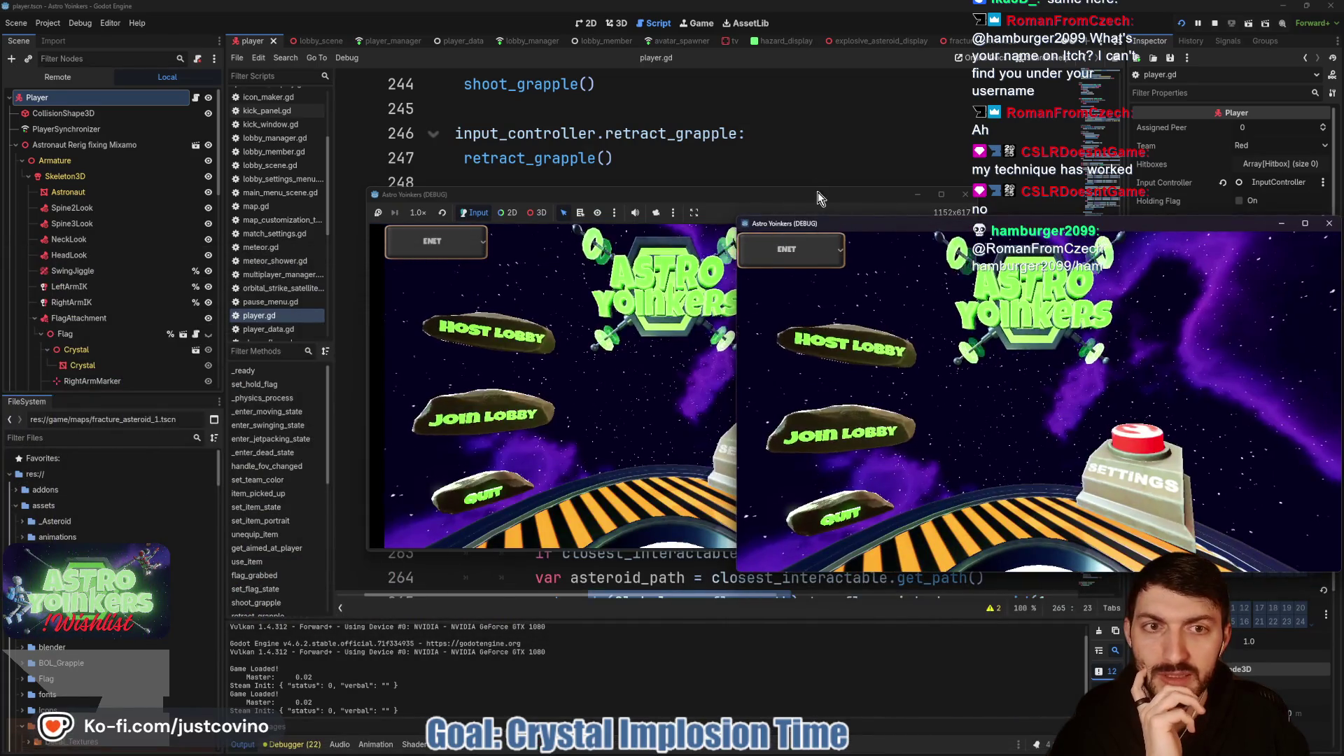
drag(818, 194, 529, 202)
click(228, 334)
click(376, 369)
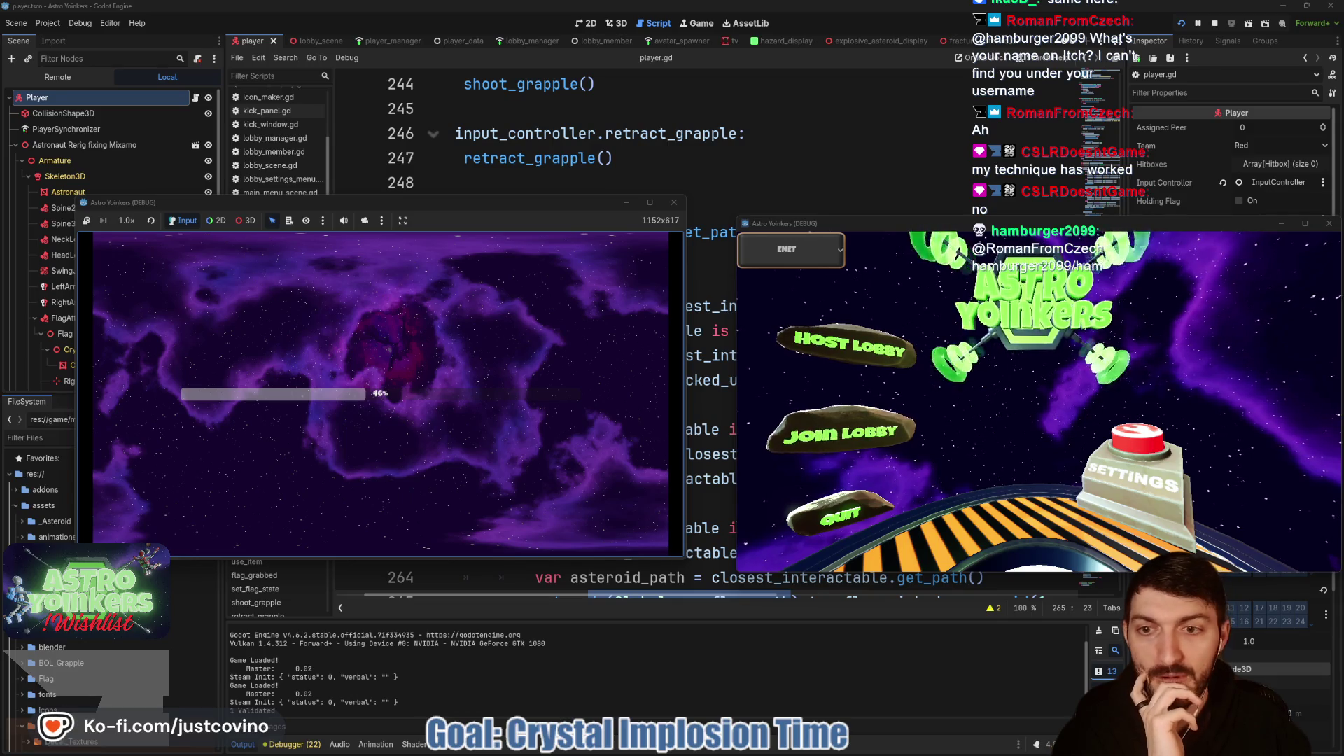
key(w)
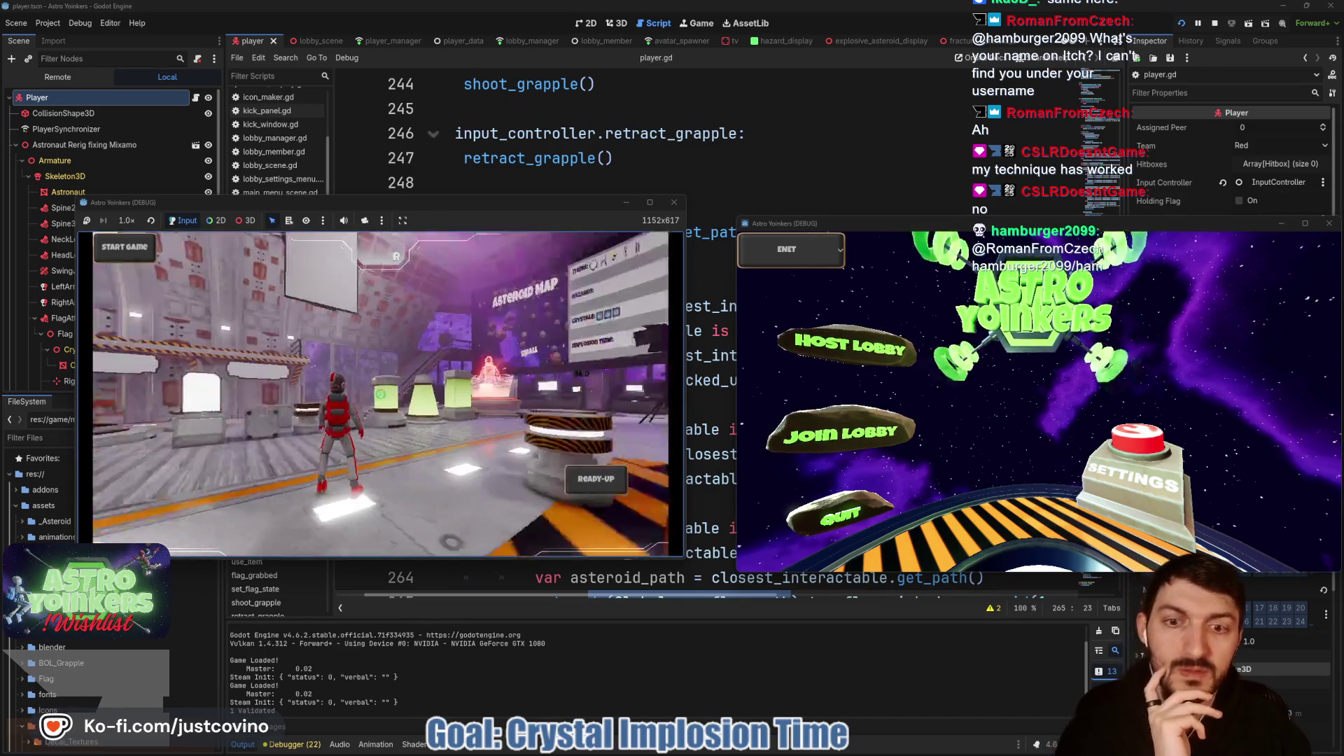
Join the hosted lobby from the right game and mark that player ready.
click(840, 432)
click(1055, 279)
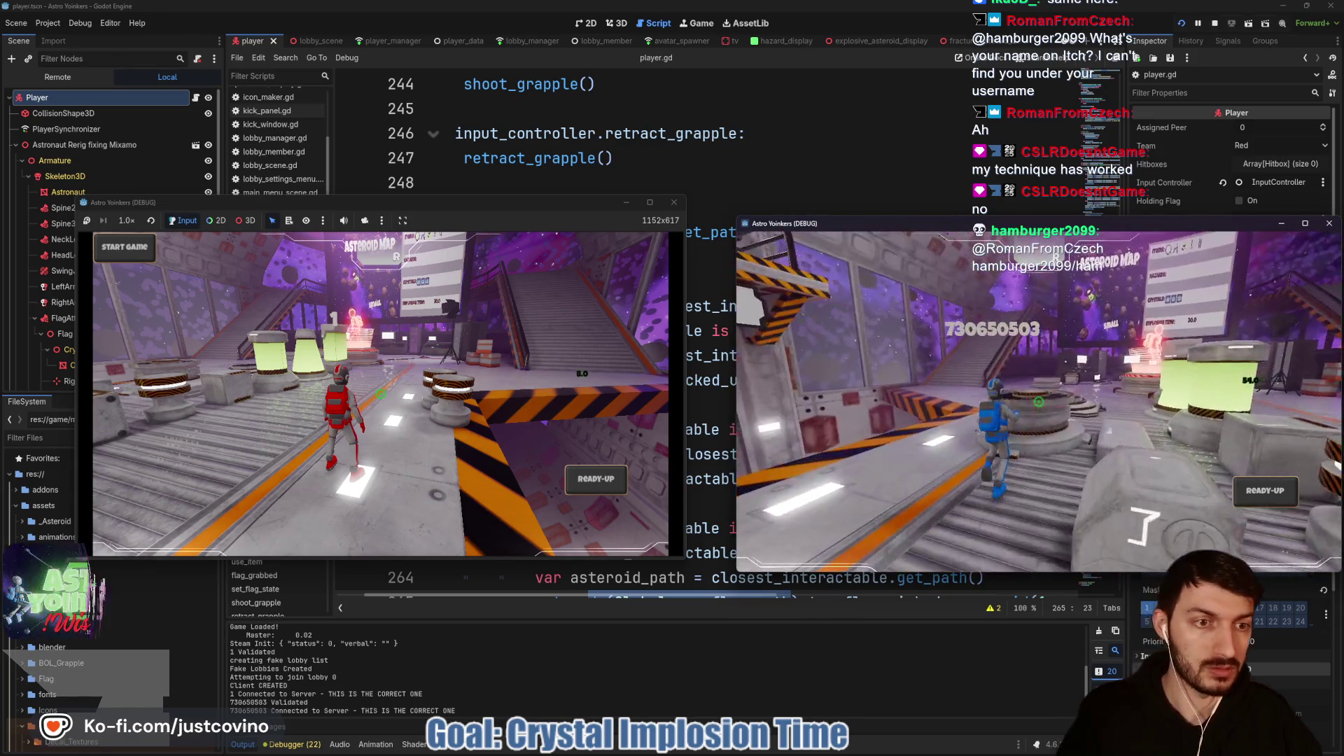
key(r)
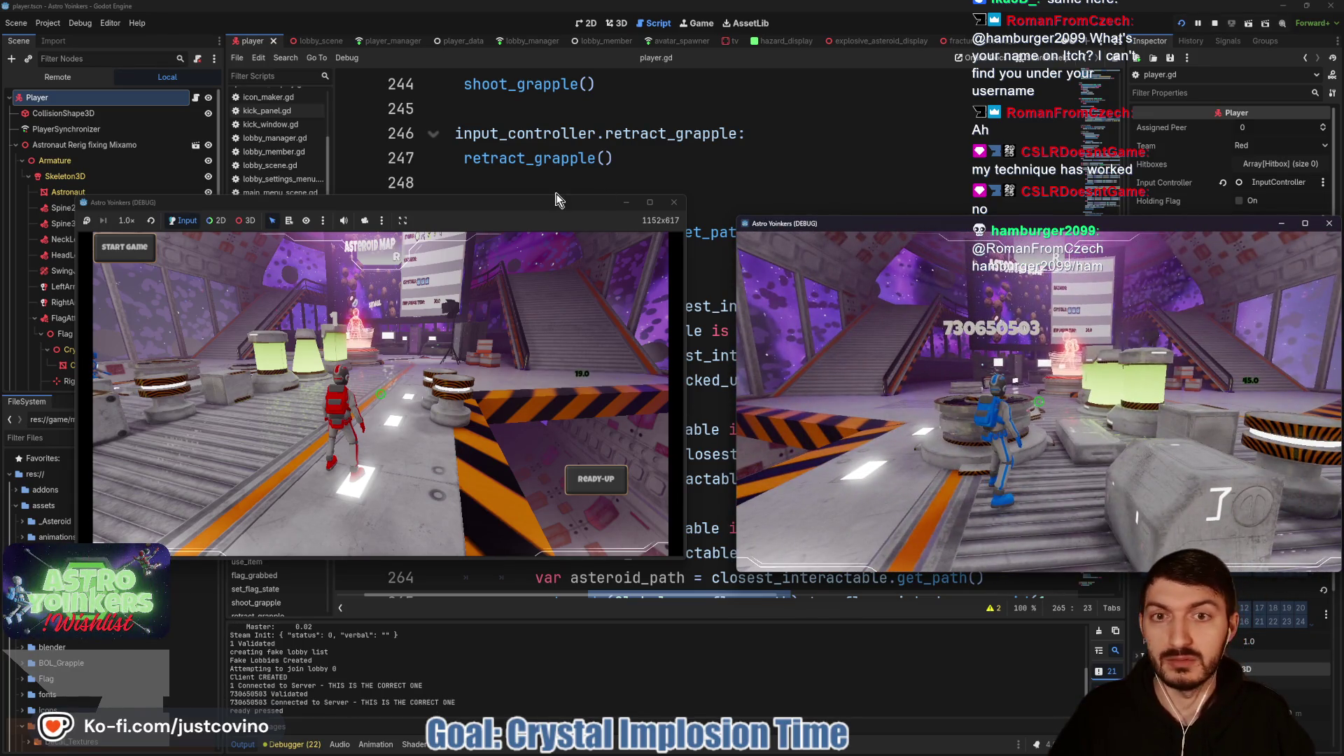
text(a)
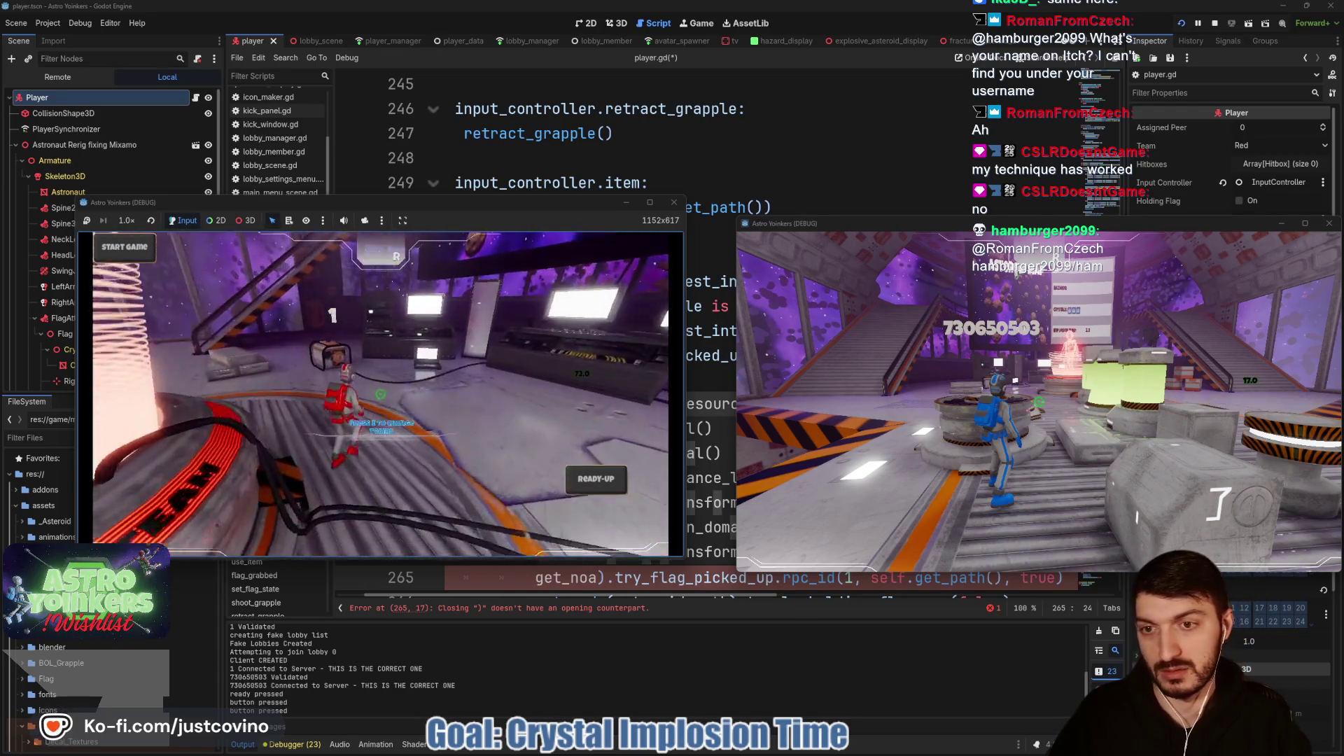
Ready up the host to start the match, play it, then stop both instances with F8.
click(599, 482)
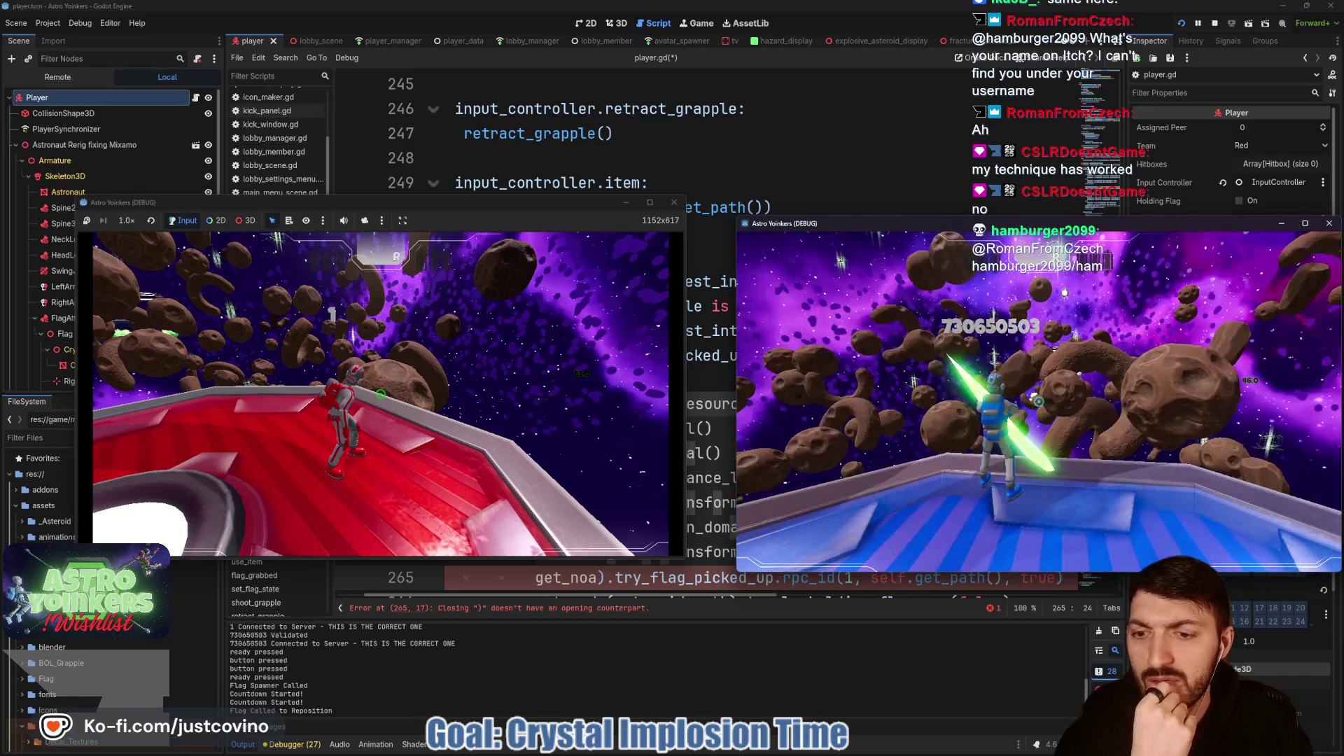
key(F8)
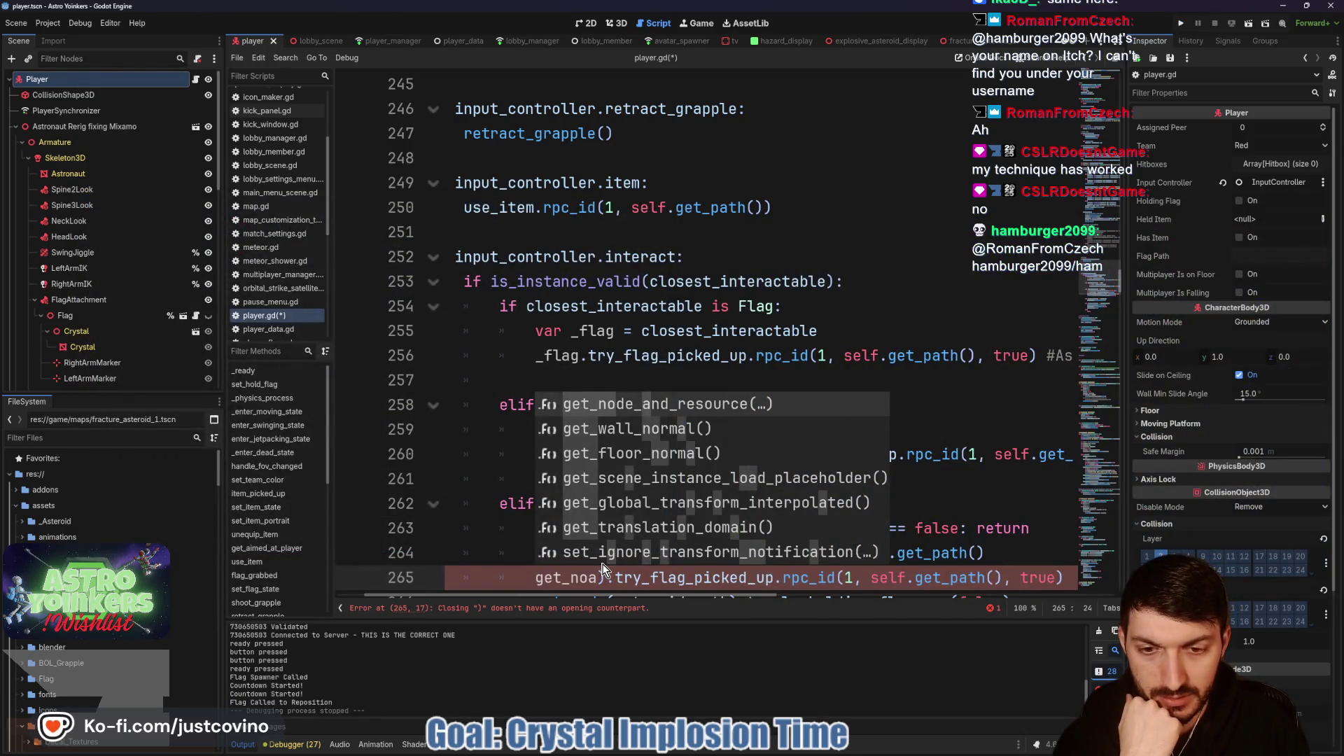
Dismiss autocomplete and undo the stray edit so line 265 calls get_node(Global.map.flag_path) again.
click(525, 530)
scroll(674, 470, down, 3)
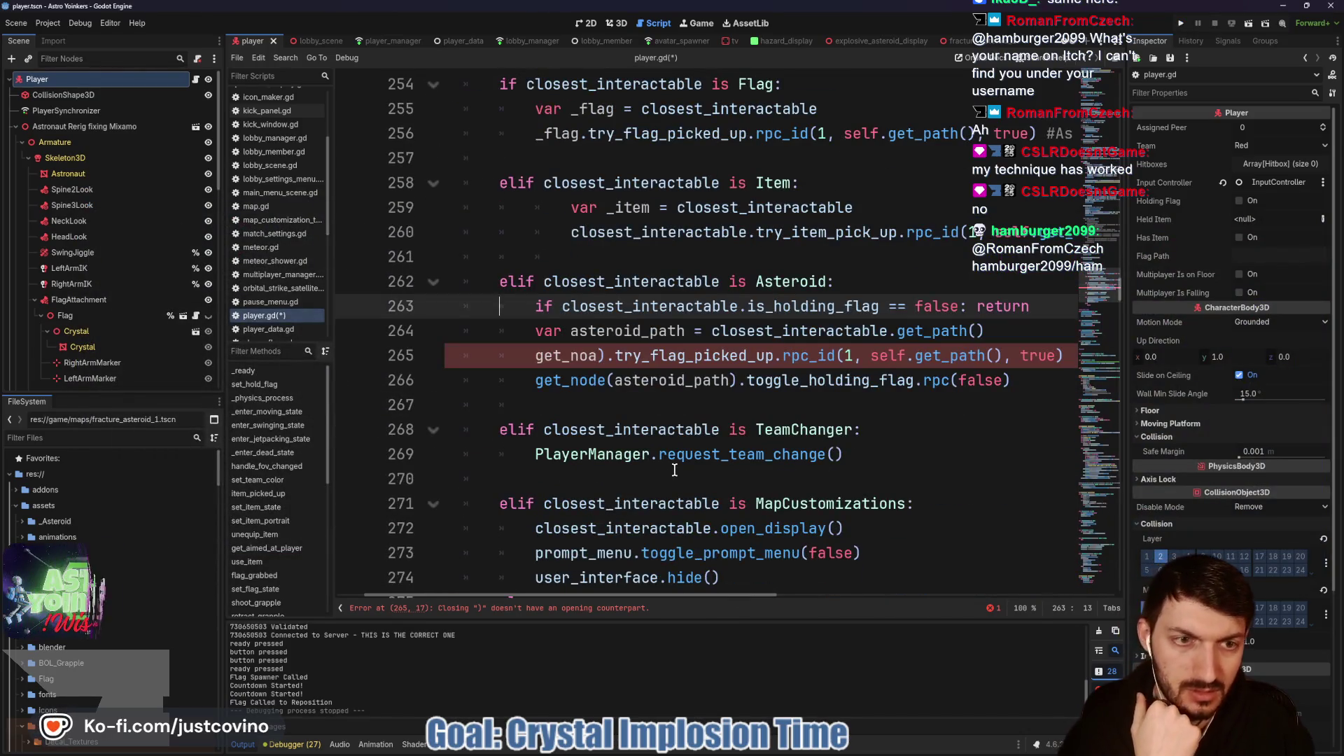
scroll(674, 470, up, 1)
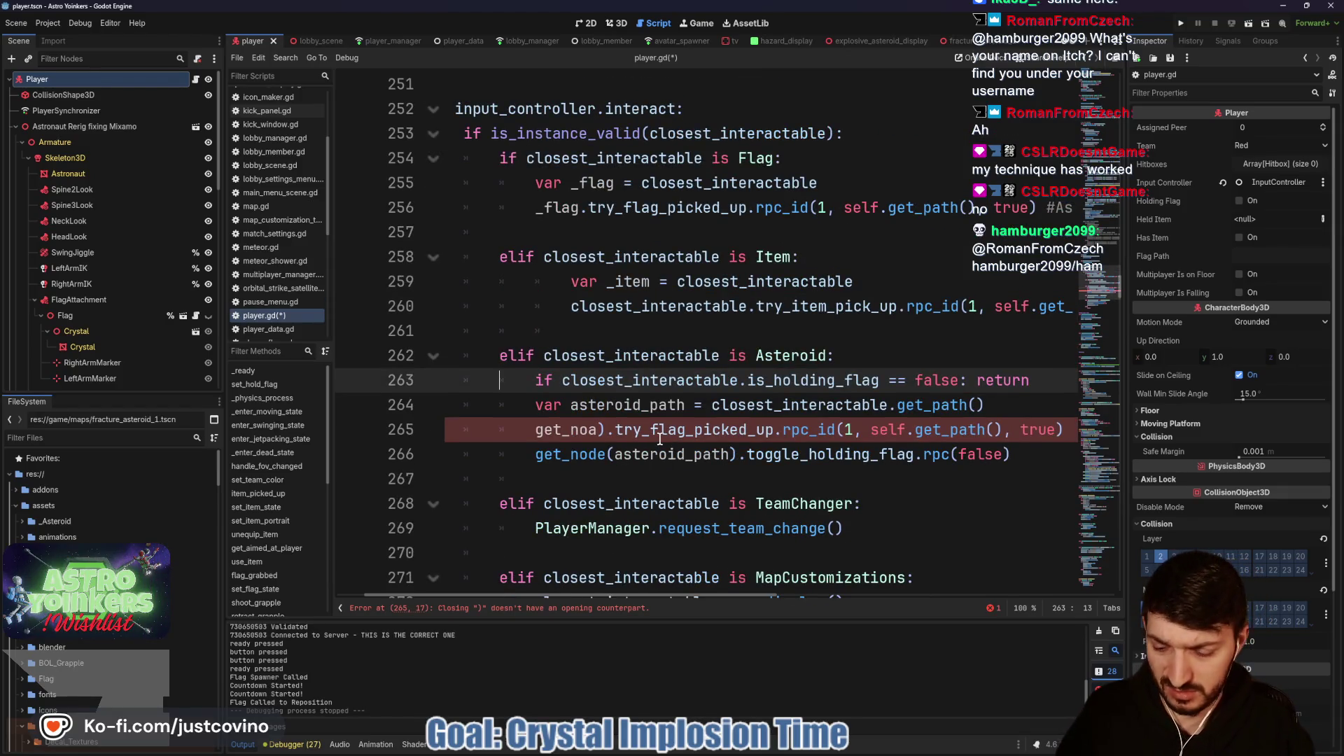
key(ctrl+z)
key(ctrl+z)
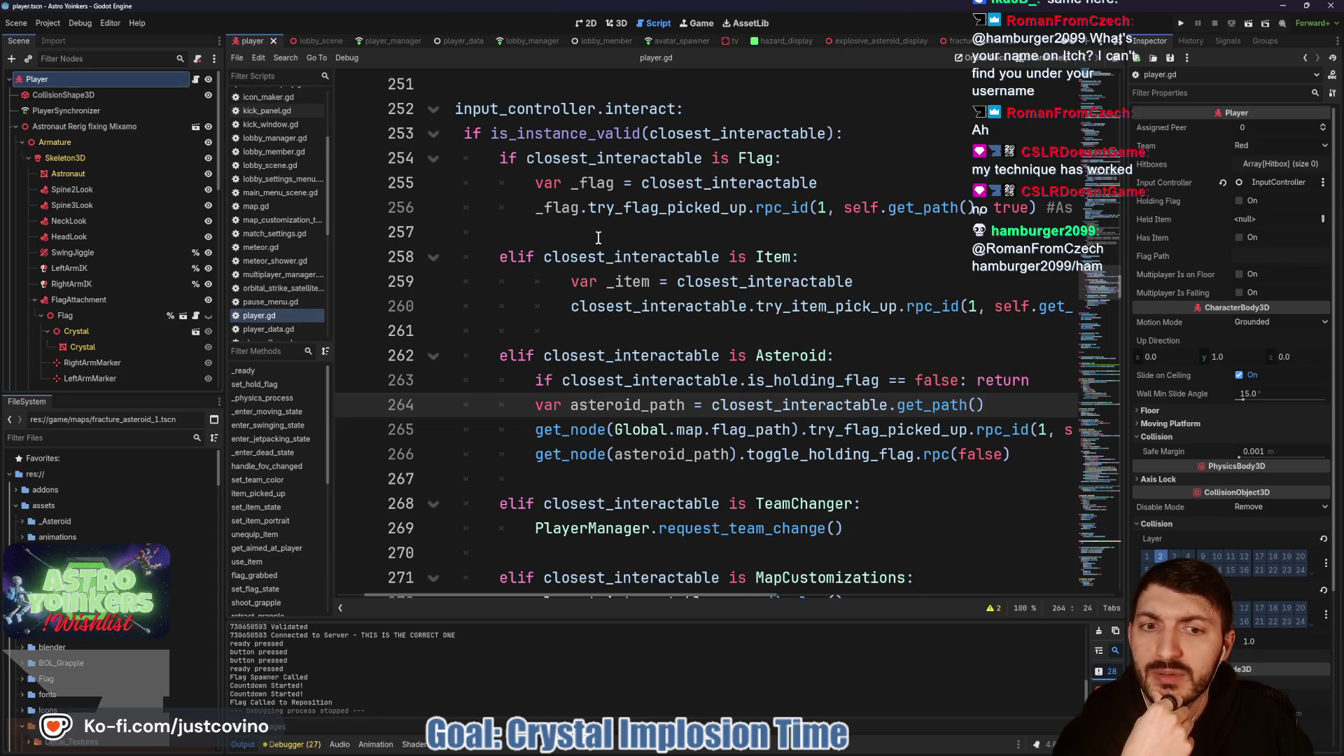
scroll(598, 237, up, 4)
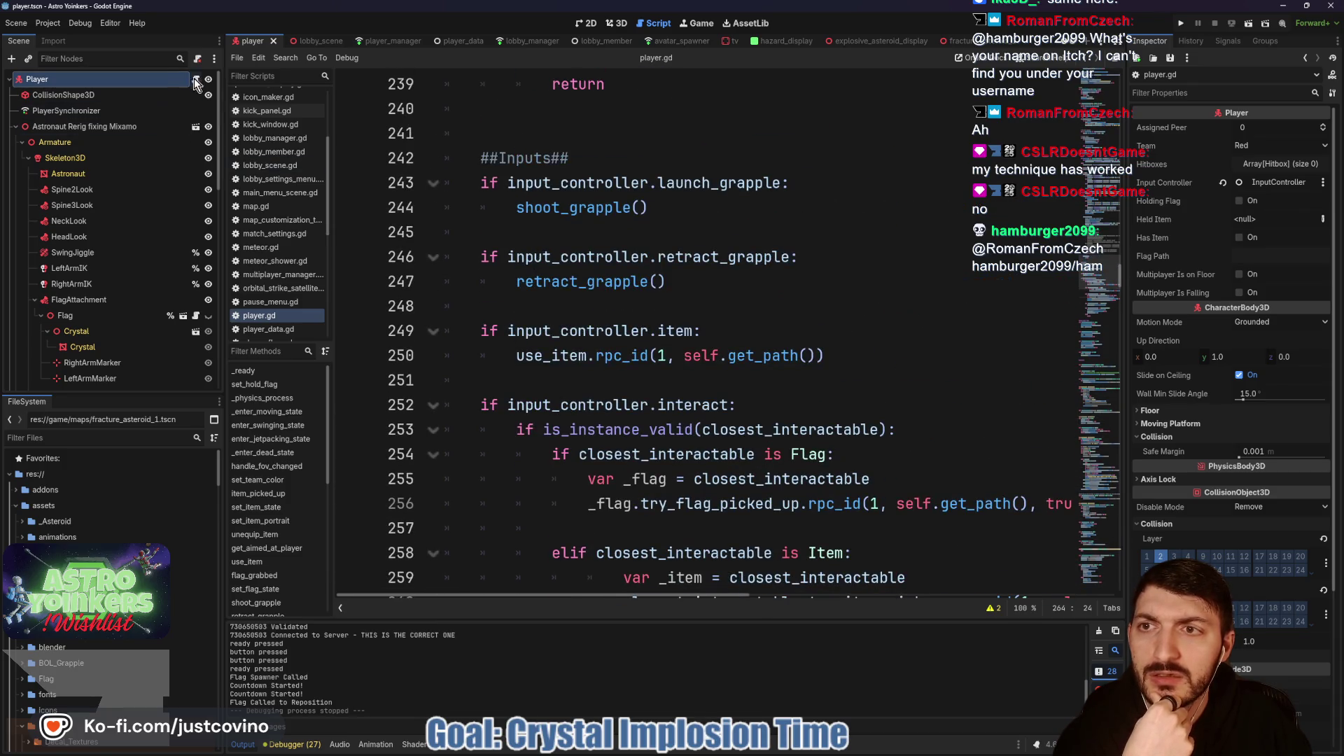
Replace holding_flag's ': set = set_hold_flag' with '= false' and uncomment its inline setter lines 52–56.
scroll(593, 285, up, 6)
scroll(594, 285, up, 20)
scroll(587, 289, up, 15)
scroll(908, 324, down, 2)
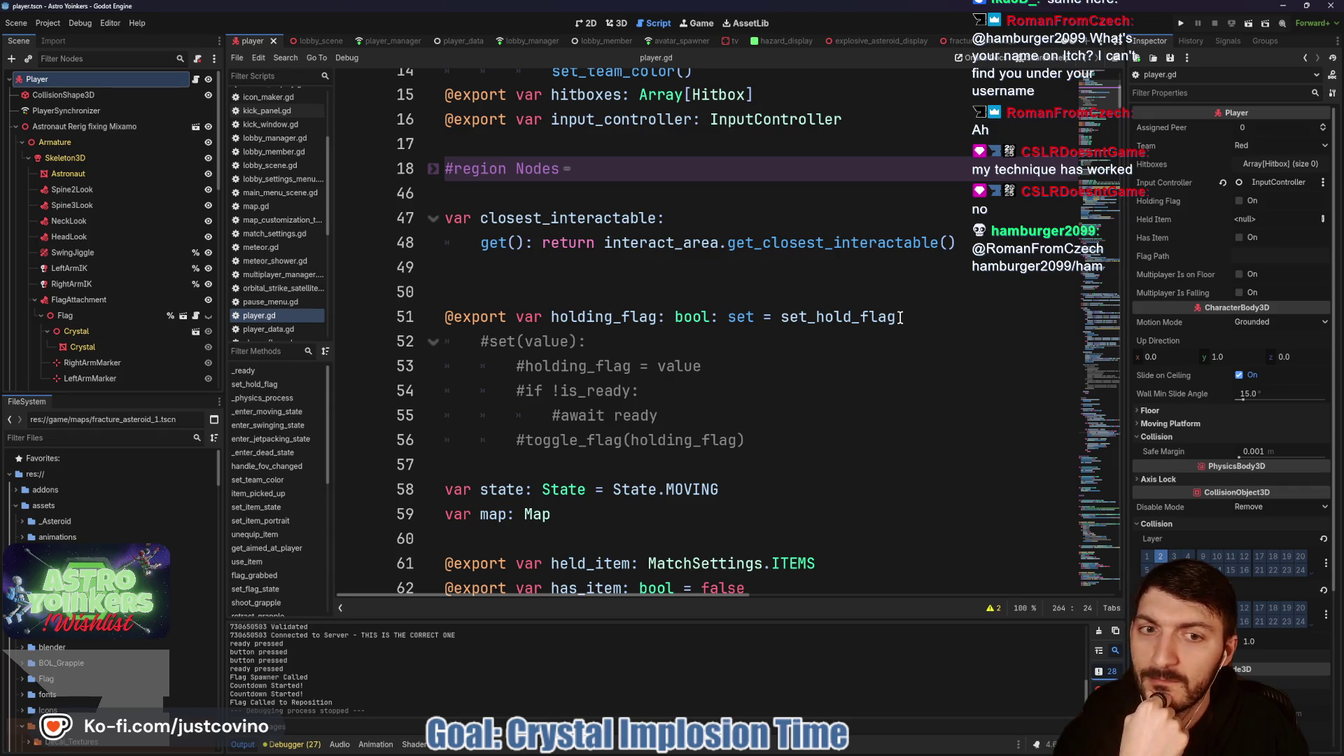
drag(900, 316, 712, 323)
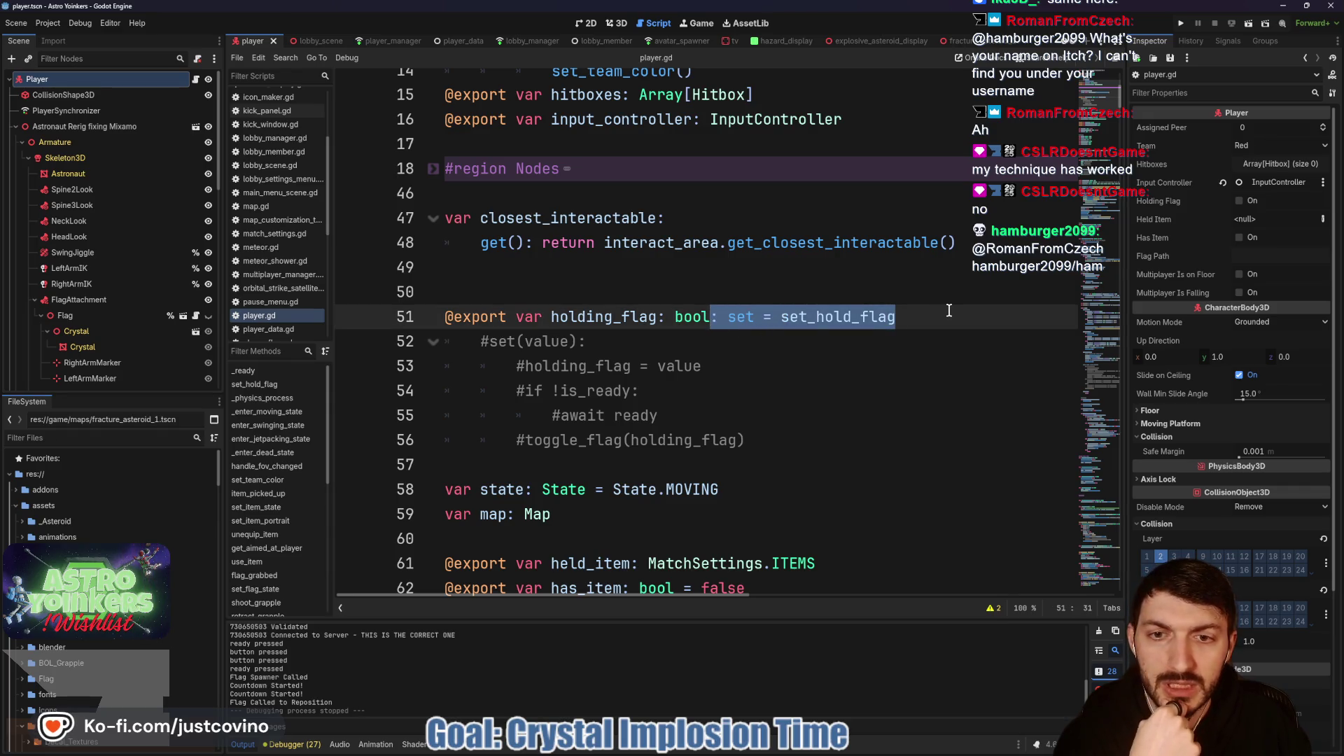
key(BackSpace)
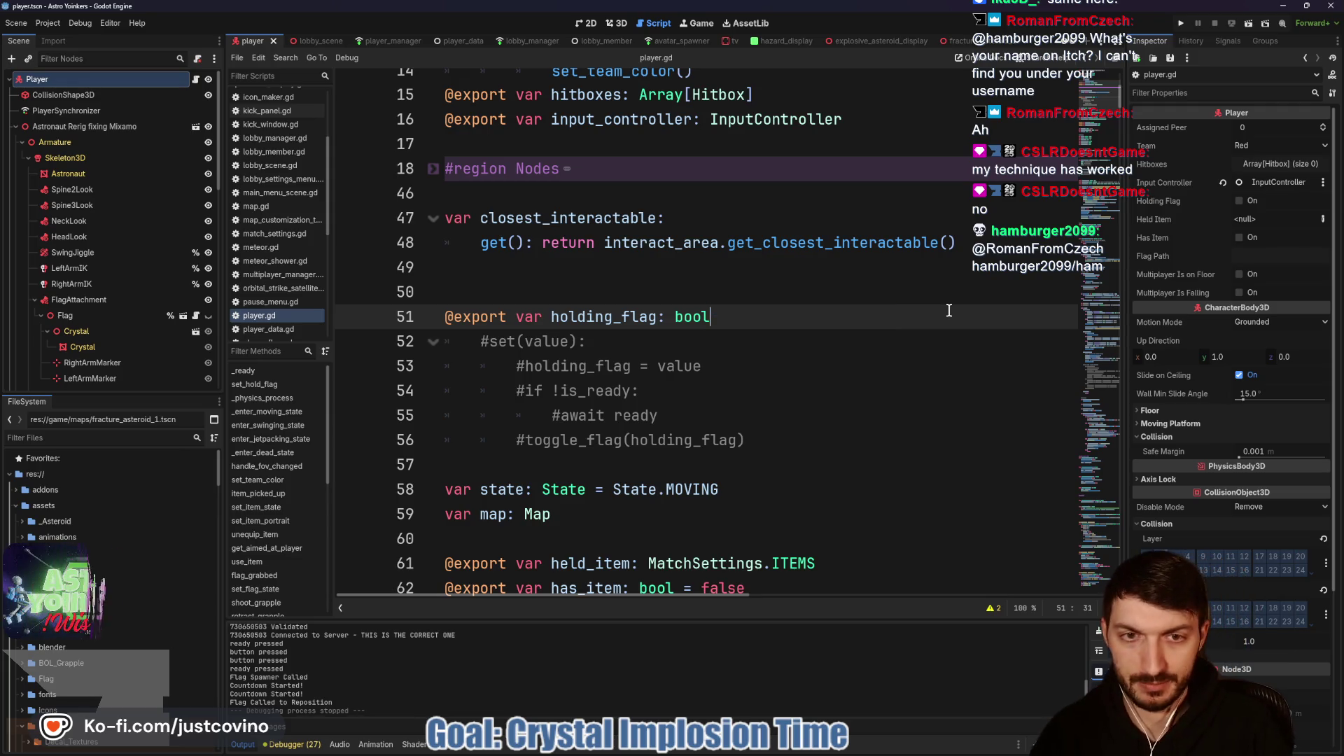
text(= false)
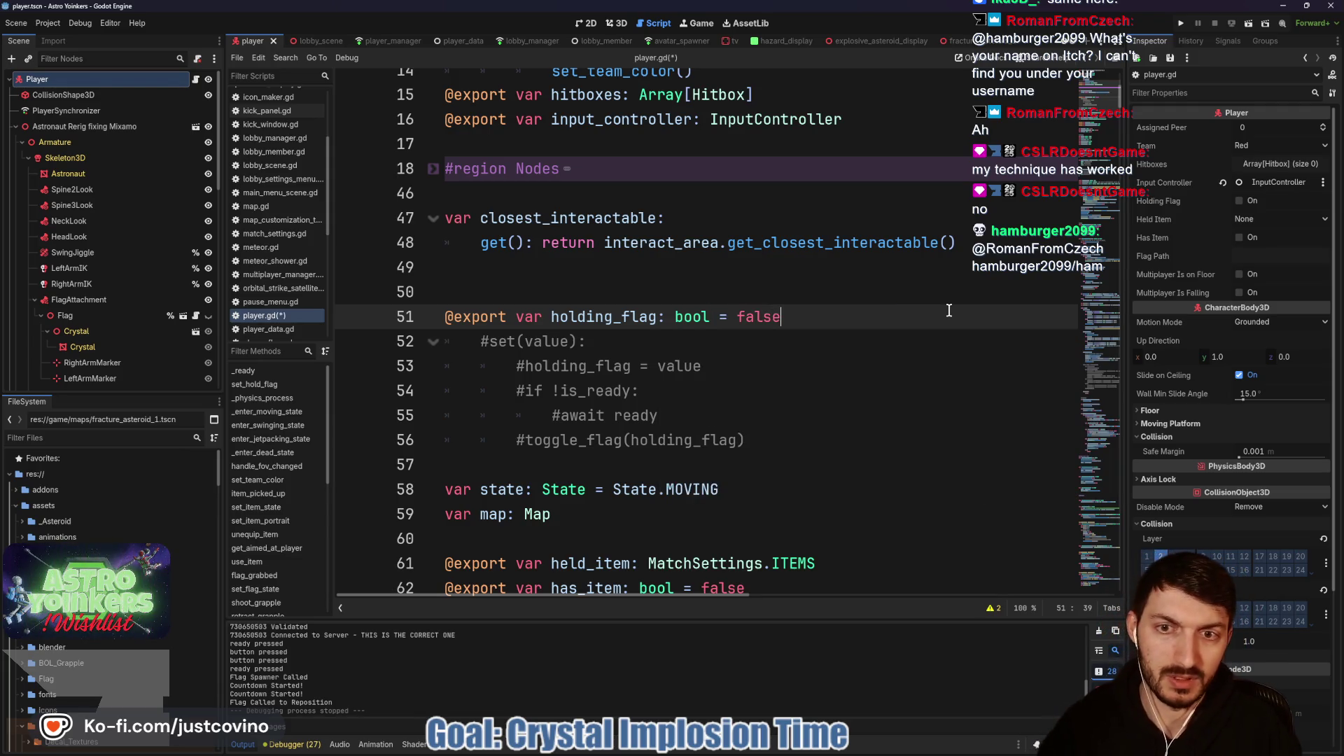
mouse_move(756, 441)
mouse_down()
mouse_move(455, 415)
mouse_move(446, 354)
mouse_up()
key(ctrl+k)
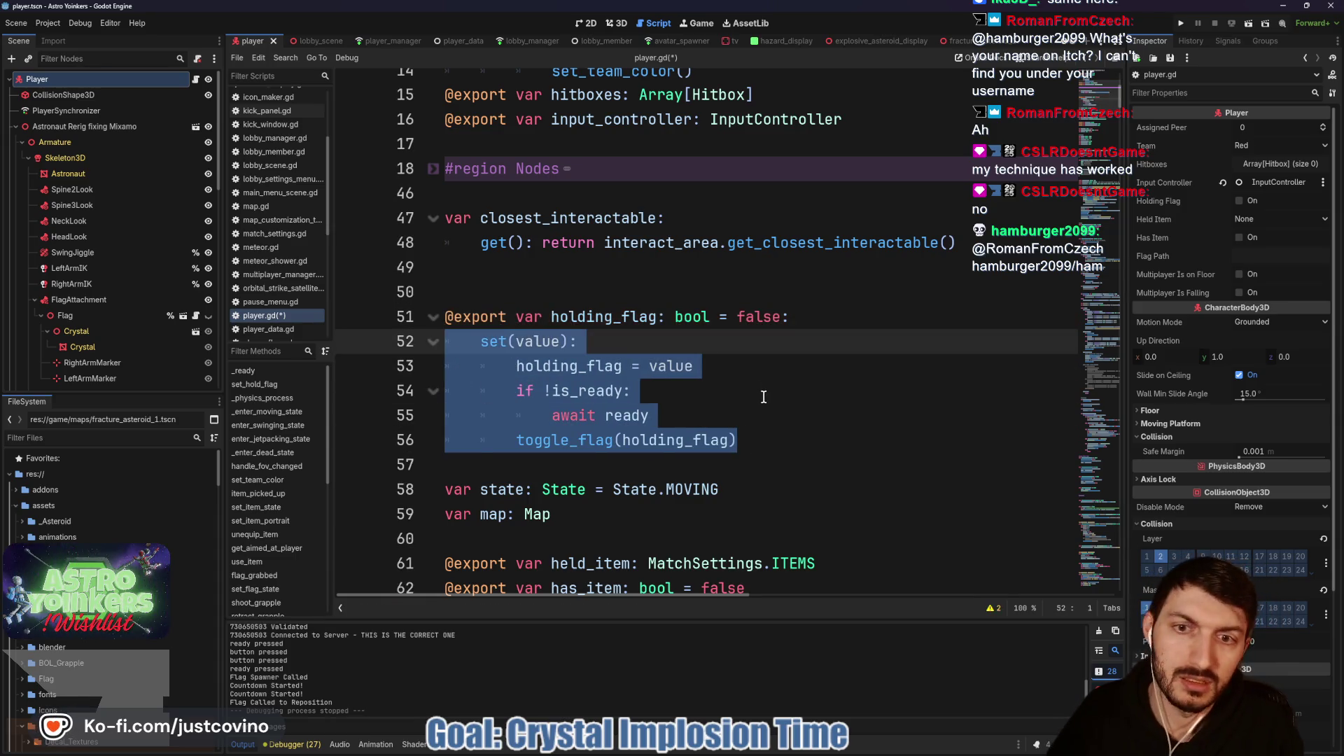
click(764, 392)
Delete the ##TEST set_hold_flag function and its leftover blank line, then save player.gd.
scroll(763, 397, down, 2)
scroll(764, 397, down, 19)
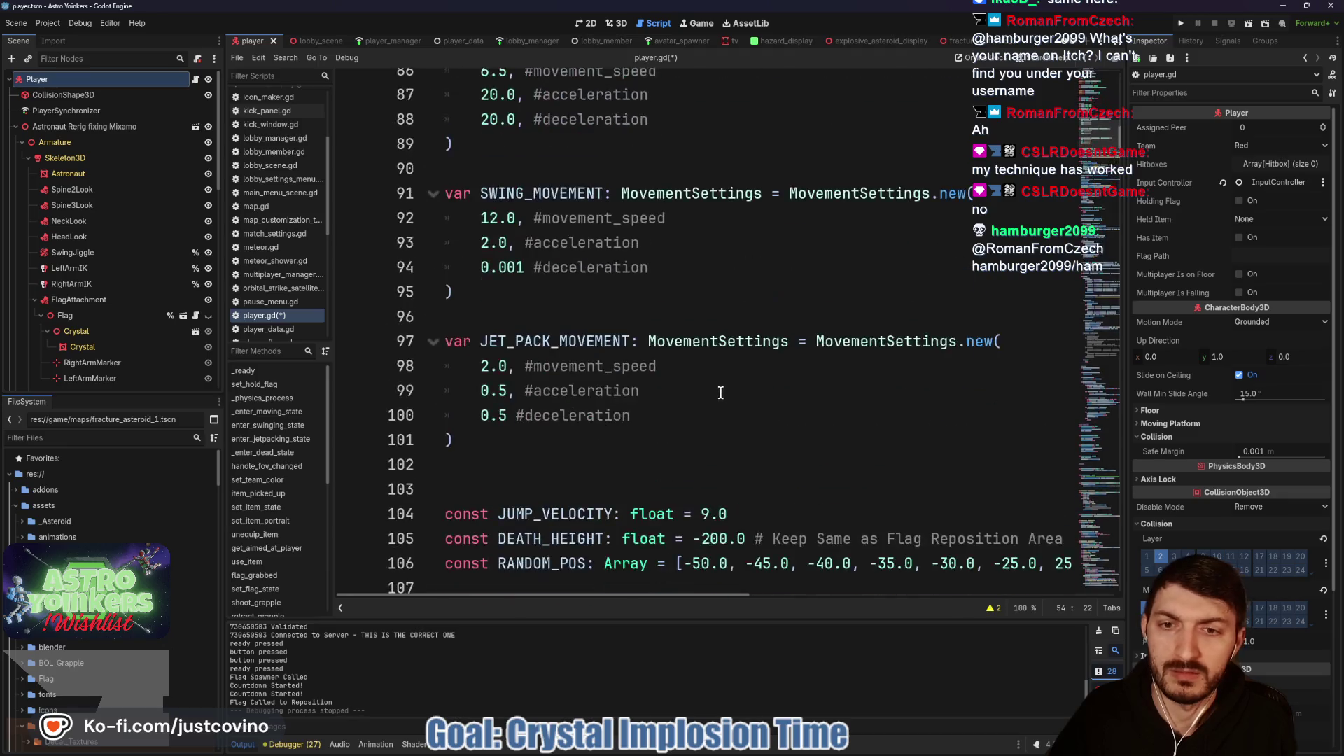
scroll(695, 390, down, 4)
scroll(738, 384, down, 3)
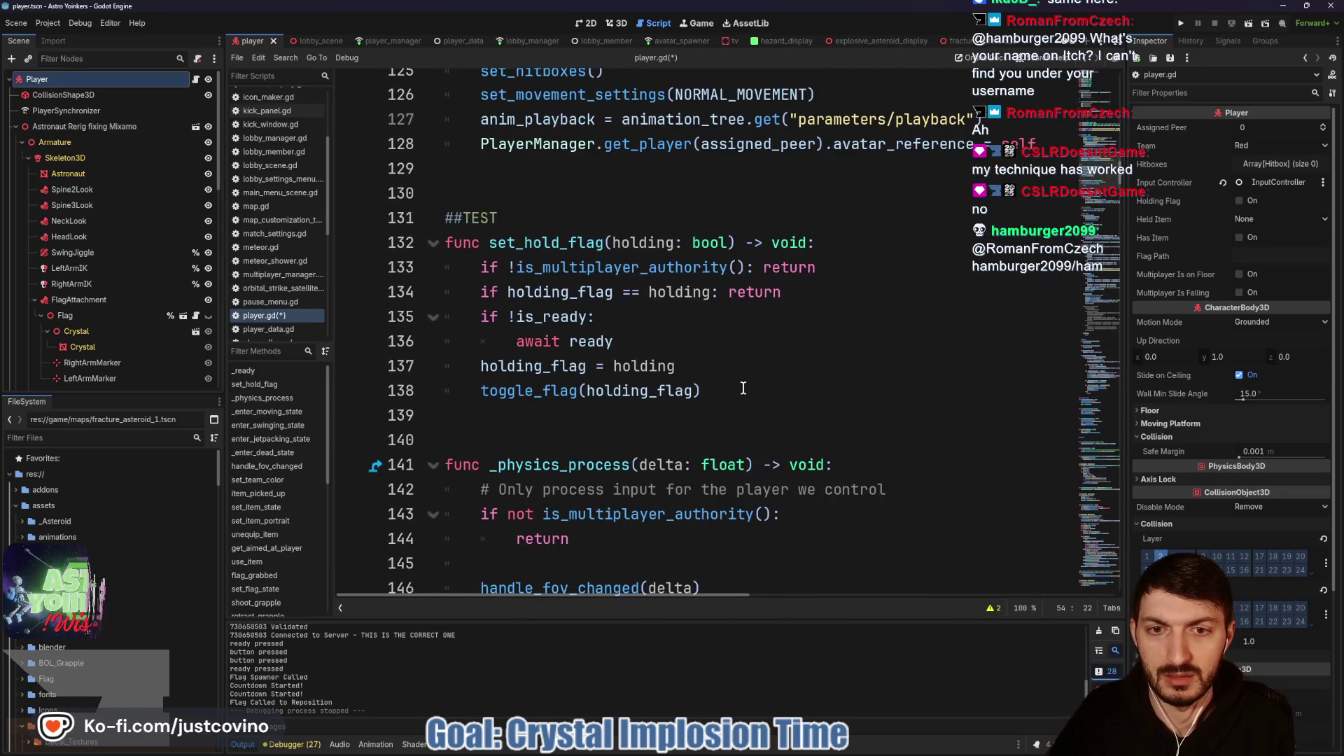
drag(737, 388, 404, 208)
key(BackSpace)
key(BackSpace)
key(BackSpace)
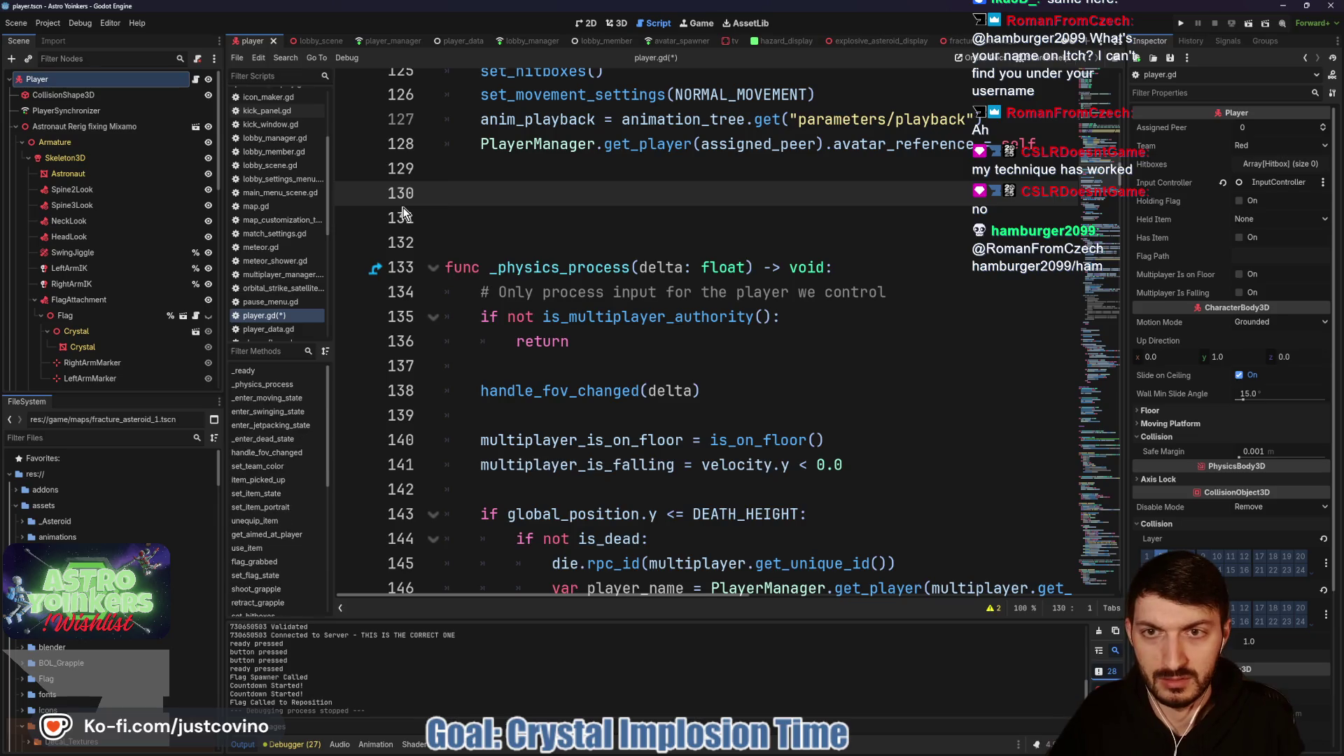
key(Delete)
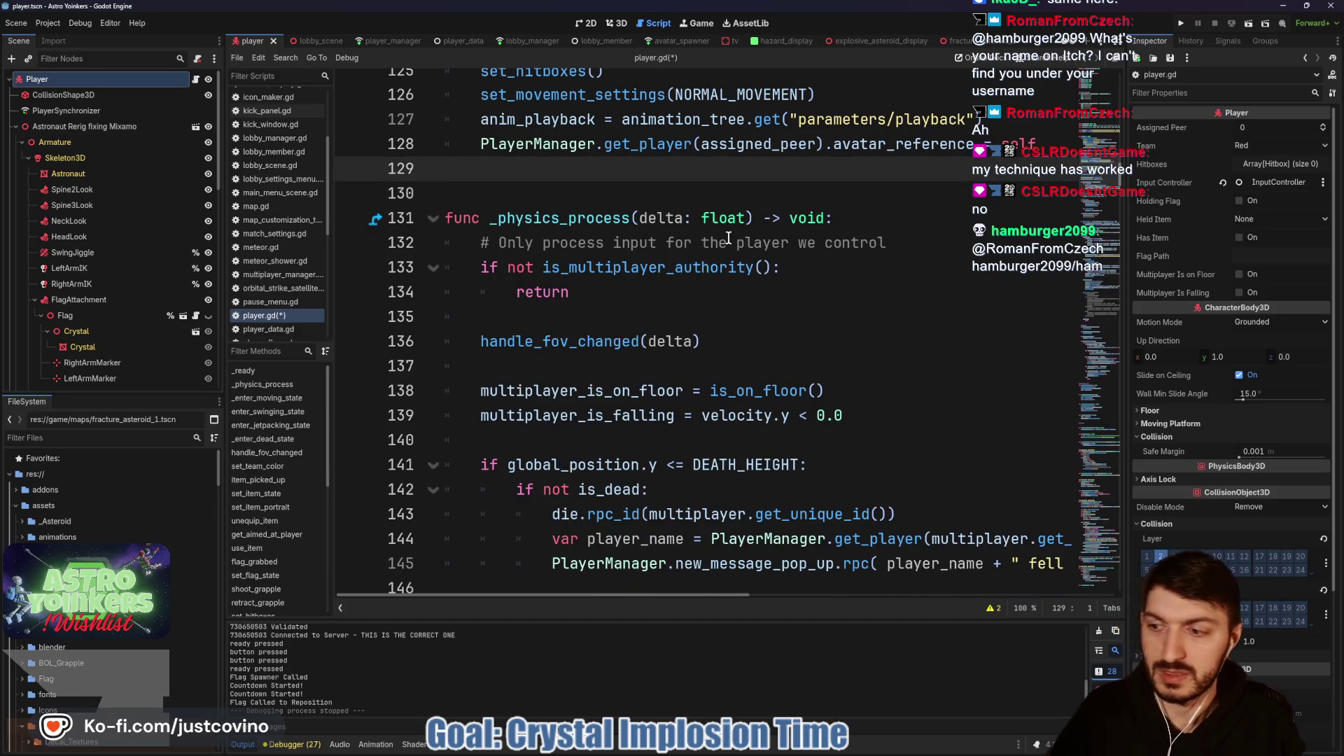
key(ctrl+s)
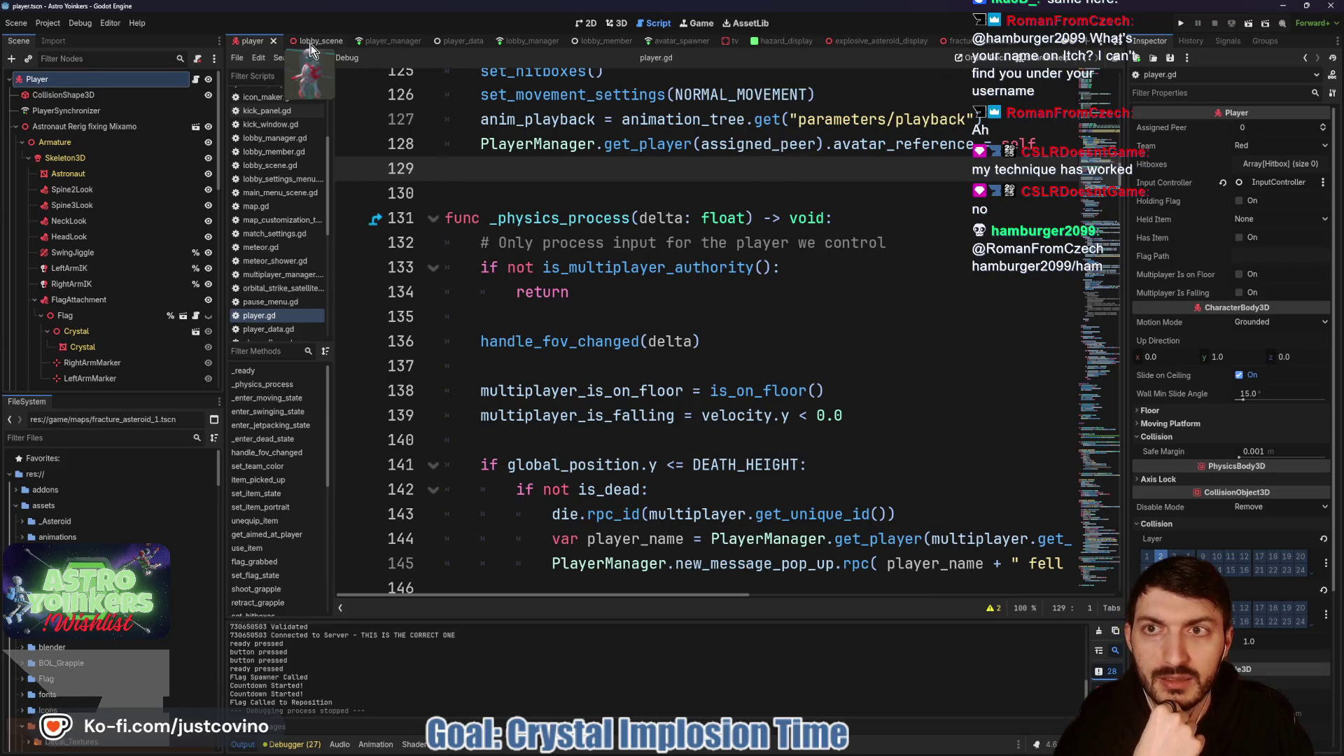
Open the Flag node's player_flag.gd script and scroll through its code.
scroll(148, 280, down, 3)
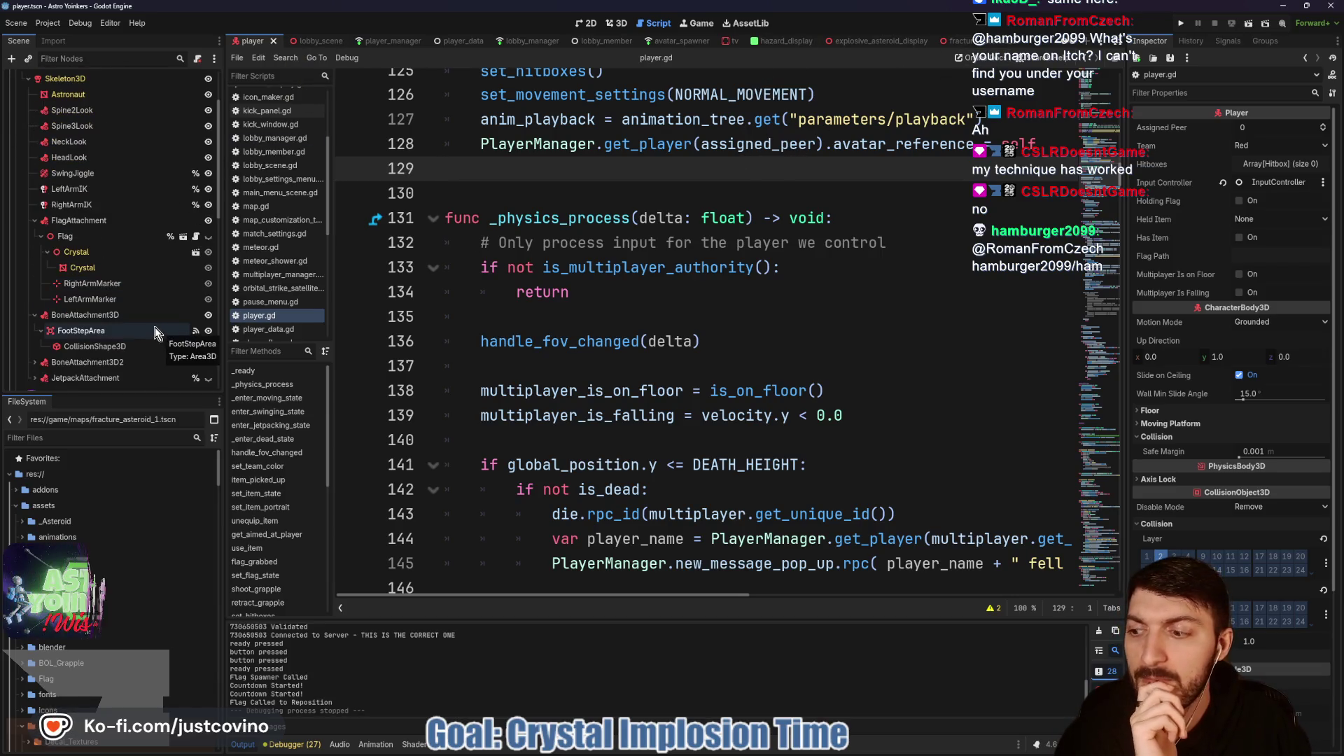
click(195, 235)
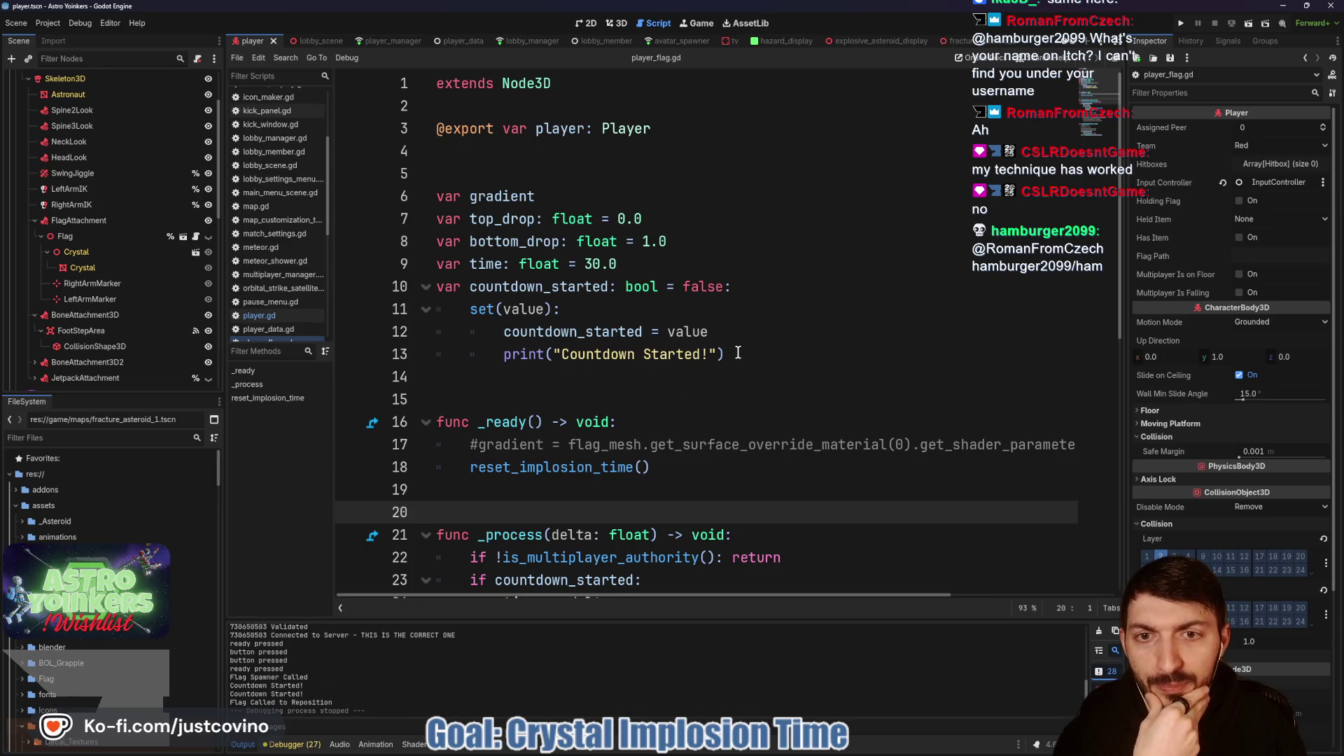
scroll(737, 353, down, 3)
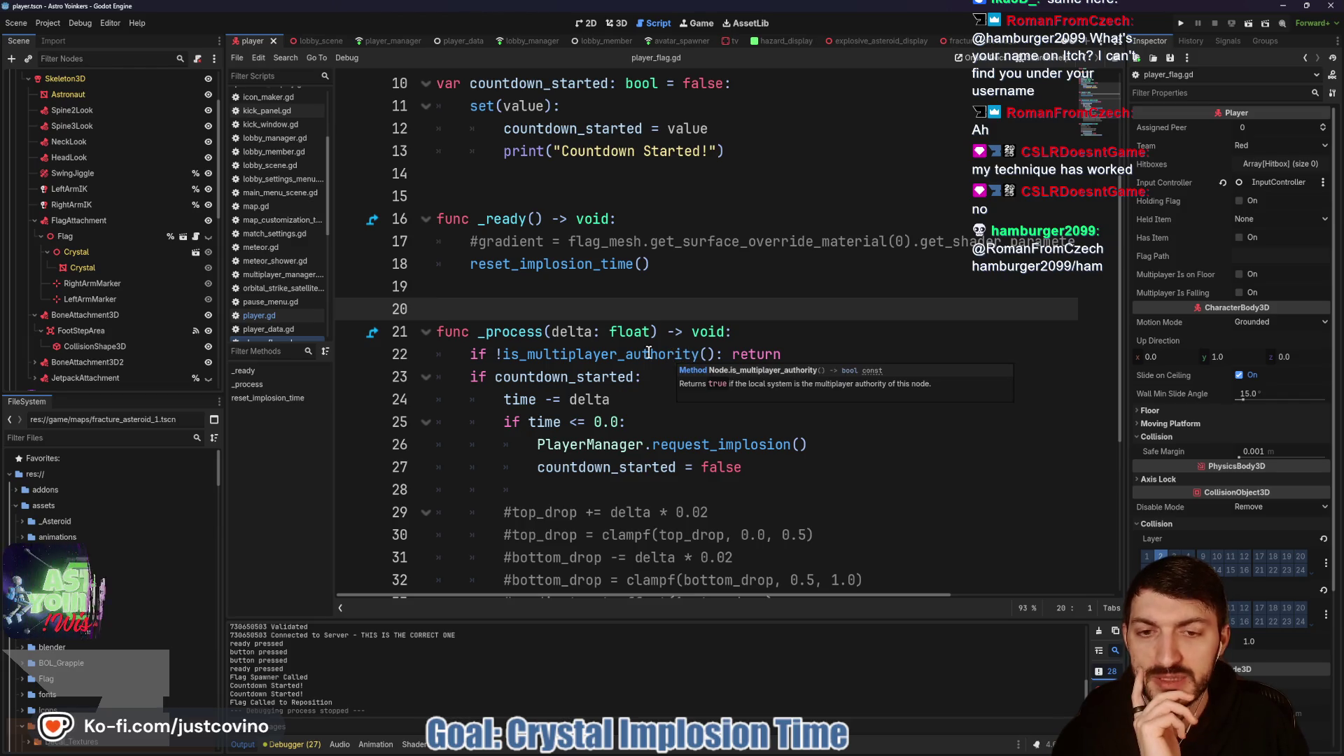
scroll(651, 375, down, 2)
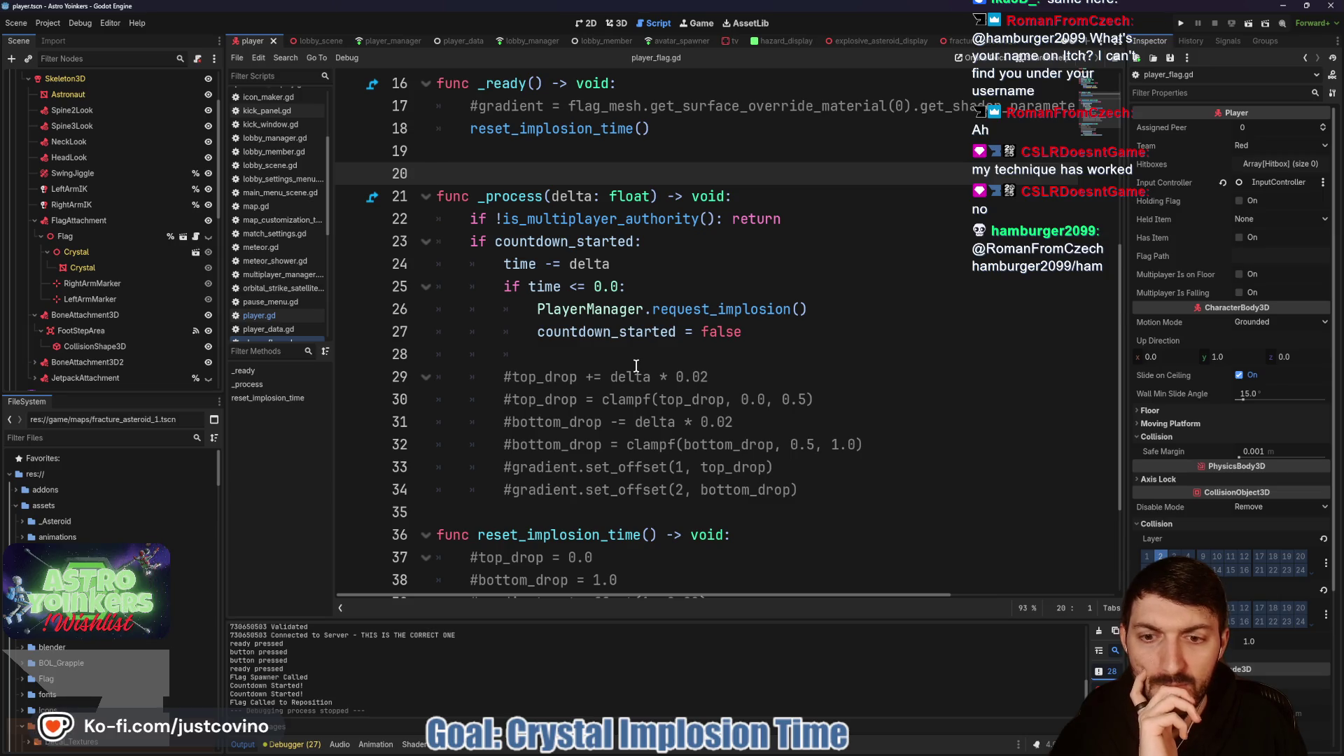
scroll(636, 366, down, 2)
scroll(637, 366, up, 1)
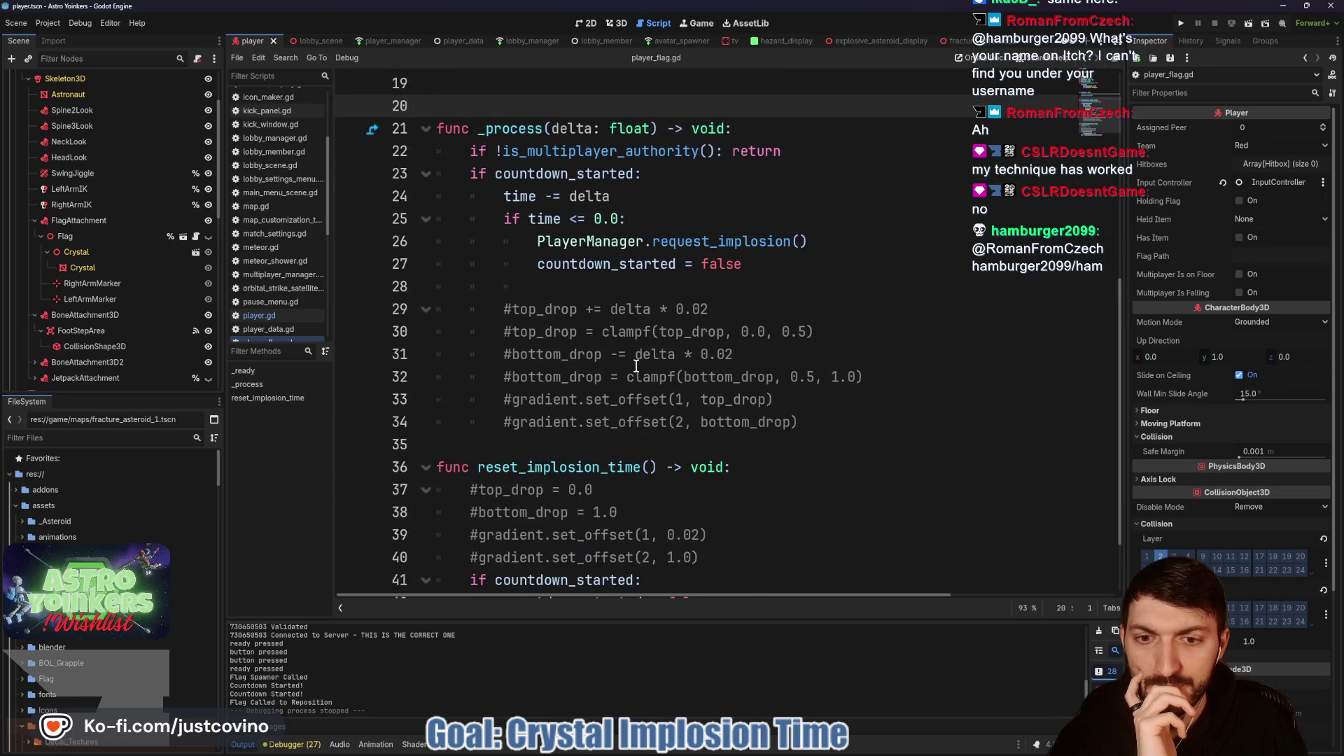
scroll(636, 366, down, 1)
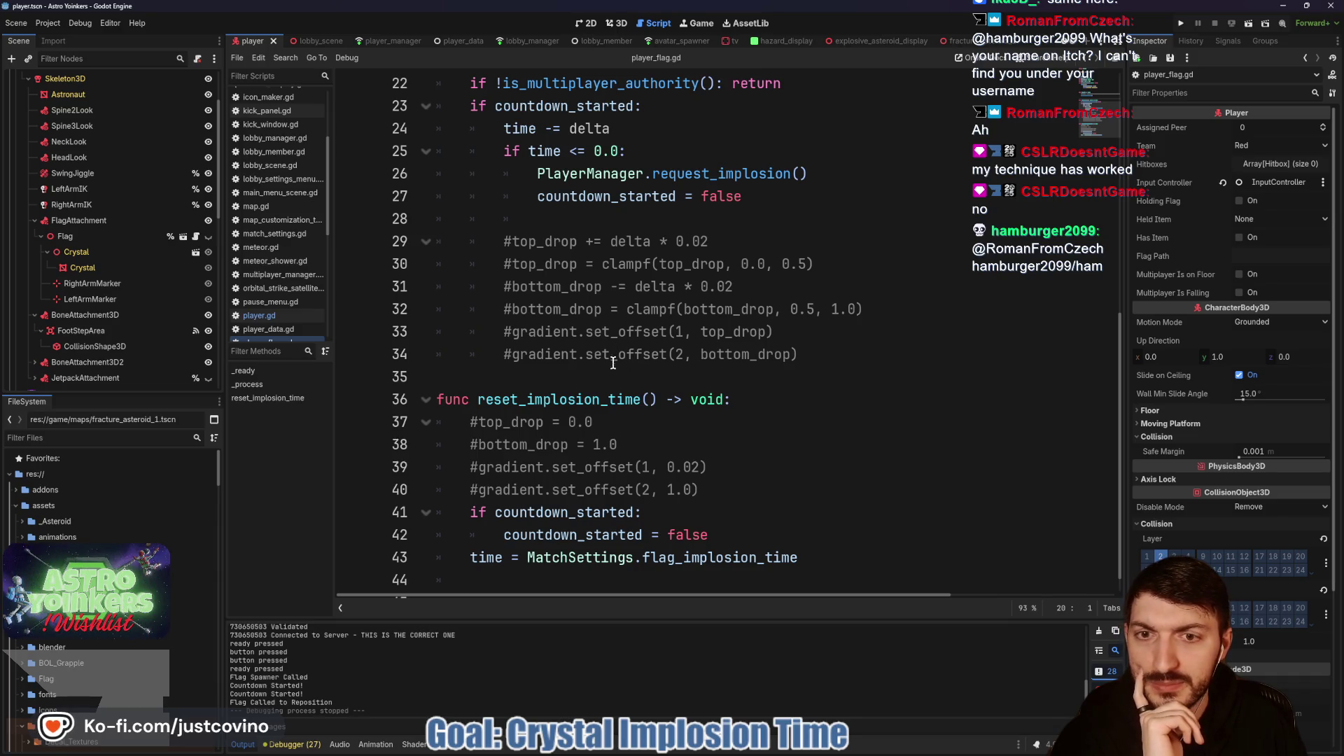
Move 'countdown_started = false' above the request_implosion() call and save player_flag.gd.
click(607, 373)
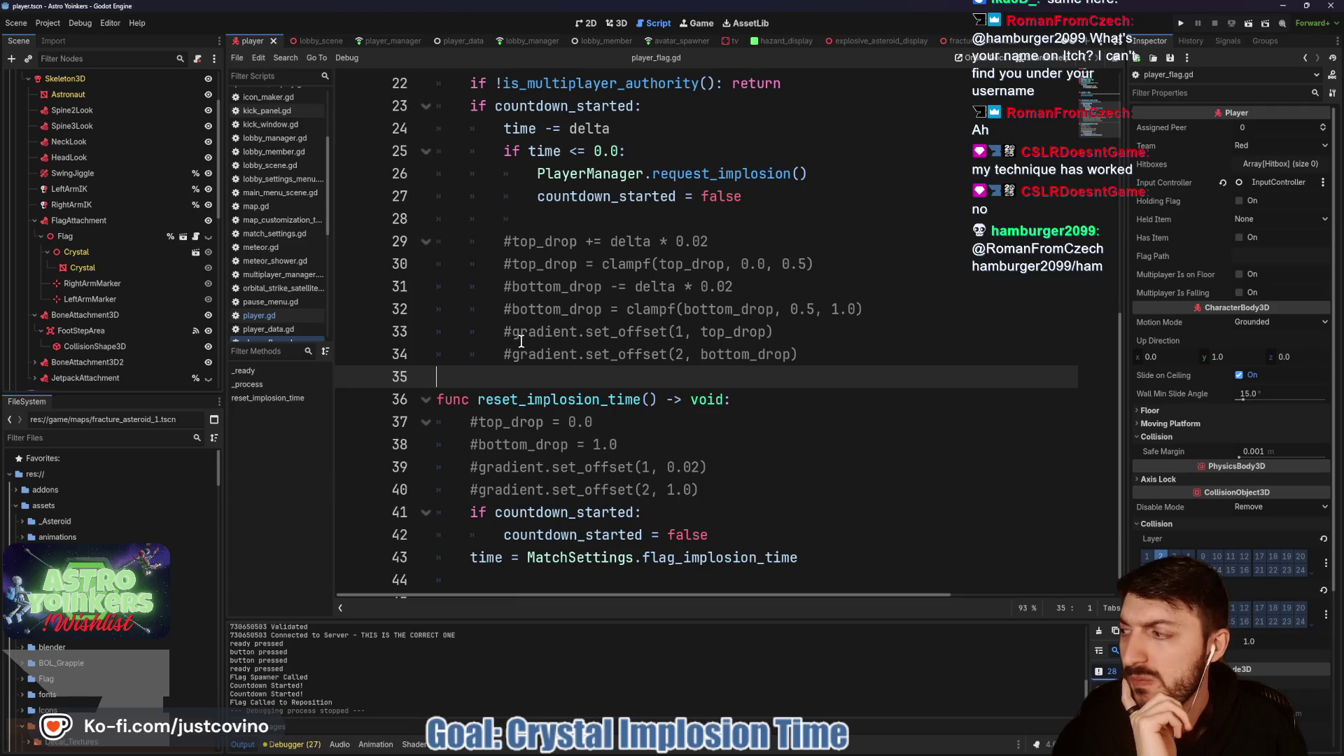
scroll(681, 312, up, 2)
click(681, 357)
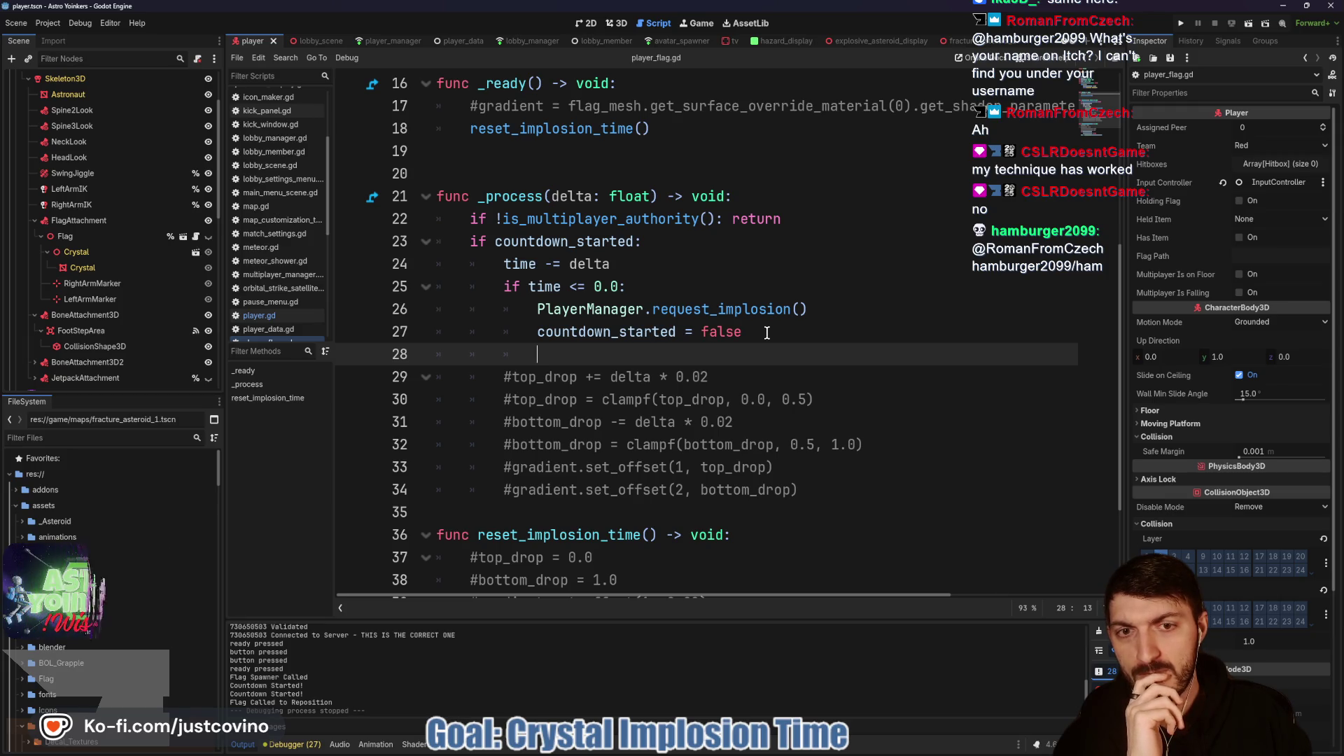
click(766, 332)
click(750, 309)
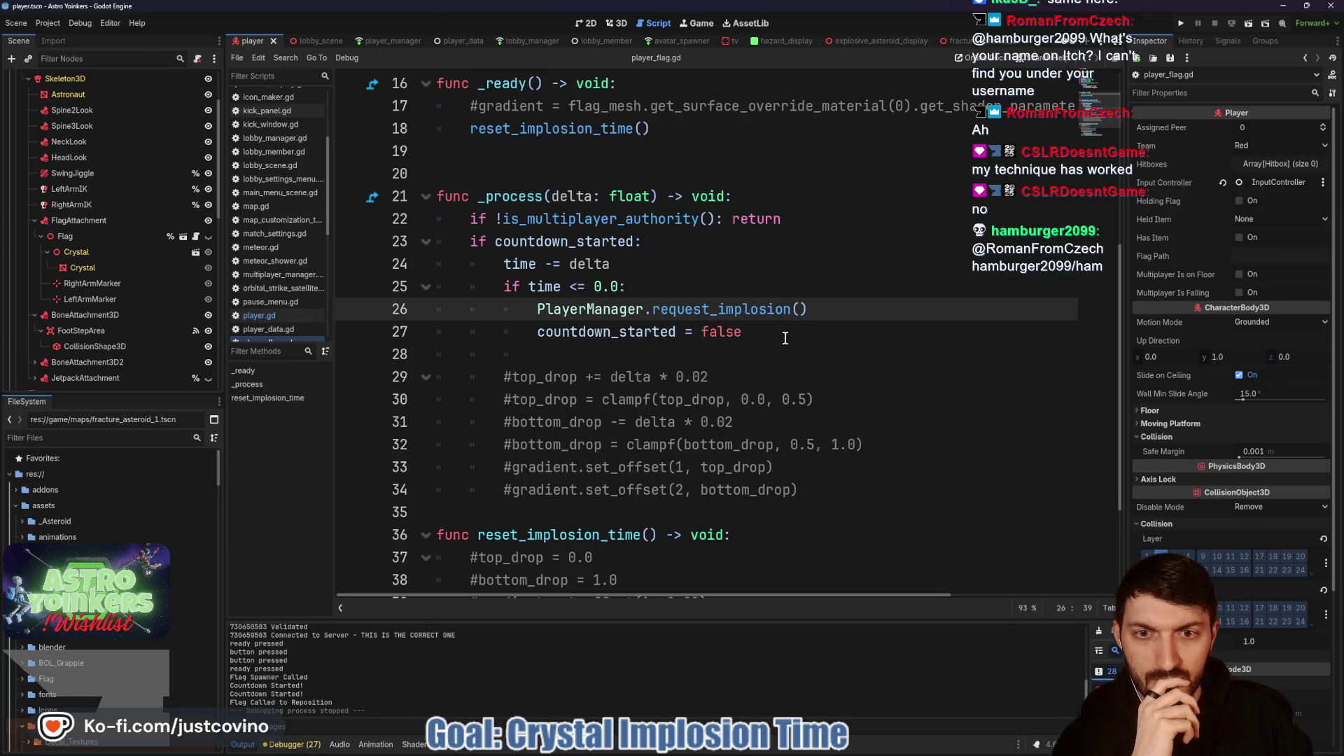
drag(773, 336, 503, 333)
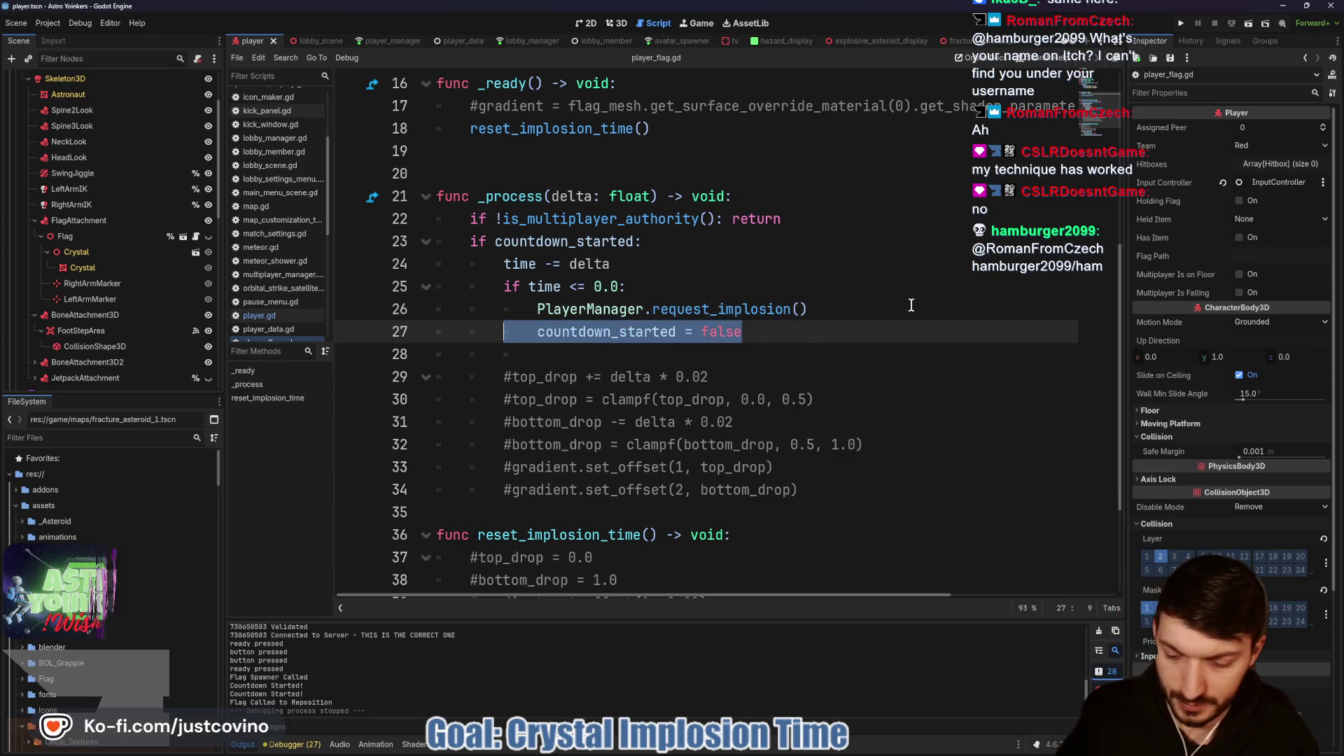
key(alt+Up)
click(774, 313)
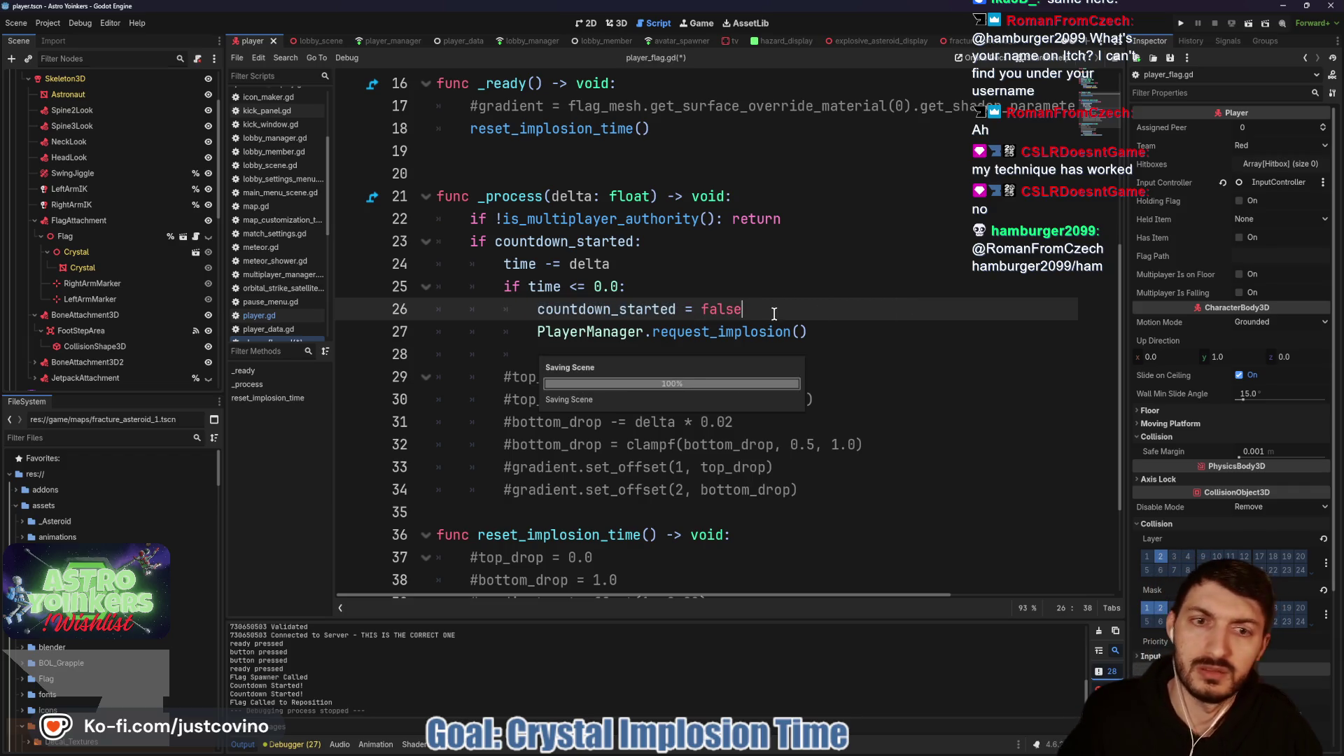
key(ctrl+s)
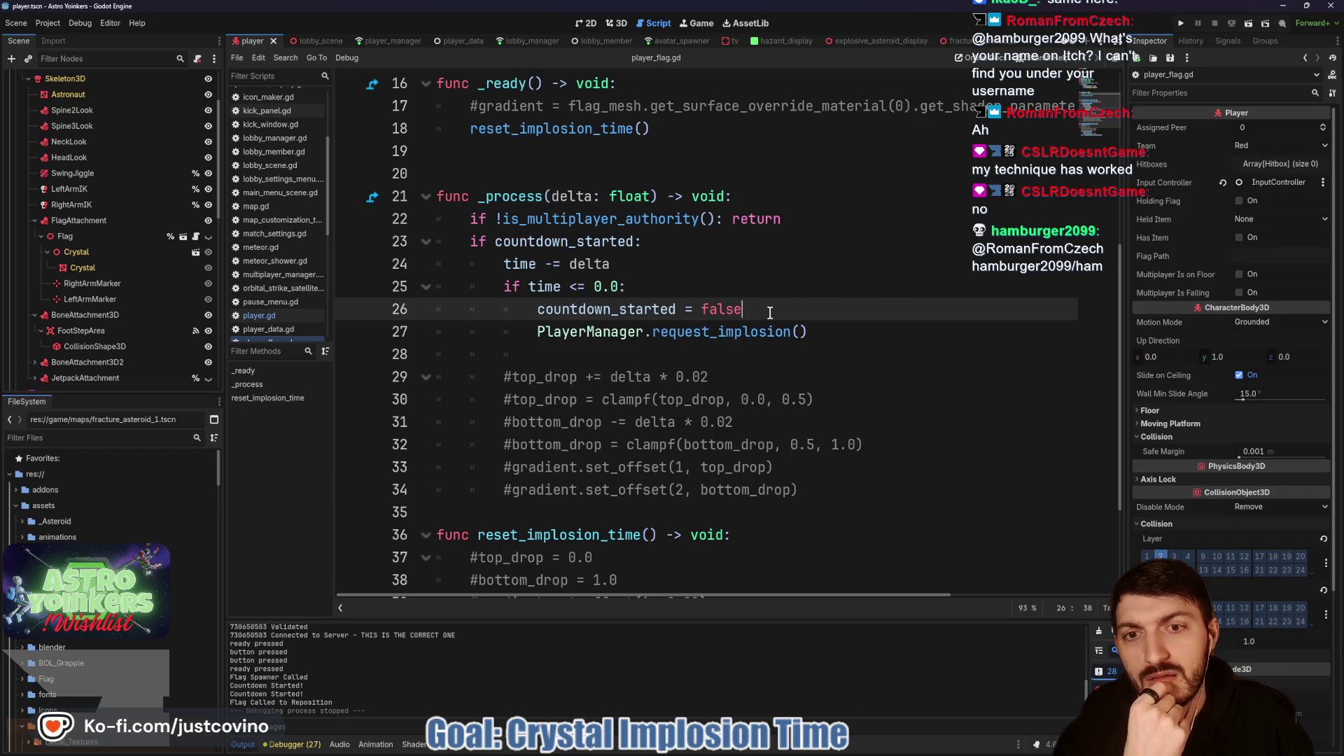
Run the project with F5 to test the flag fix.
scroll(729, 300, up, 3)
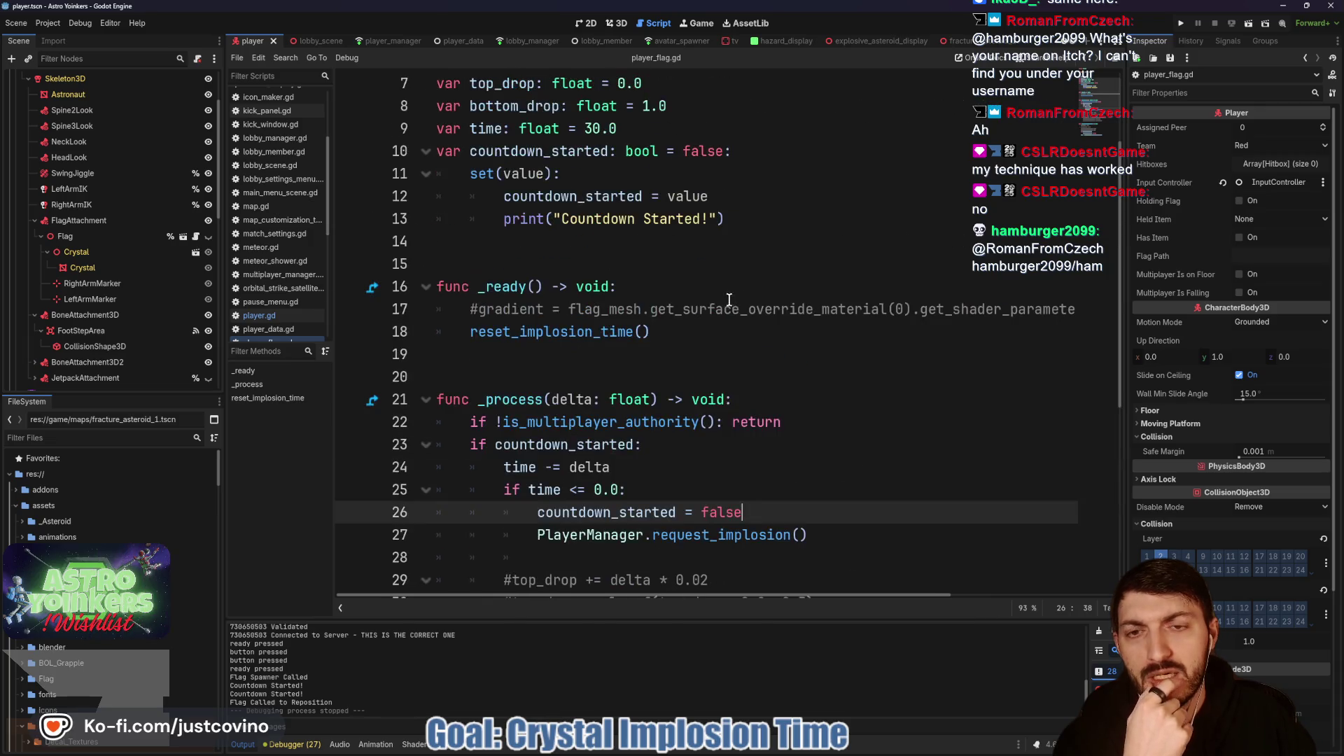
scroll(649, 346, up, 1)
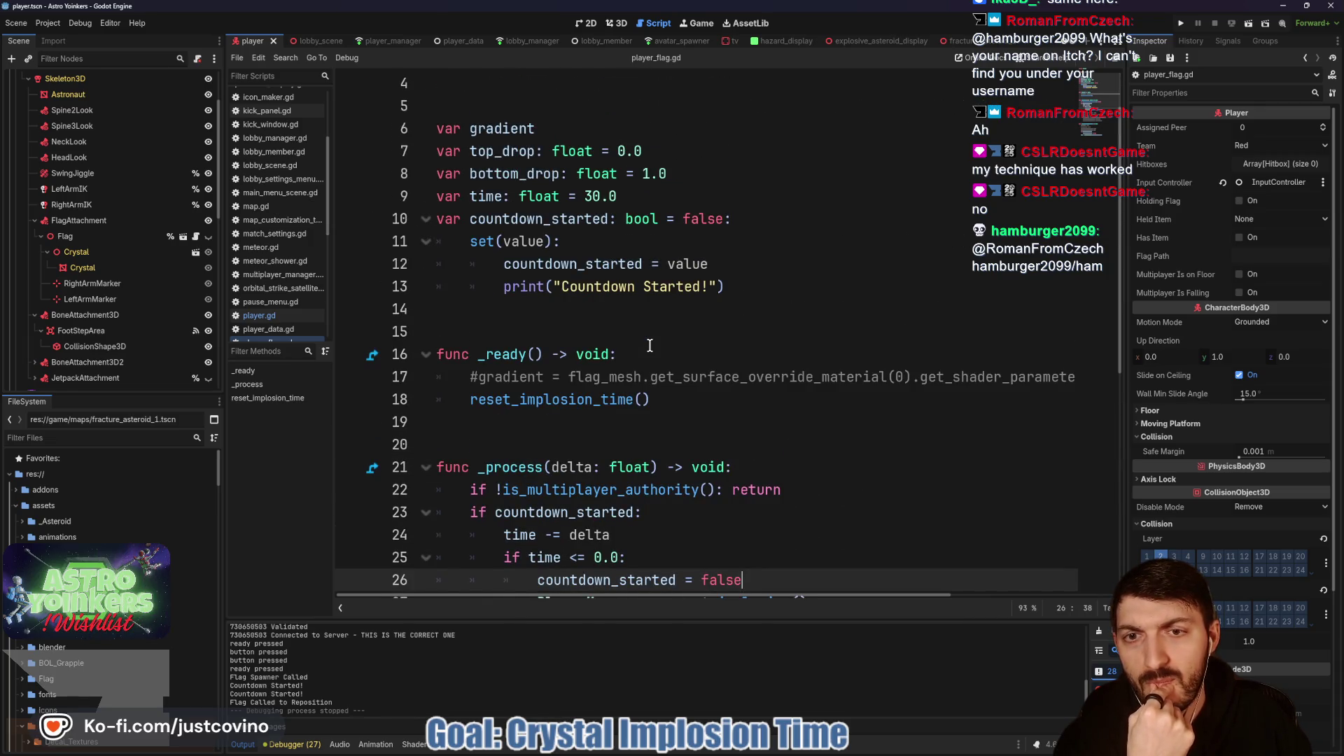
key(F5)
scroll(667, 320, down, 2)
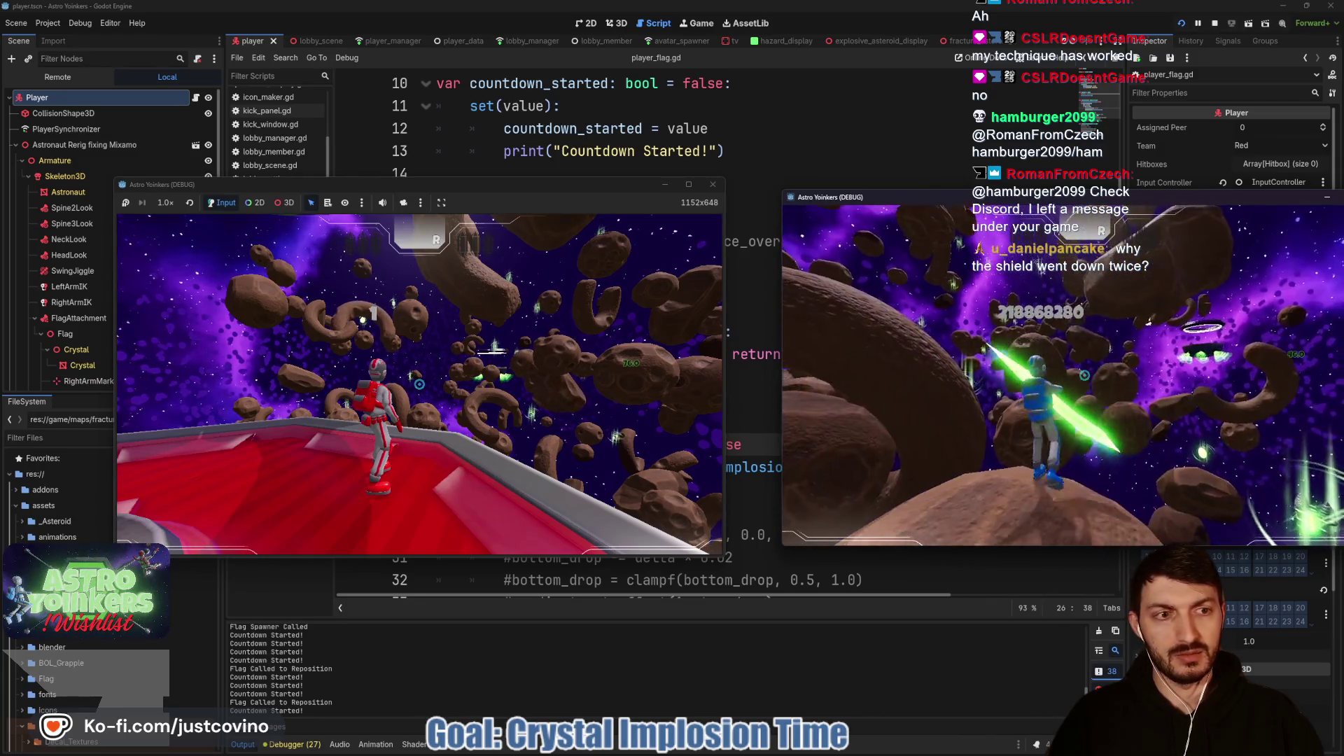
Stop both running game instances and put the caret on the request_implosion call.
key(F8)
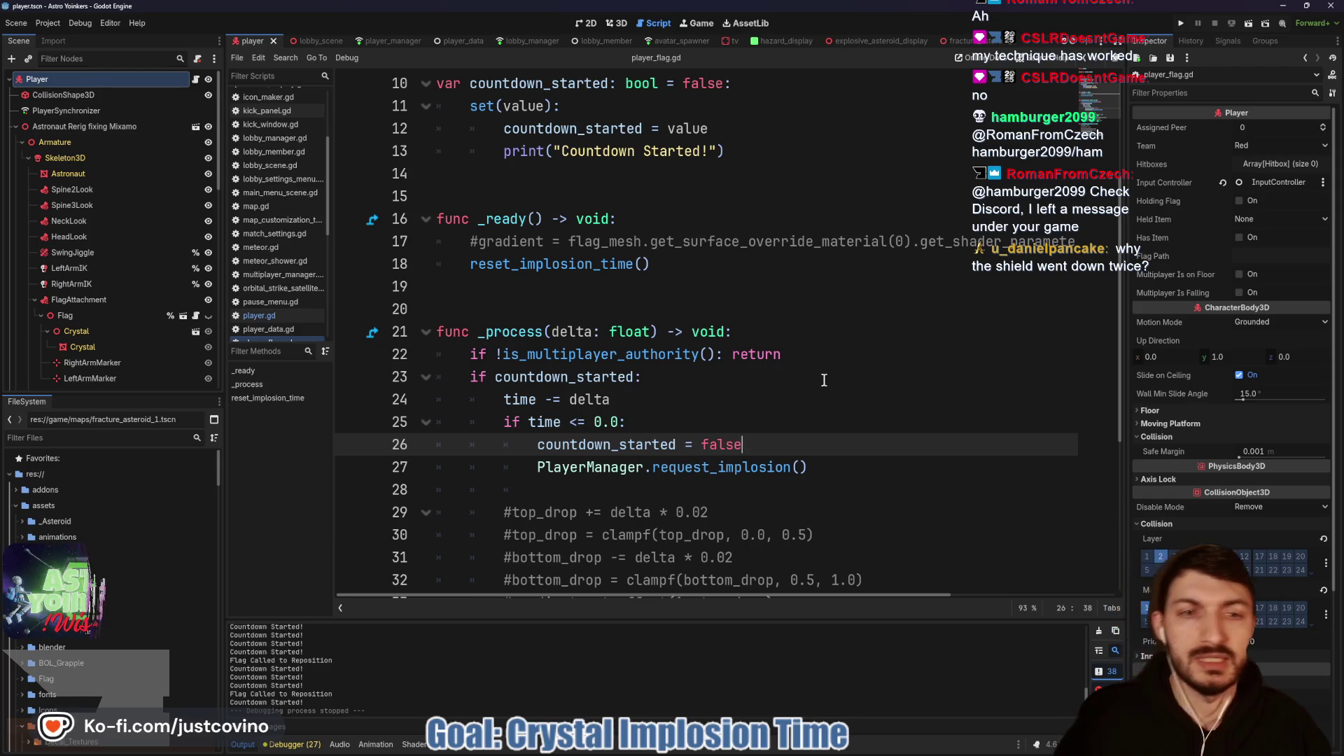
click(702, 469)
Jump to request_implosion in player_manager.gd and select the line clearing holding_flag in handle_implosion_request.
ctrl+click(701, 469)
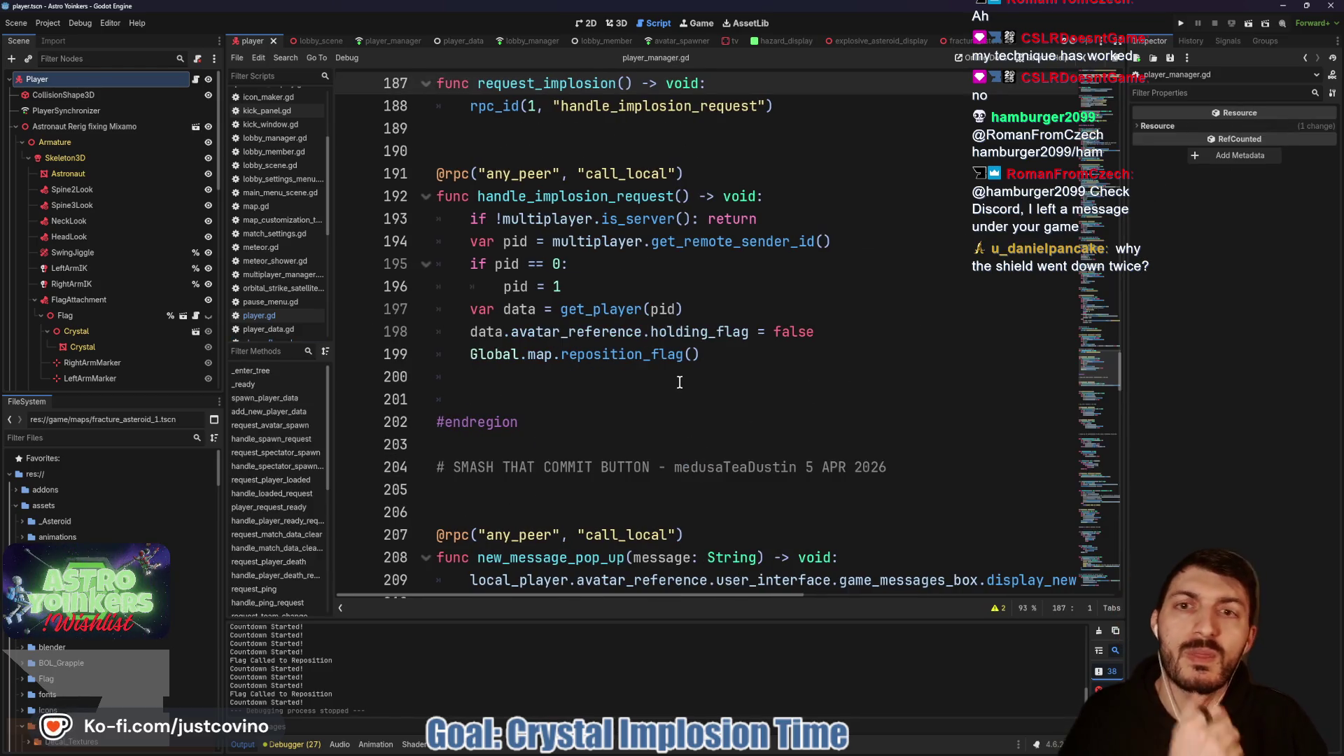
click(646, 333)
scroll(700, 371, up, 1)
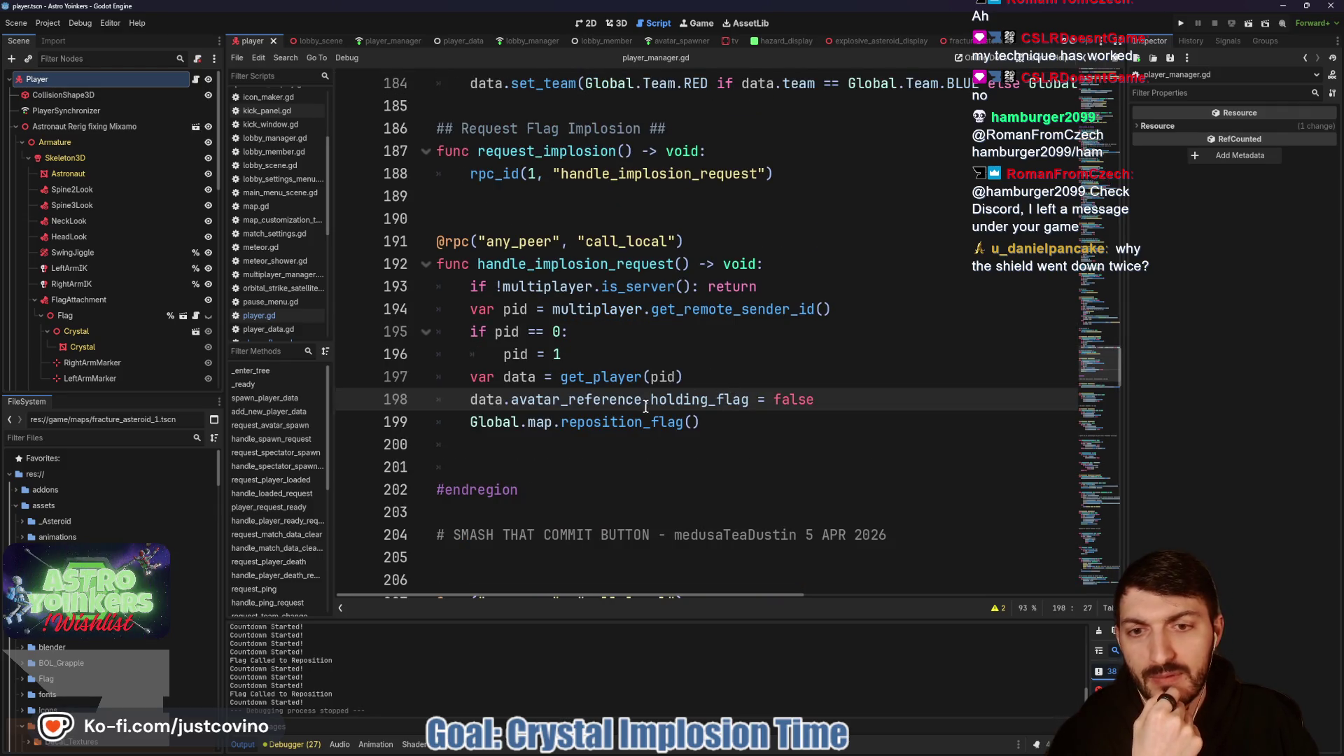
scroll(849, 392, up, 1)
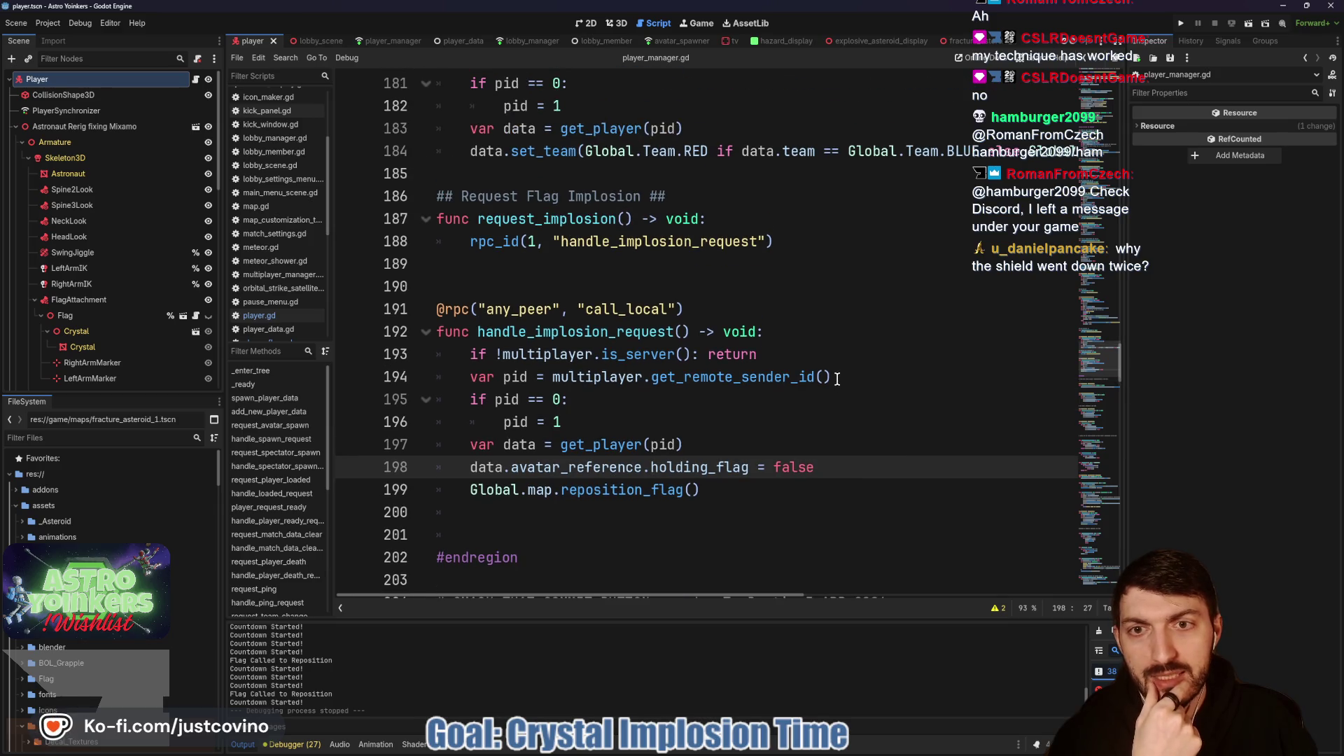
drag(814, 474, 425, 462)
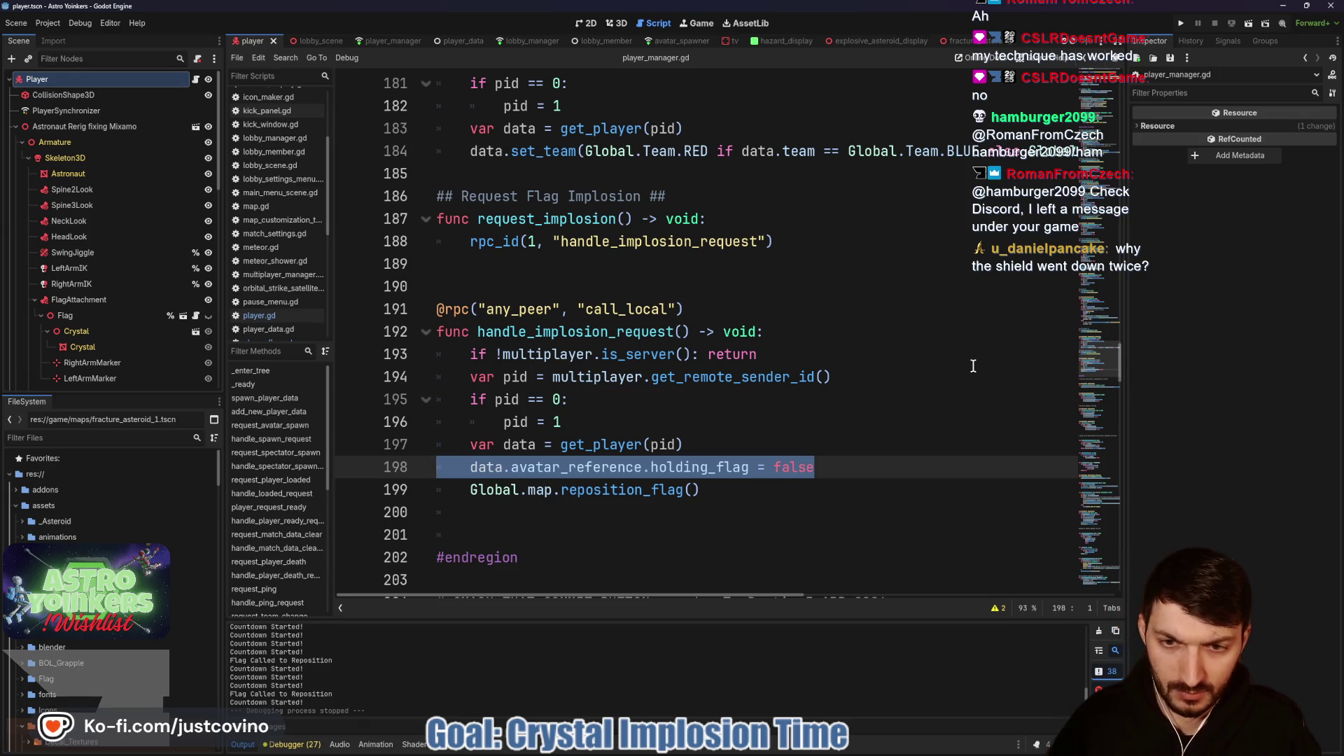
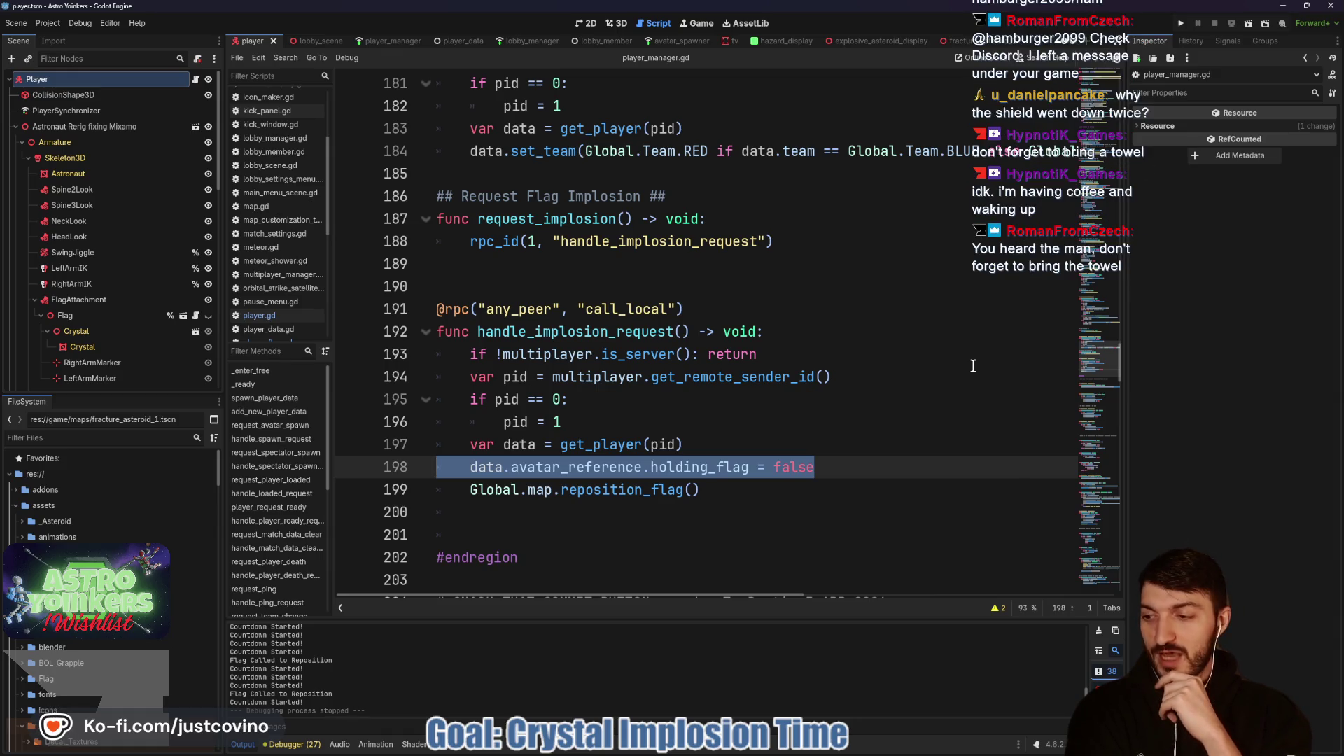
Add 'local_player.avatar_reference.holding_flag = false' after the rpc_id call in request_implosion.
drag(847, 467, 451, 456)
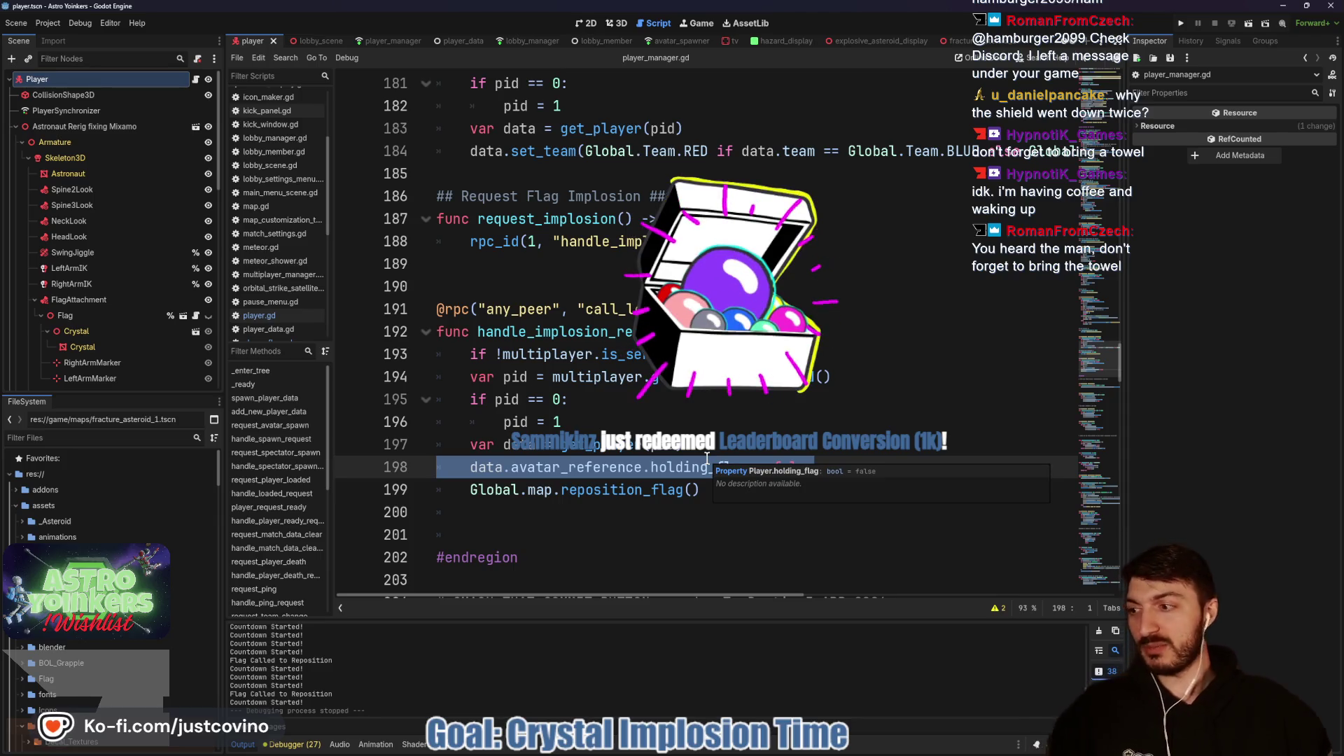
click(707, 462)
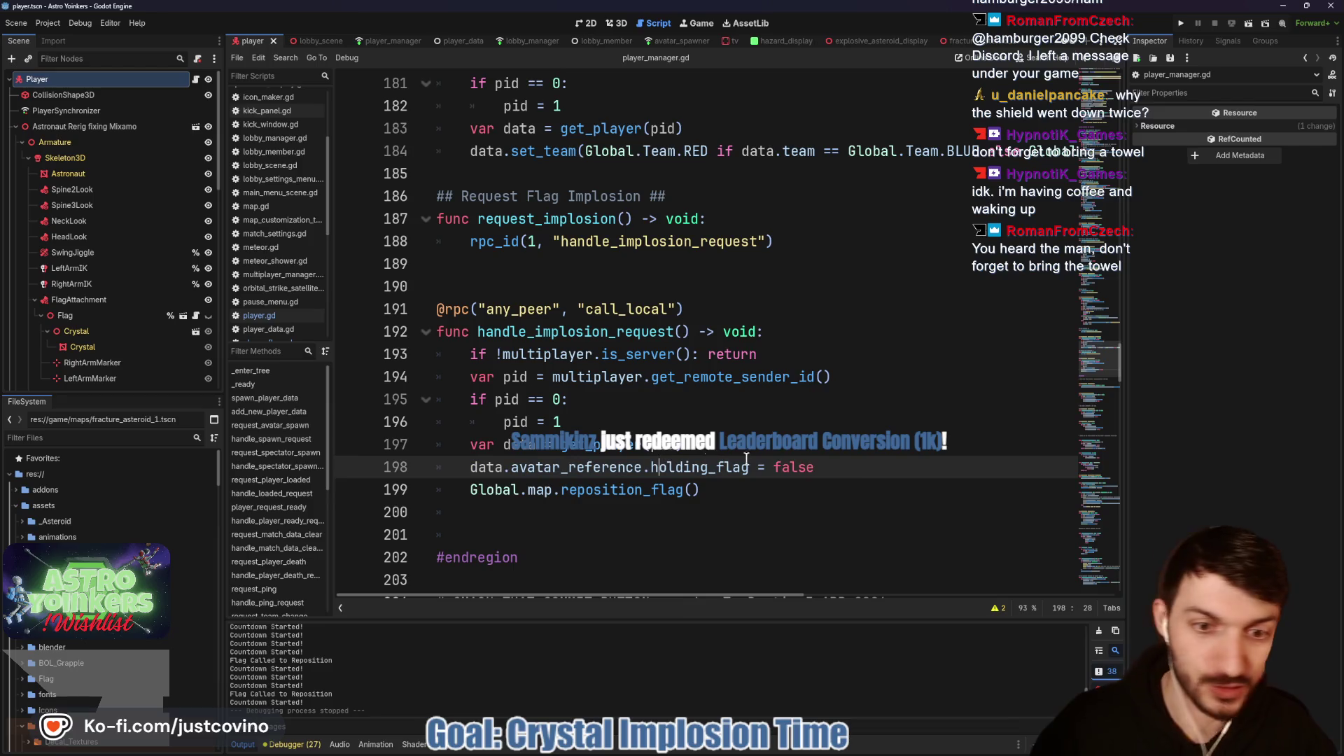
drag(815, 467, 437, 472)
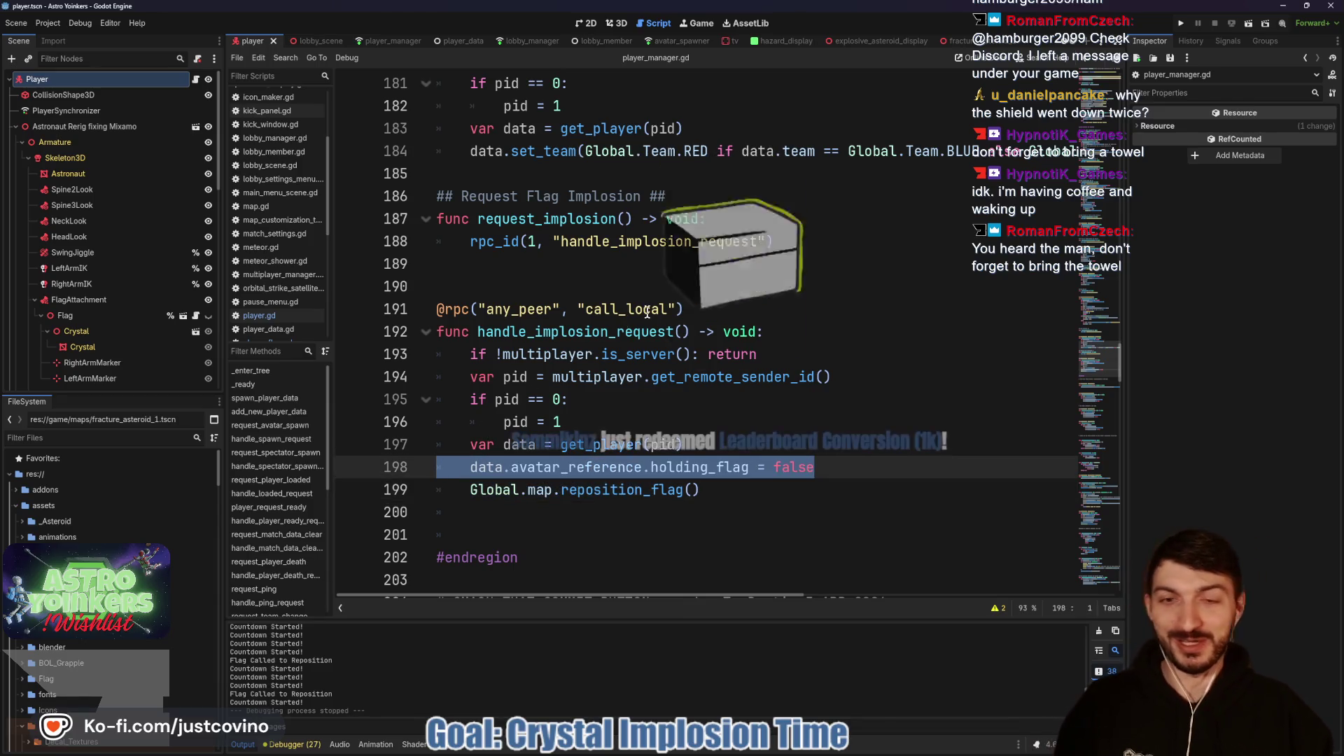
click(805, 251)
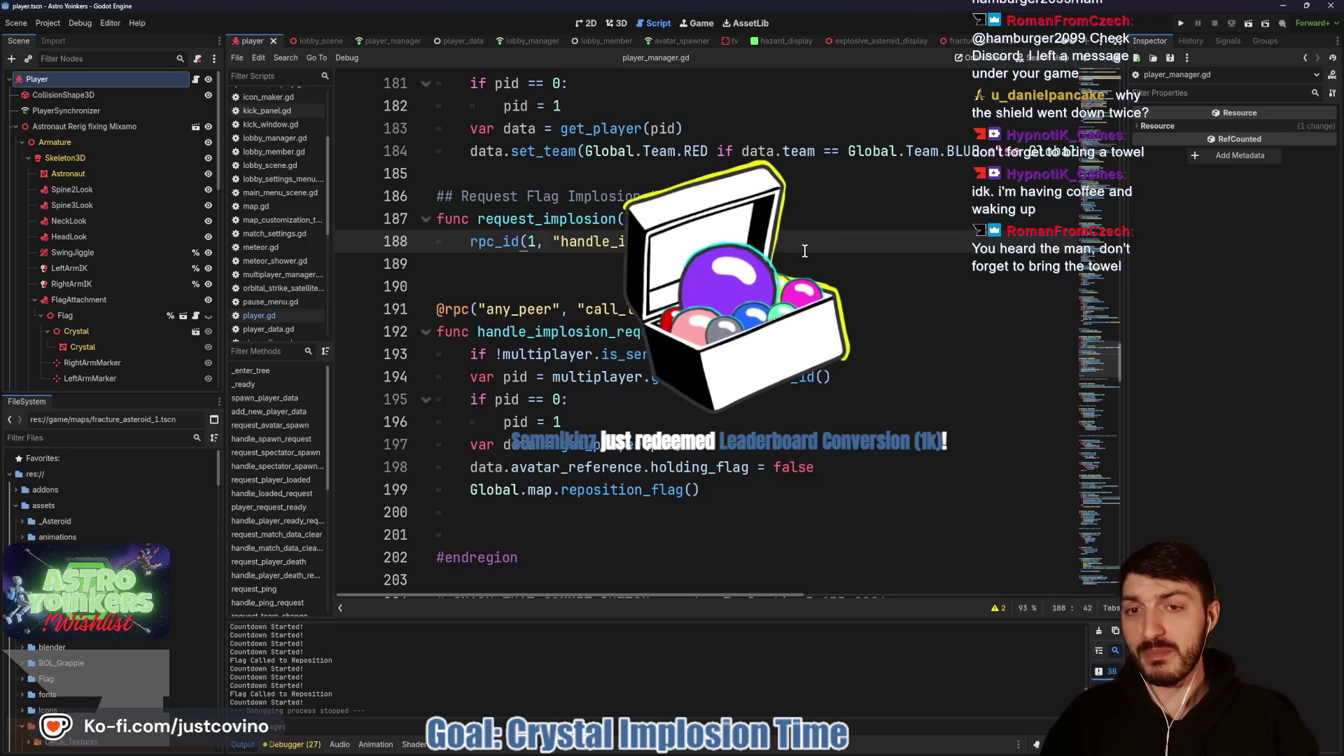
key(Return)
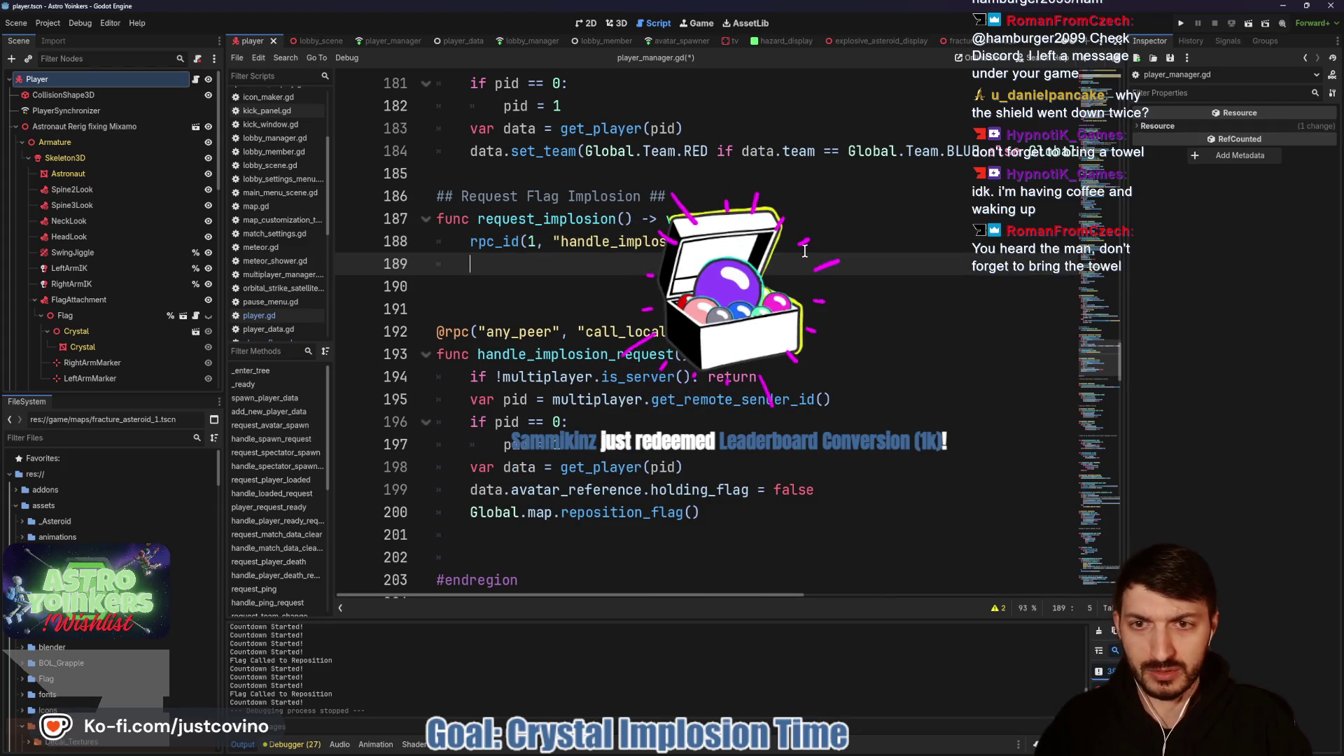
text(local_player)
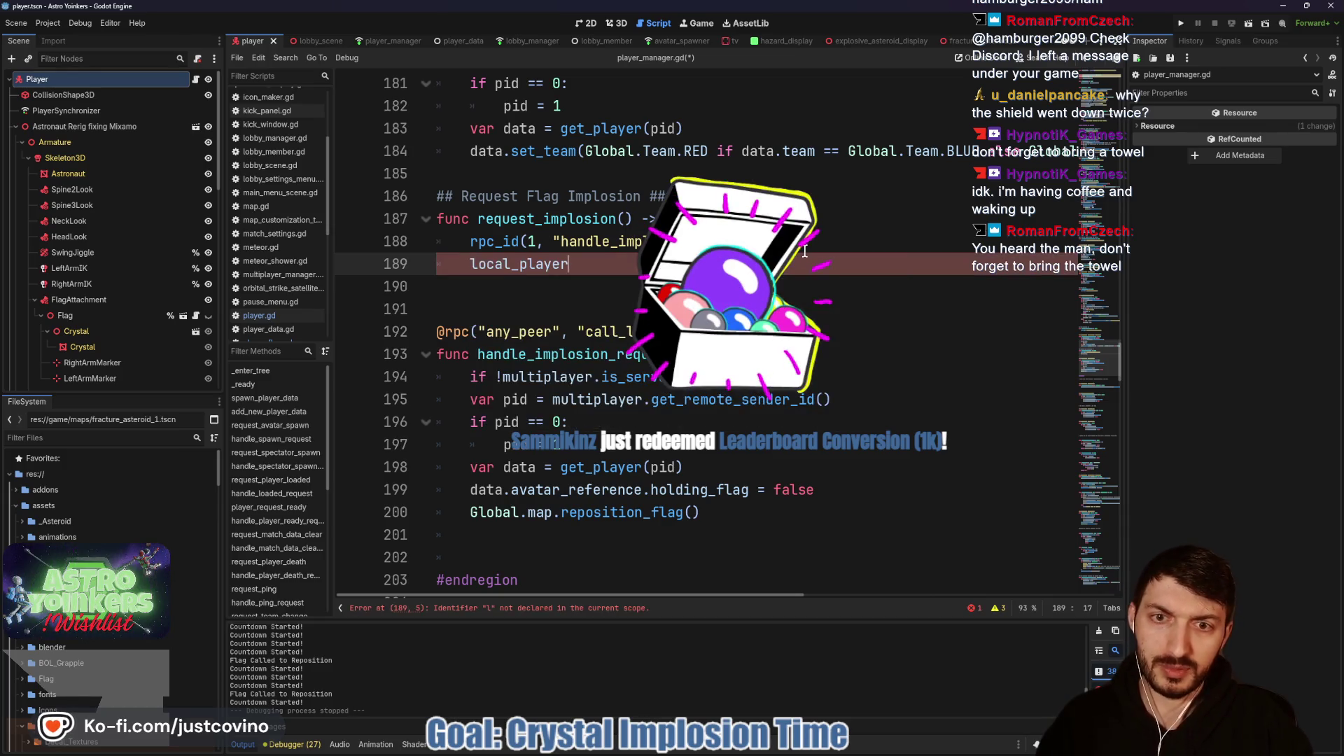
text(.avatar_reference.ho)
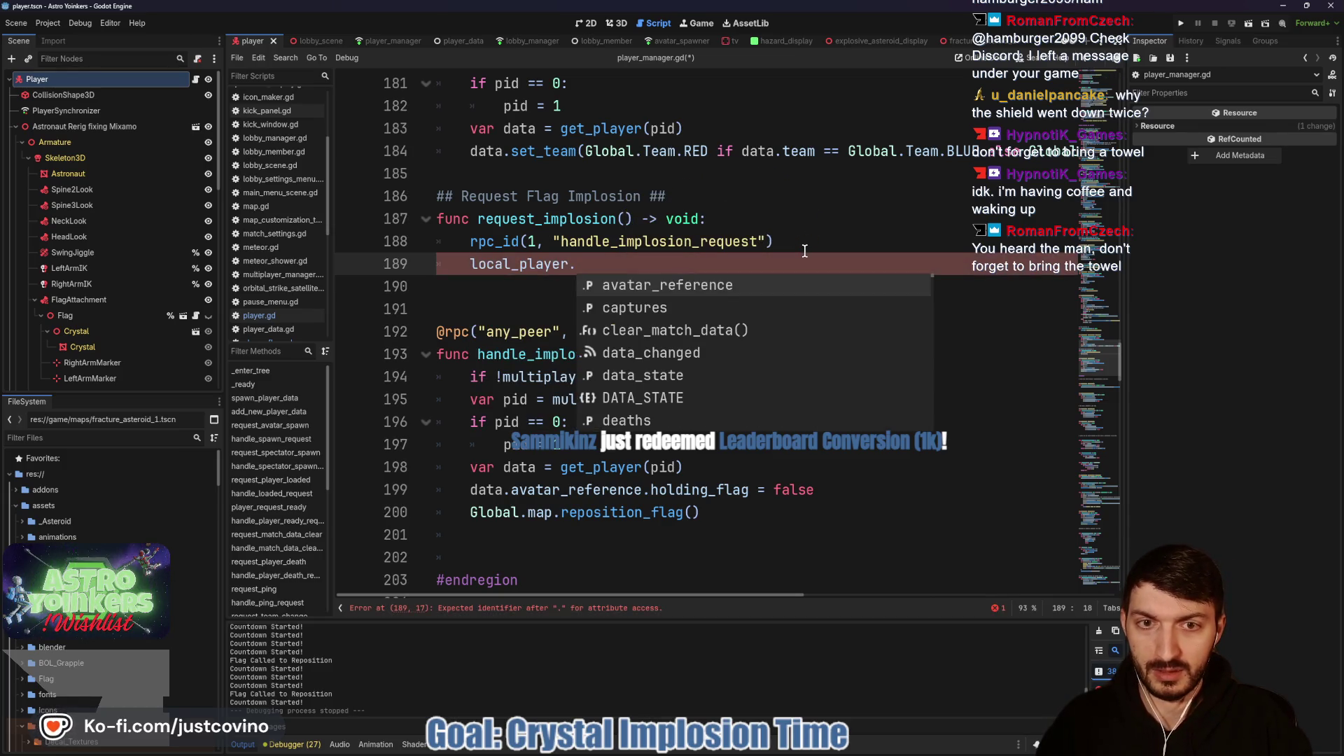
key(Return)
text(= false)
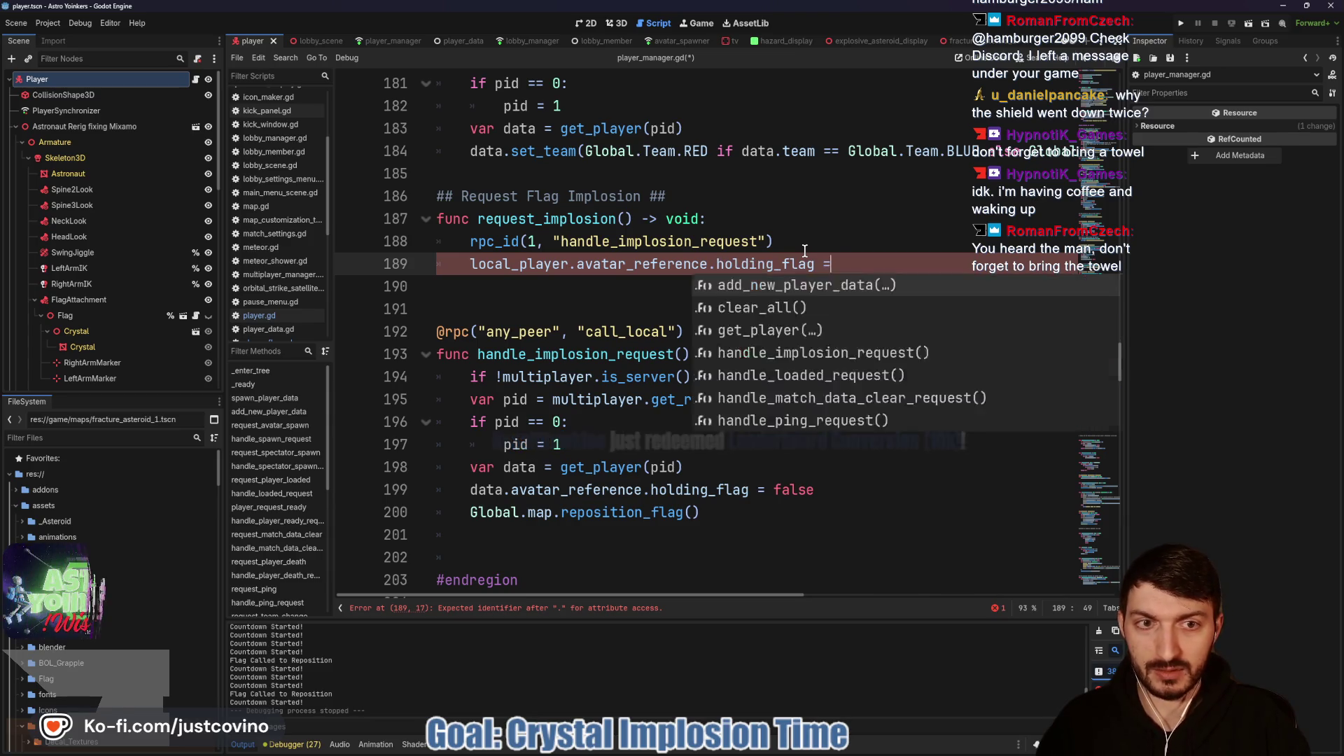
Review the server-side holding_flag reset and pid check, then run the project to test.
drag(815, 489, 453, 497)
click(770, 483)
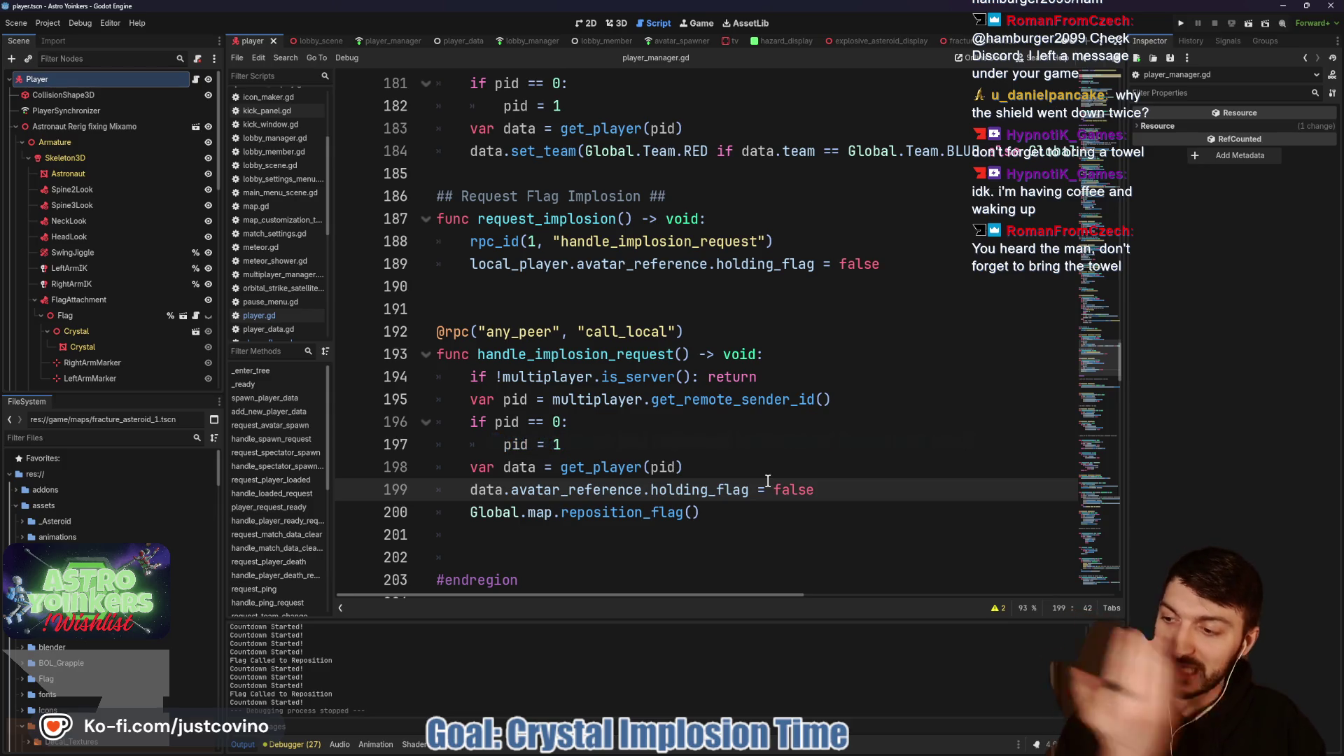
click(688, 420)
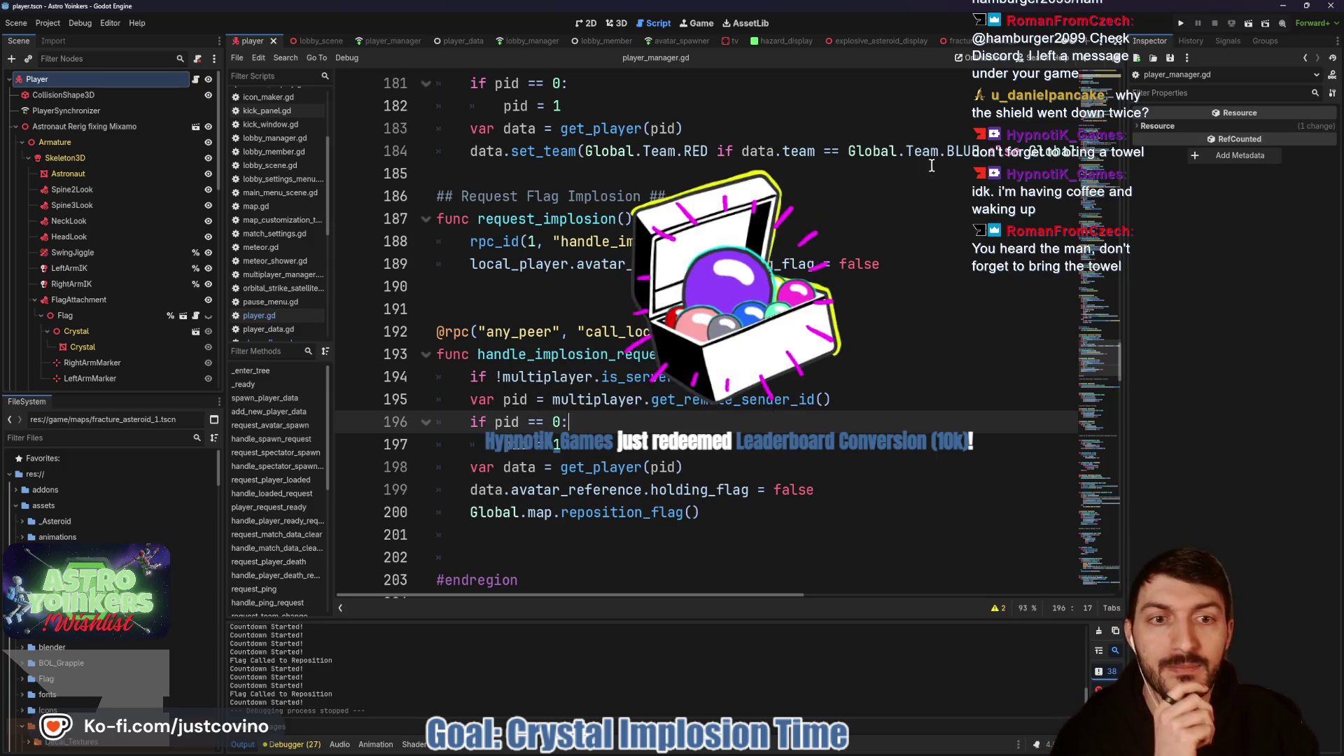
click(1180, 23)
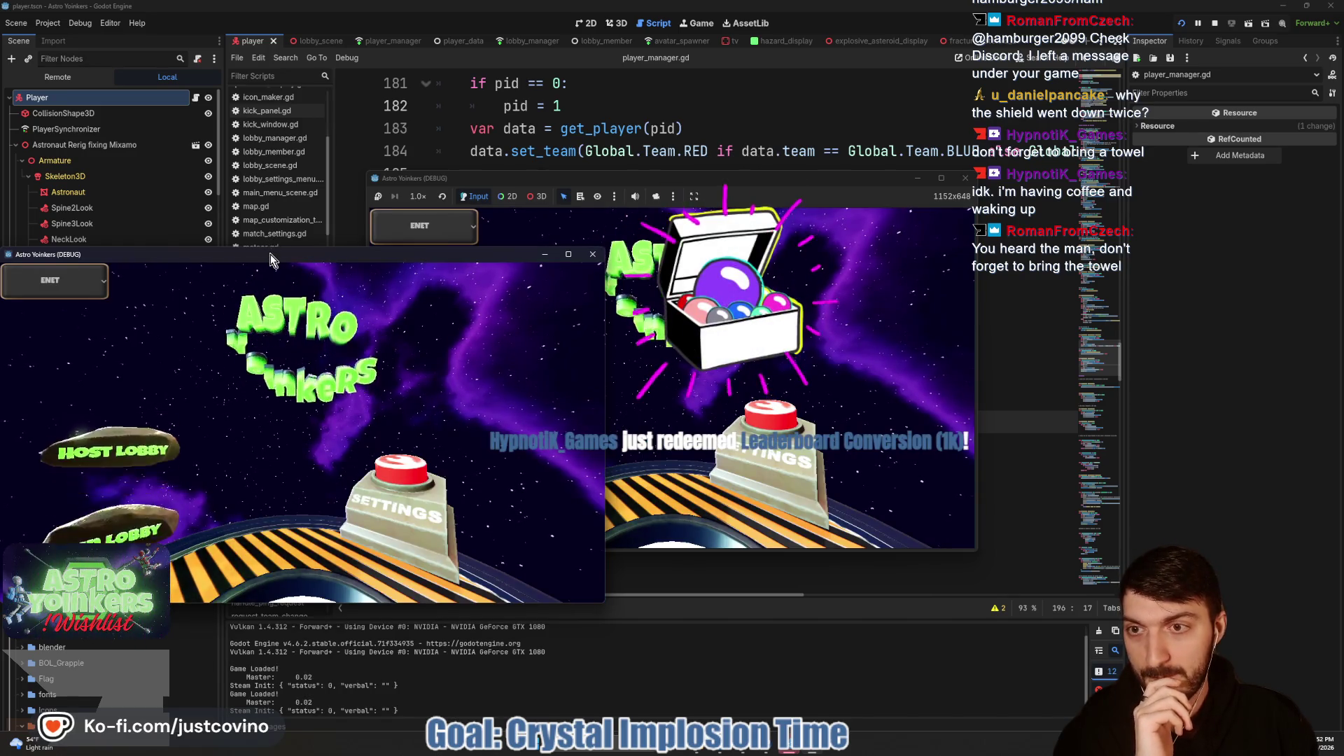
Arrange the two game windows side by side and host a lobby from the first one.
mouse_move(271, 254)
mouse_down()
mouse_move(700, 263)
mouse_move(875, 230)
mouse_up()
drag(793, 186, 502, 205)
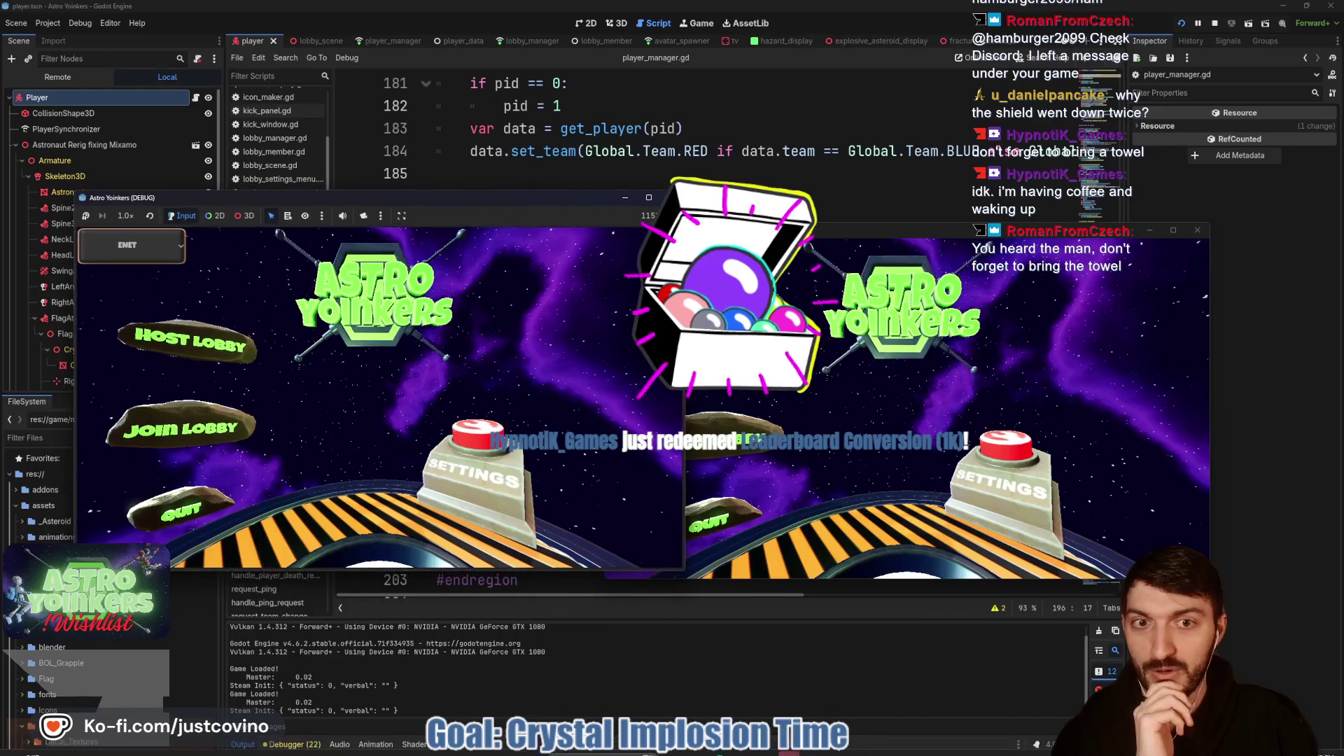
drag(803, 231, 884, 216)
mouse_move(475, 204)
mouse_down()
mouse_move(448, 199)
mouse_move(467, 209)
mouse_up()
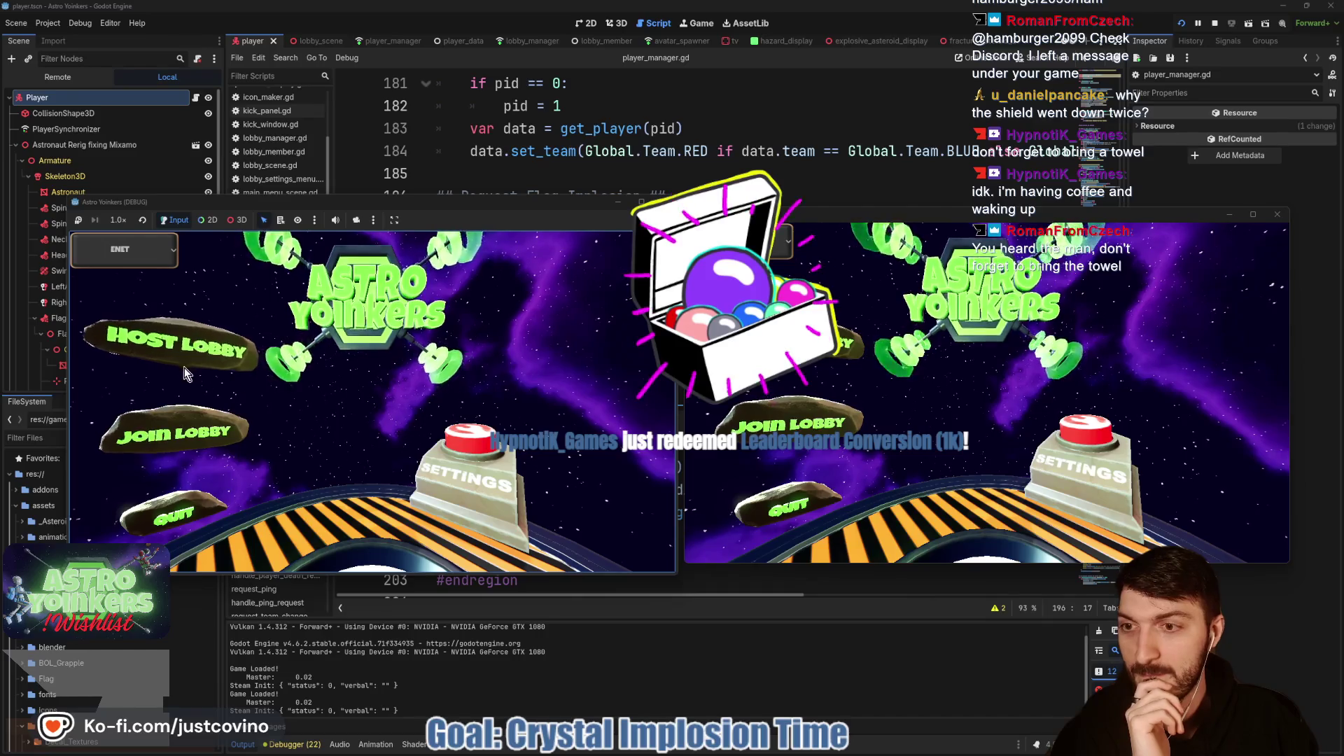
click(296, 352)
click(351, 354)
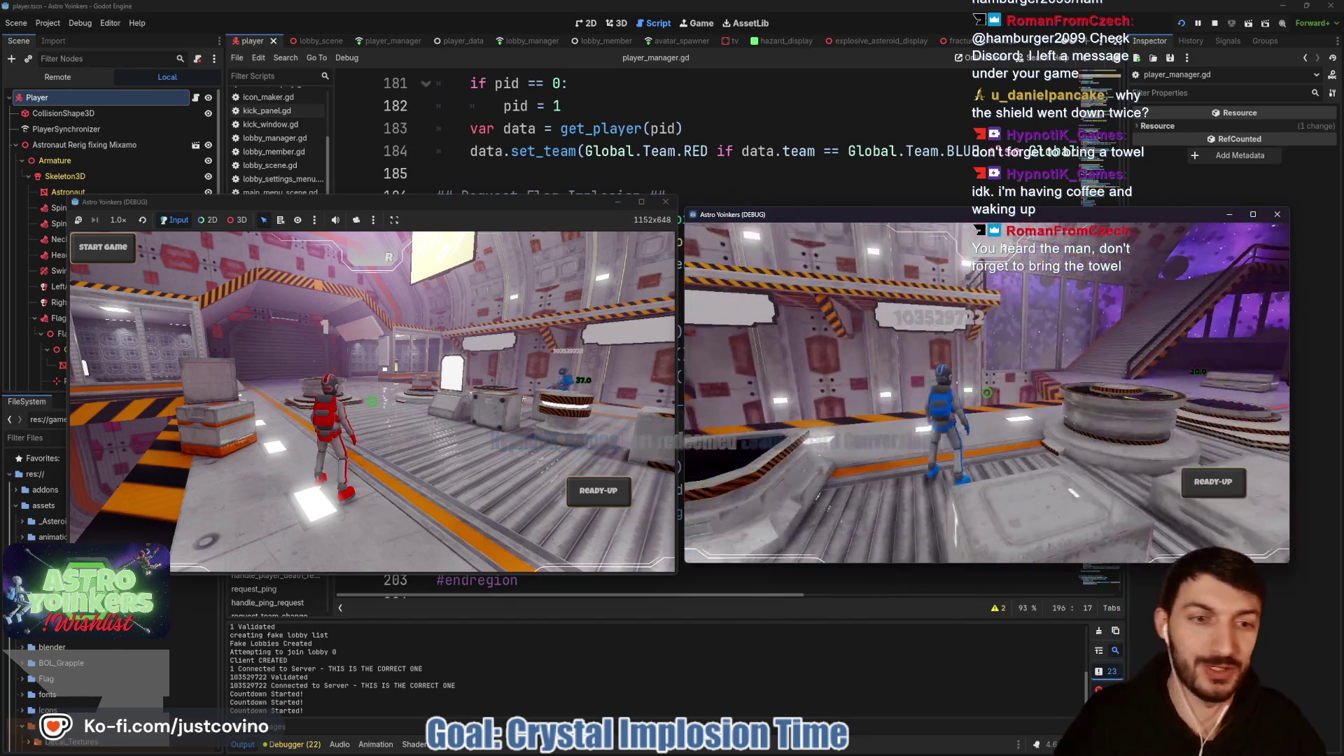
Ready up the client, lower Implosion Time twice in Customize, then ready up the host.
click(1215, 480)
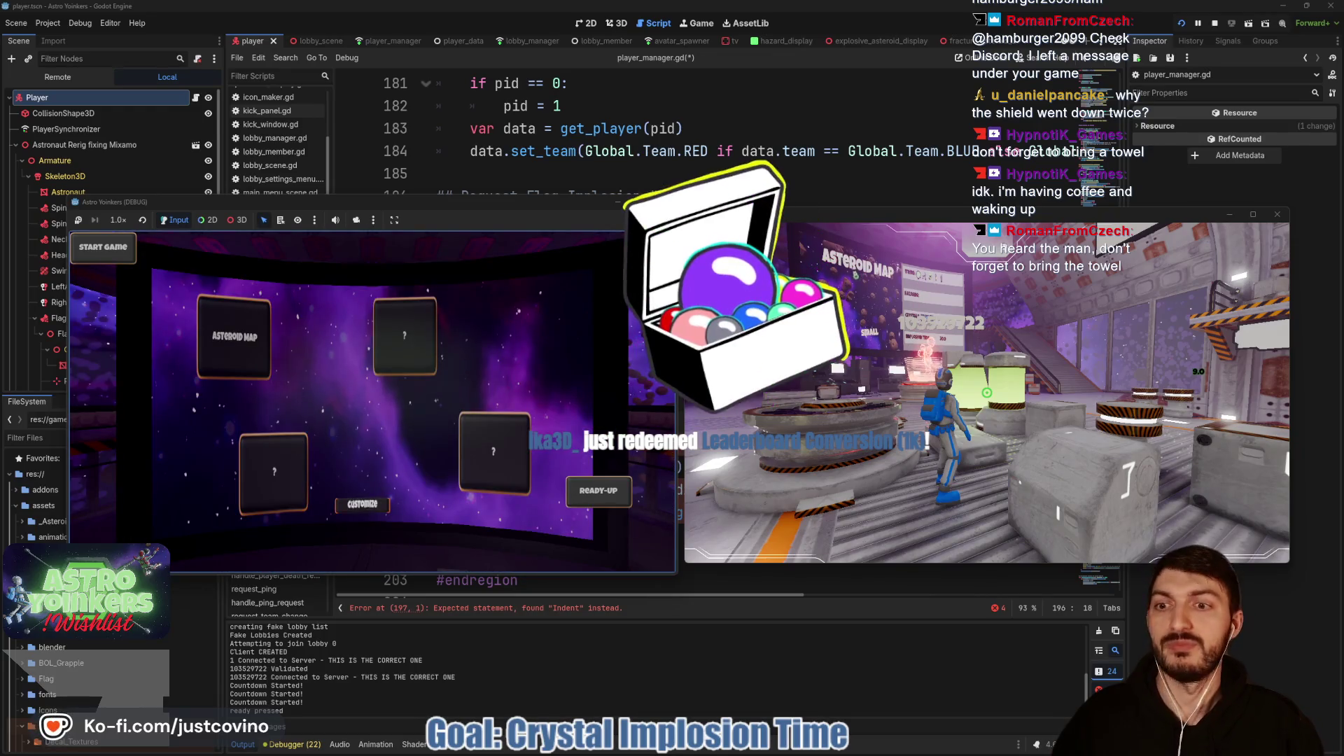
click(362, 504)
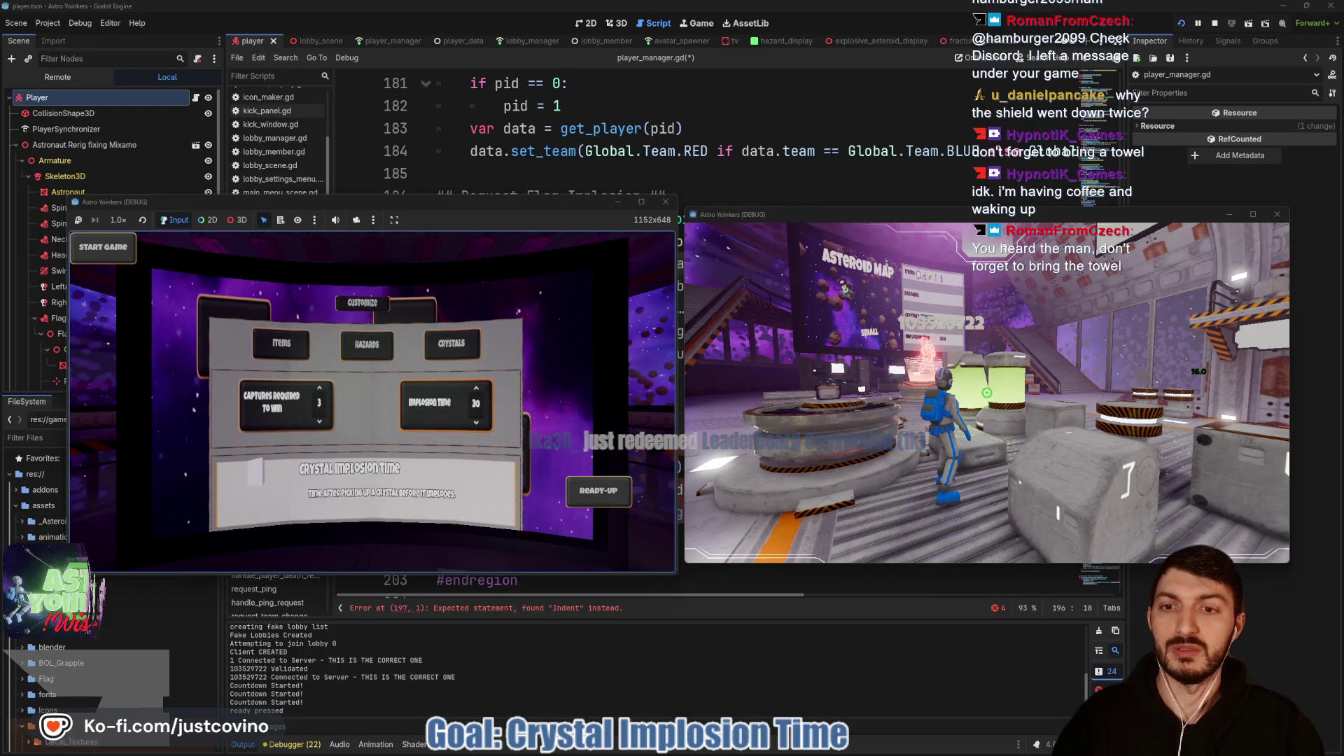
click(476, 422)
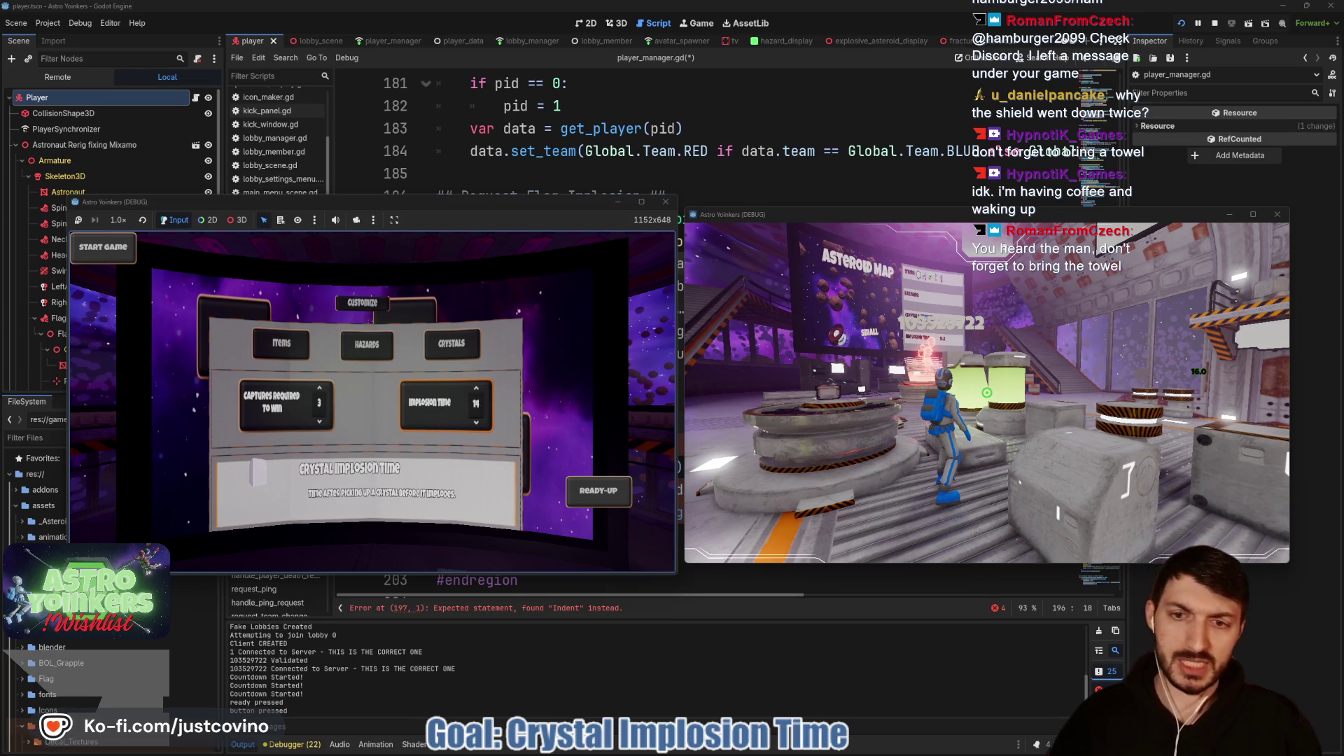
click(476, 422)
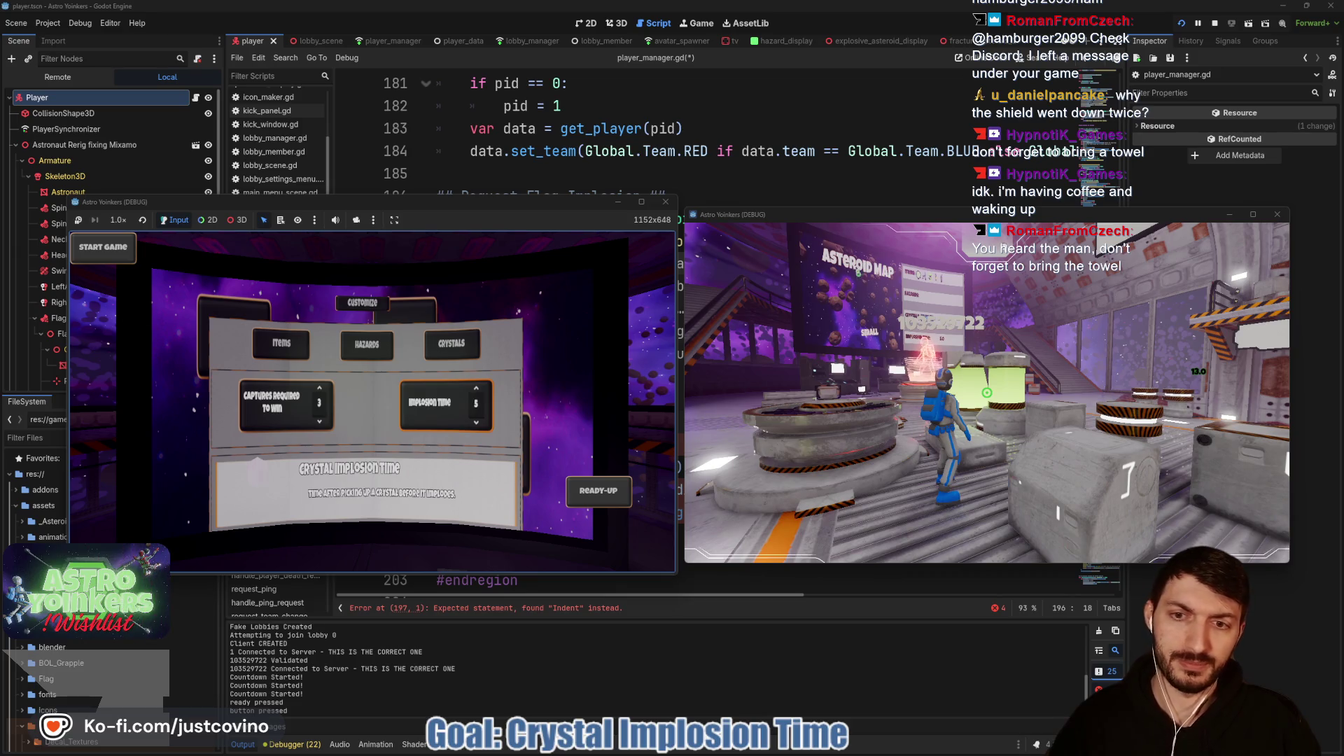
click(362, 303)
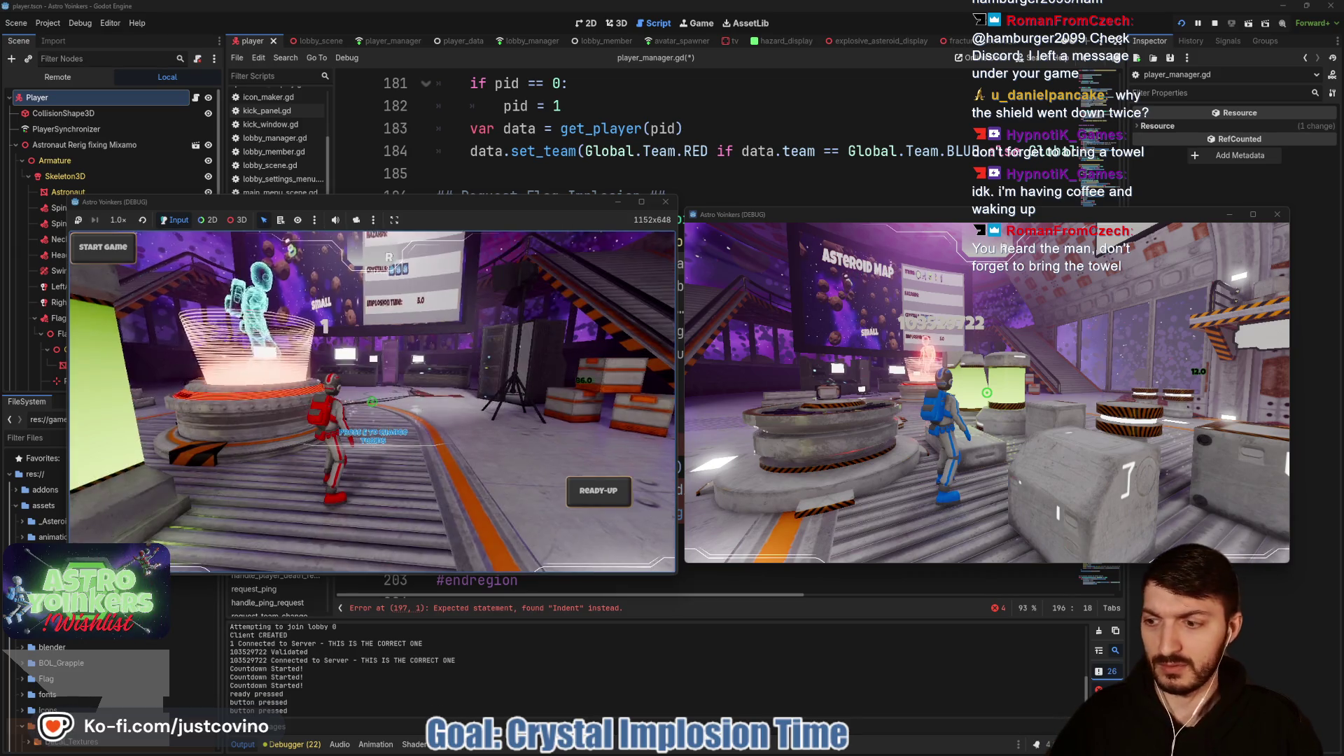
click(583, 493)
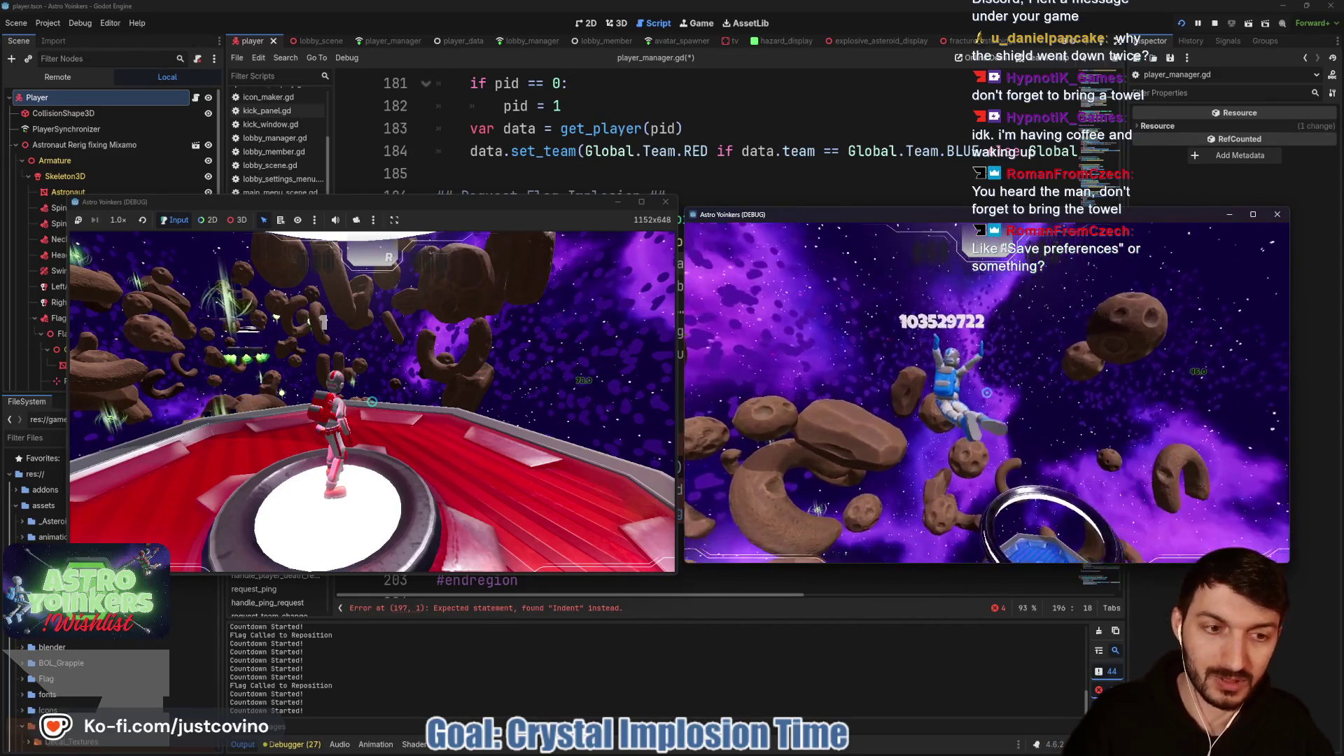
Stop the running test game with F8 after the match reaches the asteroid arena.
key(F8)
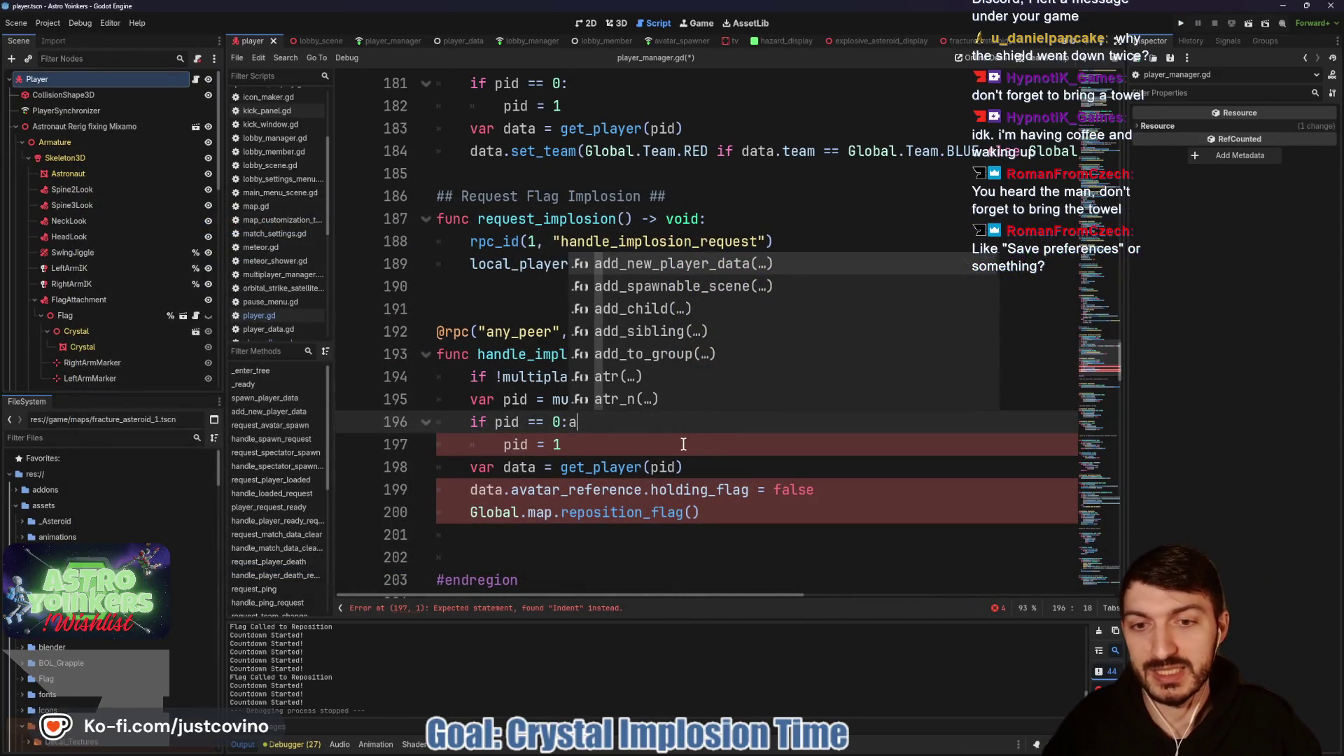
Remove the stray 'a', save, commit as 'Fixed Flag Implosion - Just need Visual…' and push to origin.
key(BackSpace)
key(ctrl+s)
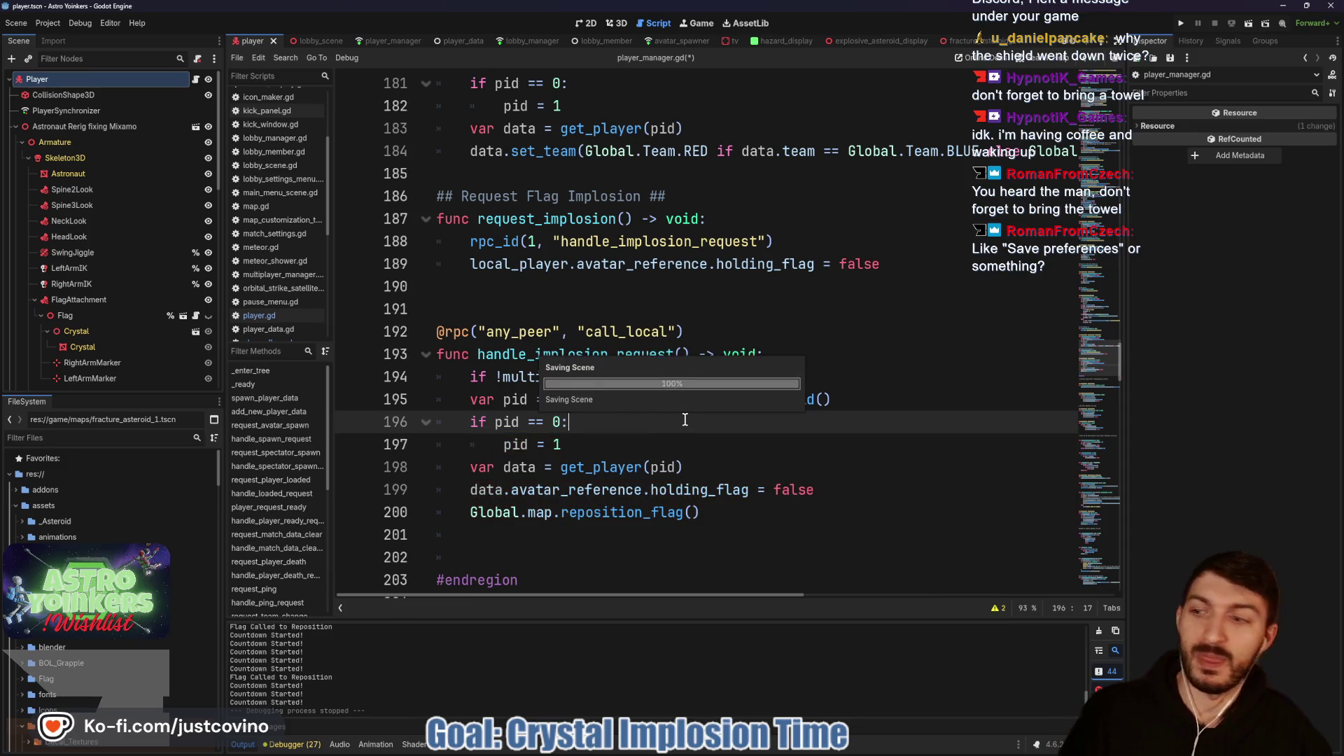
key(alt+Tab)
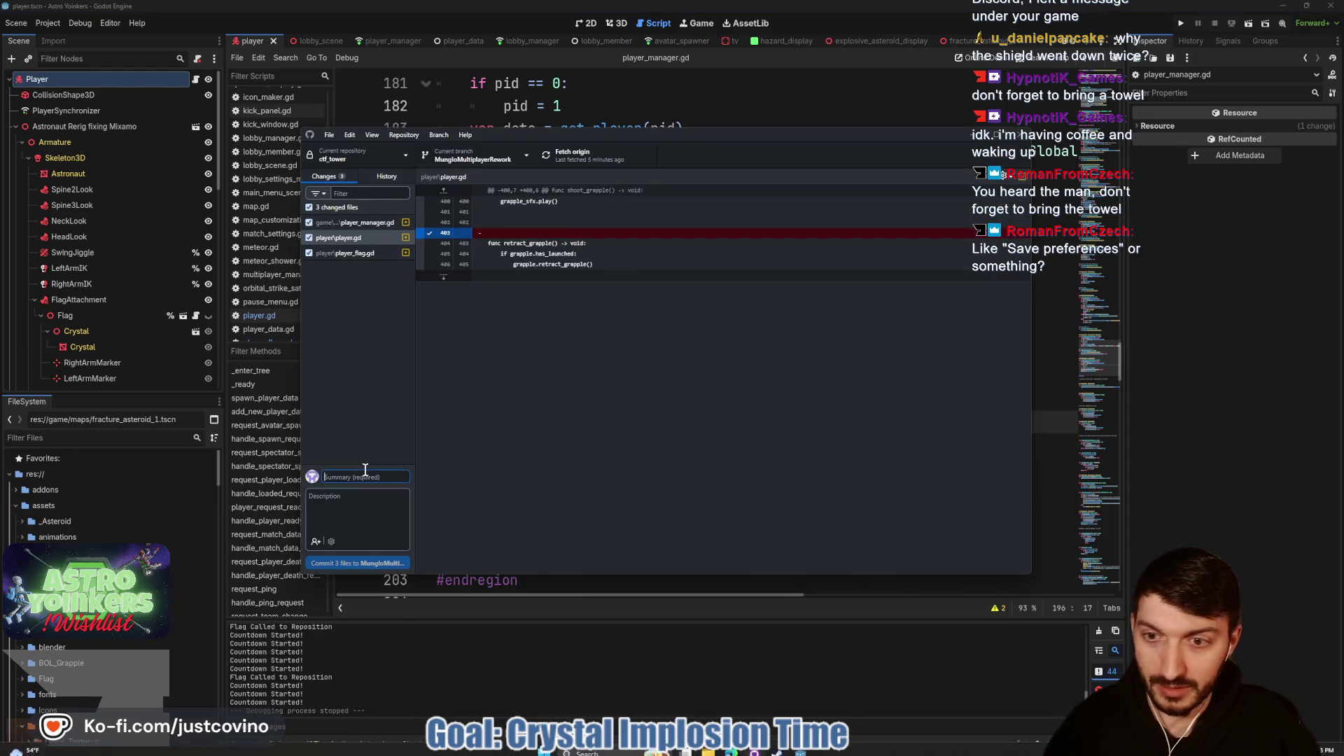
text(Fixed Flag)
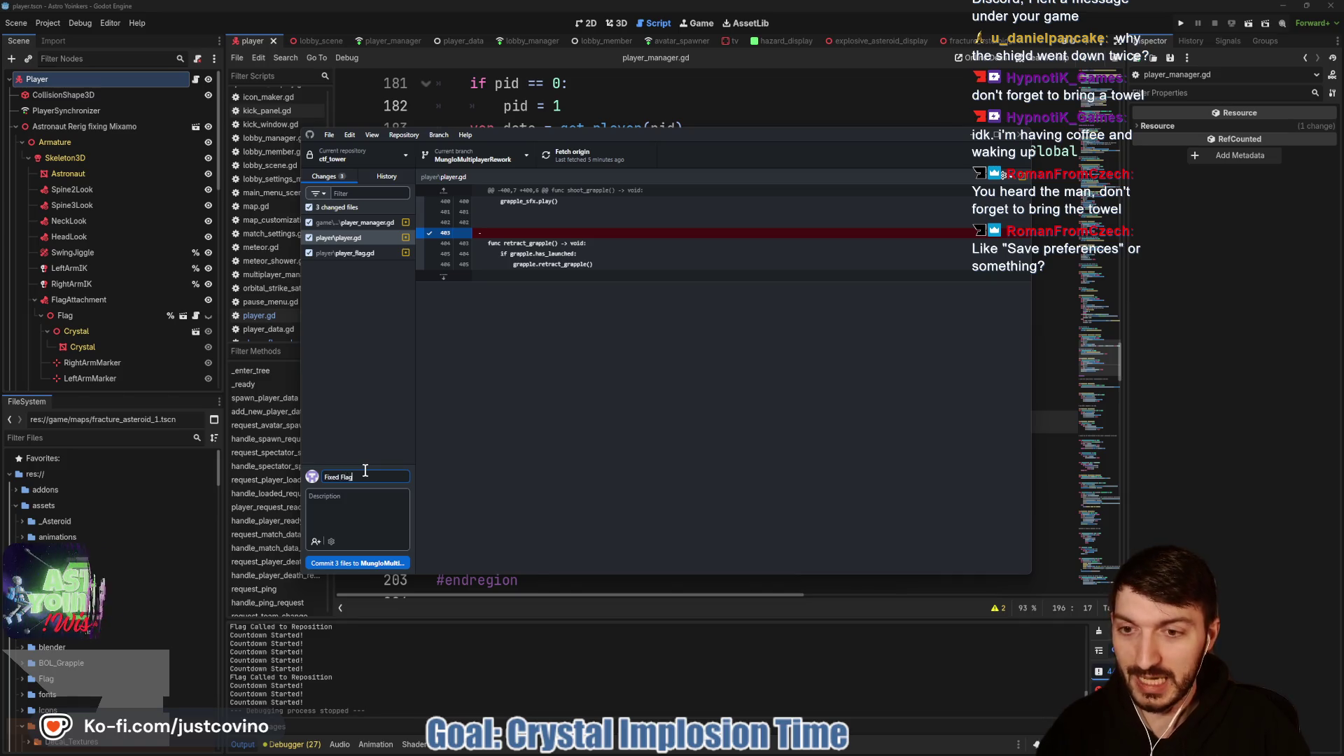
text( Implosion - Just)
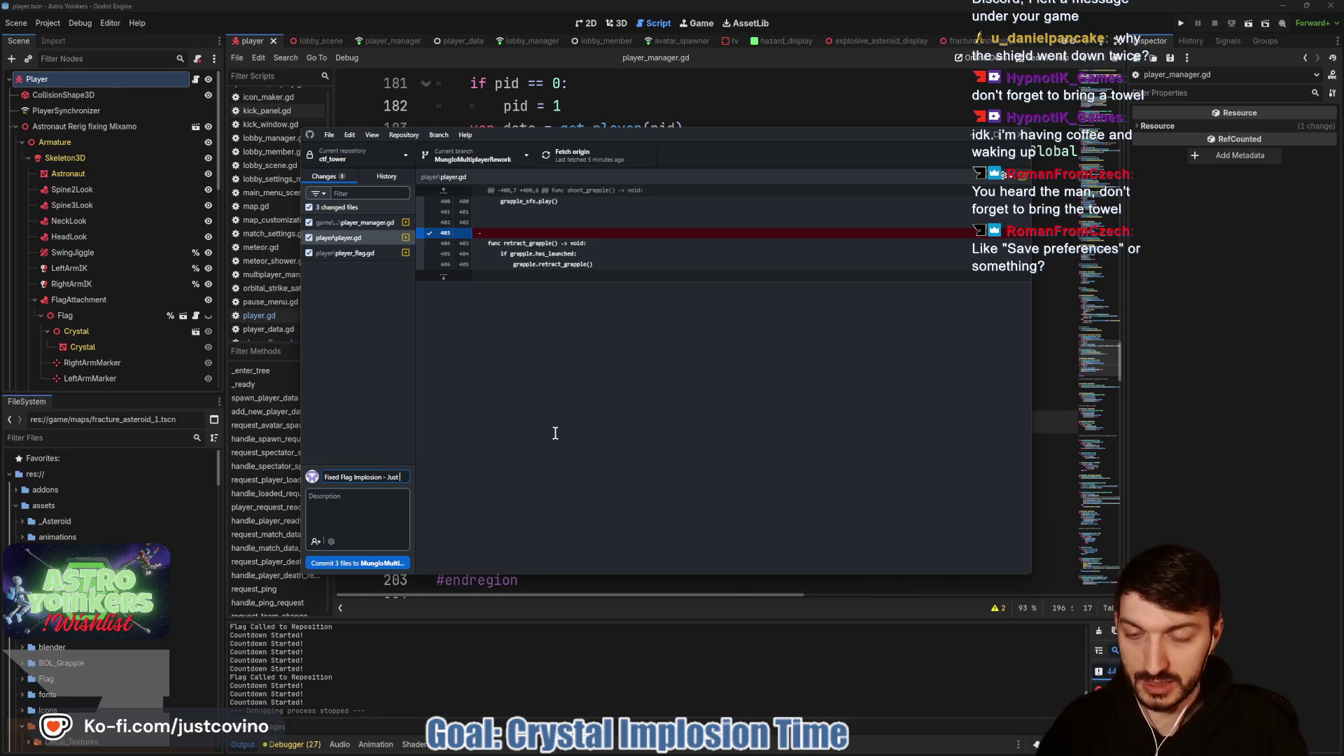
text( need Visual)
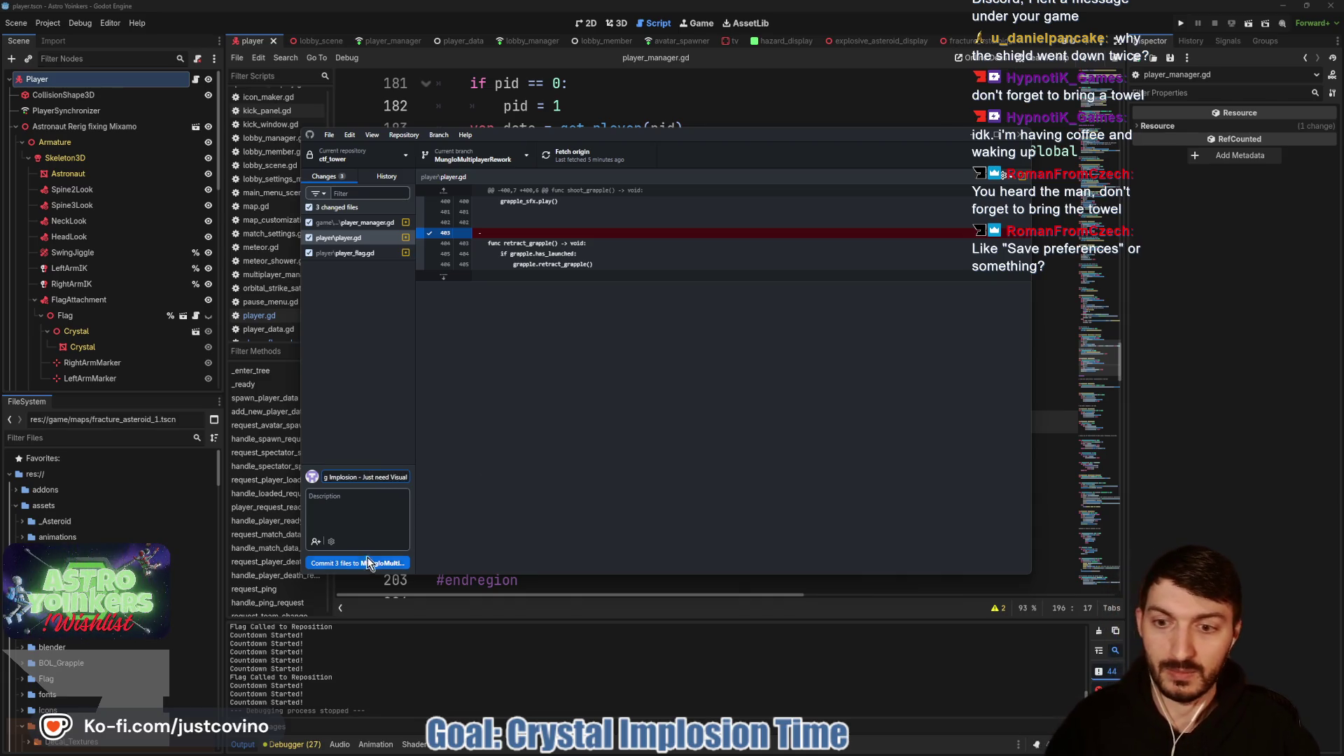
click(369, 560)
click(843, 277)
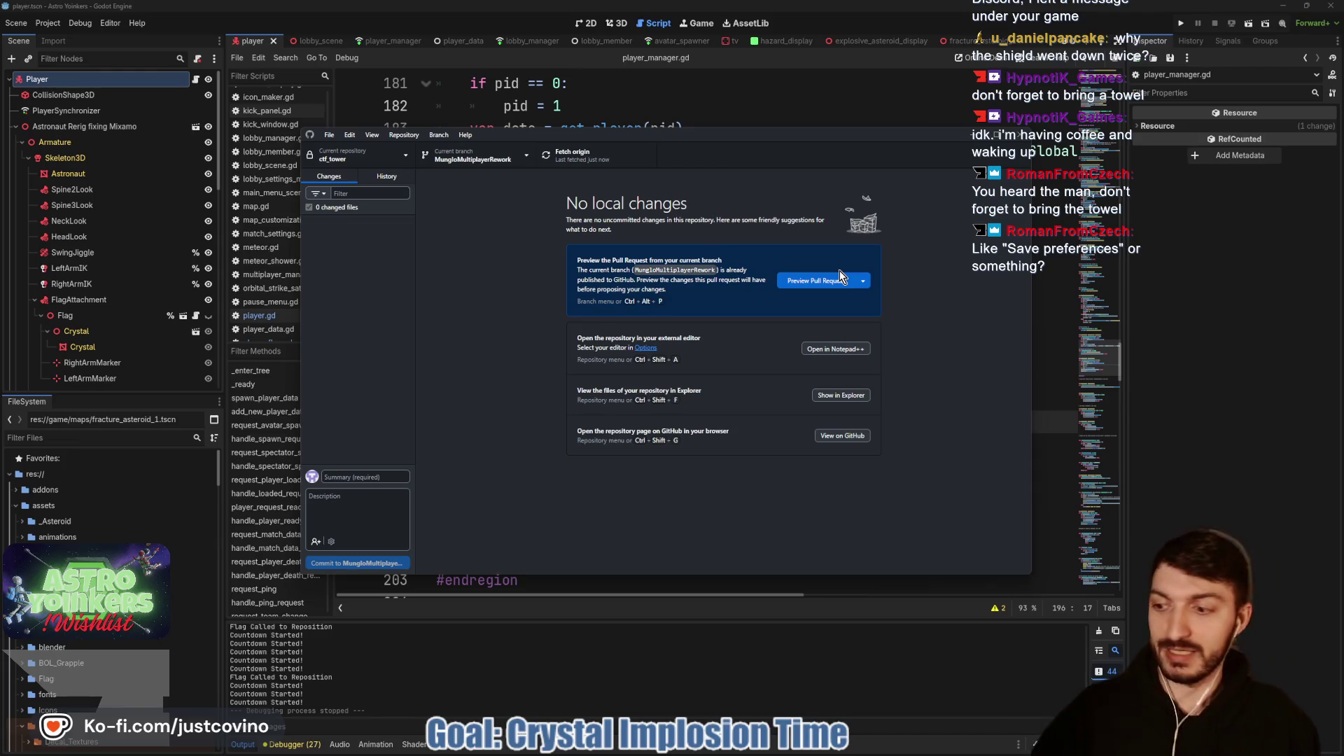
Open the tv scene's script, check the repository's commit history, and return to the script editor.
click(720, 104)
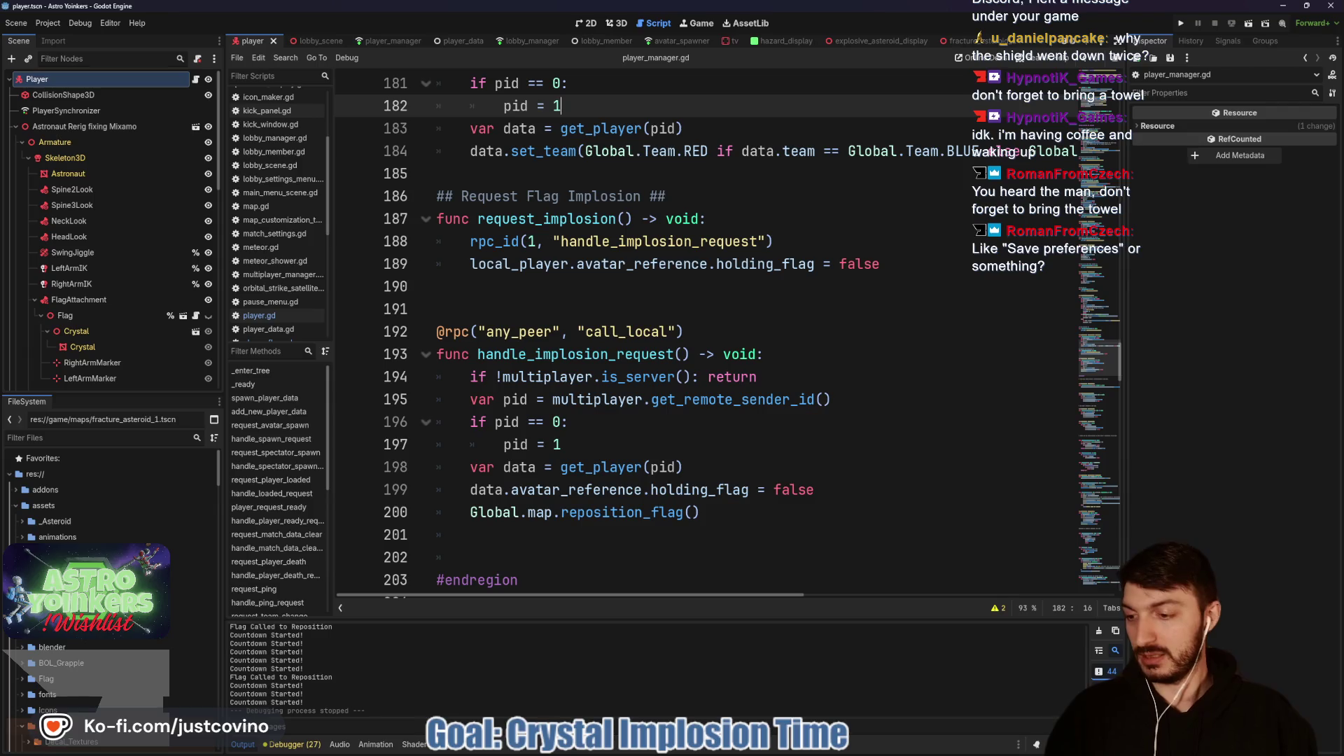
click(525, 306)
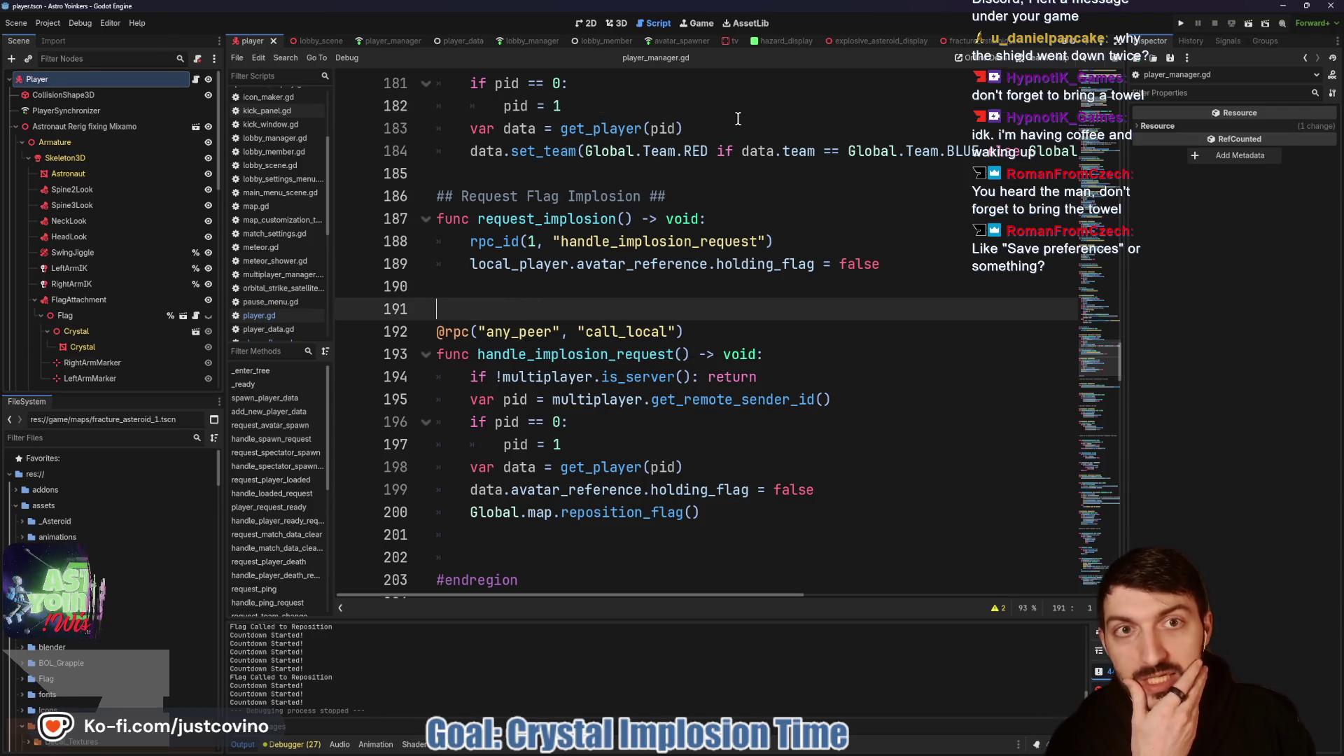
click(728, 45)
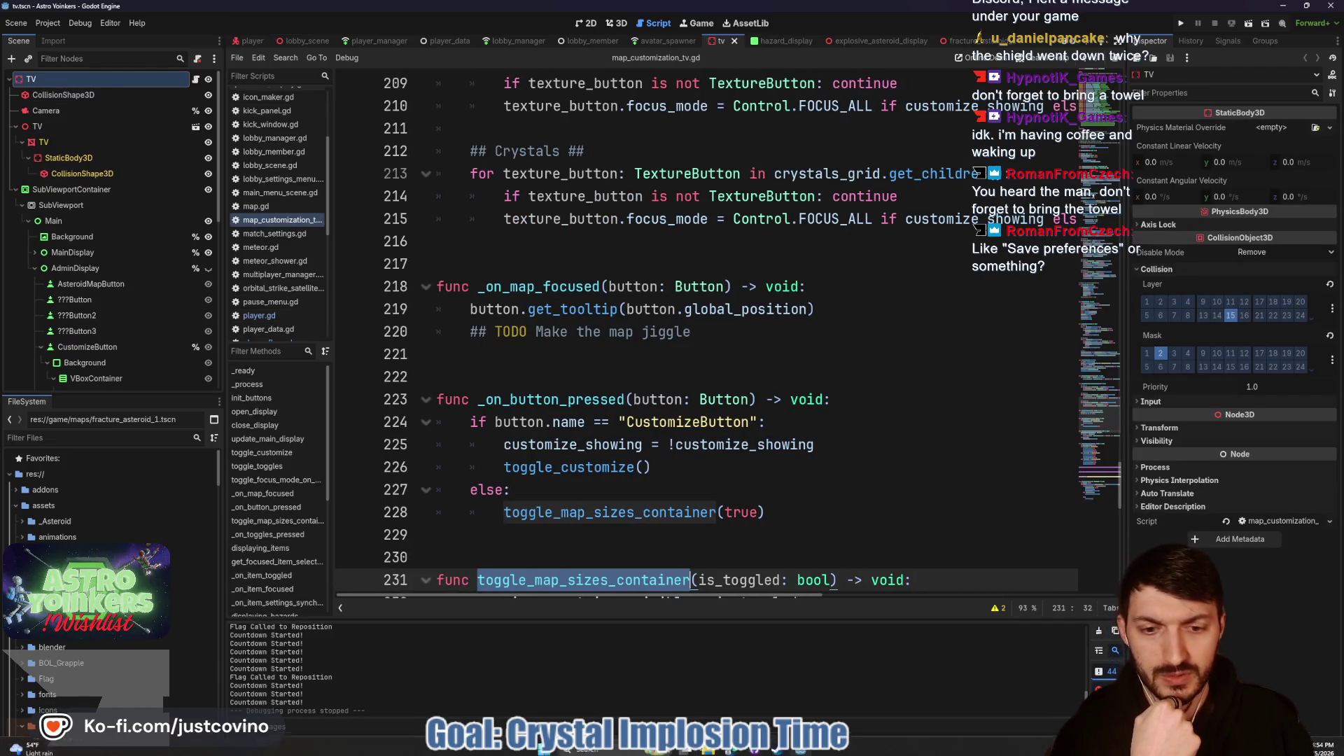
key(alt+Tab)
click(385, 176)
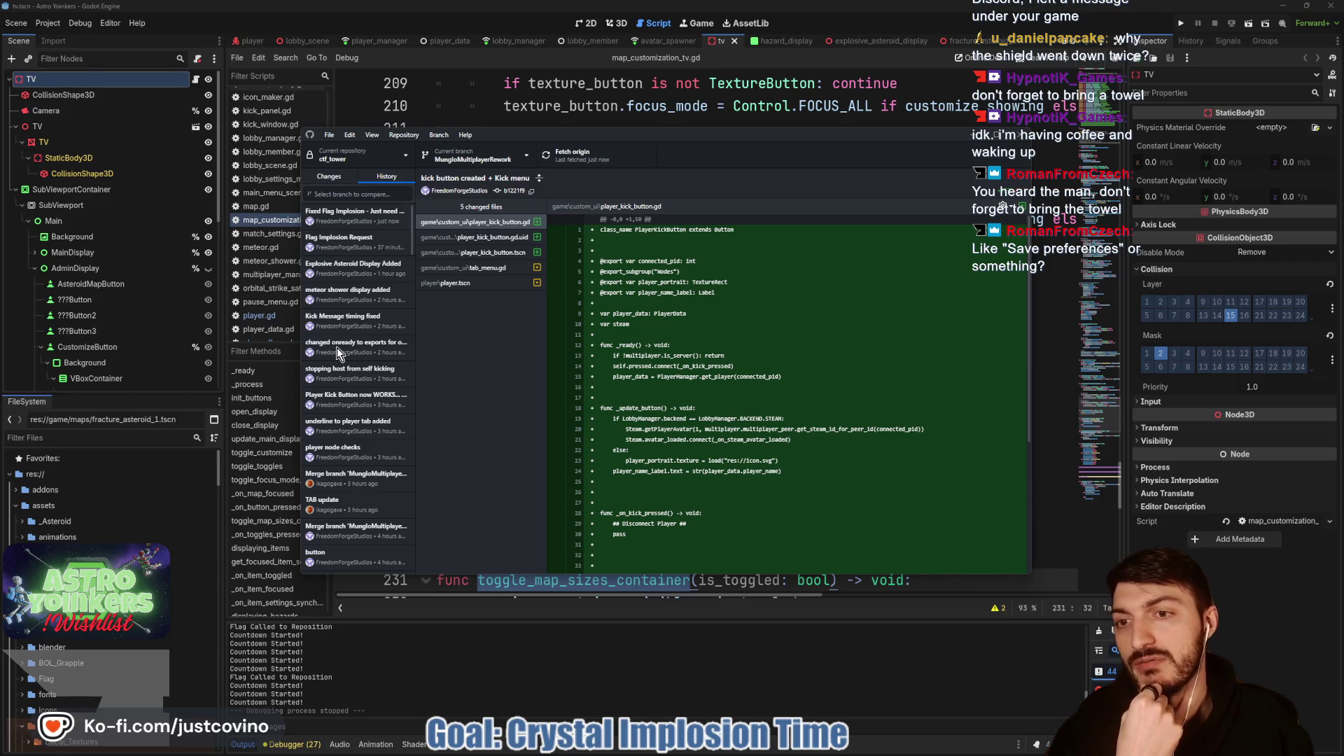
click(757, 109)
click(639, 263)
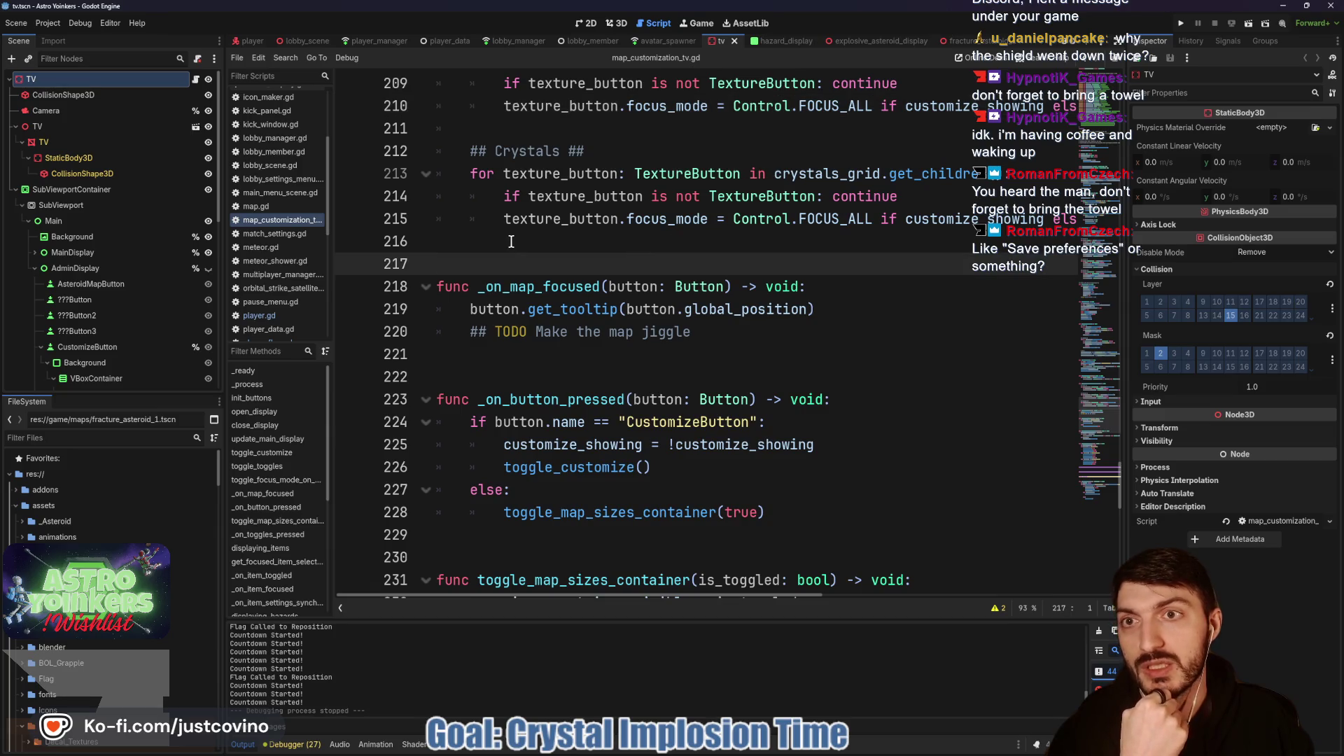
Close the NEW_FLAG, explosive_asteroid_display and hazard_display scenes and scroll map_customization_tv.gd to Items.
click(932, 40)
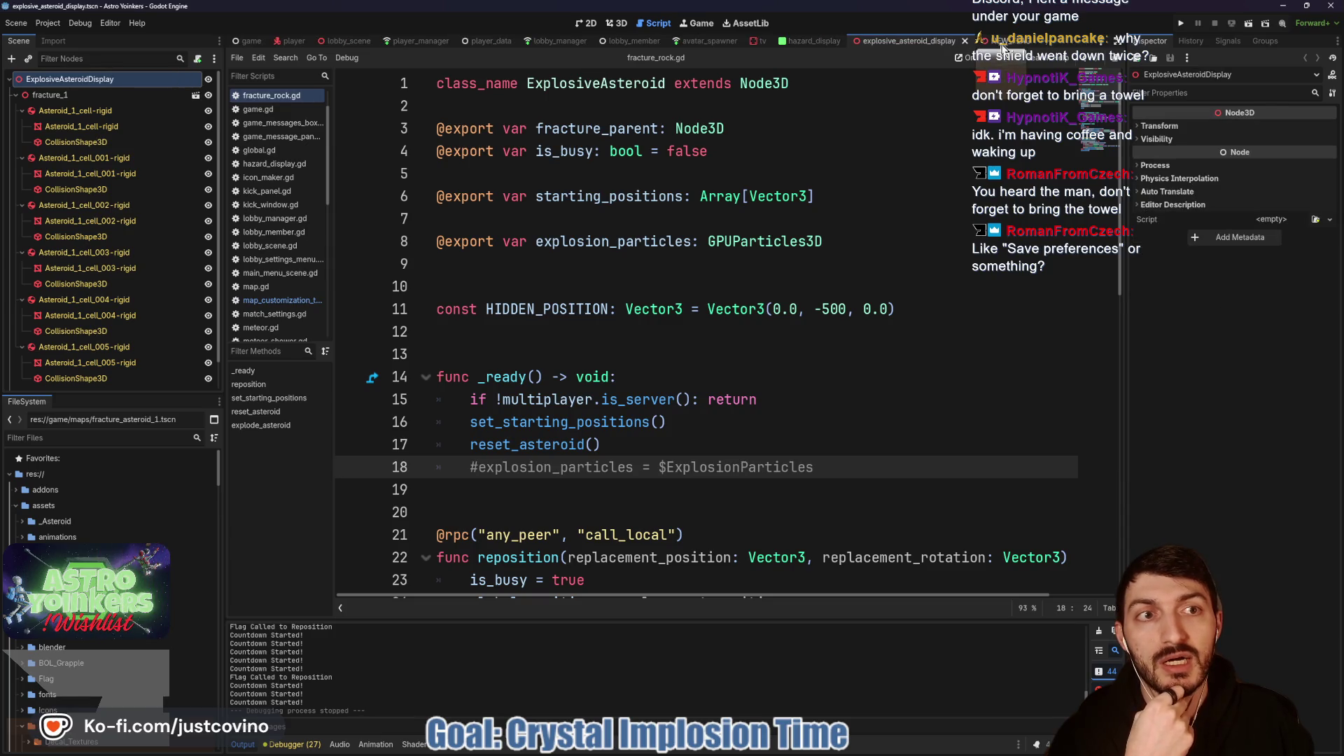
click(1015, 42)
click(1027, 46)
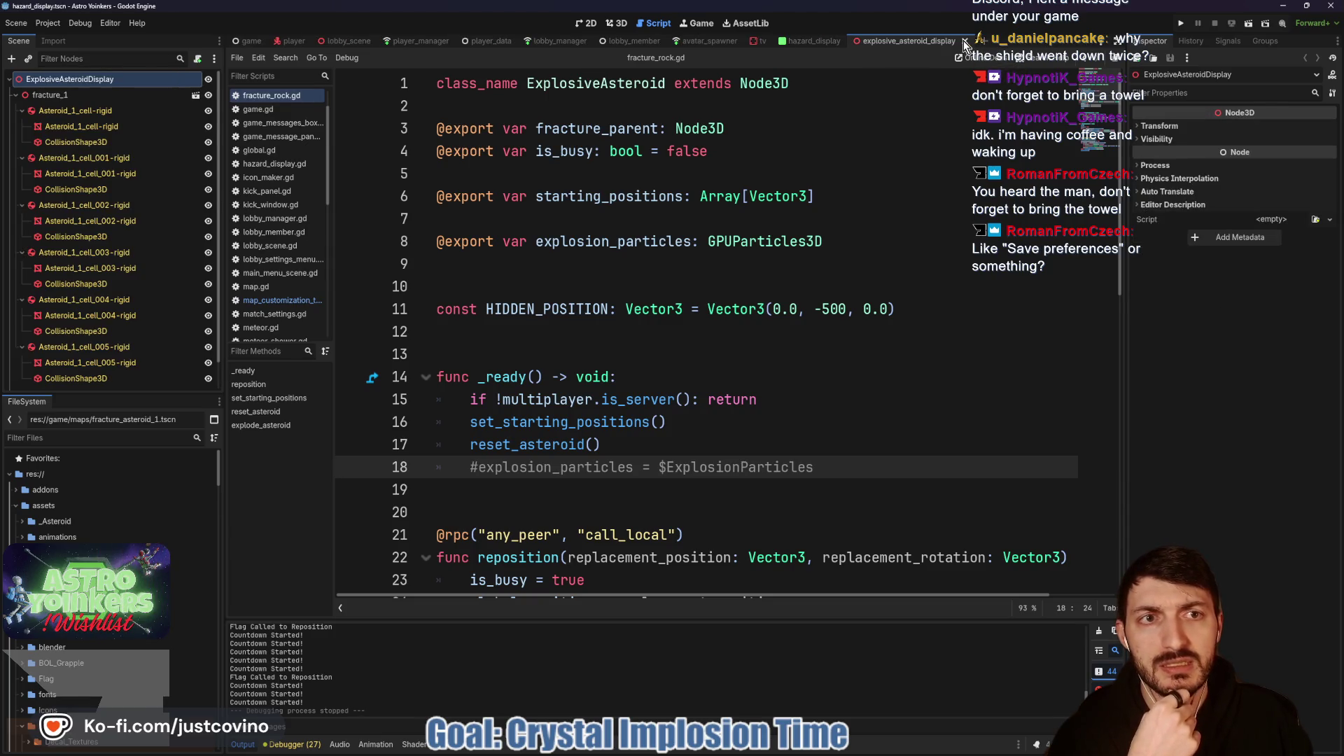
click(964, 42)
click(851, 41)
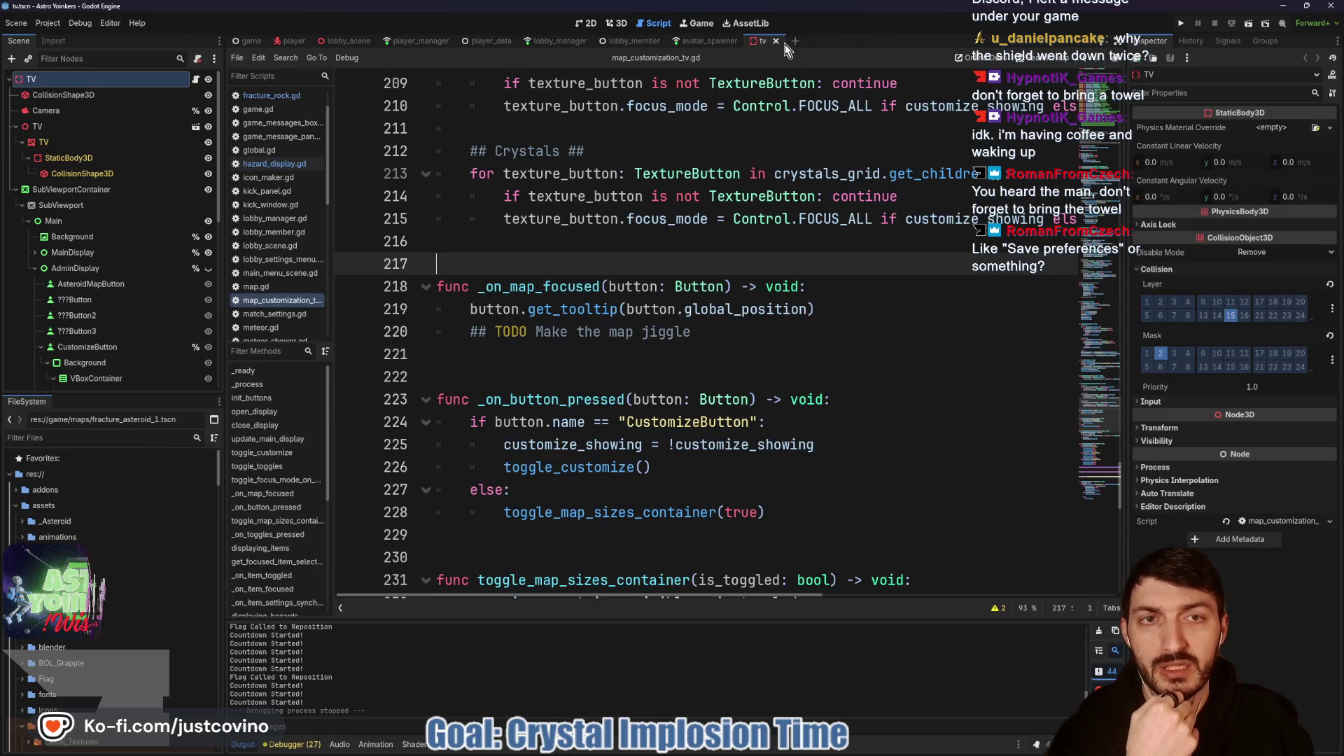
scroll(714, 281, up, 13)
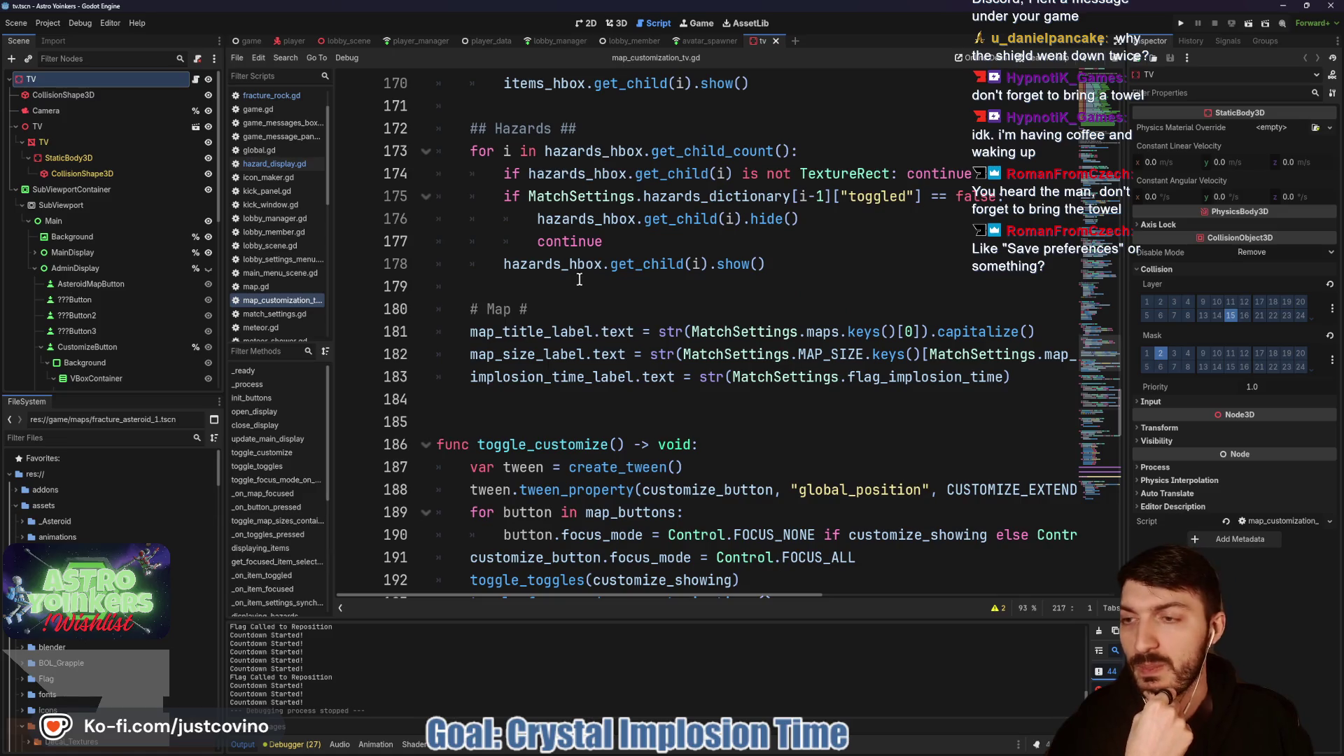
scroll(581, 280, up, 15)
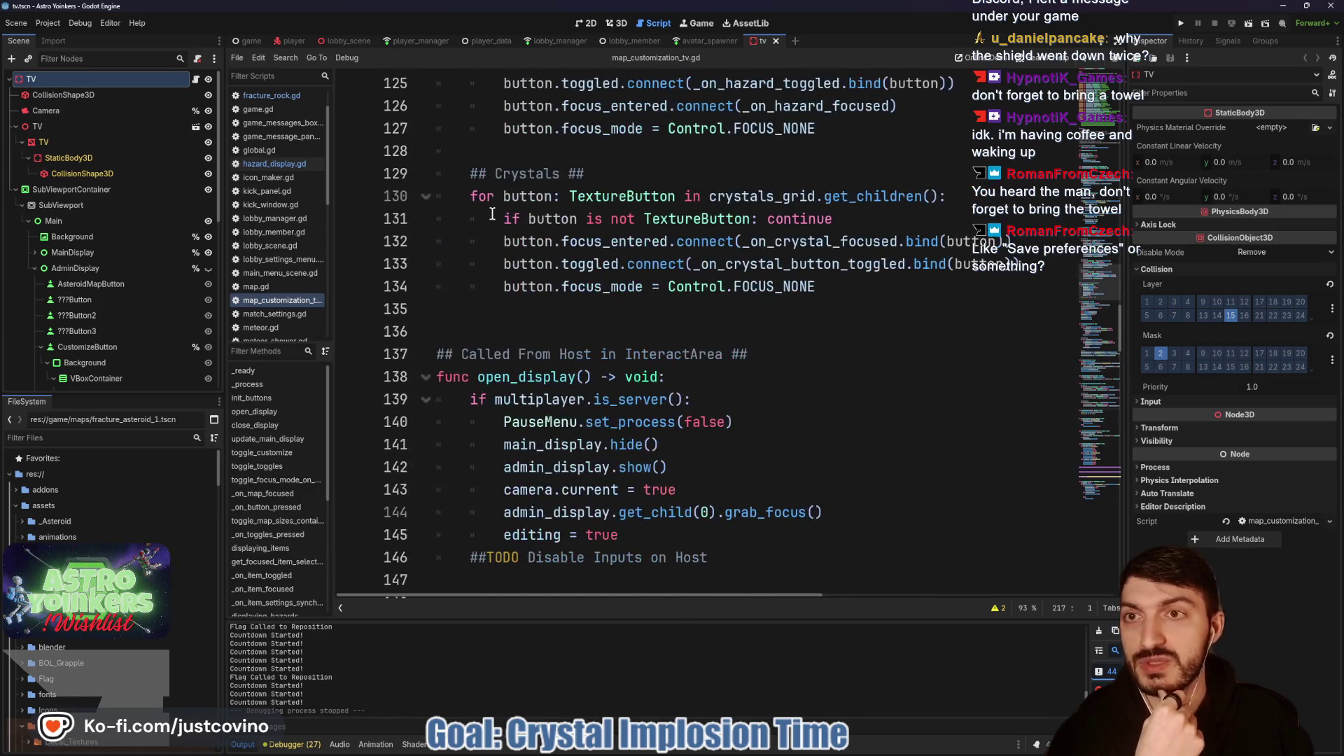
scroll(510, 261, up, 4)
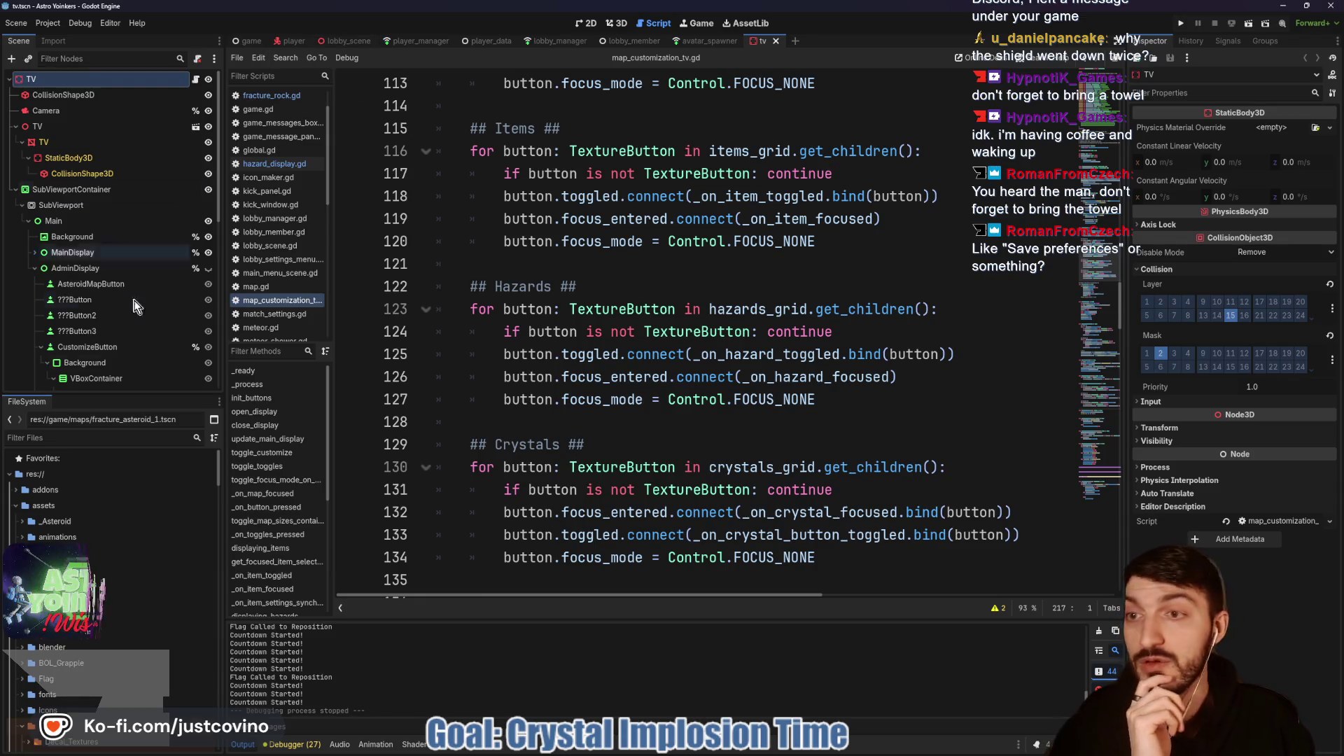
click(121, 436)
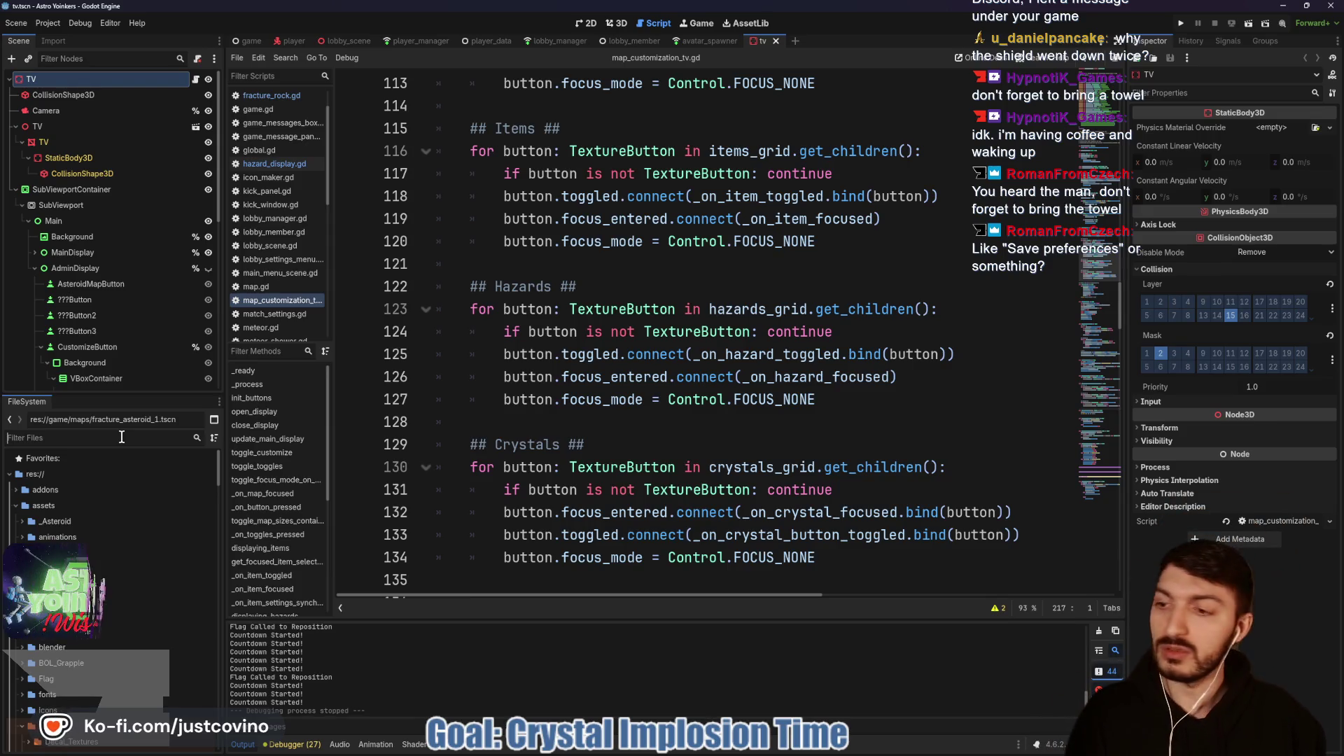
Filter FileSystem for 'space', open space_map.tscn's map.gd, and unfold the Nodes region.
text(space)
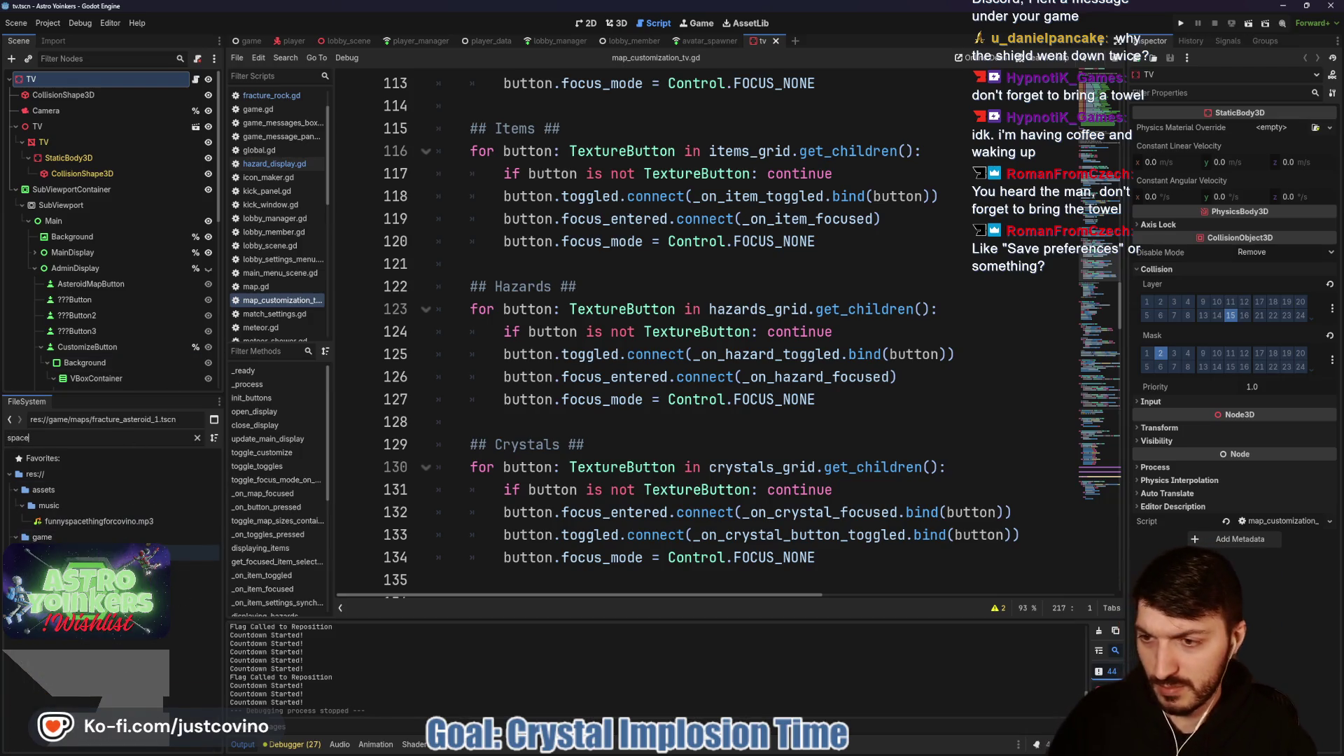
double_click(133, 569)
scroll(498, 319, up, 20)
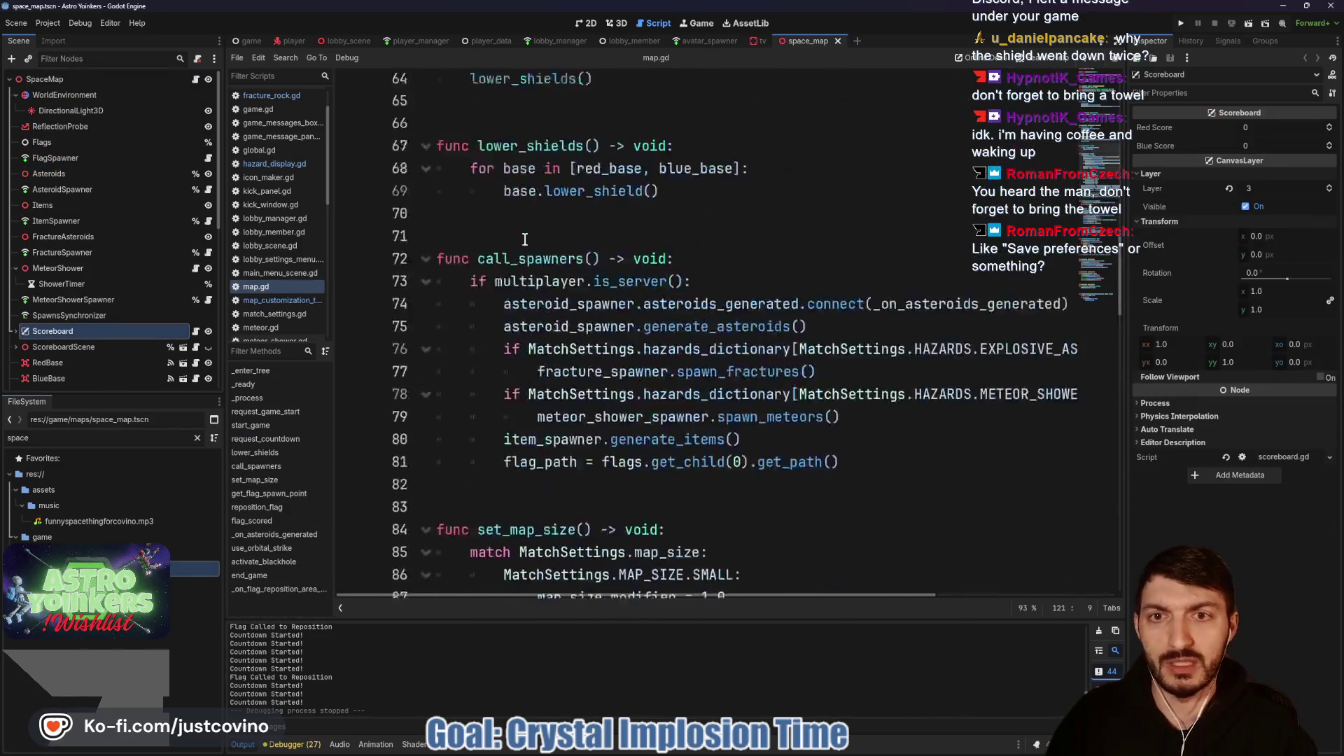
click(426, 175)
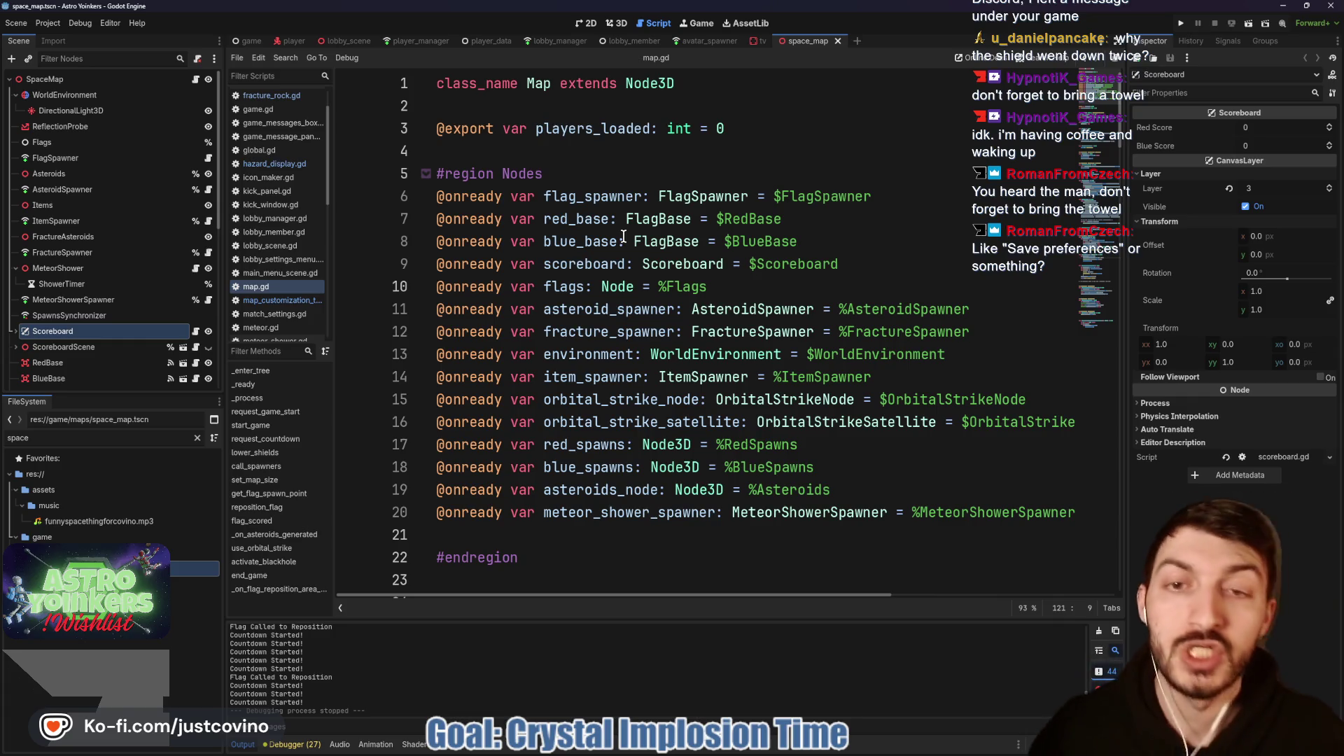
click(586, 173)
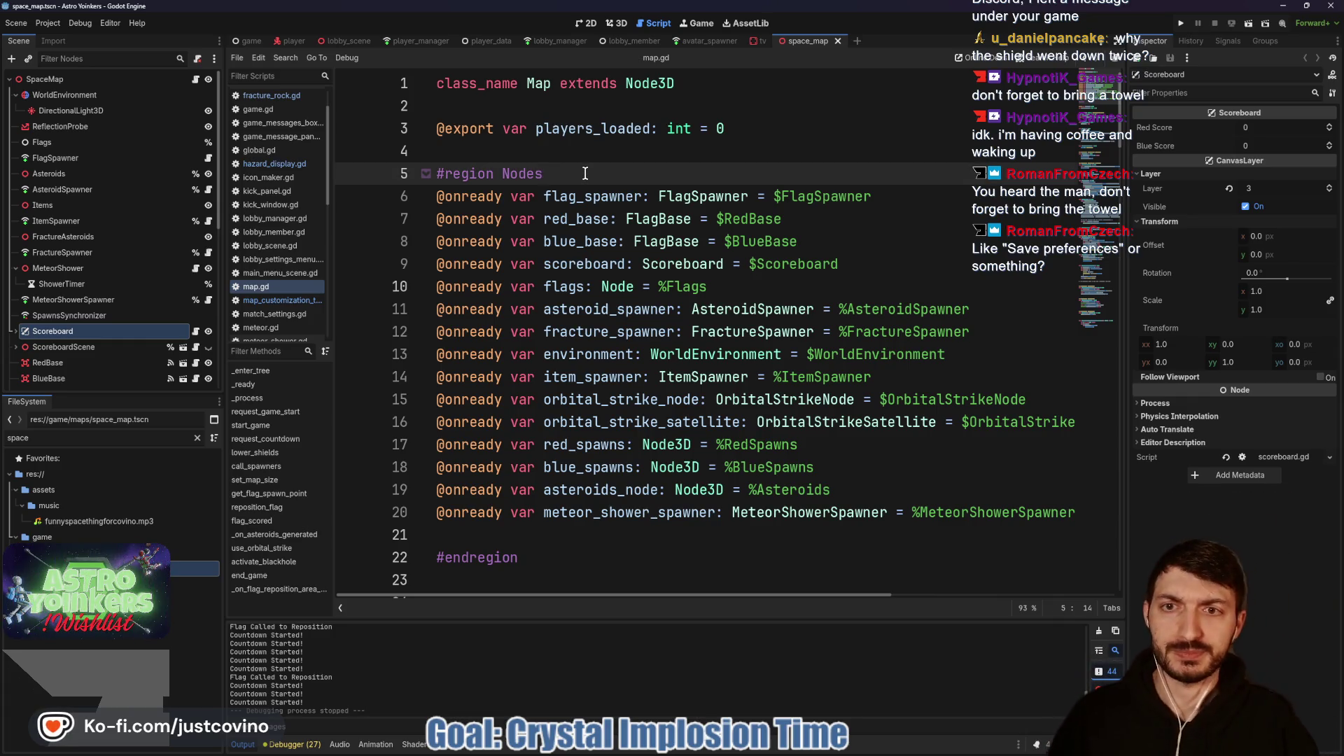
key(Return)
text(@export)
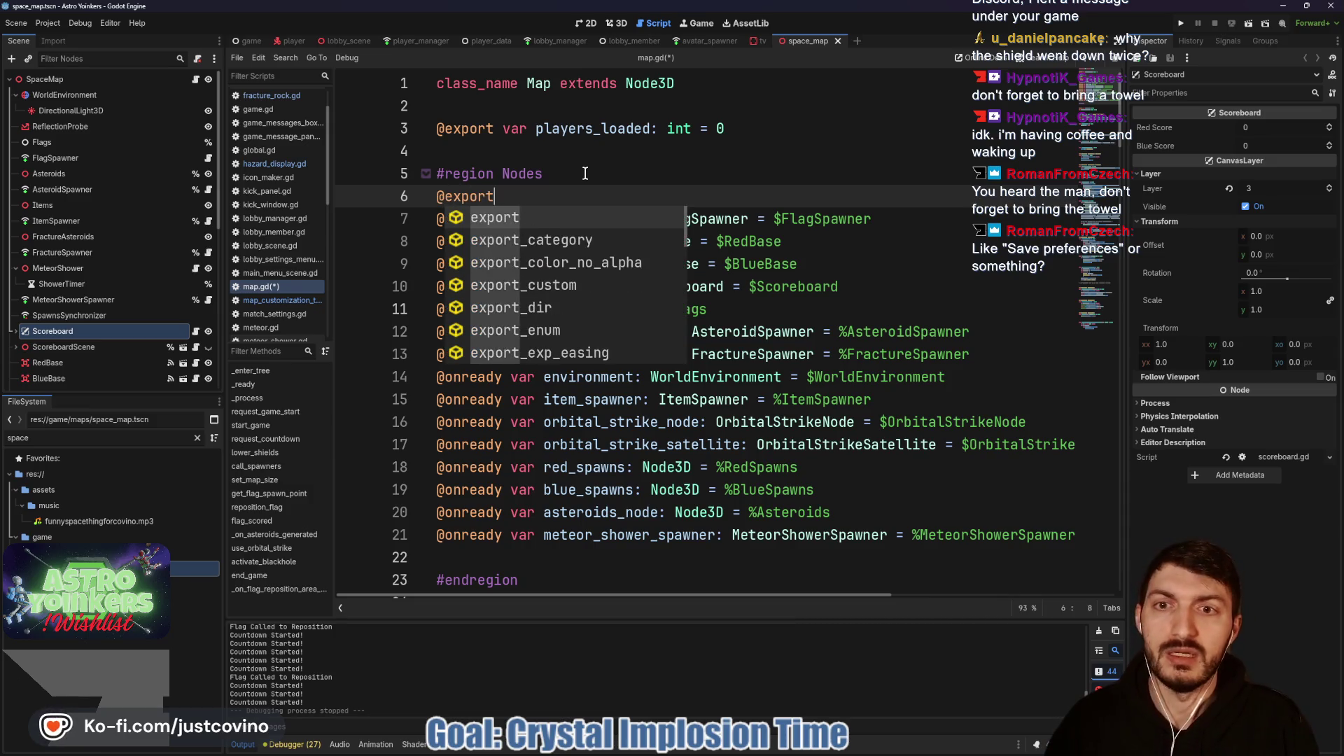
text(_sub)
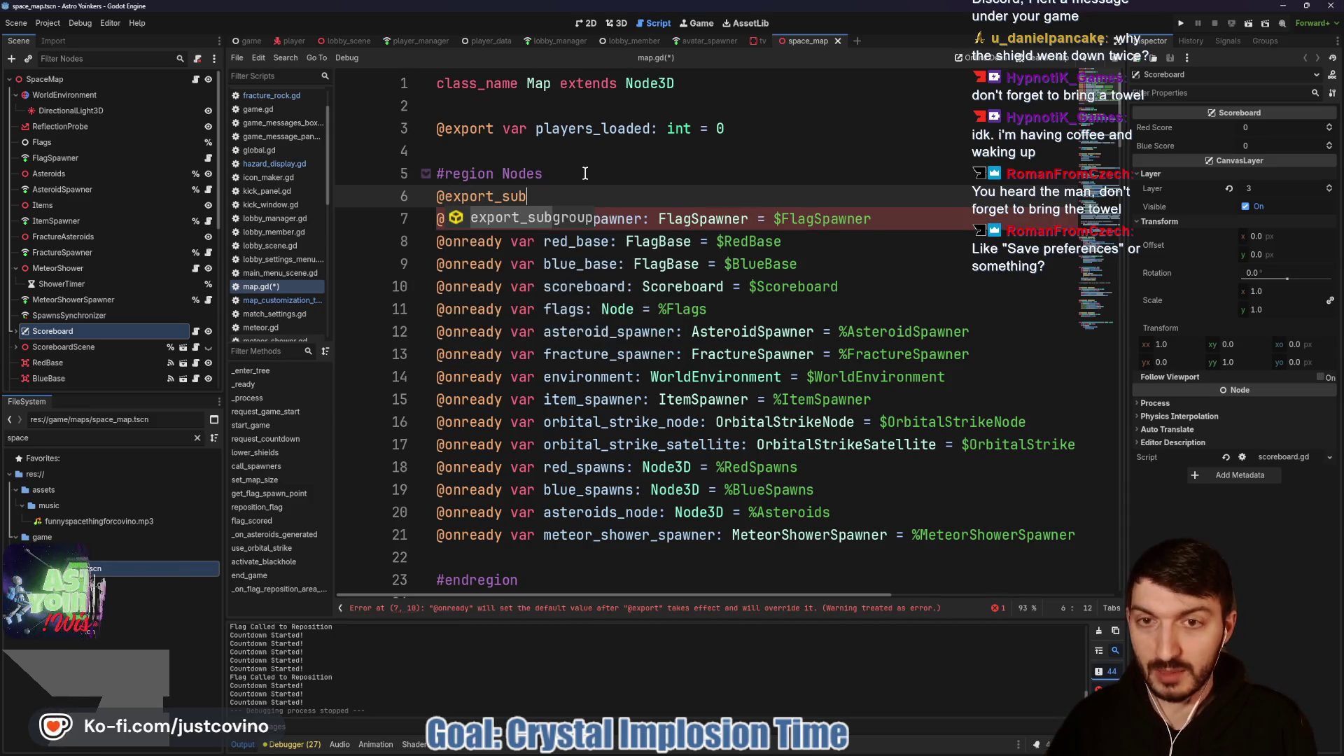
key(Return)
text(N)
key(BackSpace)
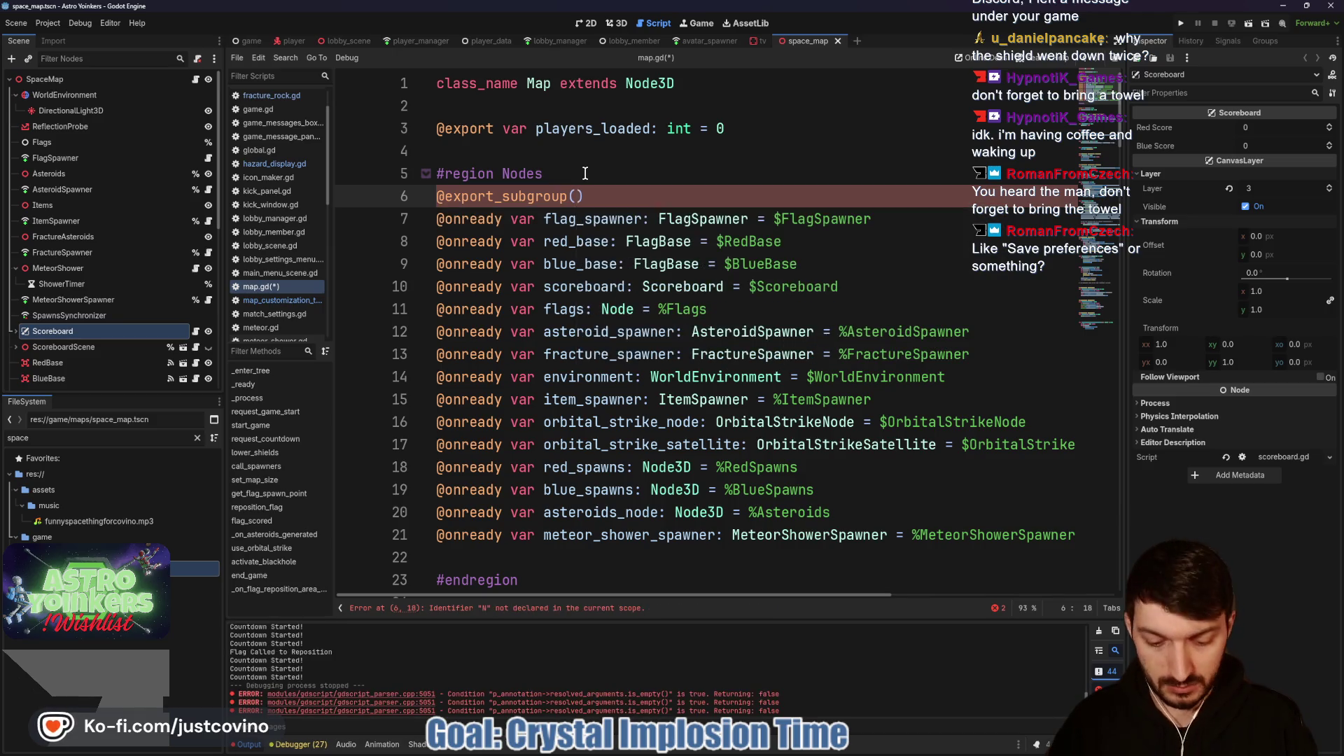
text("Nodes)
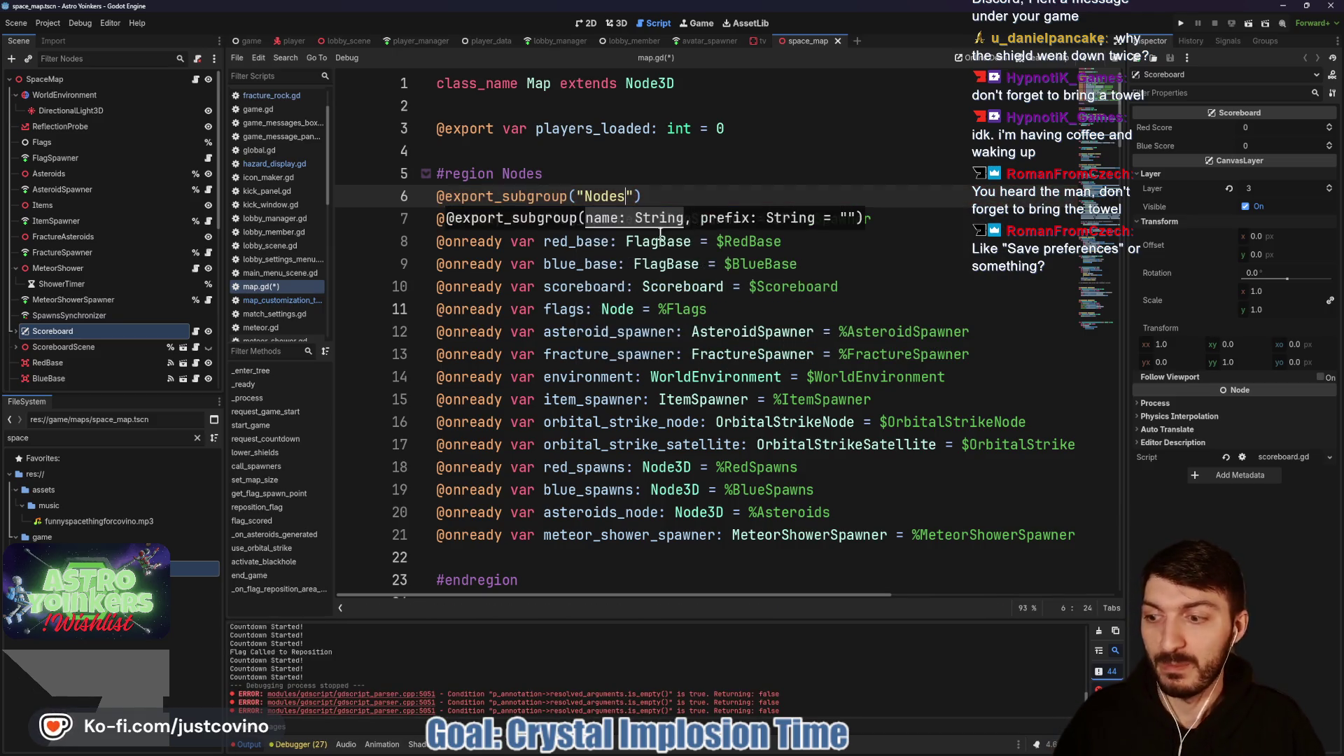
click(641, 197)
key(ctrl+s)
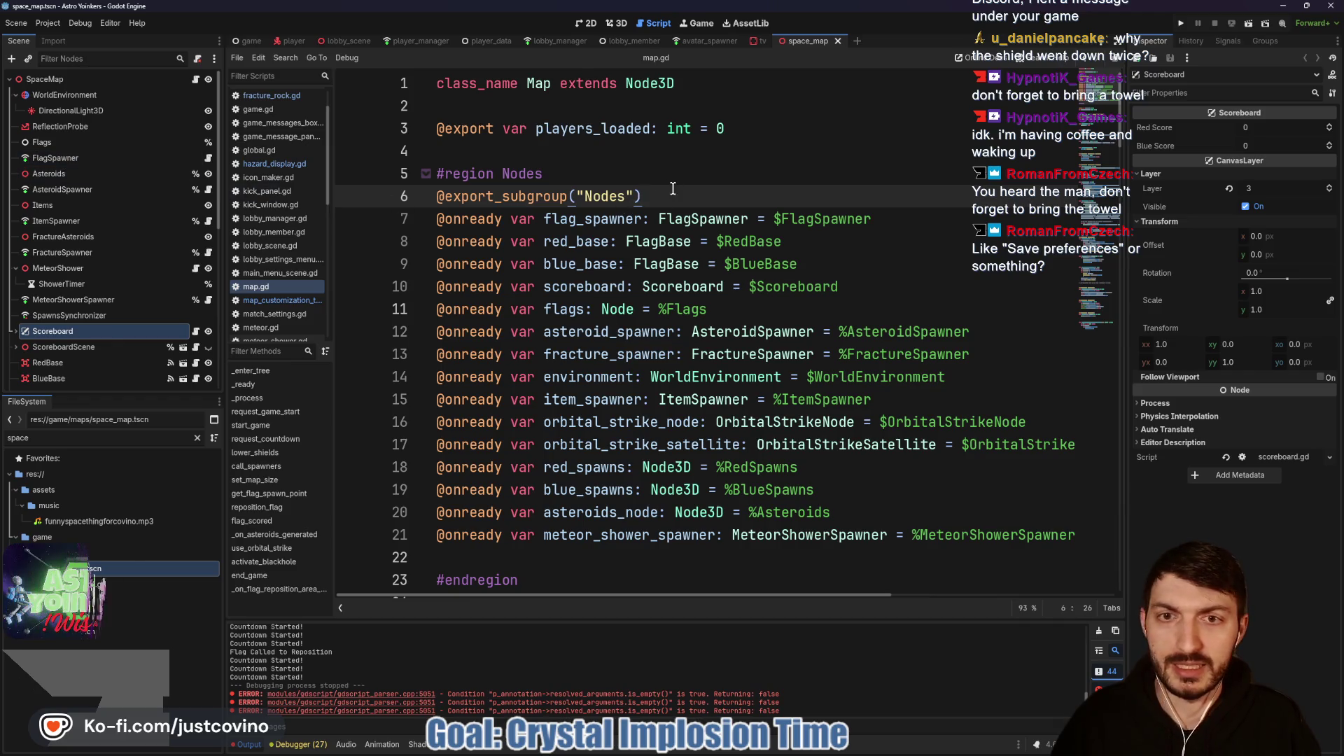
key(Return)
key(Return)
key(Return)
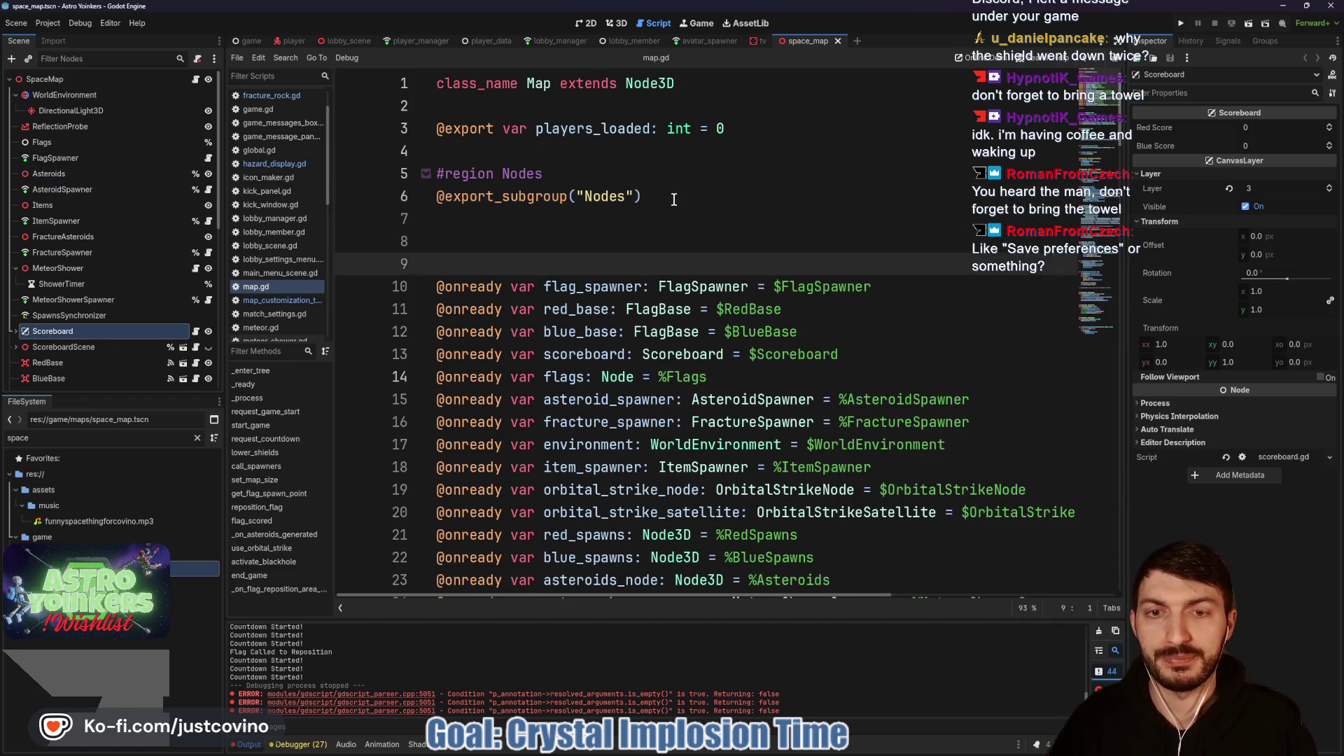
key(Up)
key(Up)
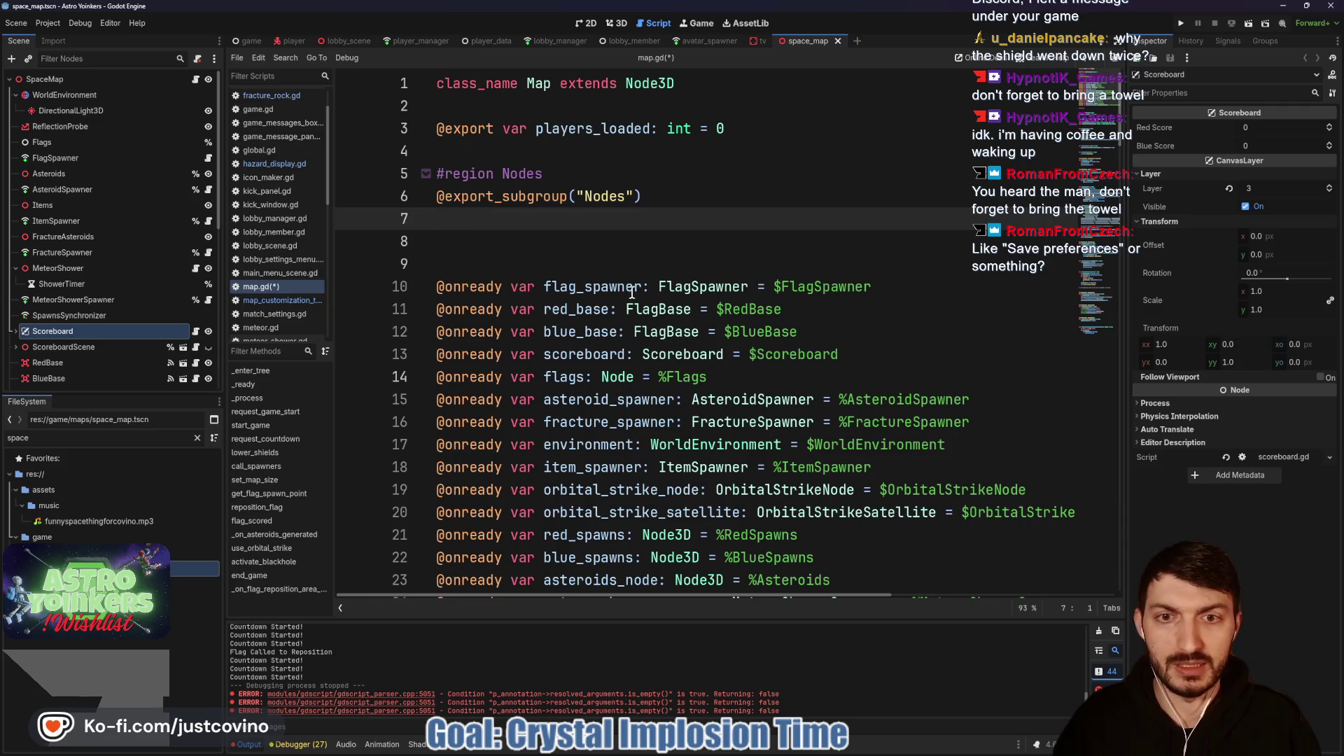
click(83, 158)
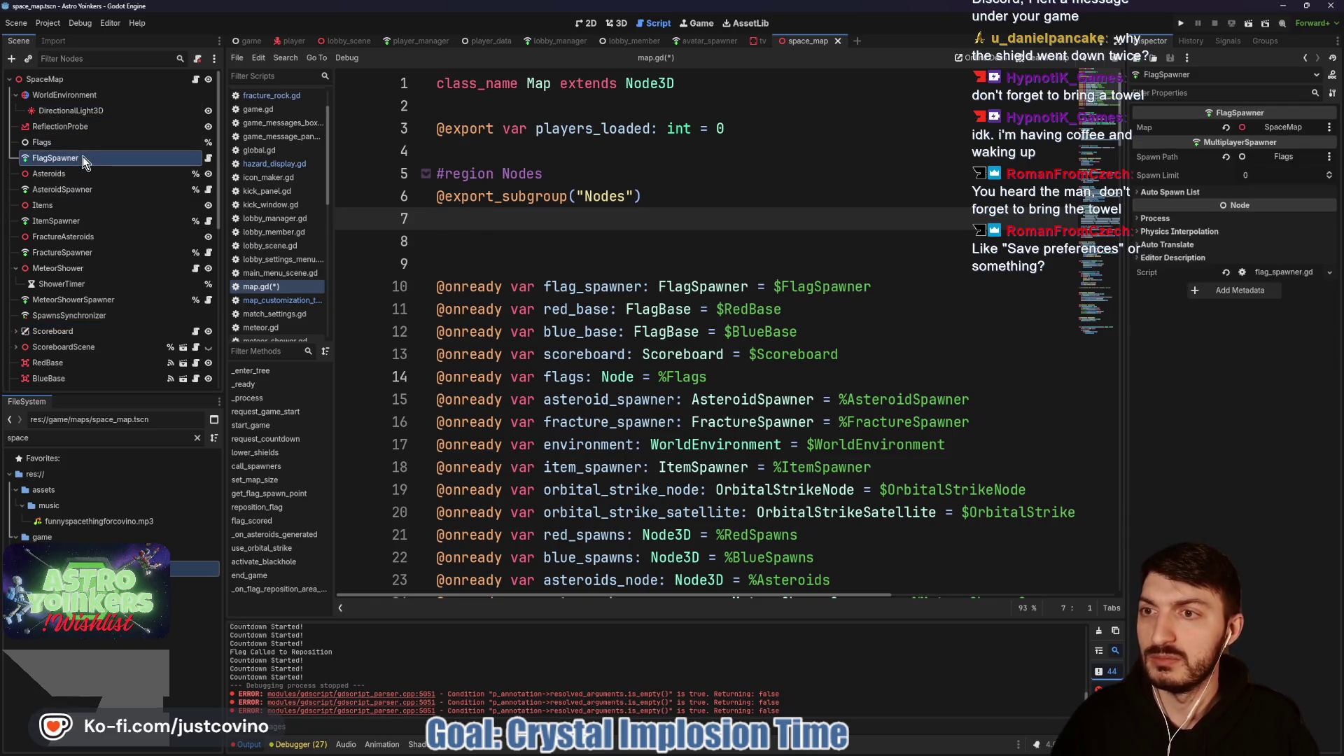
mouse_move(79, 158)
mouse_down()
mouse_move(480, 220)
mouse_move(469, 223)
mouse_up()
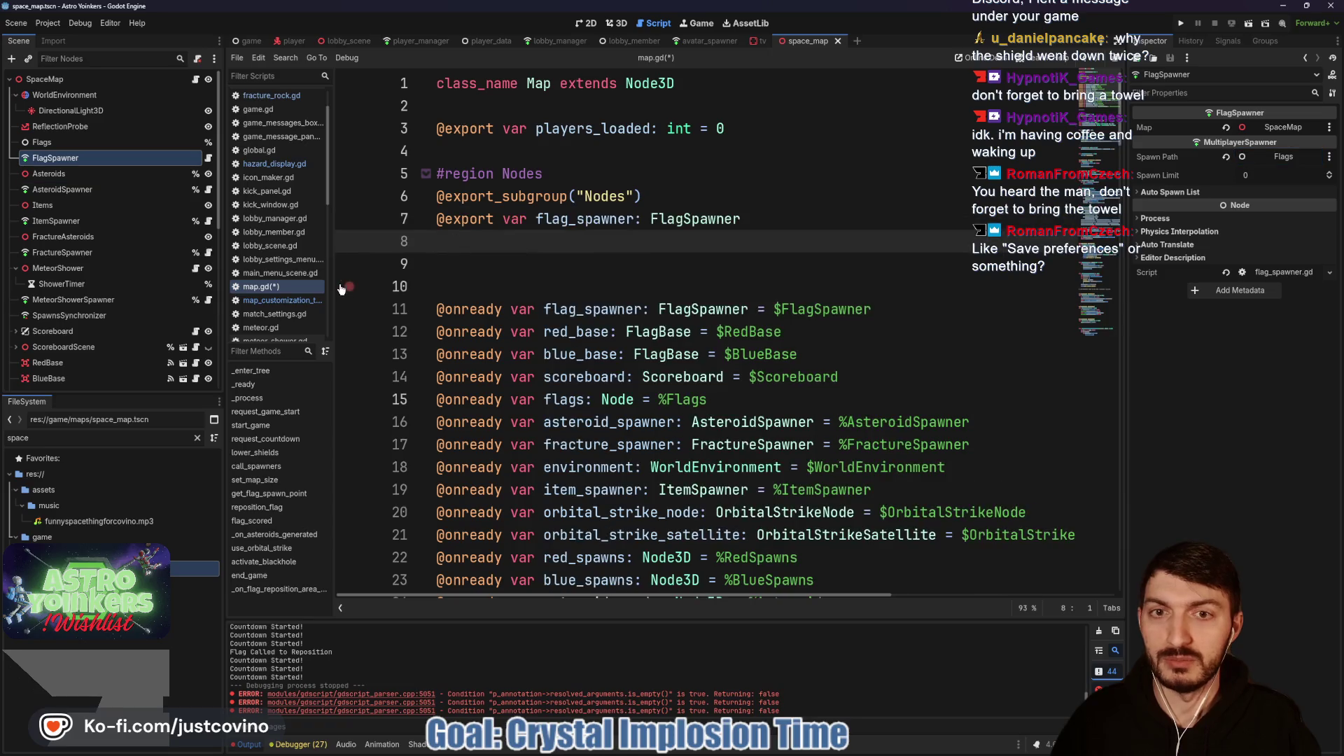
drag(926, 309, 436, 308)
key(BackSpace)
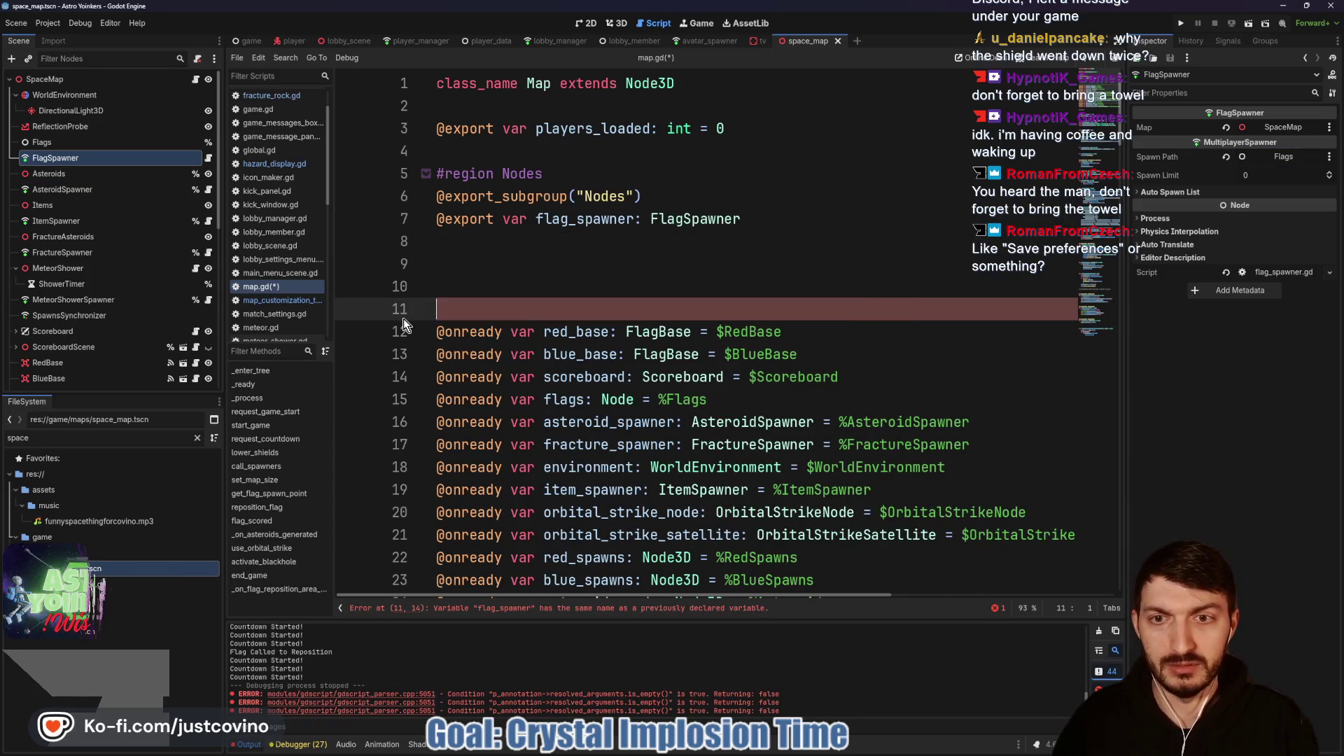
key(BackSpace)
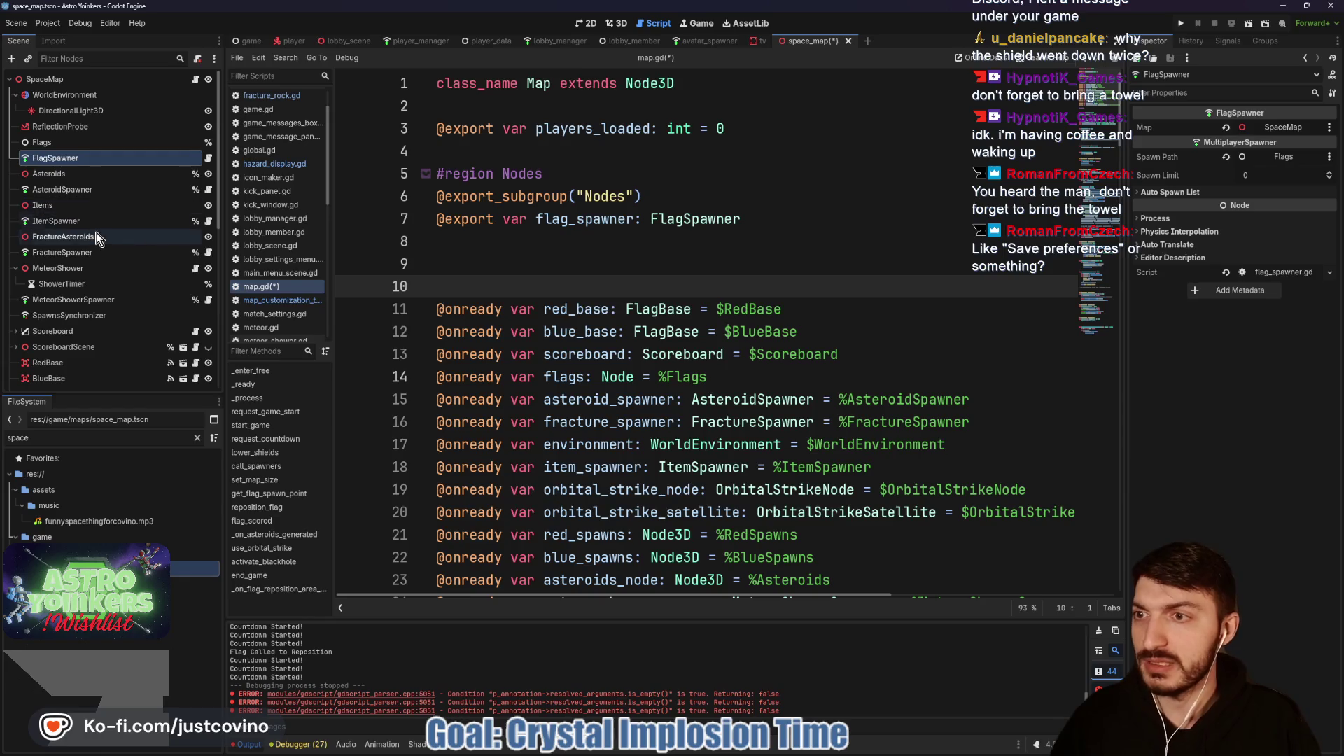
scroll(80, 267, down, 2)
scroll(79, 263, down, 2)
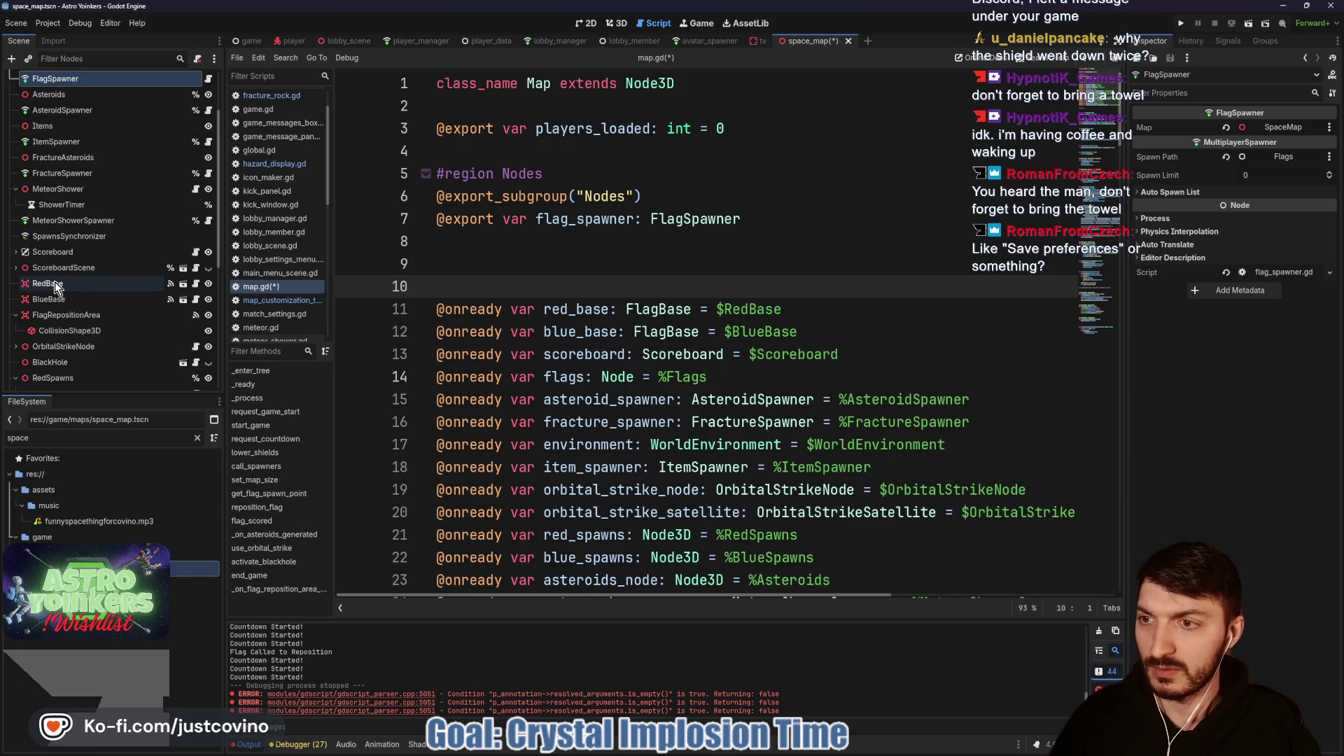
click(53, 284)
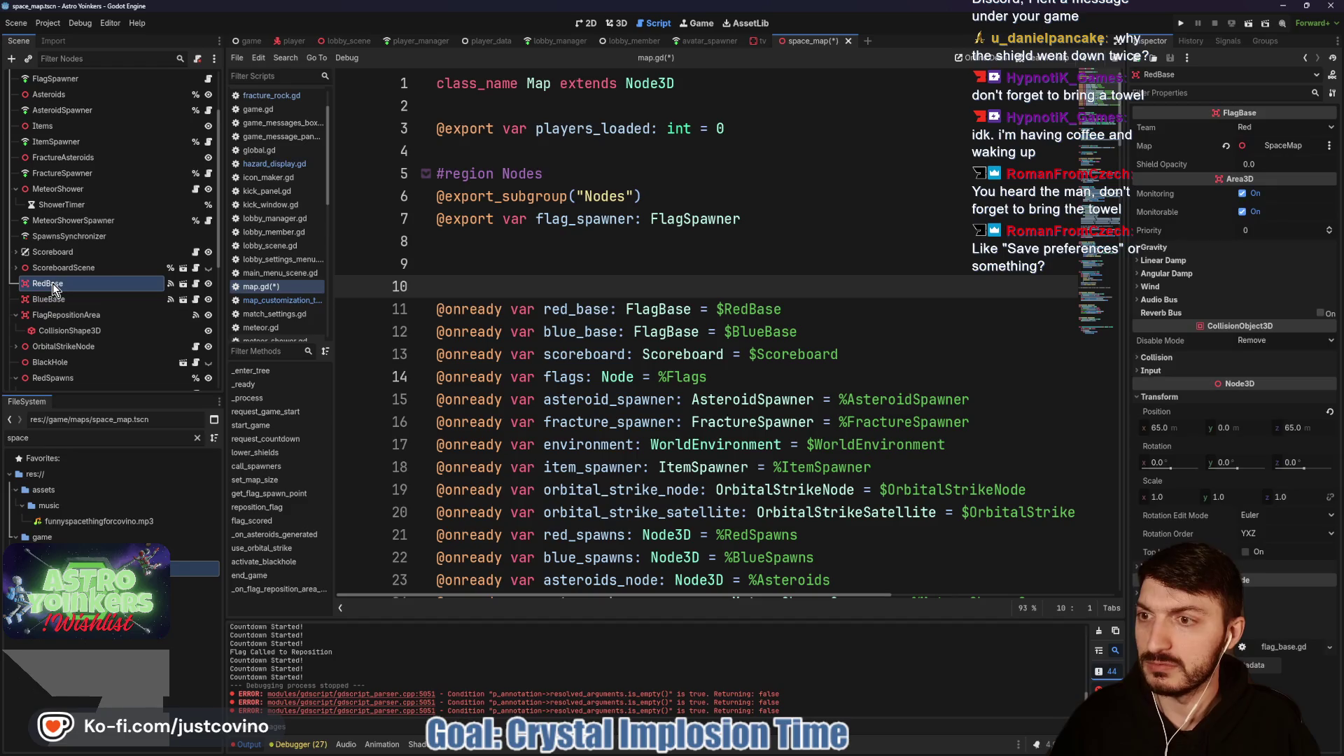
ctrl+click(57, 300)
drag(59, 287, 479, 243)
drag(849, 370, 413, 357)
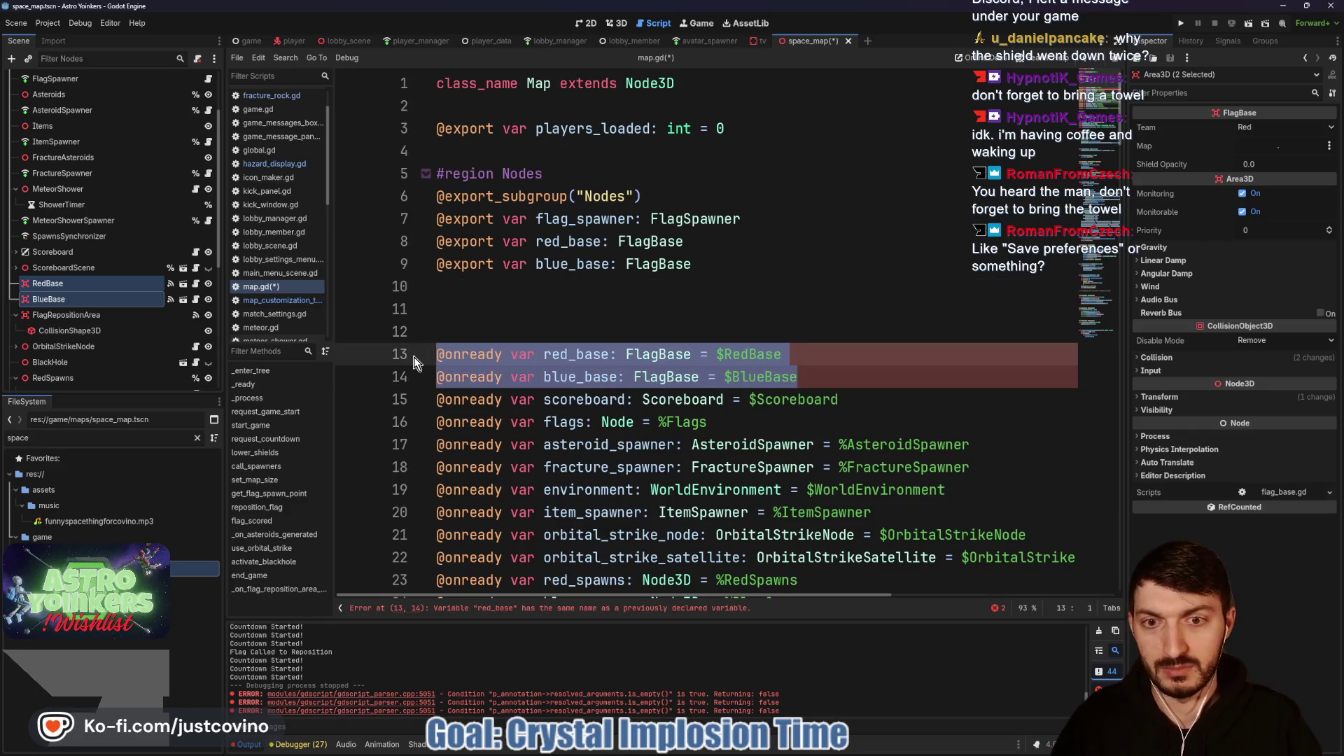
key(BackSpace)
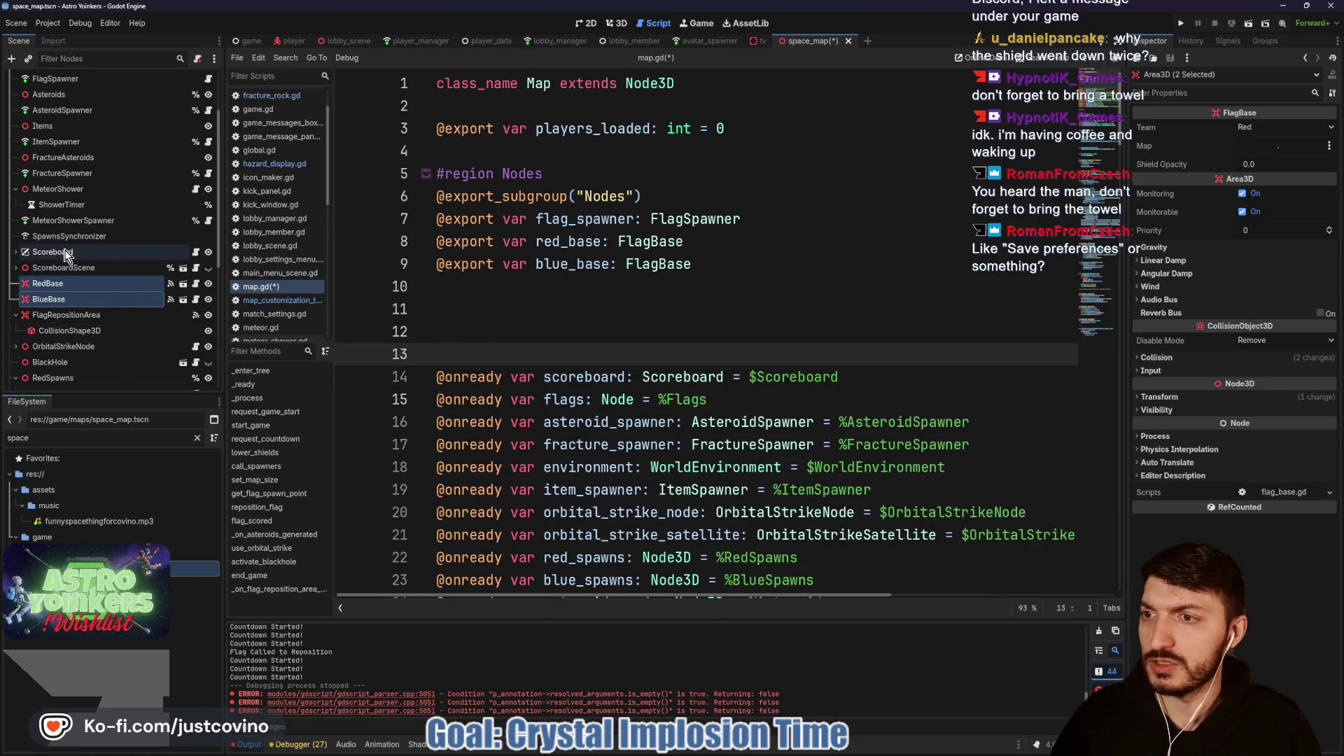
click(64, 253)
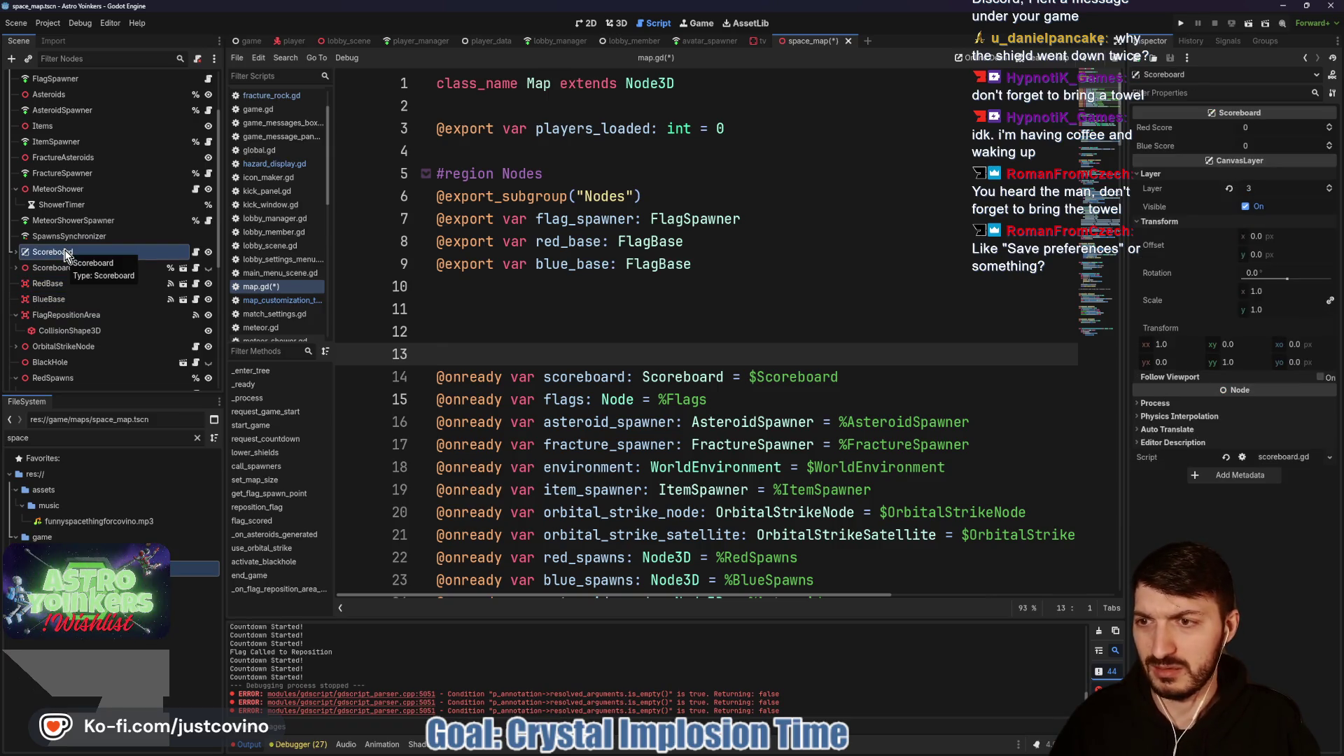
mouse_move(64, 254)
mouse_down()
mouse_move(280, 265)
mouse_move(476, 299)
mouse_up()
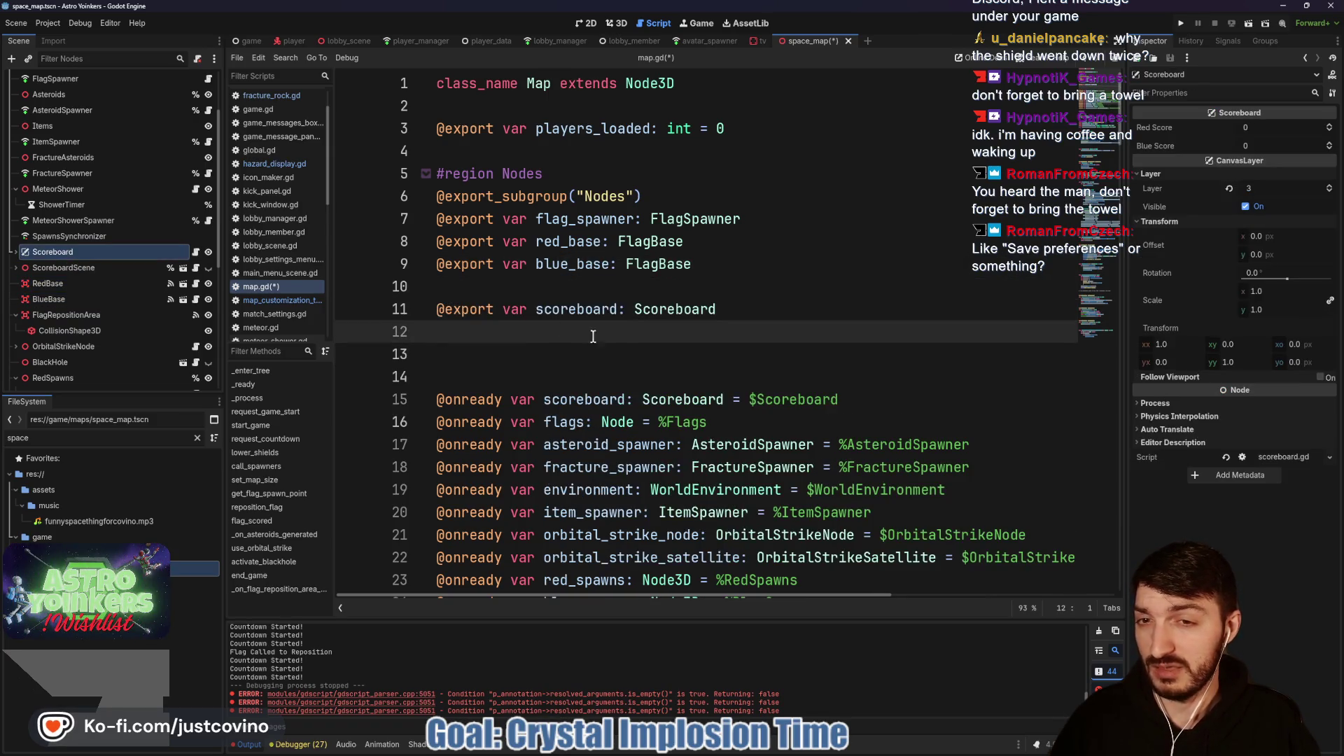